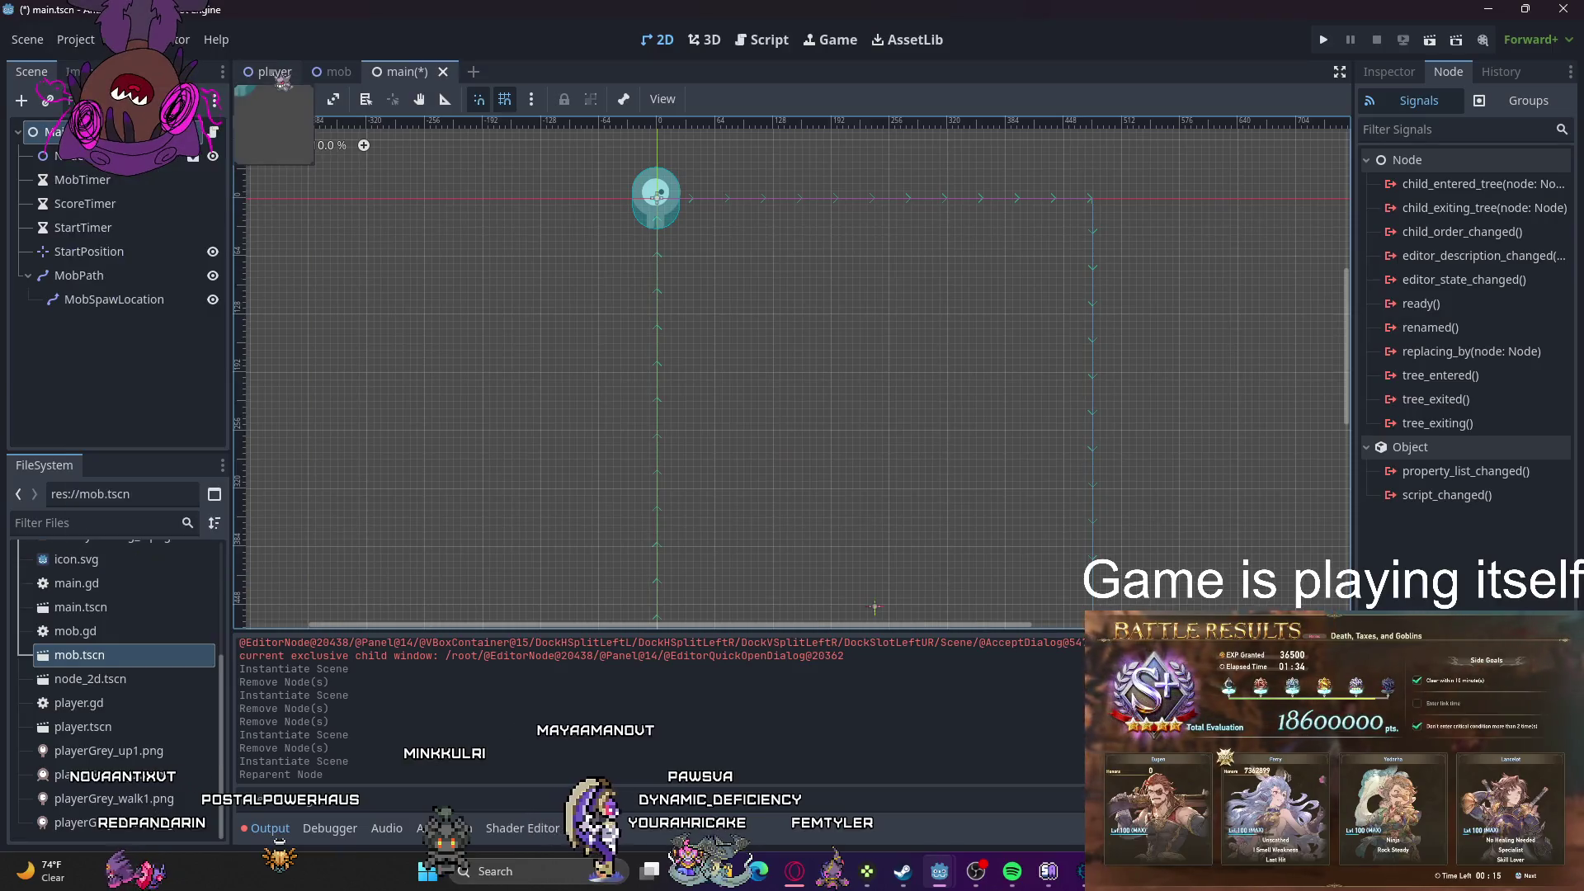
Step: Inspect the Player node's properties and script options in the player scene, then return to Main
{"action": "left_click", "coordinate": [272, 72]}
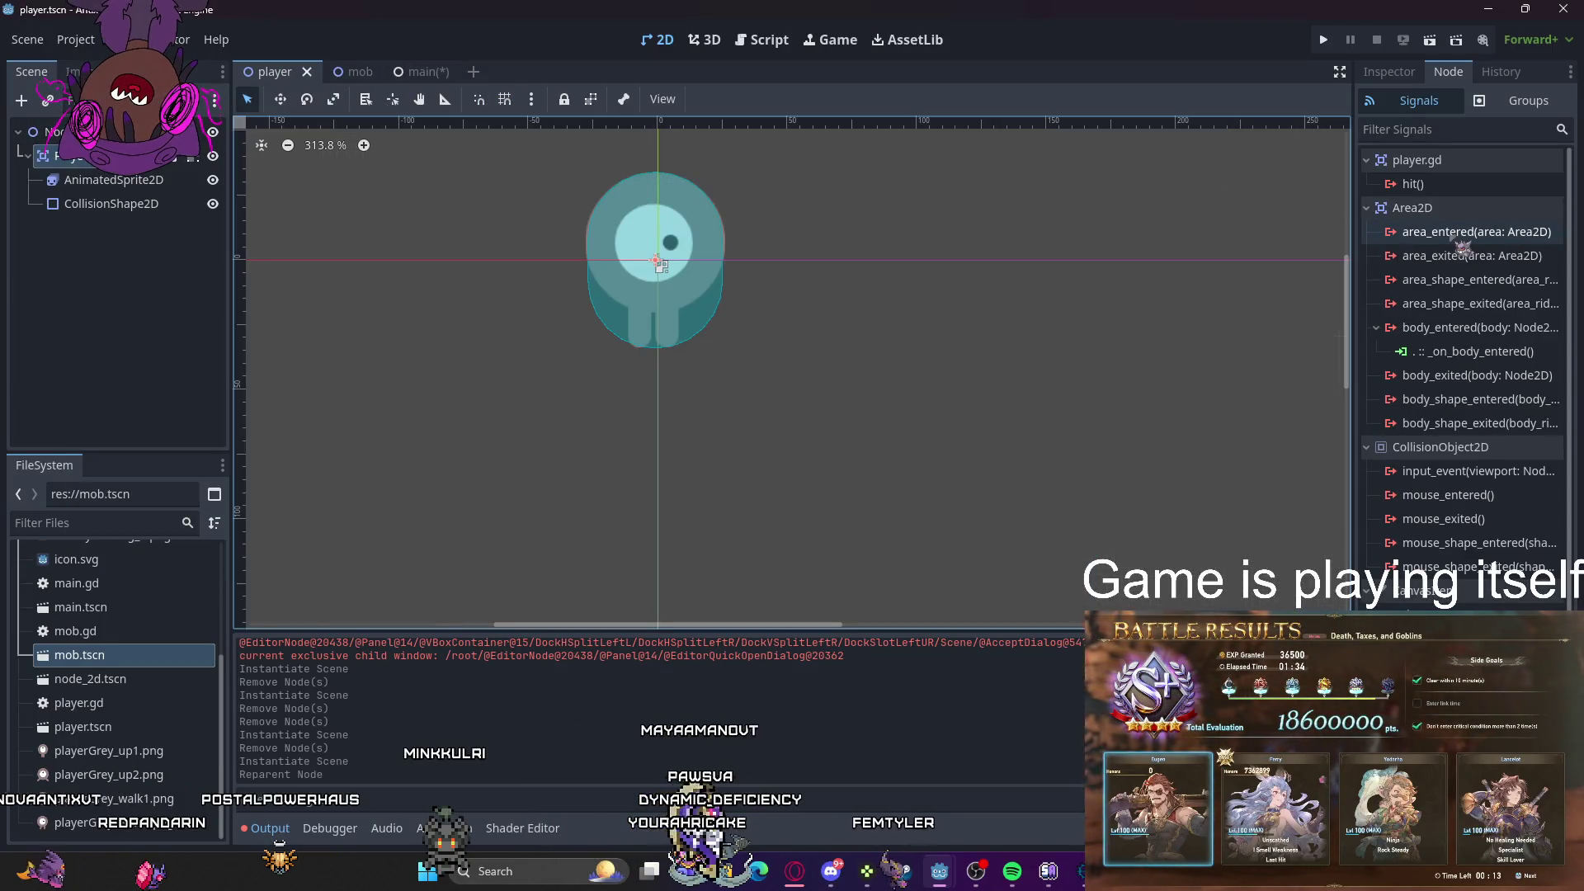
{"action": "mouse_move", "coordinate": [1412, 208]}
{"action": "left_click", "coordinate": [1389, 73]}
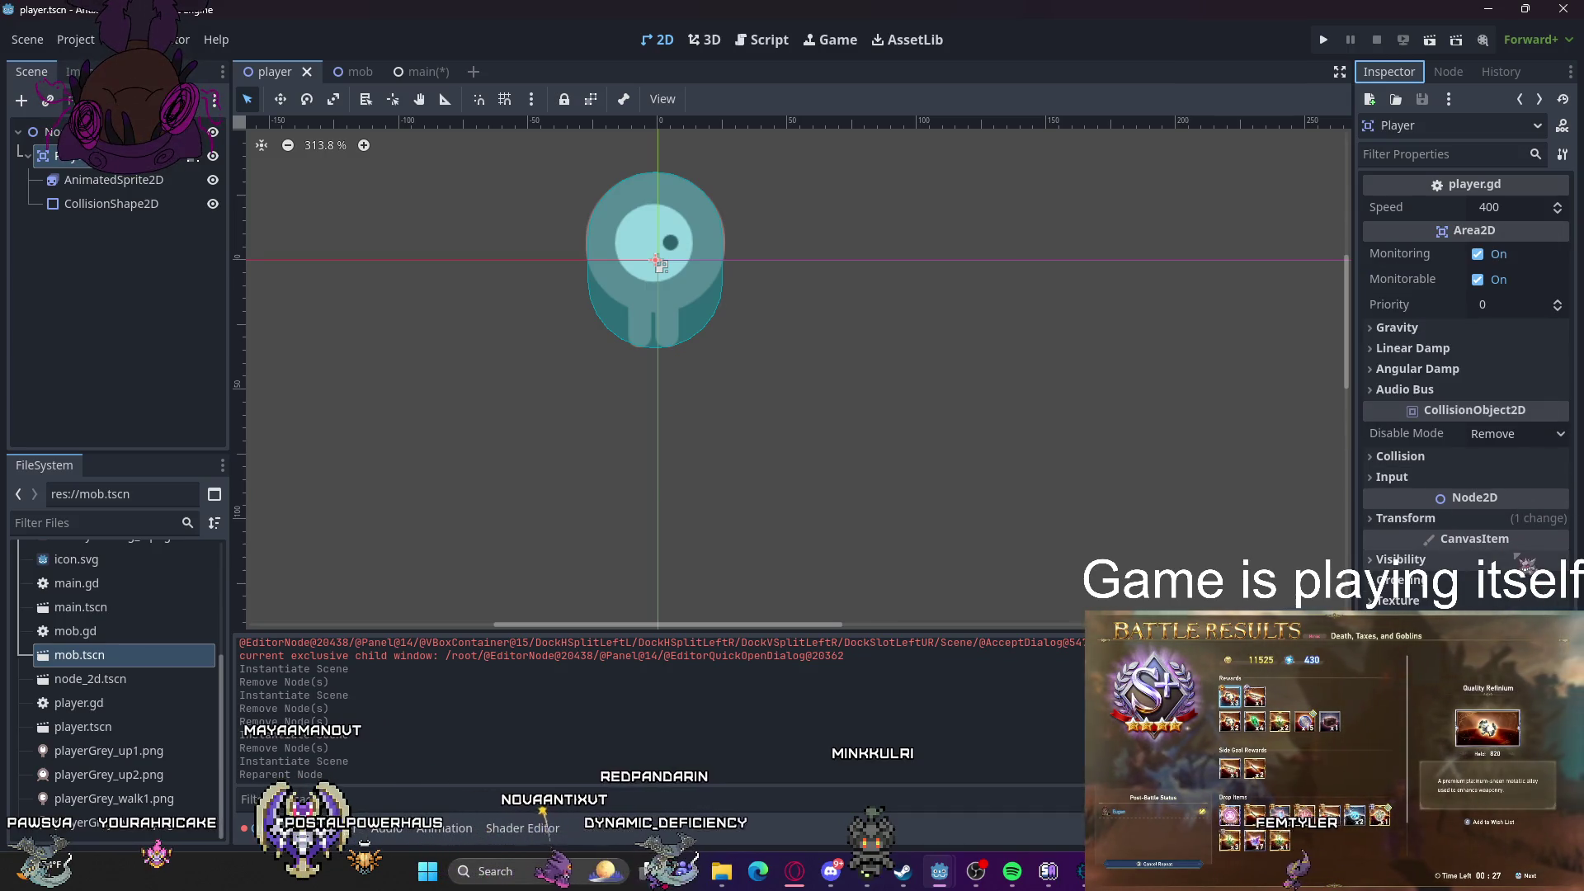
{"action": "right_click", "coordinate": [1394, 561]}
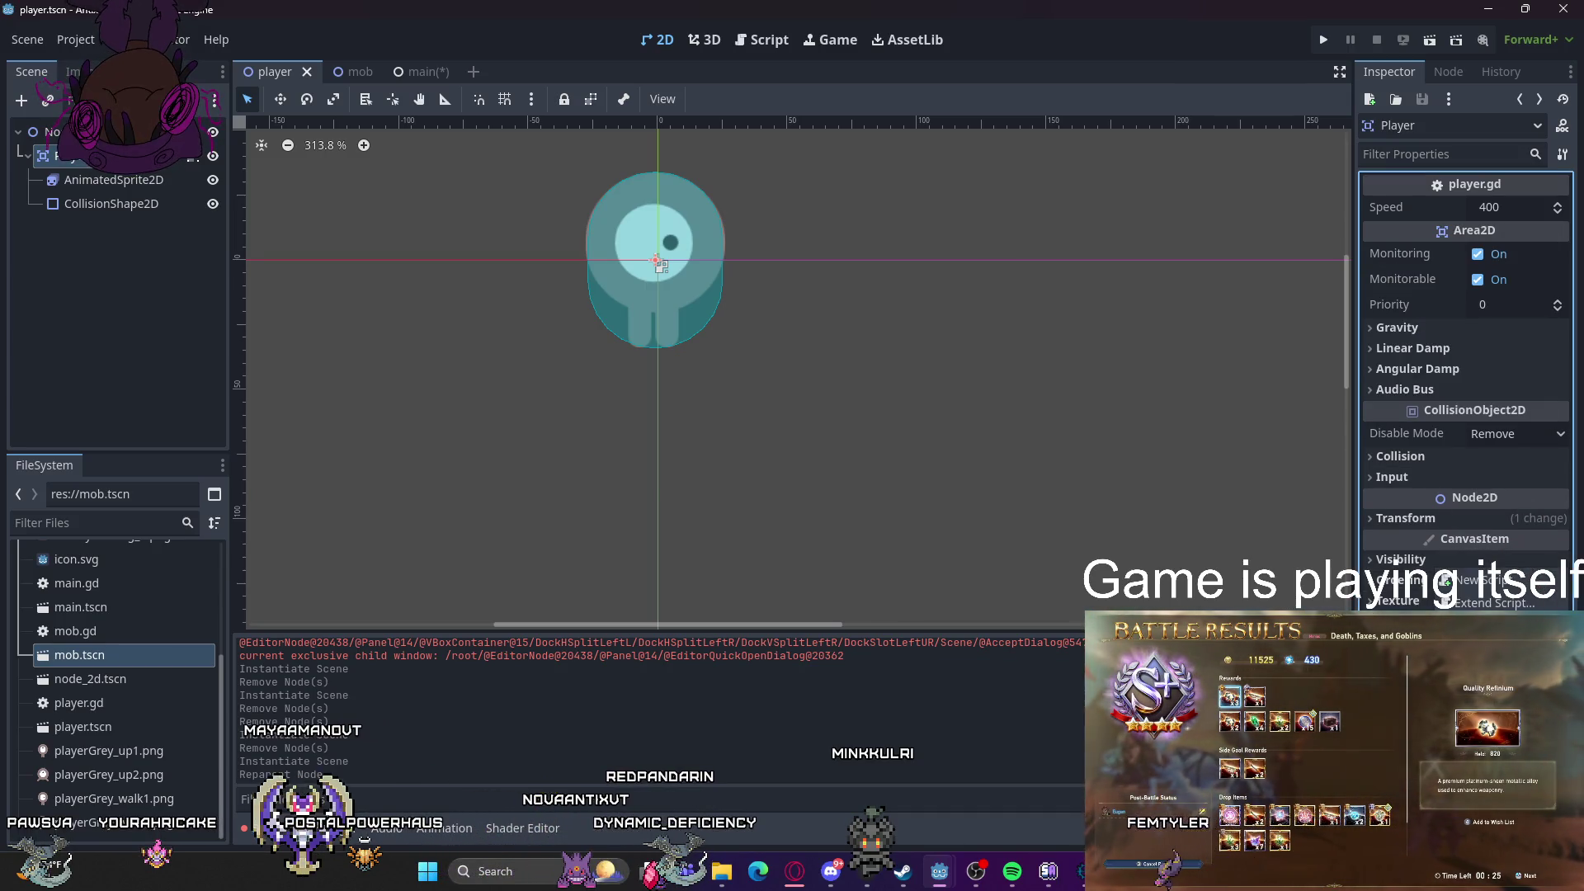
{"action": "key", "text": "Escape"}
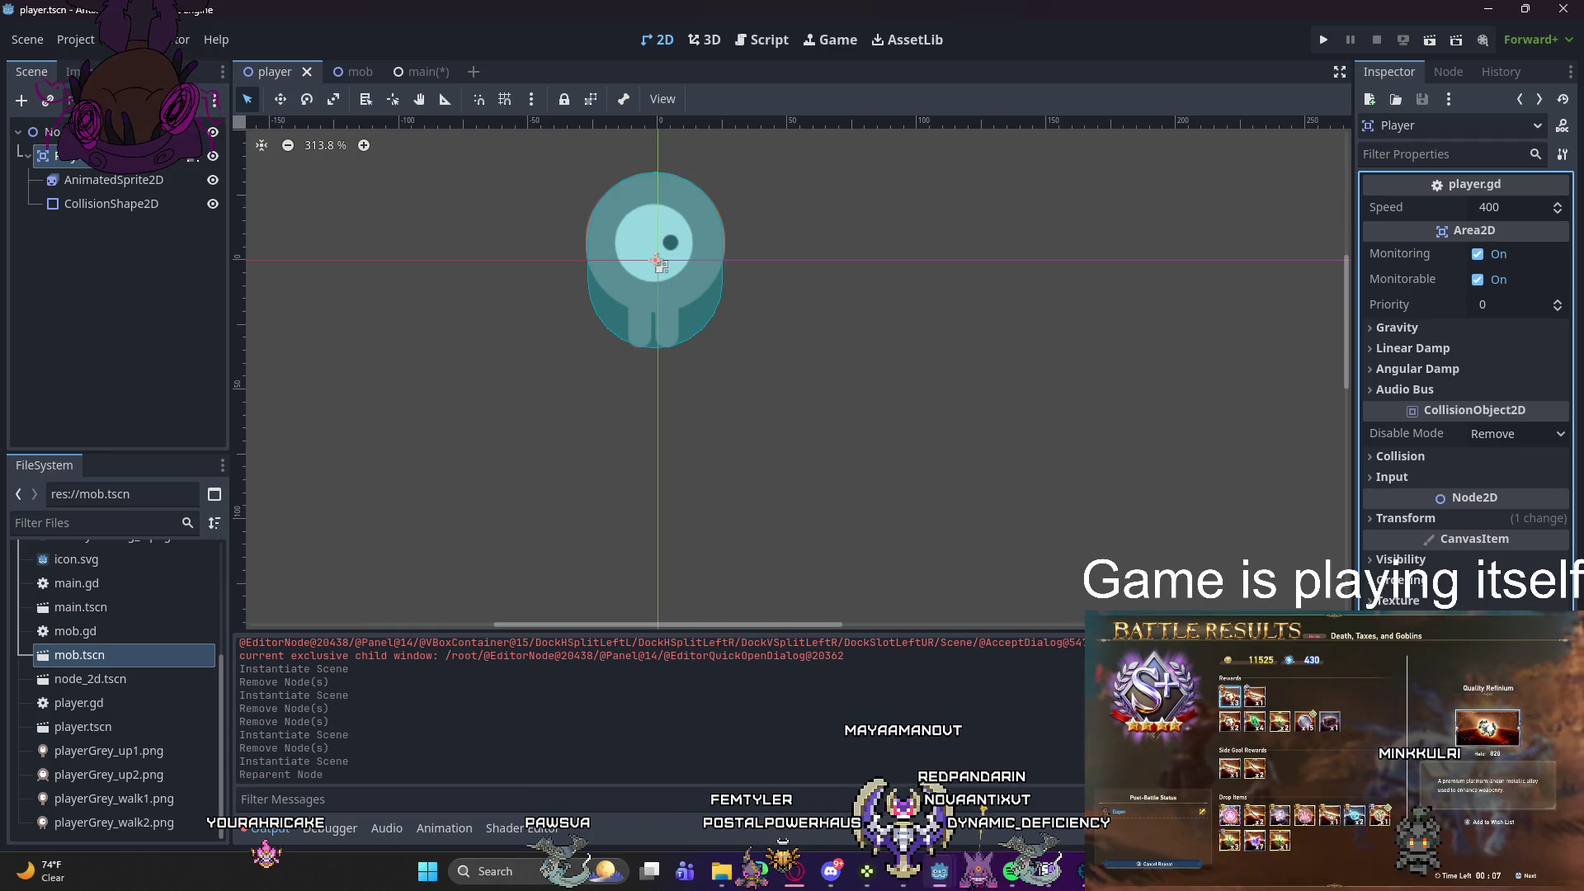
{"action": "left_click", "coordinate": [408, 72]}
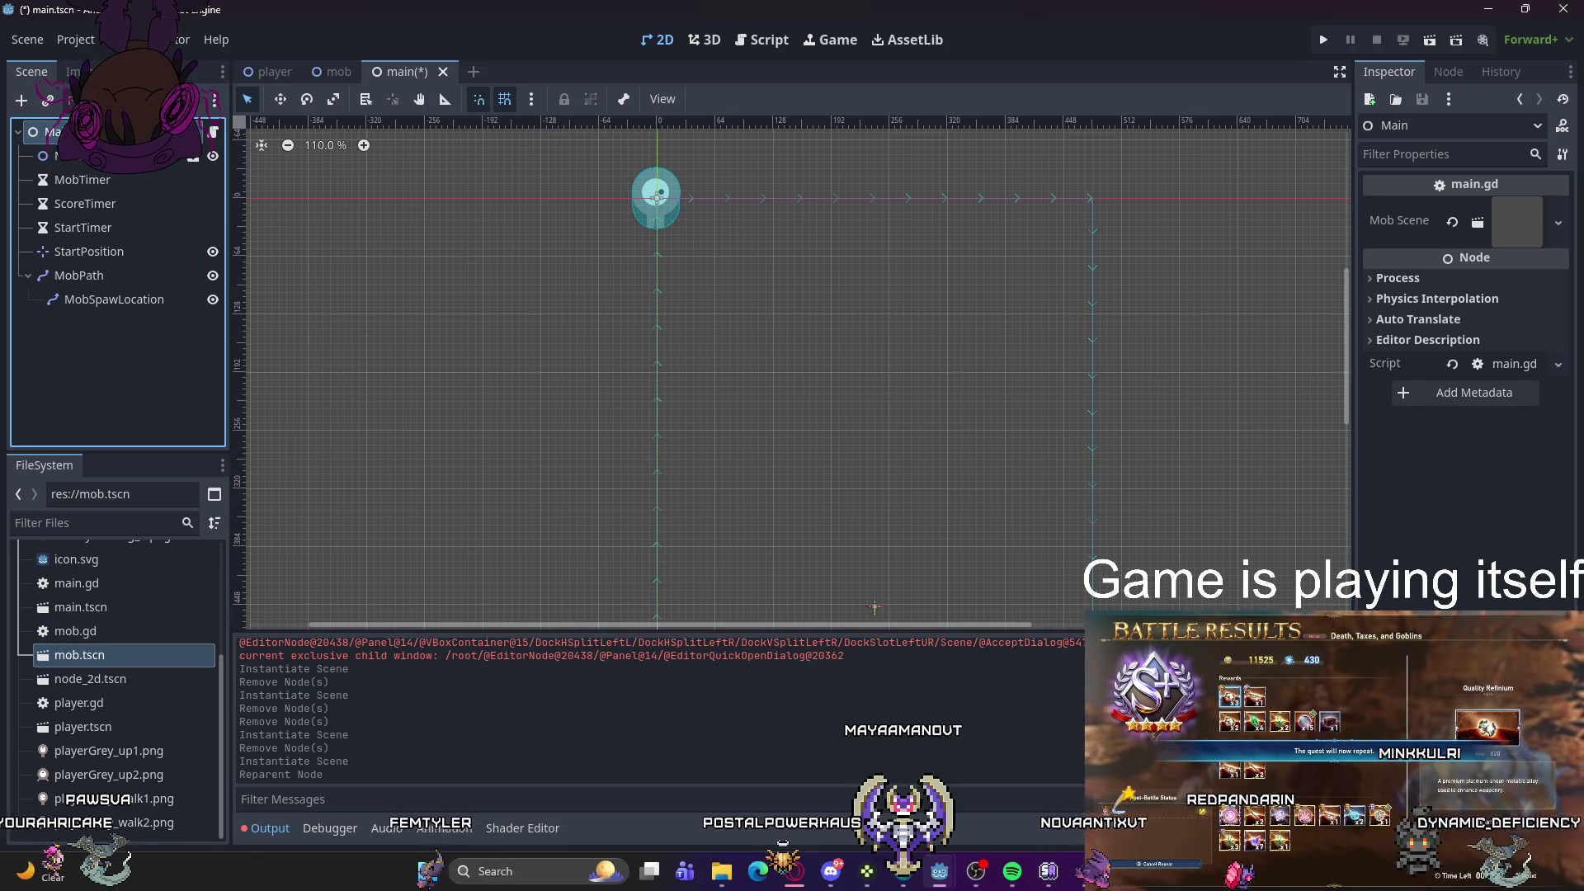
Step: Change the Main root node's type from Node to Node2D, then select the player instance
{"action": "right_click", "coordinate": [100, 132]}
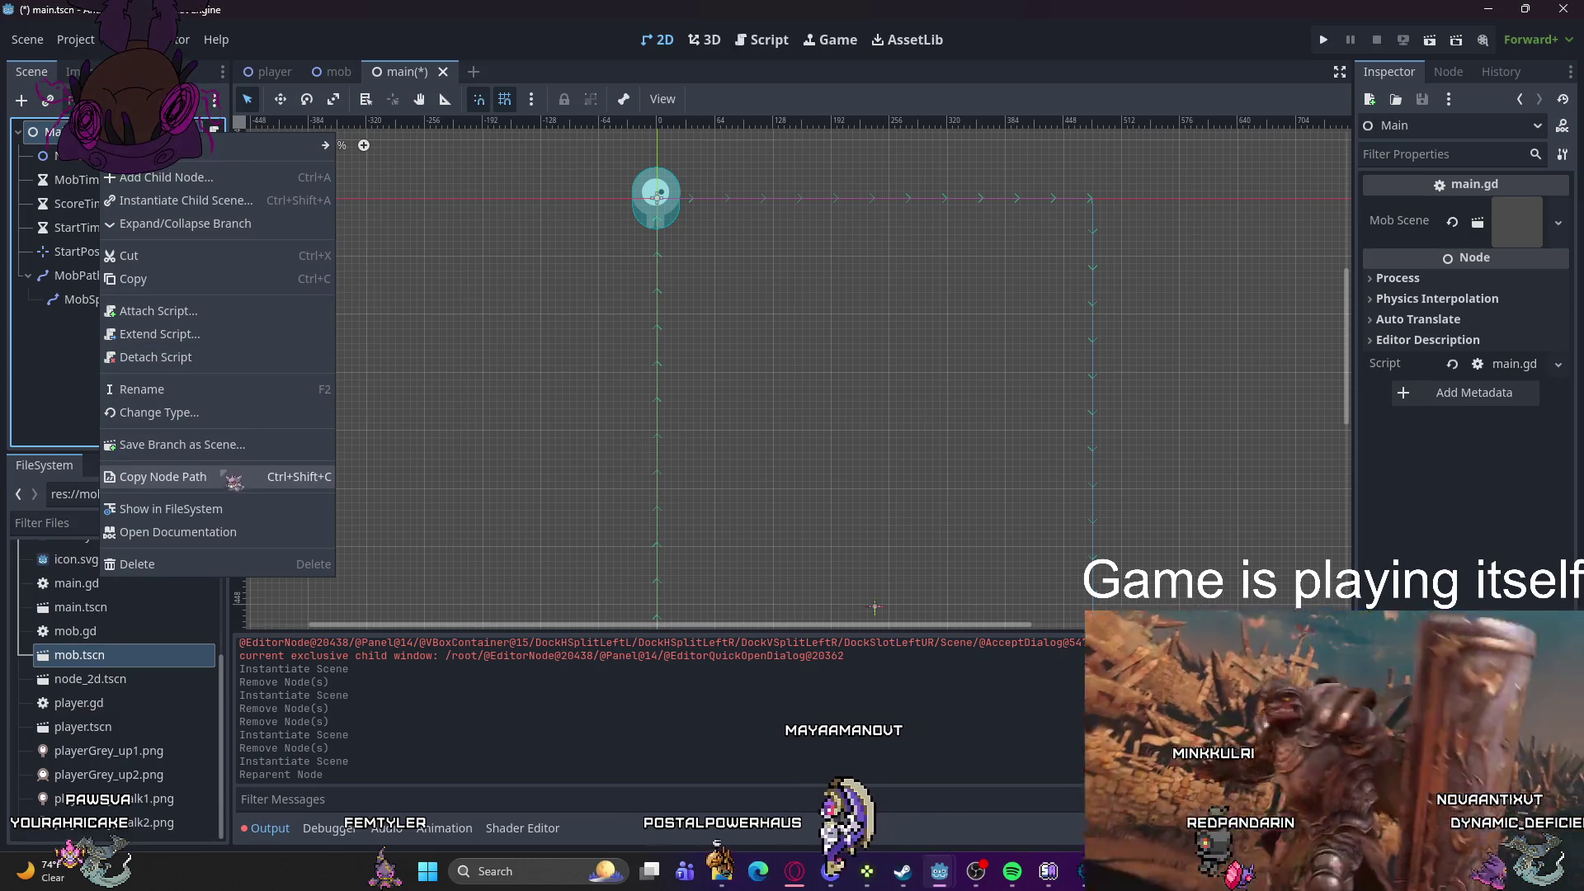
{"action": "left_click", "coordinate": [159, 412]}
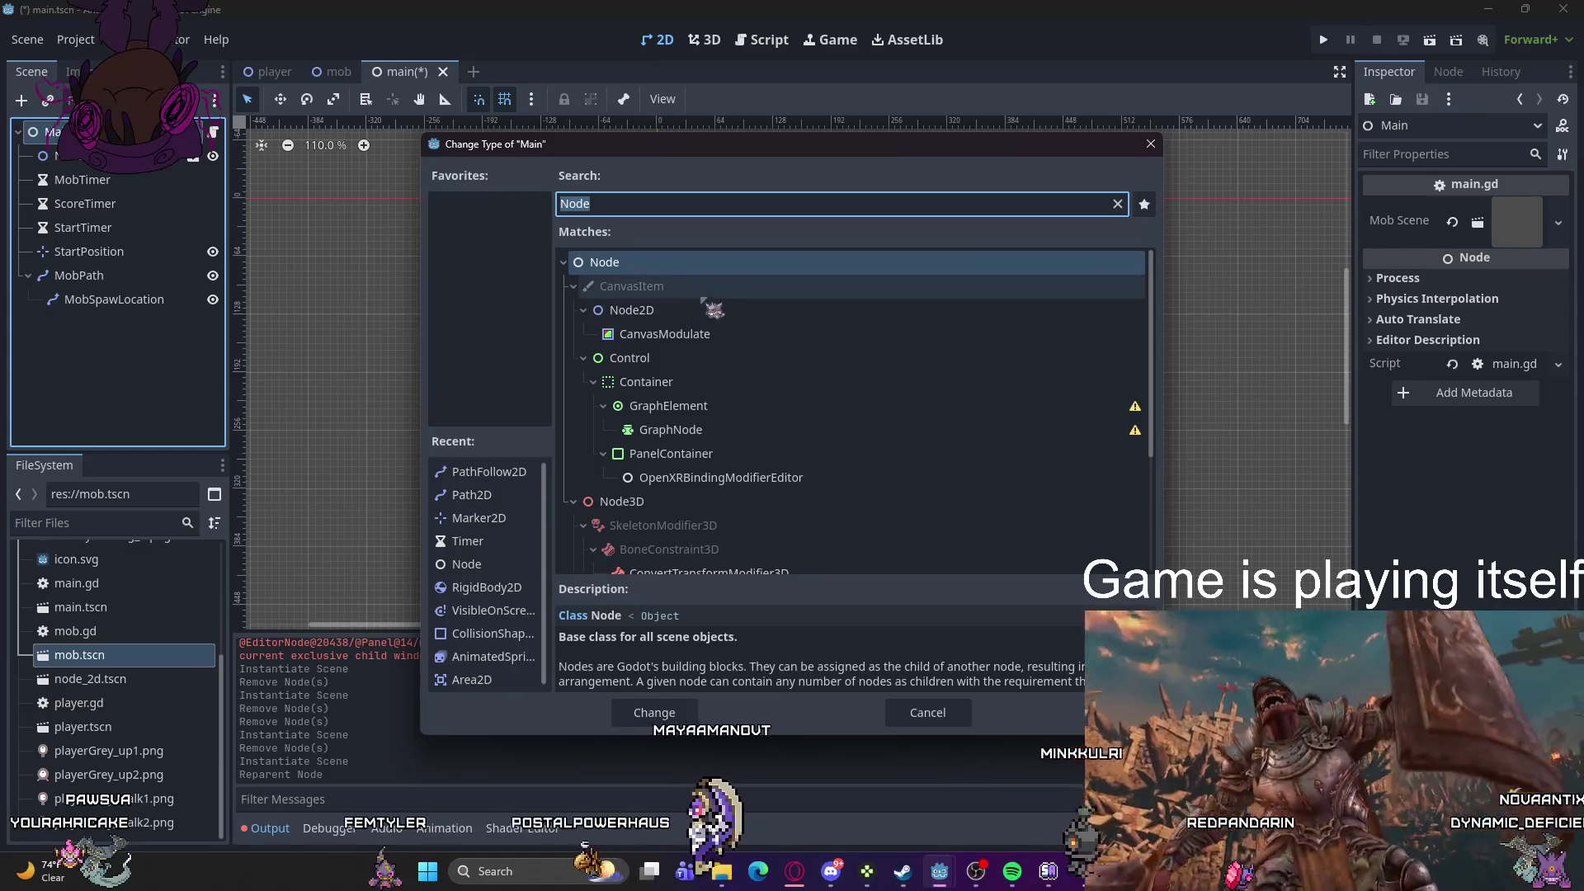
{"action": "left_click", "coordinate": [702, 307]}
{"action": "left_click", "coordinate": [664, 713]}
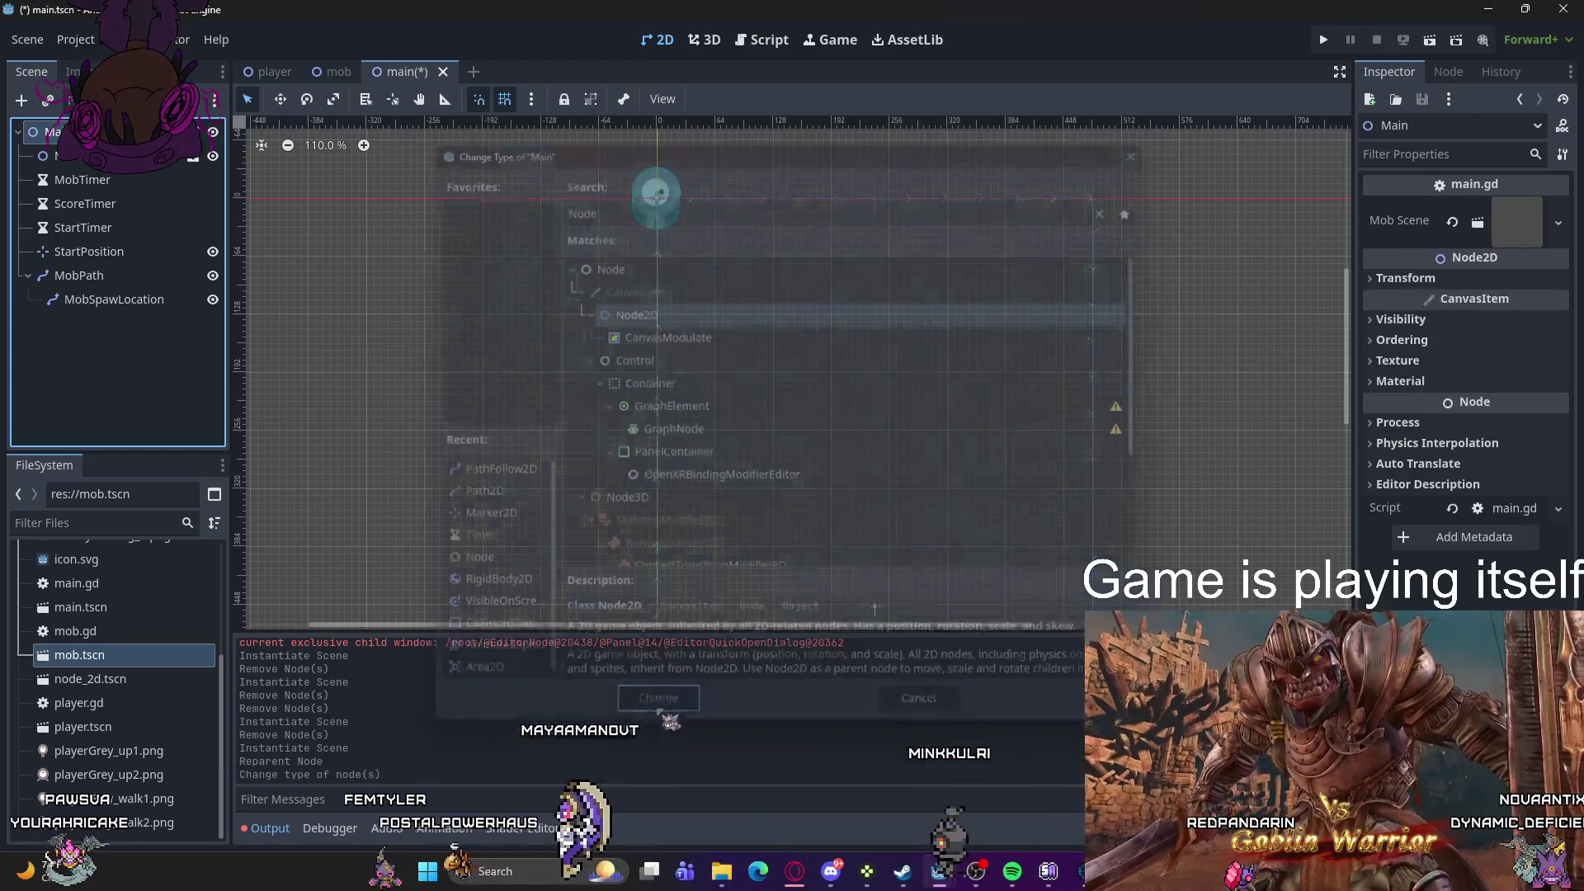
{"action": "left_click", "coordinate": [83, 156]}
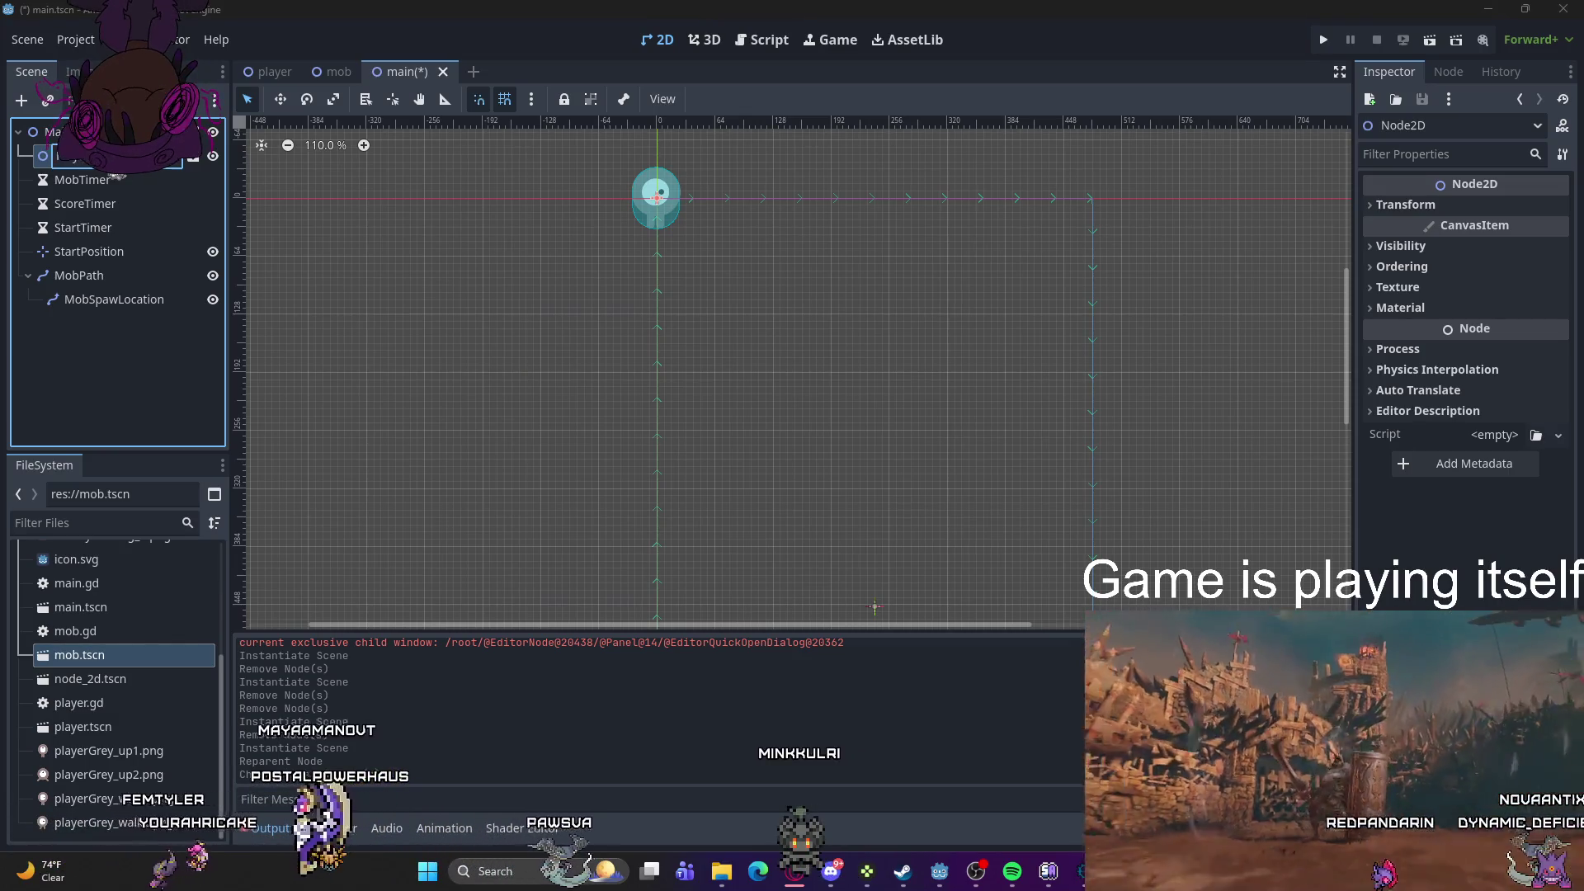
Step: Name the instance Player, check its signals, then delete the Player node
{"action": "key", "text": "Return"}
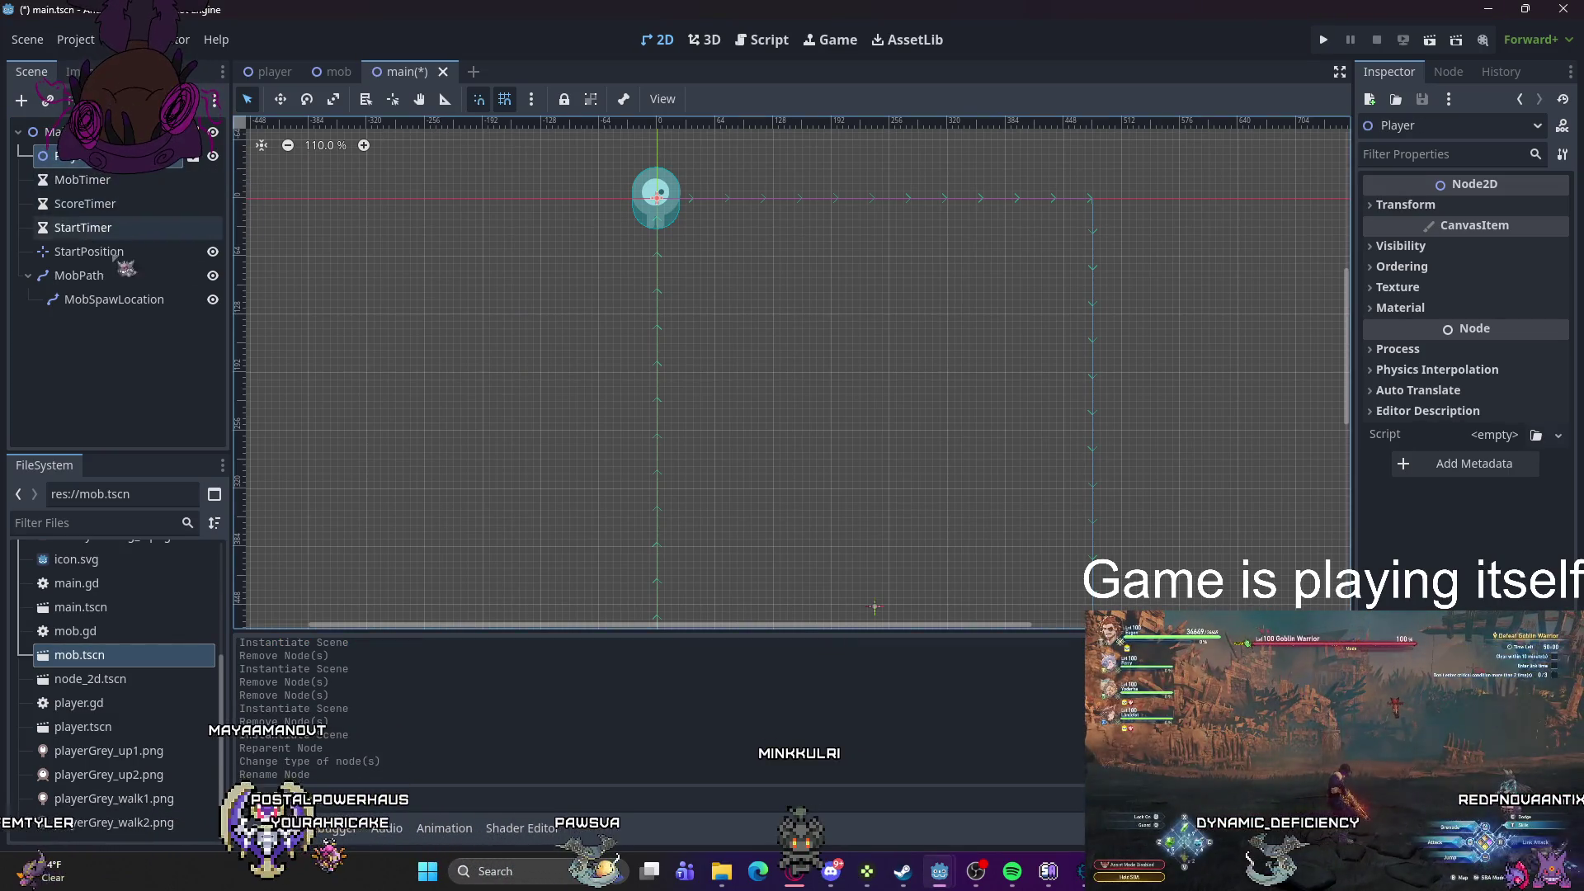
{"action": "left_click", "coordinate": [1447, 72]}
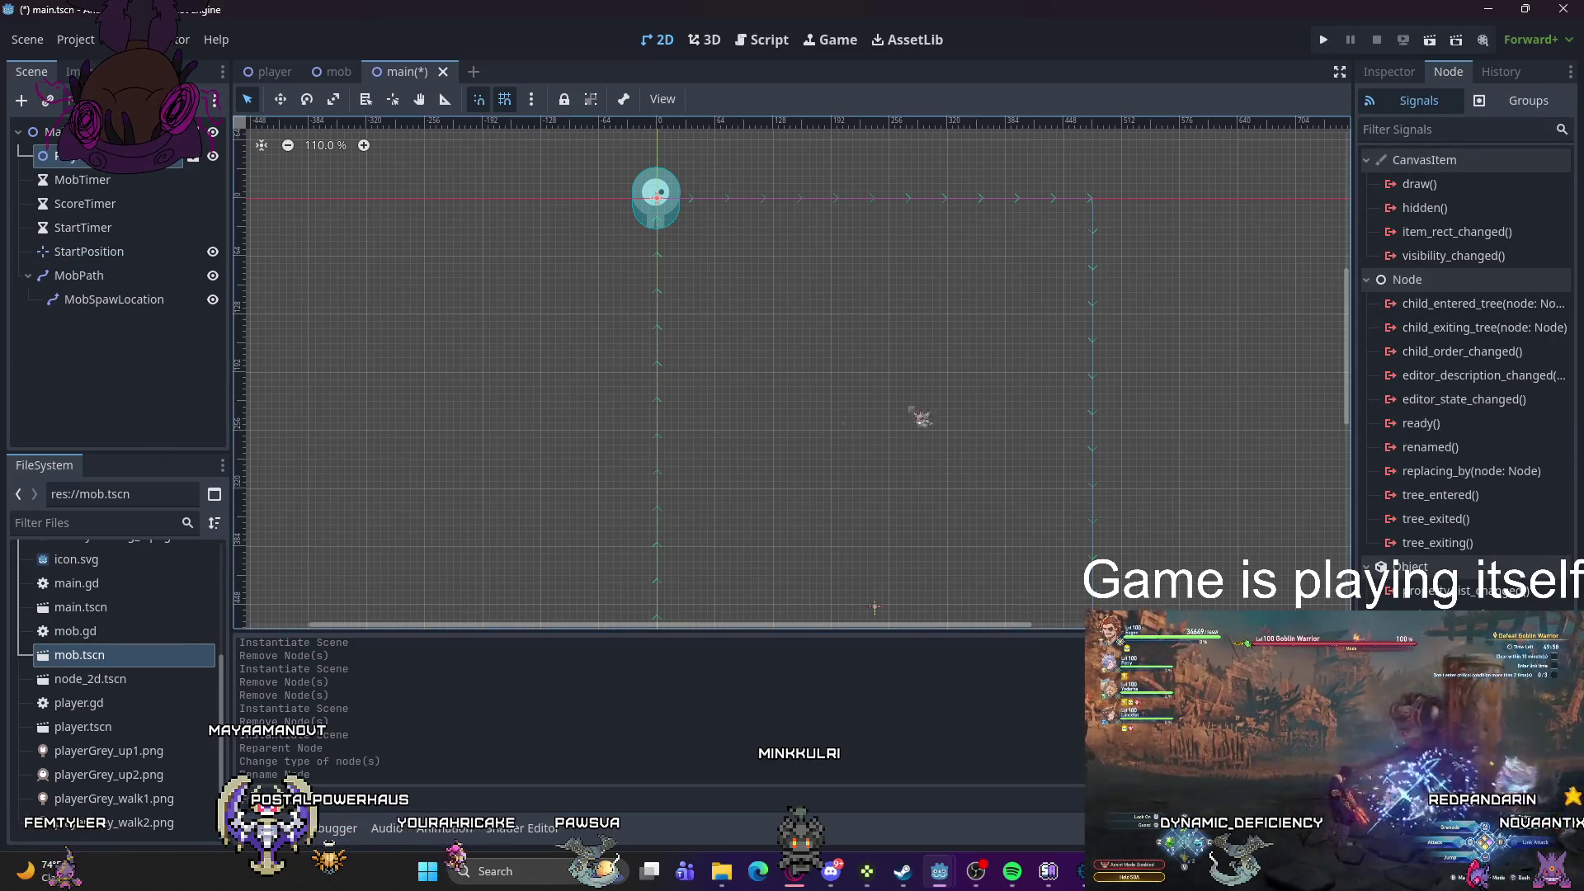
{"action": "right_click", "coordinate": [101, 157]}
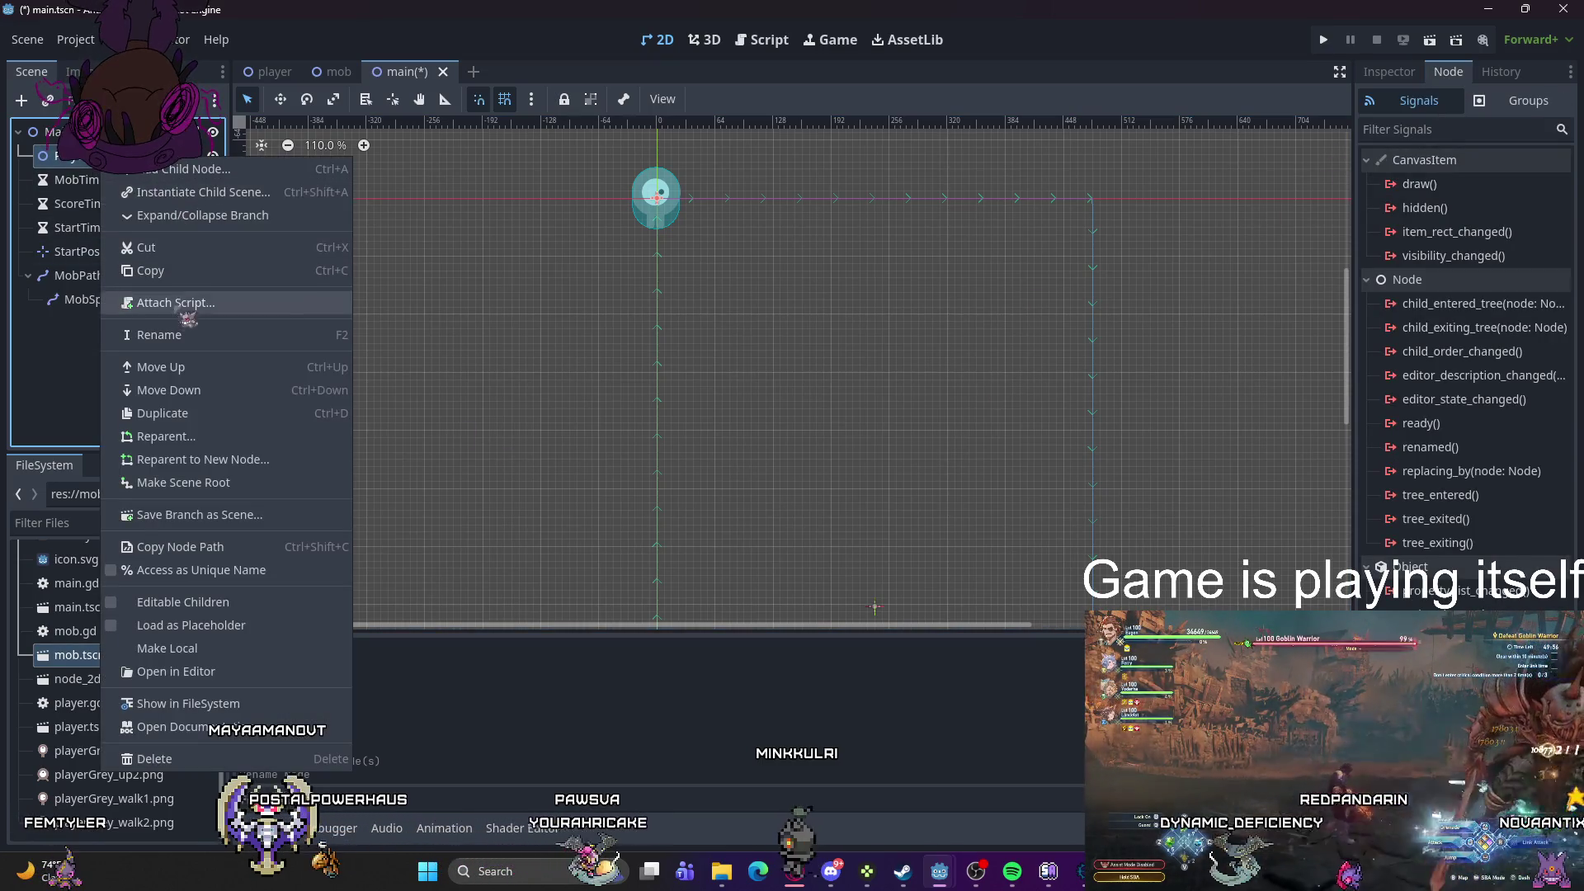
{"action": "left_click", "coordinate": [147, 758]}
{"action": "left_click", "coordinate": [755, 459]}
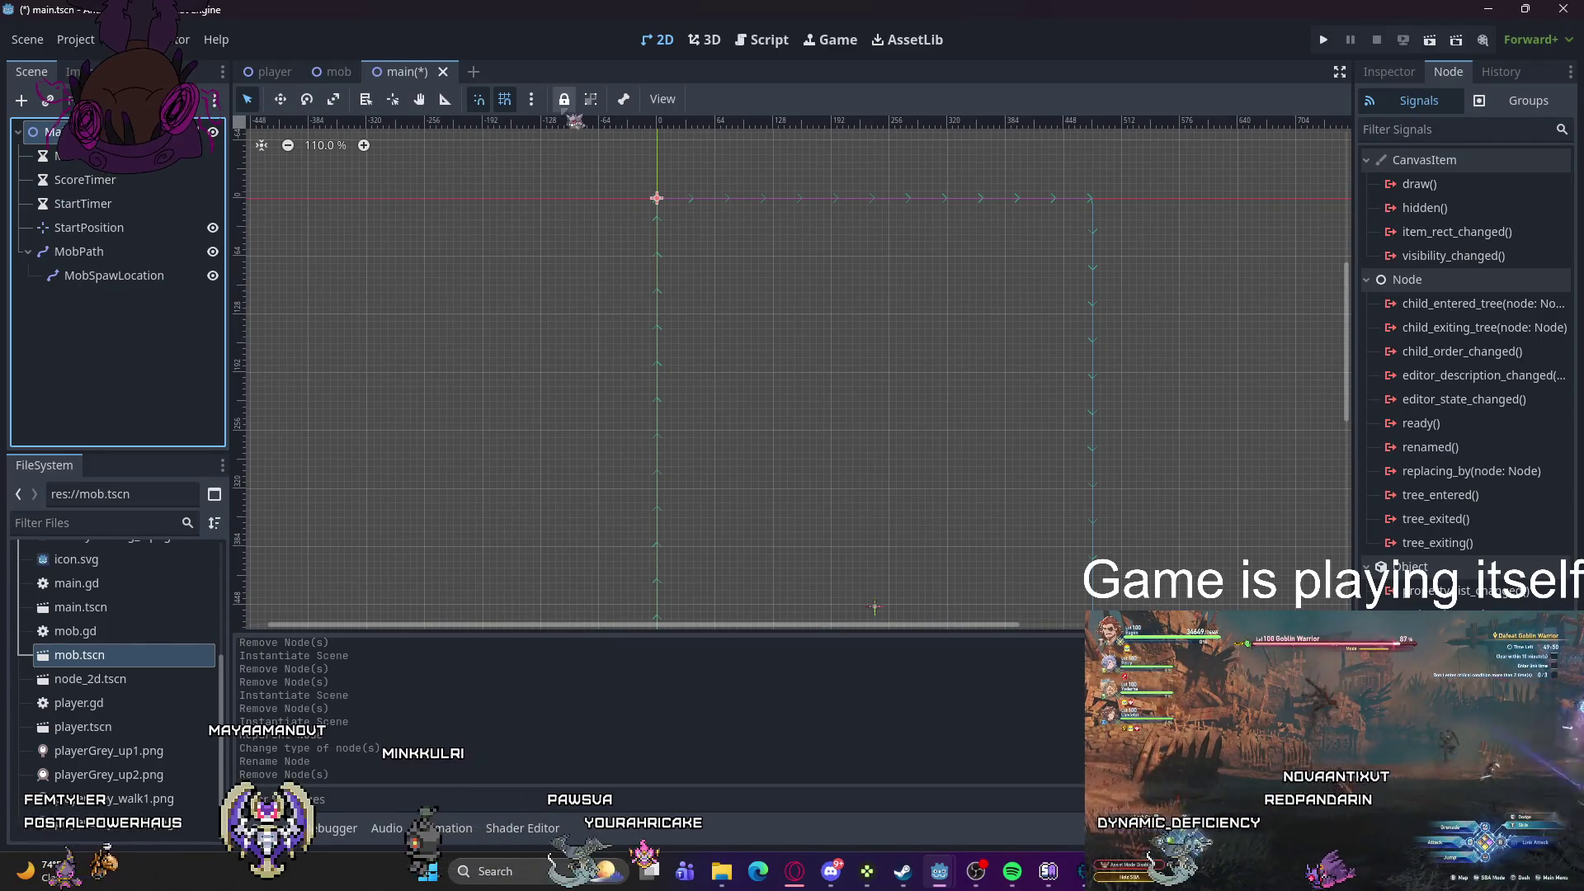
Step: Instance player.tscn into Main, then undo the recent scene edits with Ctrl+Z
{"action": "key", "text": "ctrl+shift+a"}
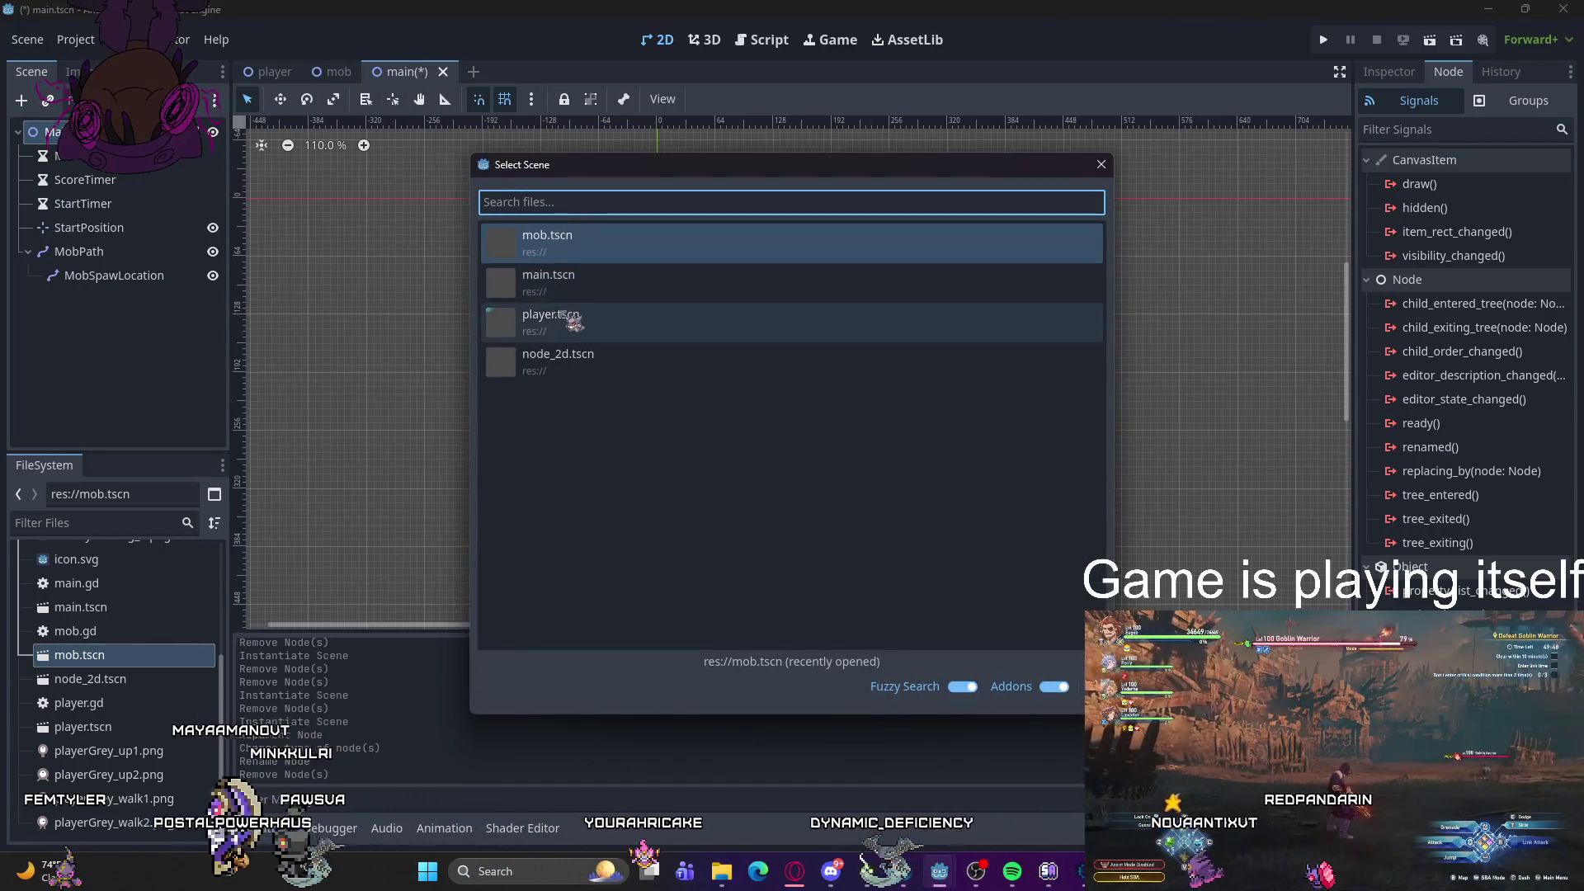
{"action": "double_click", "coordinate": [573, 322]}
{"action": "left_click", "coordinate": [118, 301]}
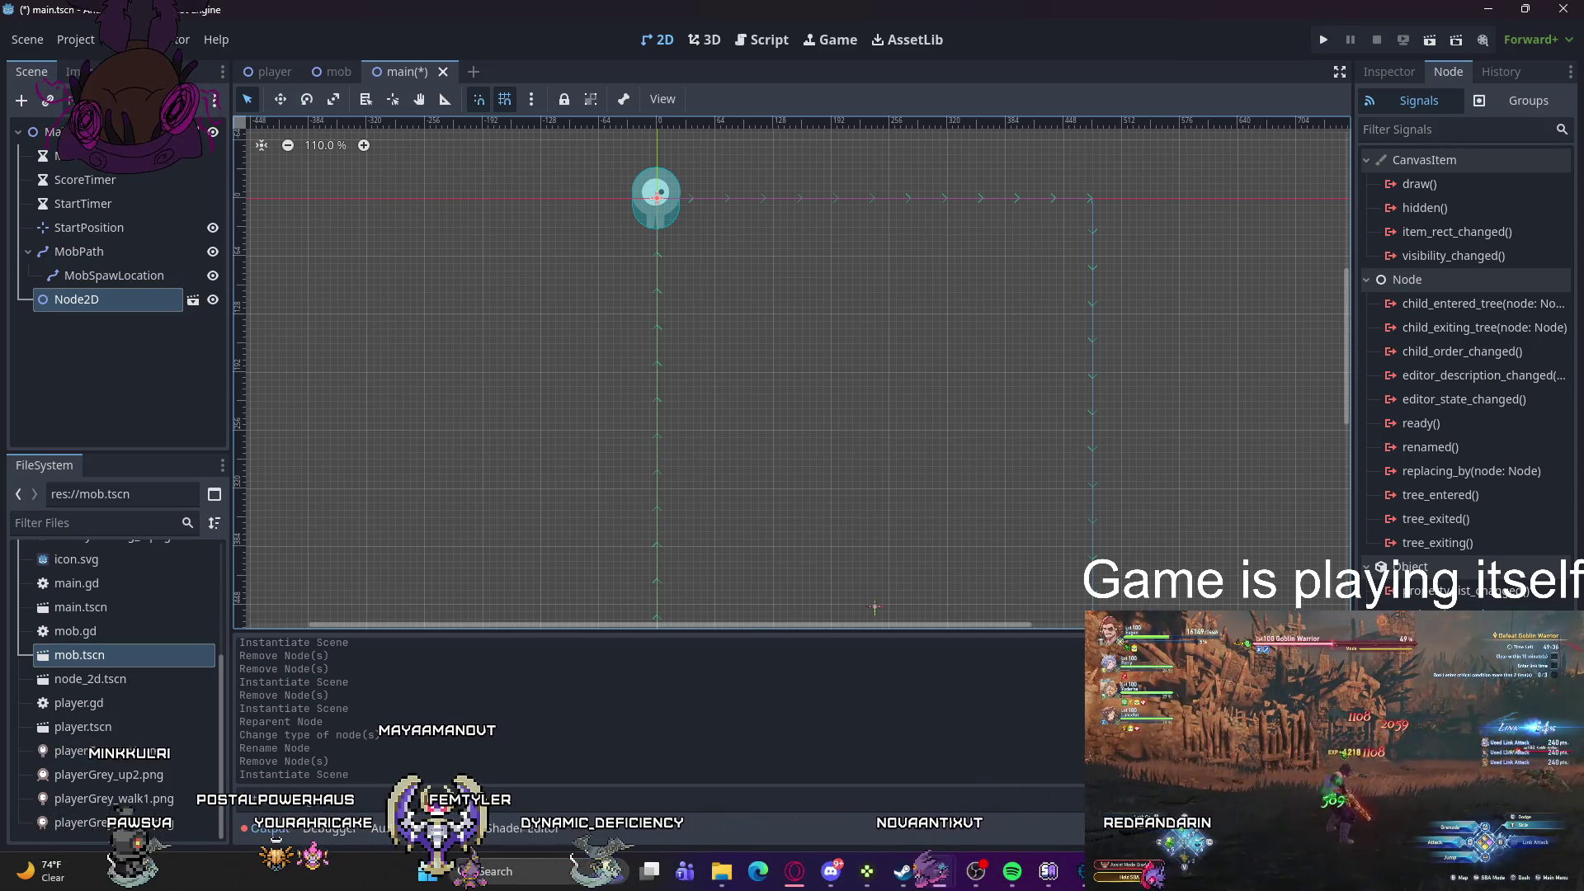
{"action": "key", "text": "ctrl+z"}
{"action": "key", "text": "ctrl+z"}
{"action": "key", "text": "ctrl+z"}
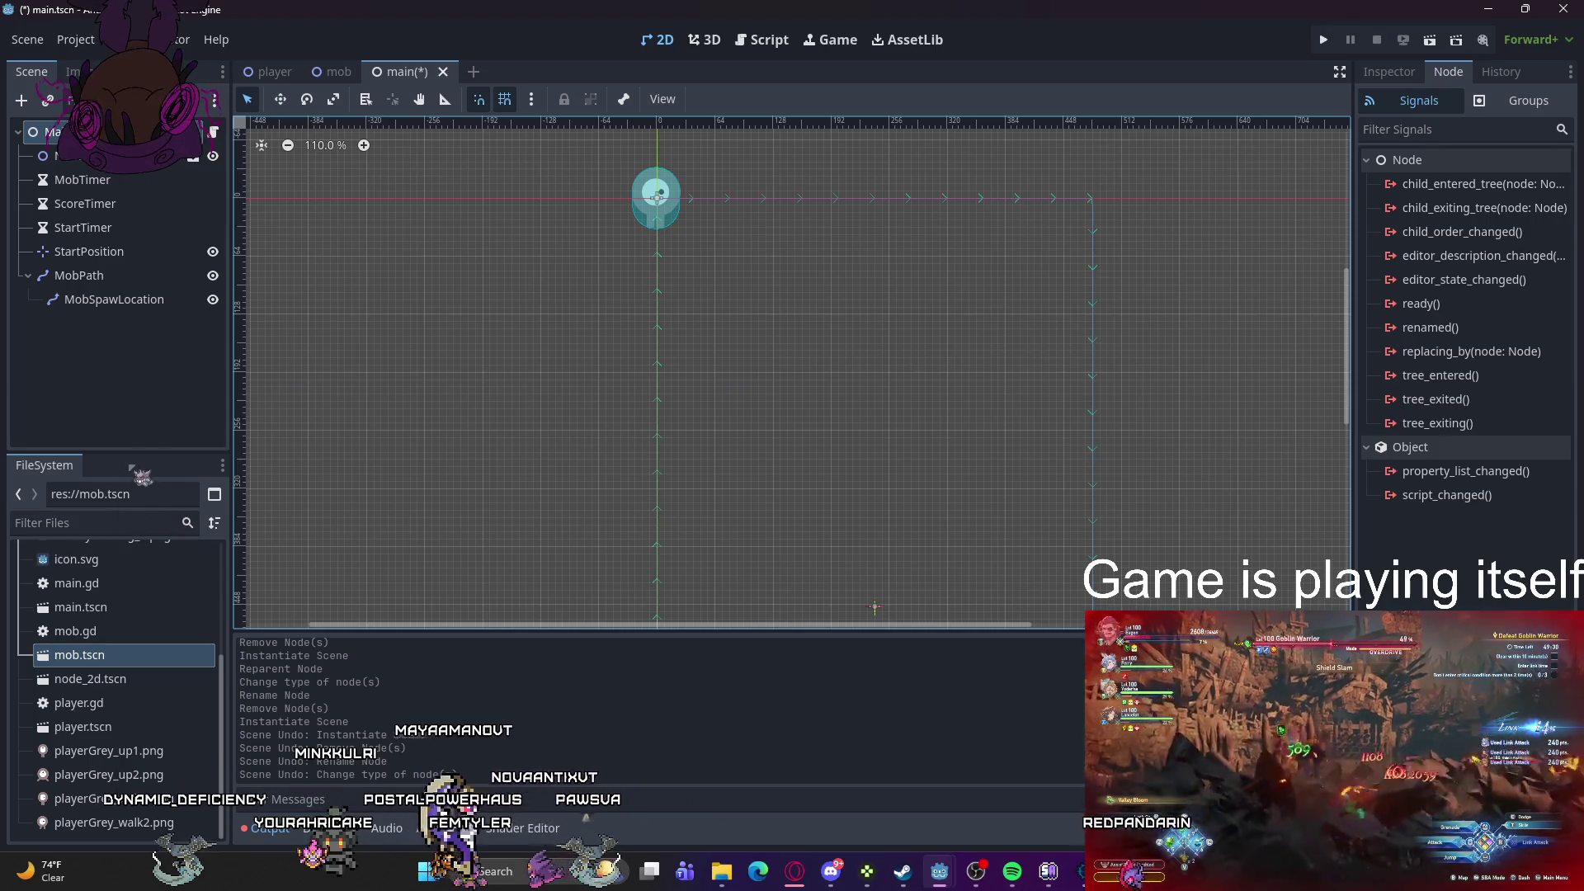
Step: Select the Node2D player instance under Main in the Scene dock
{"action": "left_click", "coordinate": [146, 314]}
{"action": "left_click", "coordinate": [116, 155]}
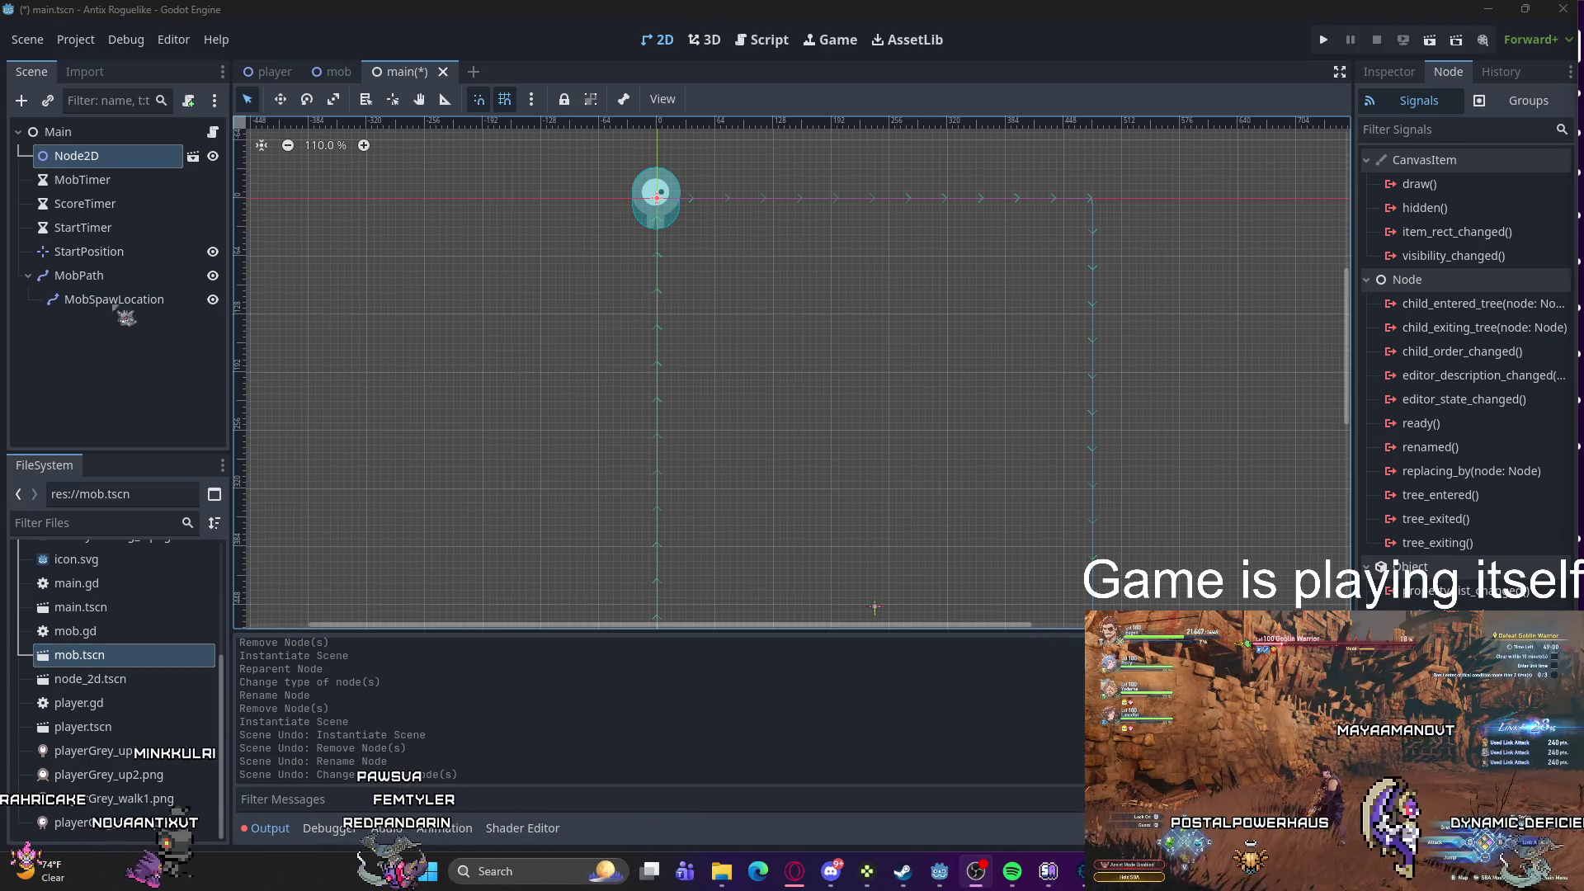
{"action": "left_click", "coordinate": [58, 132]}
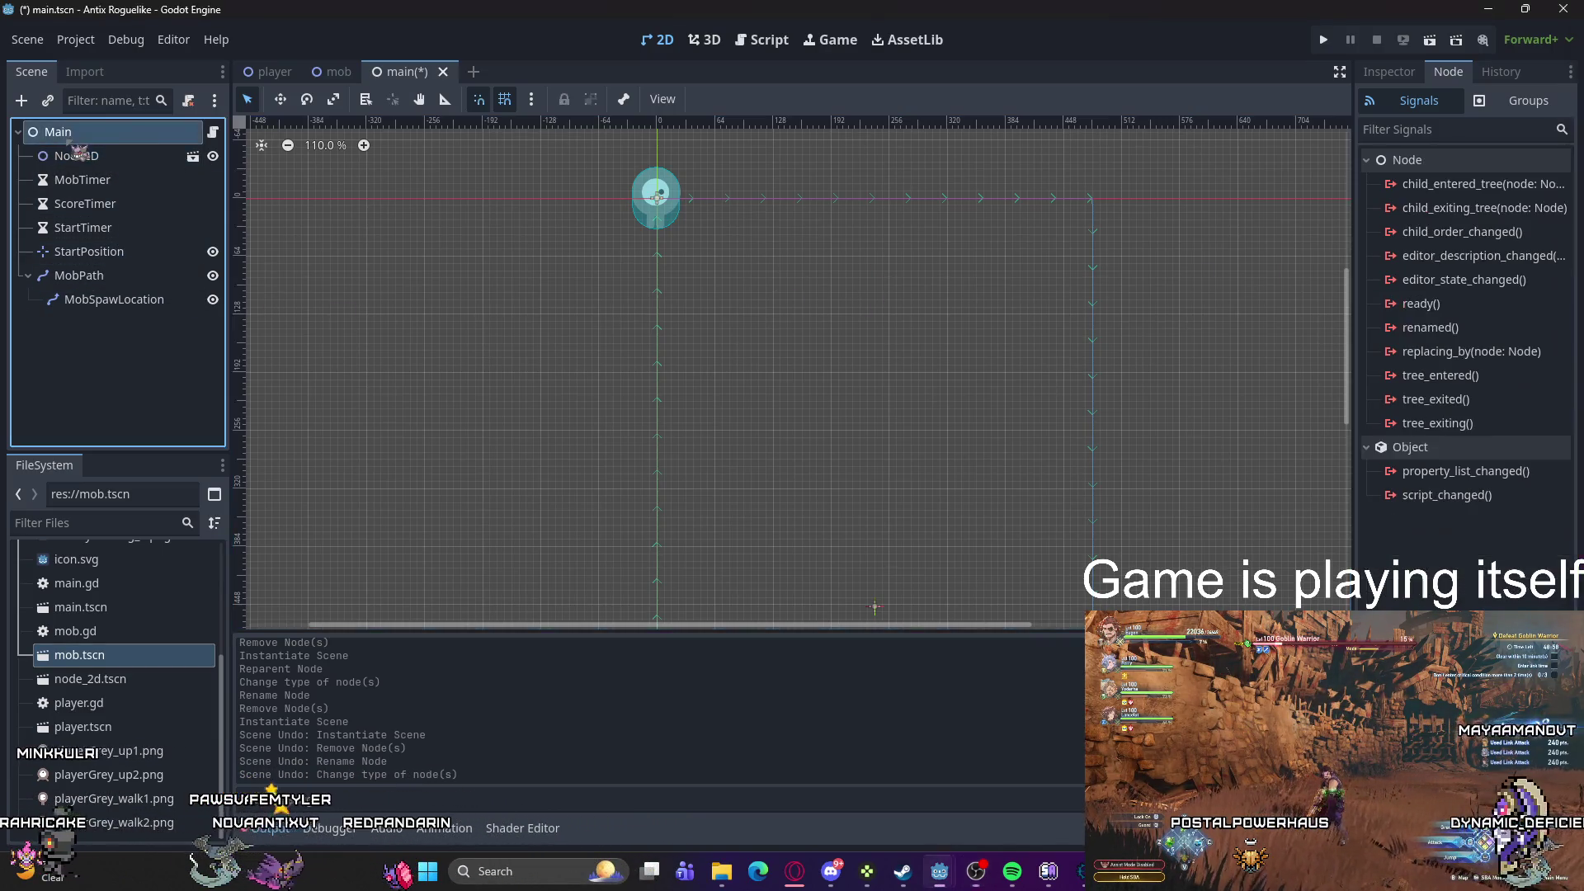
{"action": "left_click", "coordinate": [75, 155]}
Step: Open the instanced player scene, return to main, and begin renaming Node2D
{"action": "left_click", "coordinate": [192, 156]}
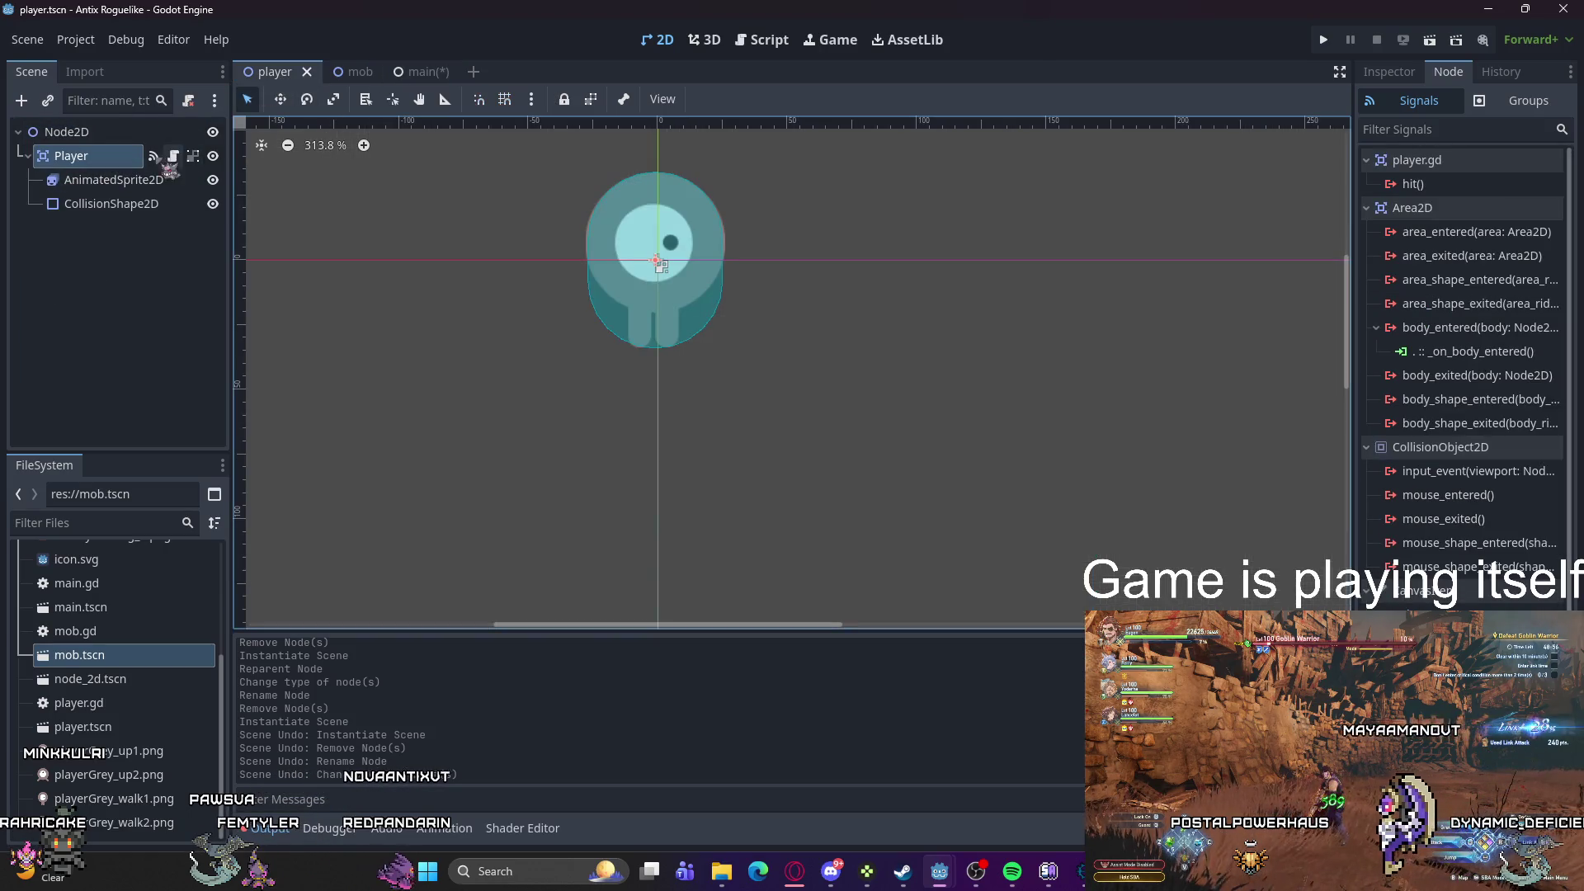
{"action": "left_click", "coordinate": [436, 77]}
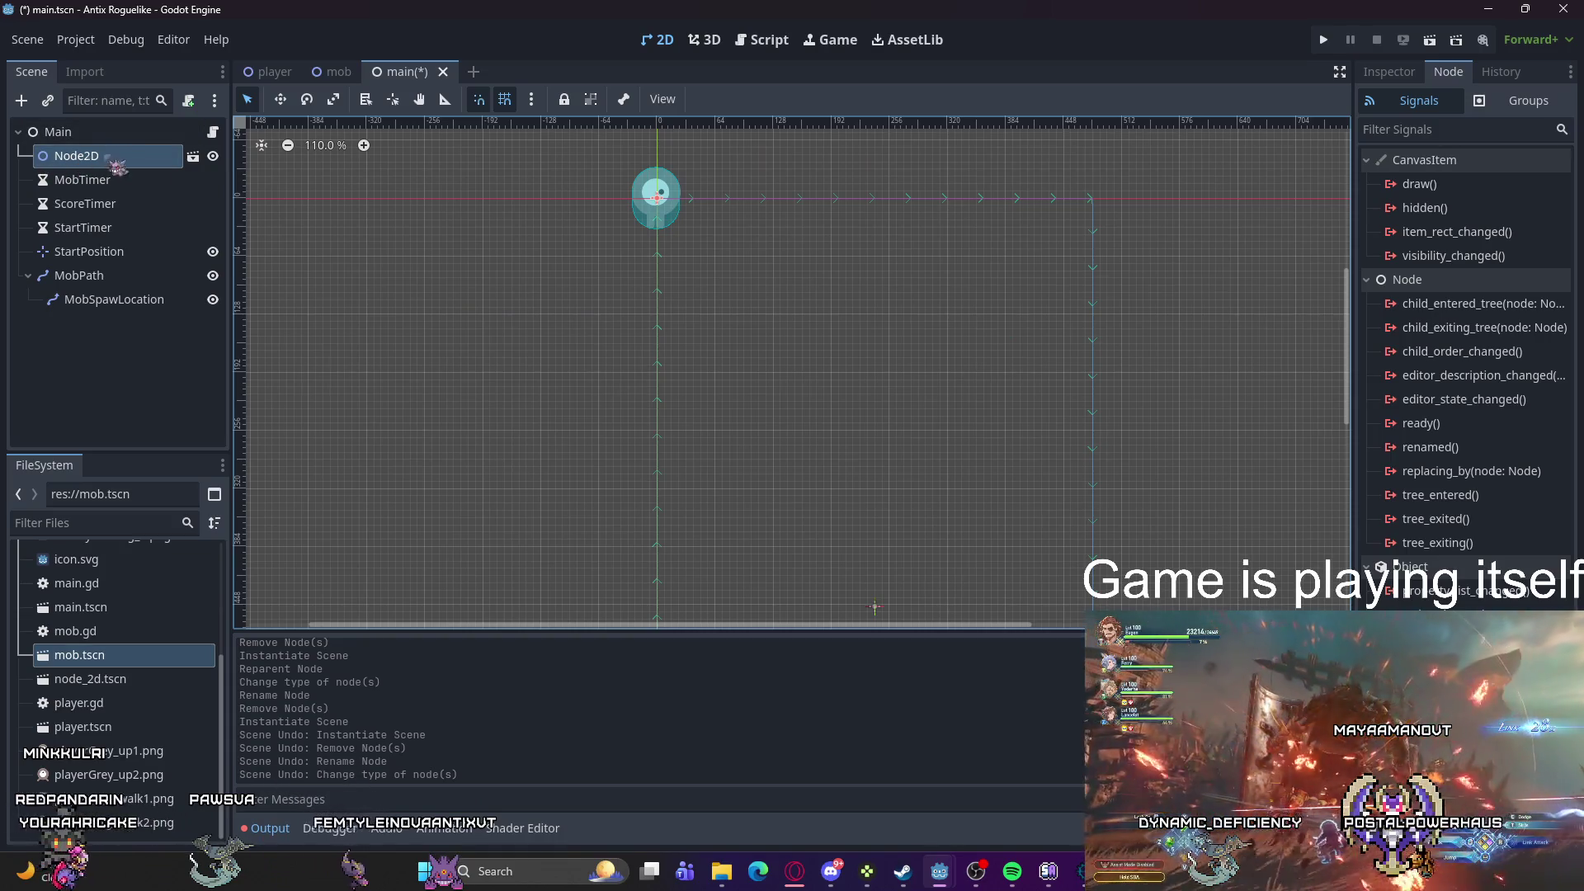
{"action": "left_click", "coordinate": [193, 155]}
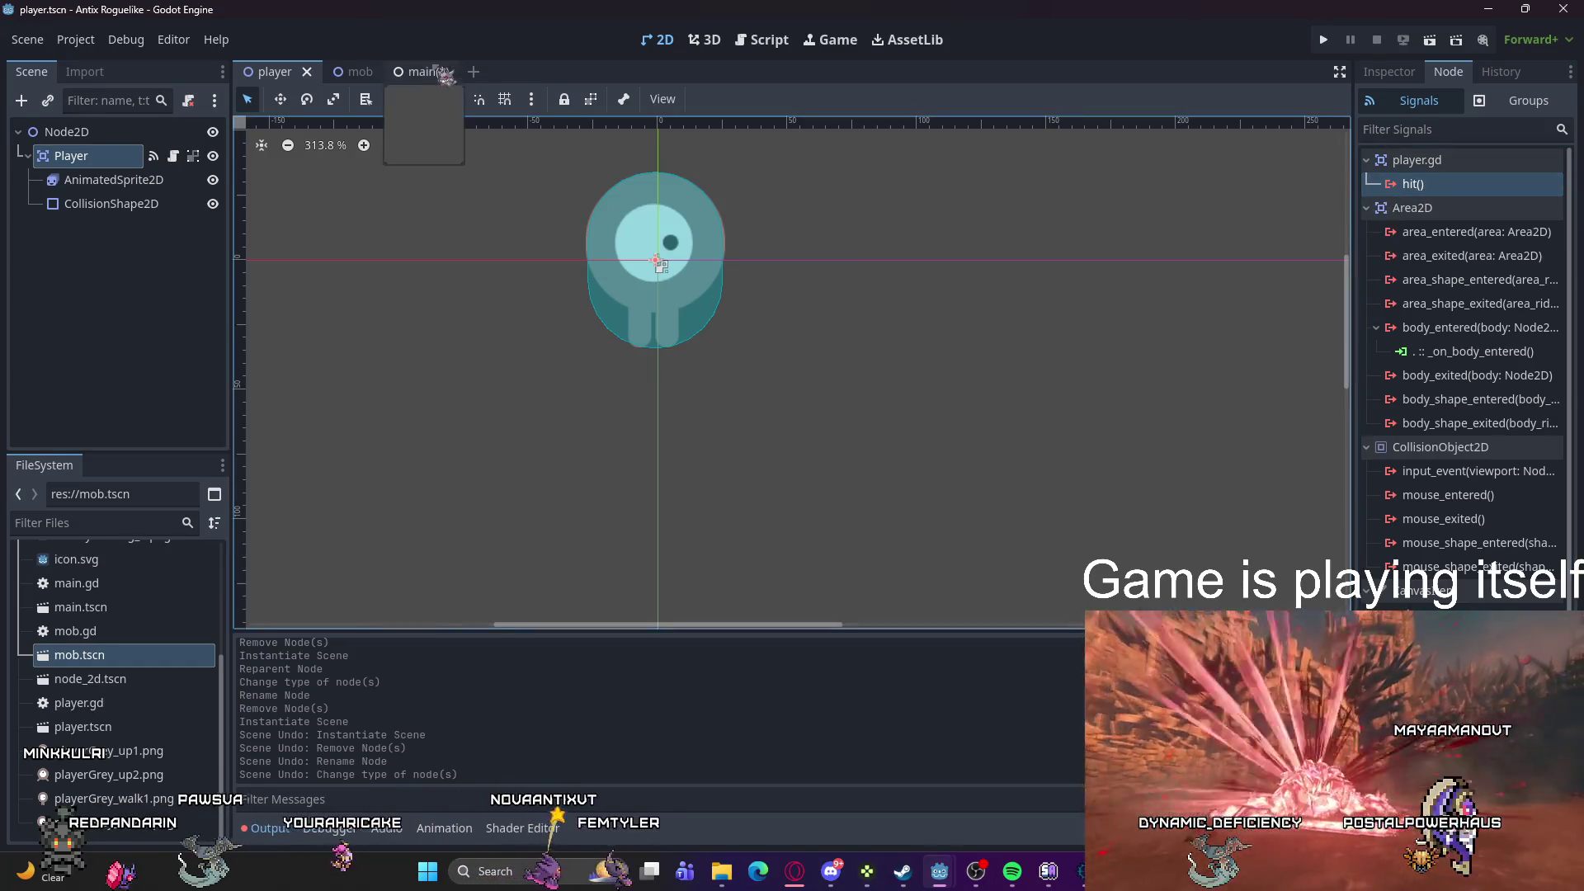
{"action": "left_click", "coordinate": [404, 72]}
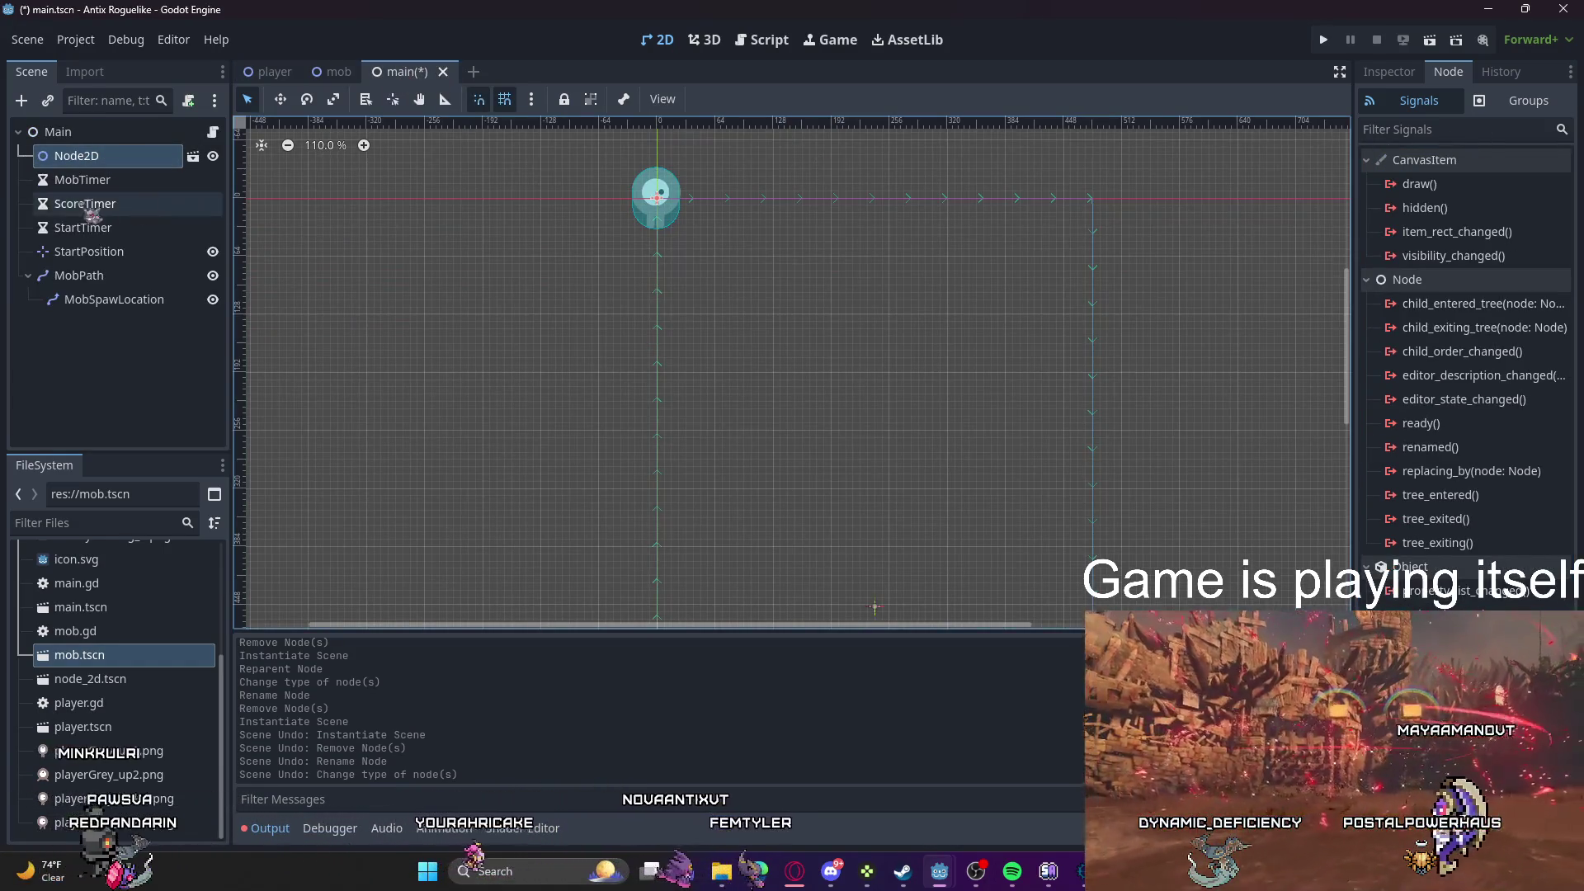
{"action": "double_click", "coordinate": [98, 163]}
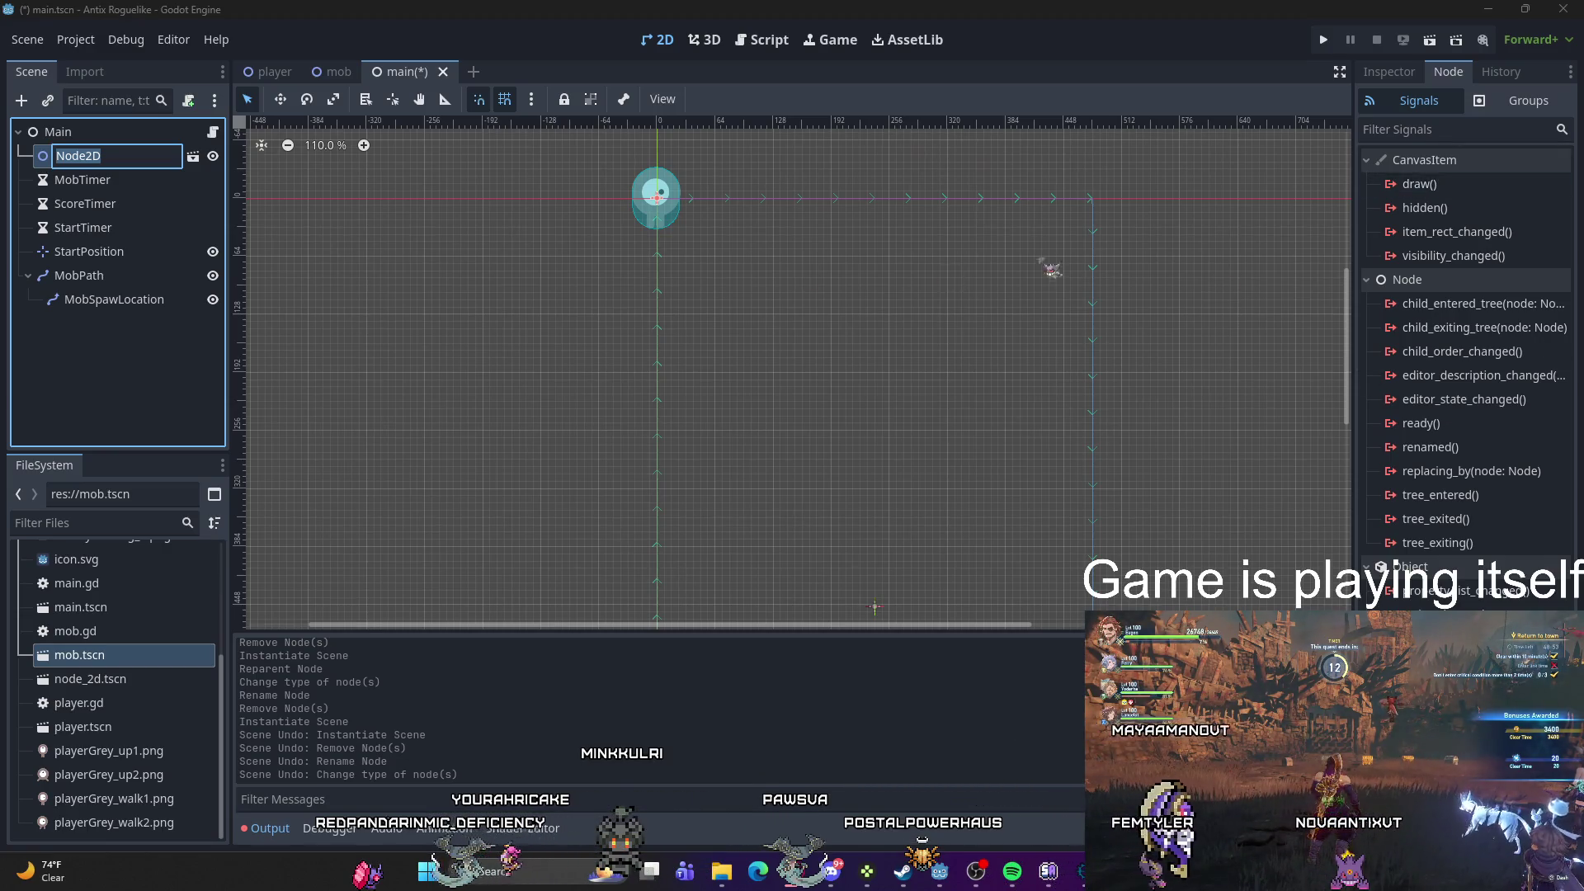
Step: Rename the player instance to Player and reselect it in the Scene dock
{"action": "type", "text": "Player"}
{"action": "key", "text": "Return"}
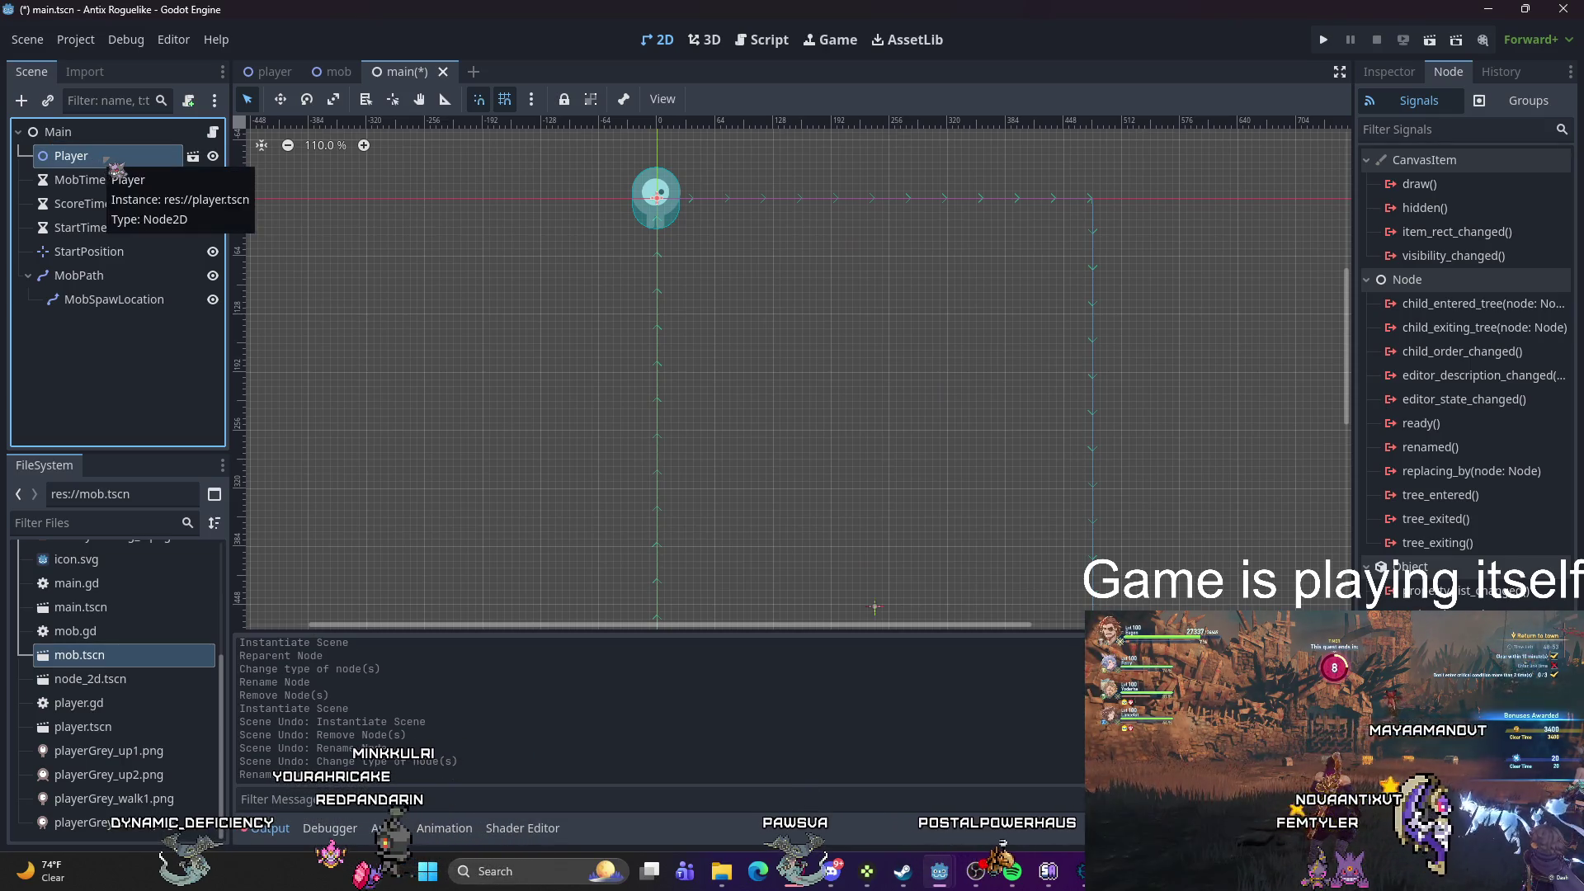
{"action": "left_click", "coordinate": [116, 363]}
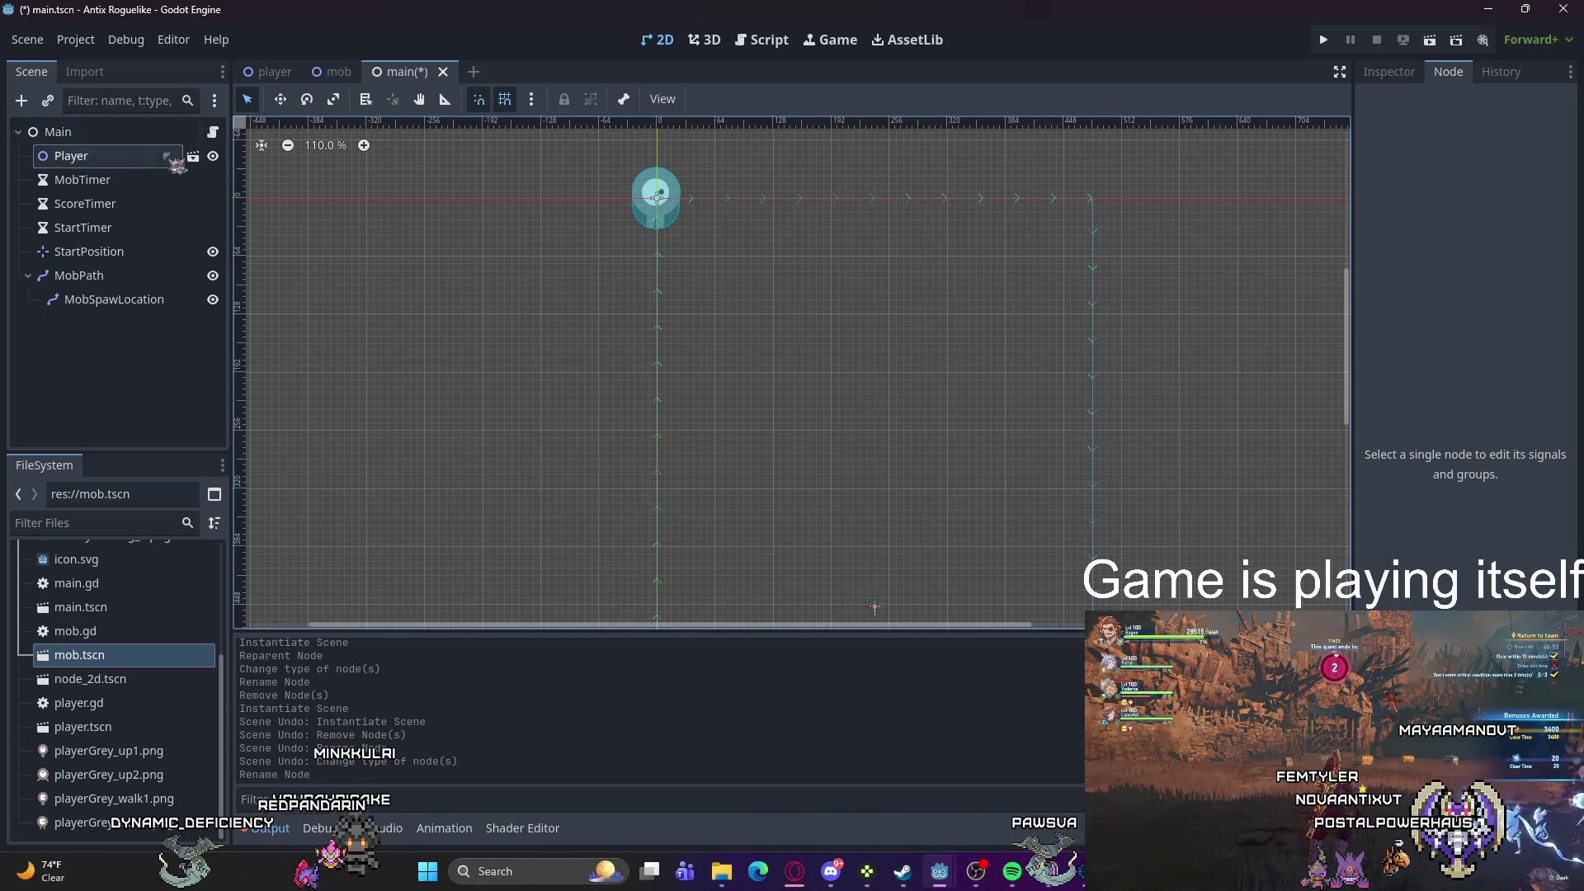
{"action": "right_click", "coordinate": [154, 360]}
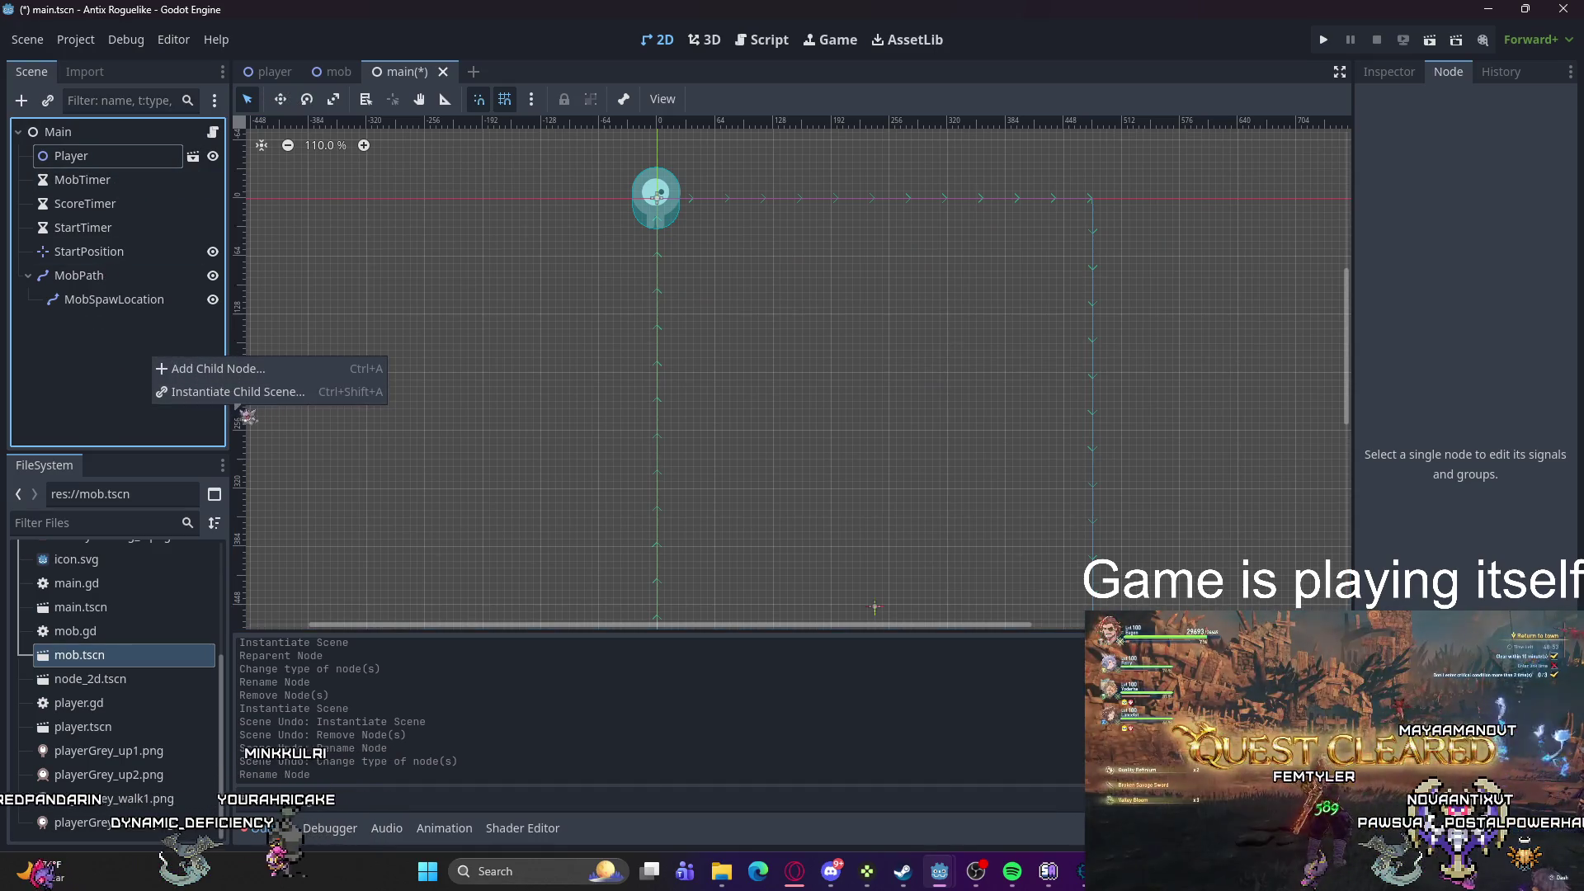
{"action": "left_click", "coordinate": [83, 156]}
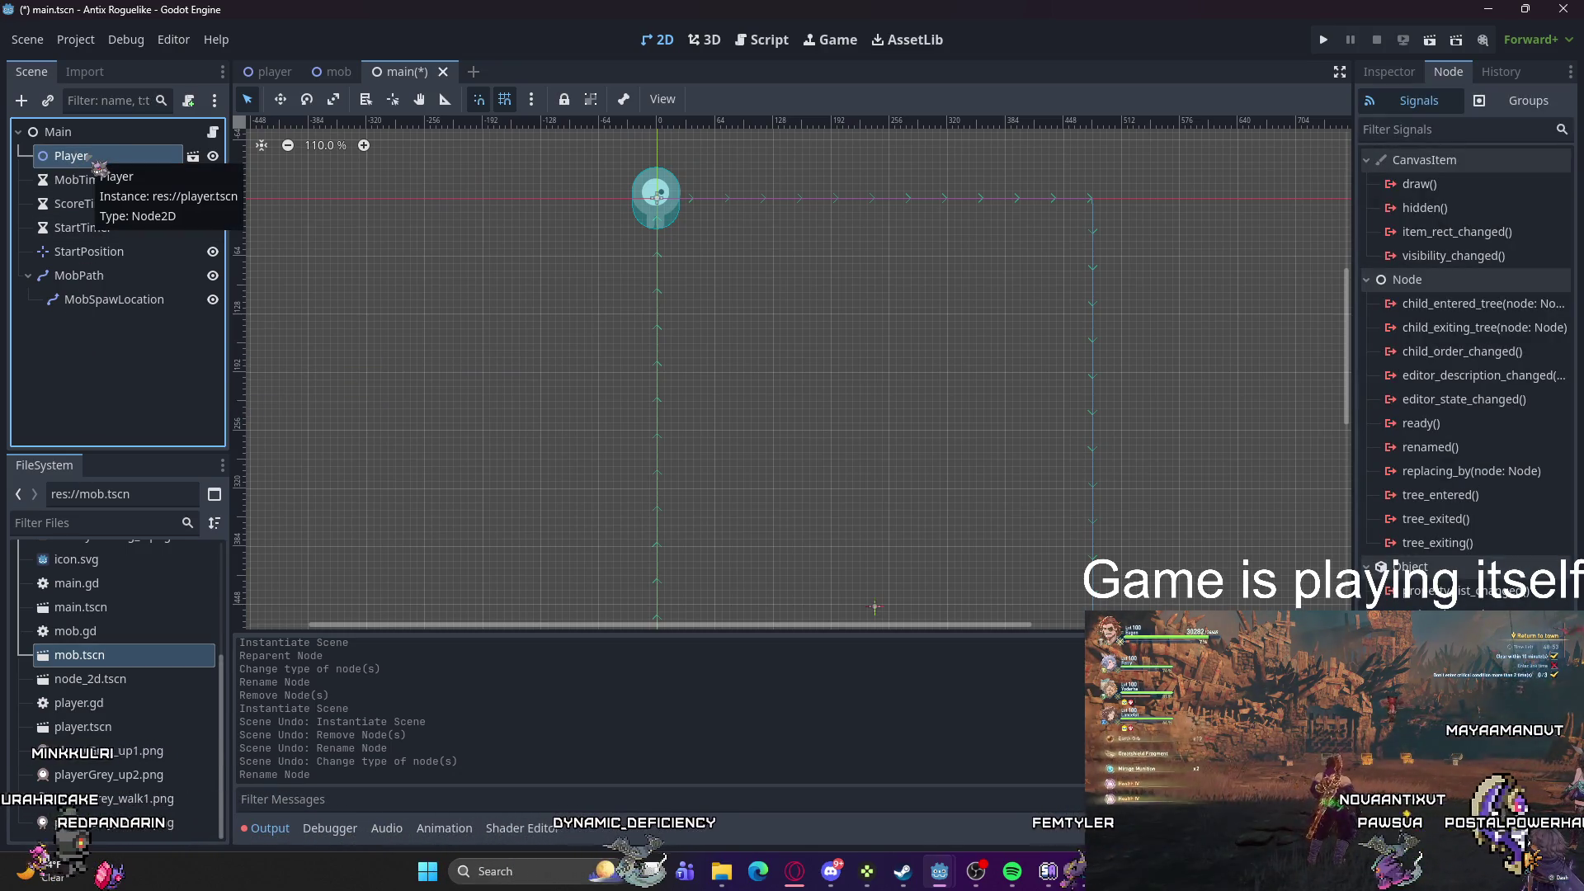
Step: Visit the player scene, return to main, and open the Player node's context menu
{"action": "left_click", "coordinate": [193, 156]}
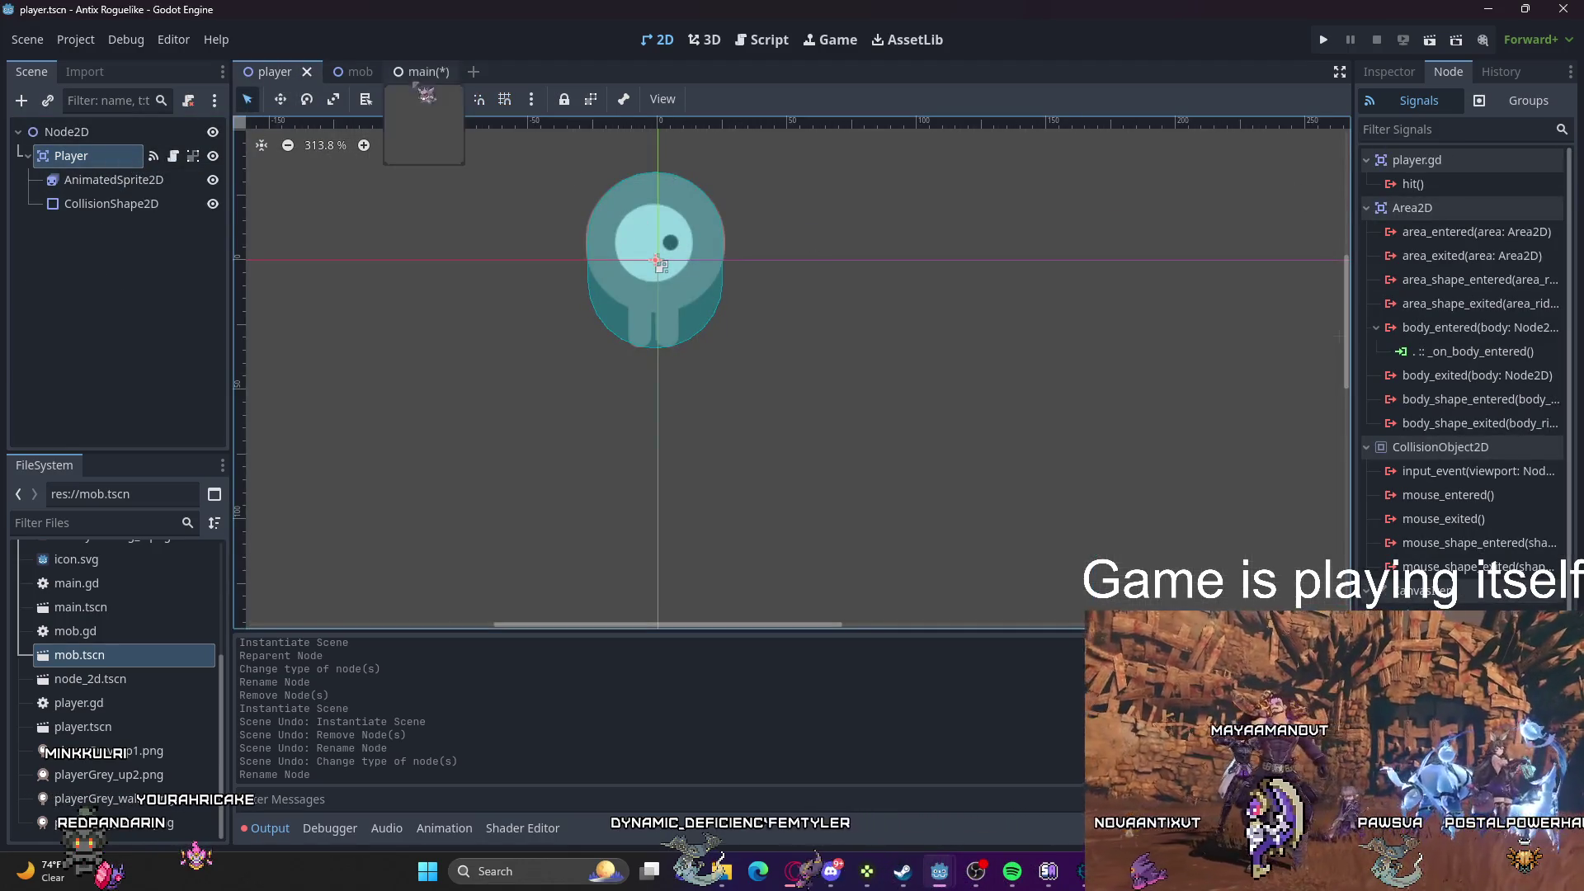
{"action": "left_click", "coordinate": [146, 252]}
{"action": "left_click", "coordinate": [408, 72]}
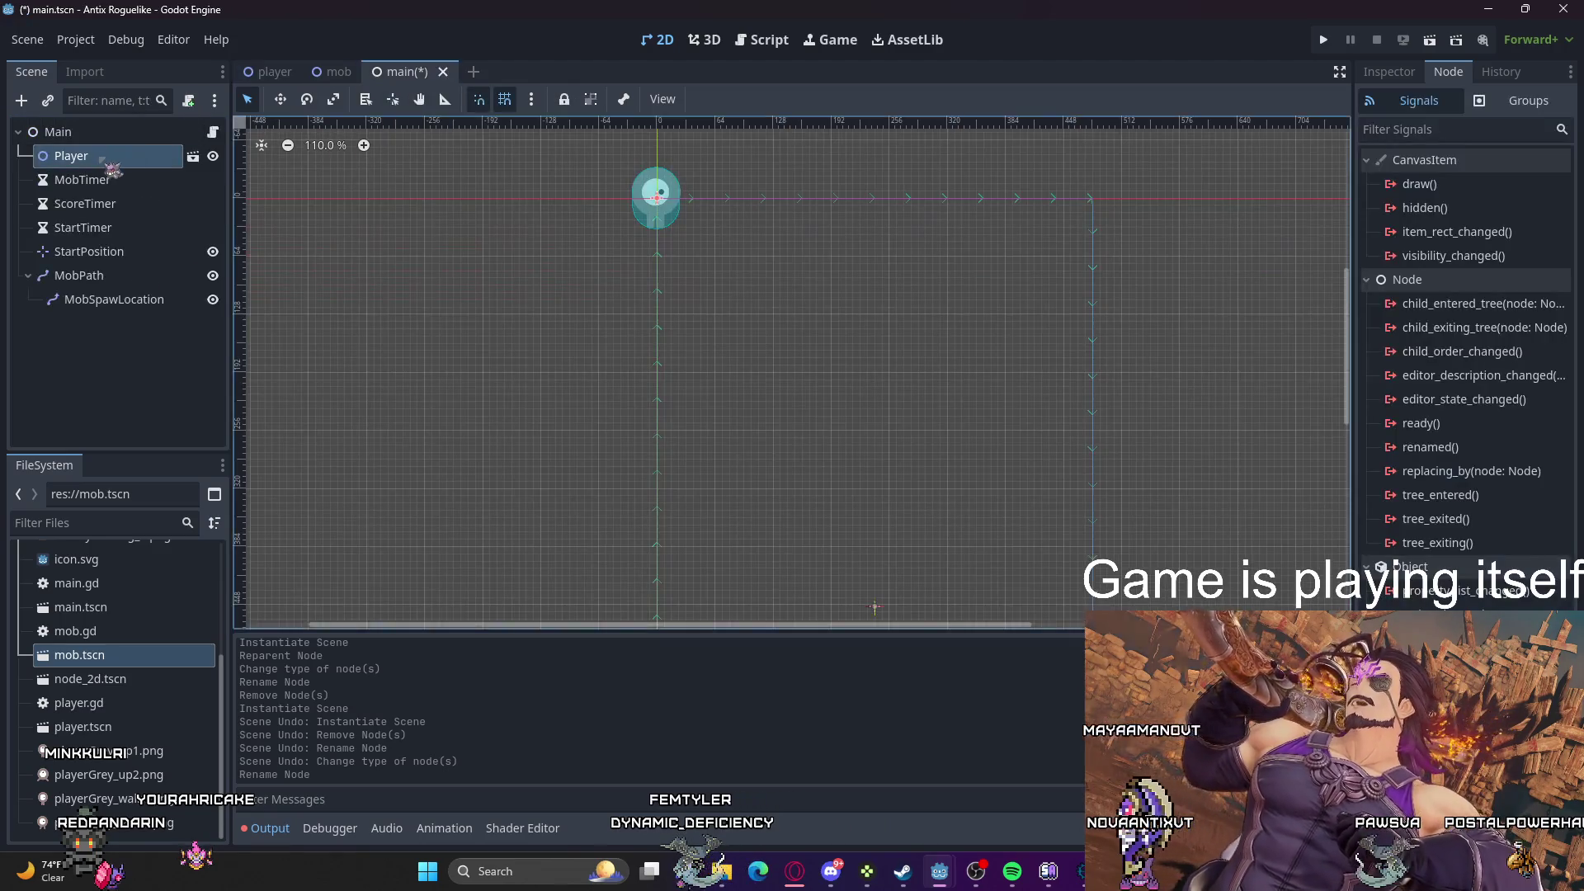
{"action": "right_click", "coordinate": [106, 157]}
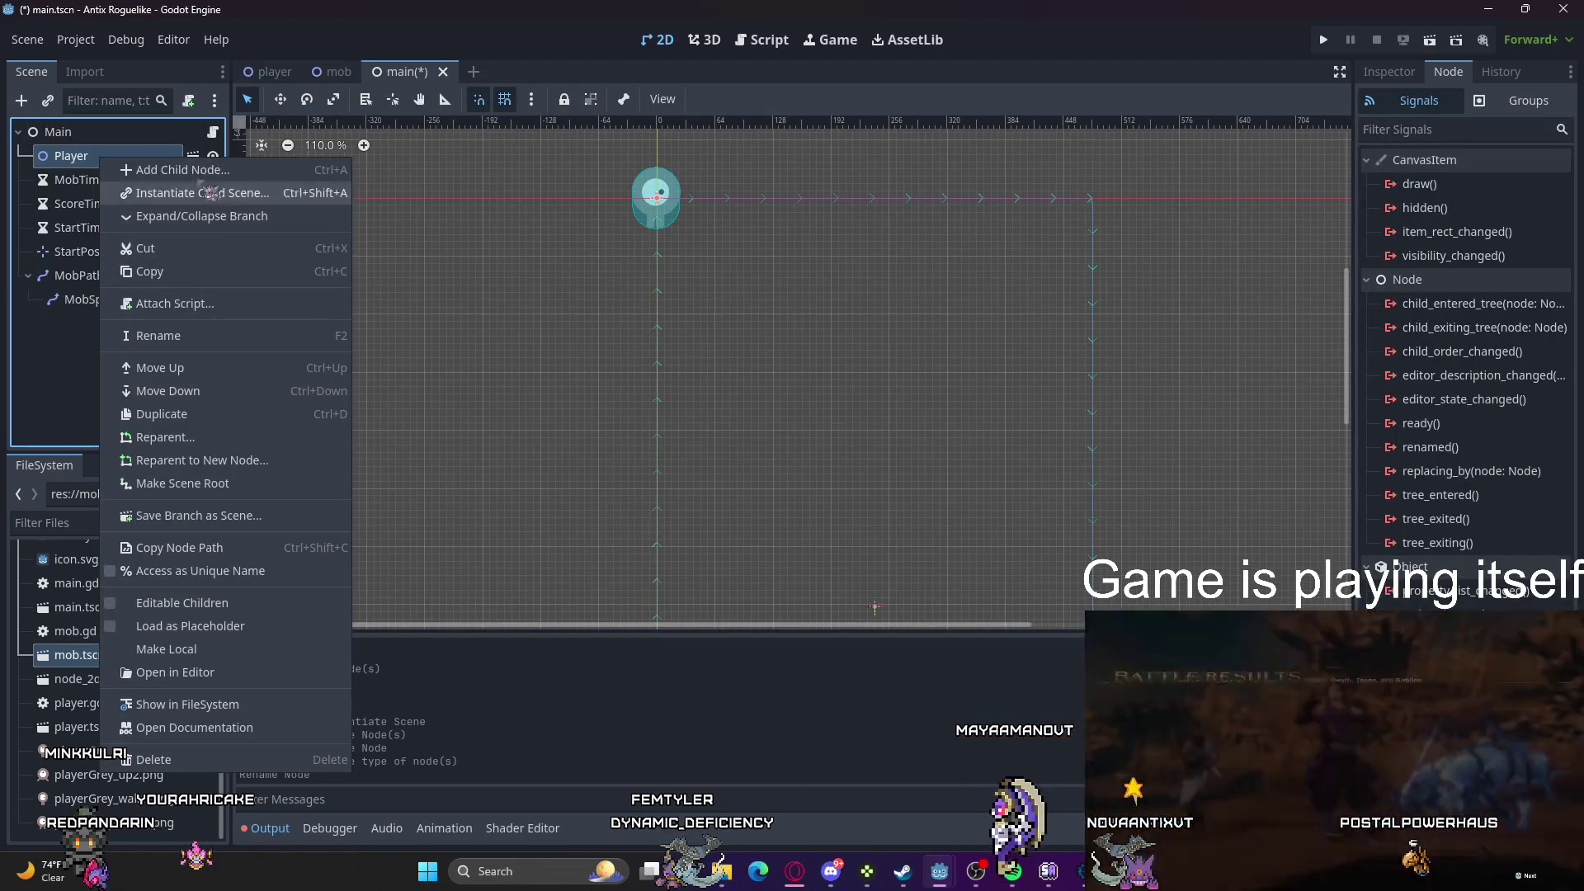
Step: Delete the Player node and instantiate player.tscn as a child scene under Main
{"action": "left_click", "coordinate": [155, 758]}
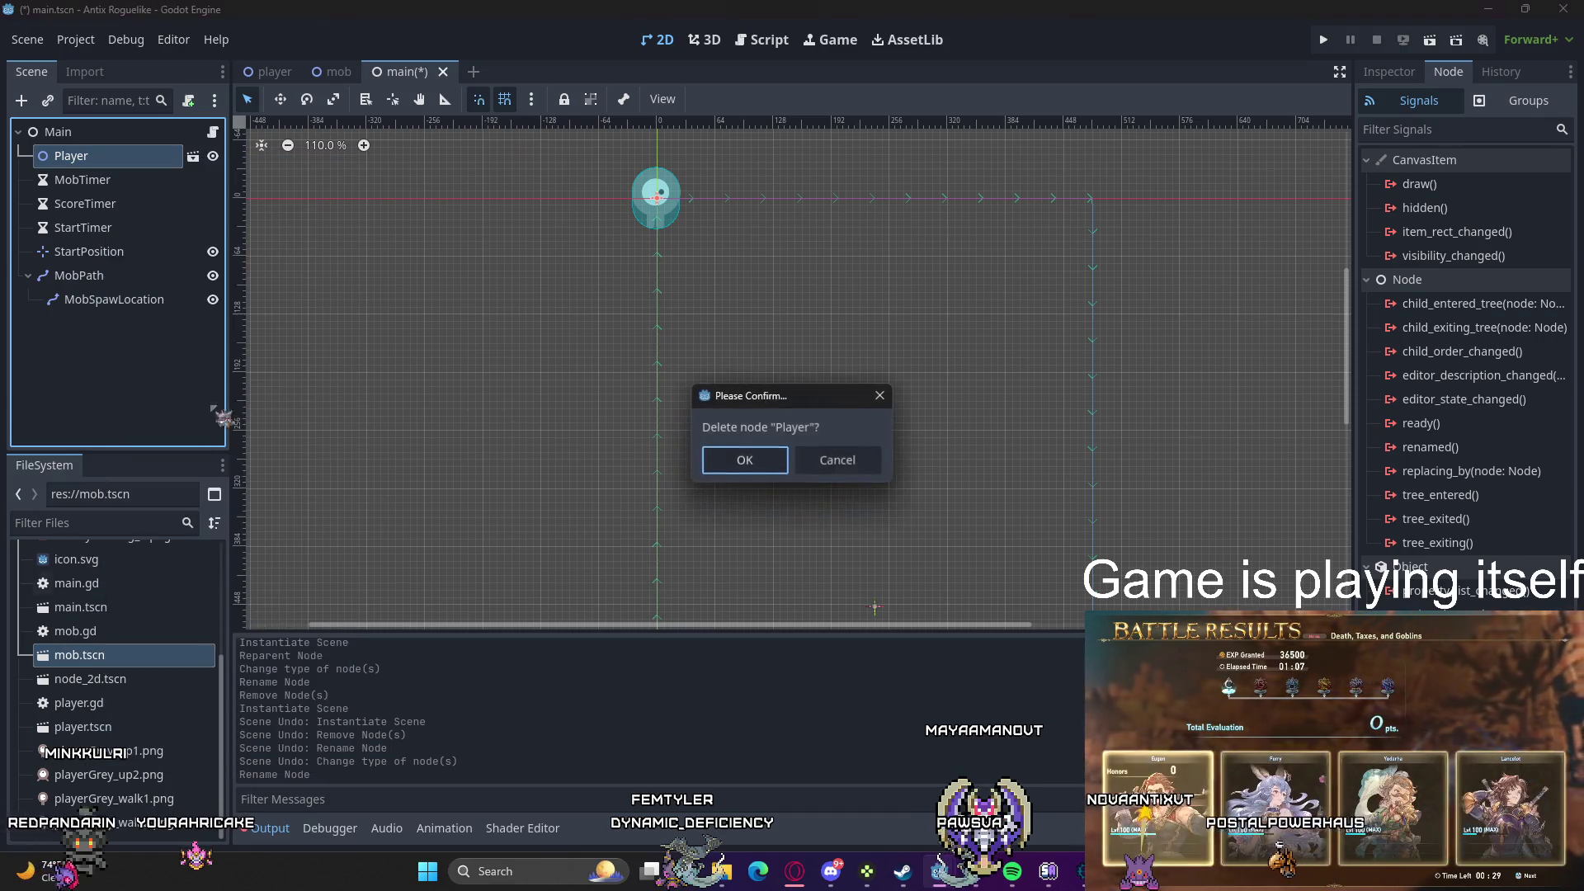
{"action": "left_click", "coordinate": [759, 464]}
{"action": "right_click", "coordinate": [96, 329]}
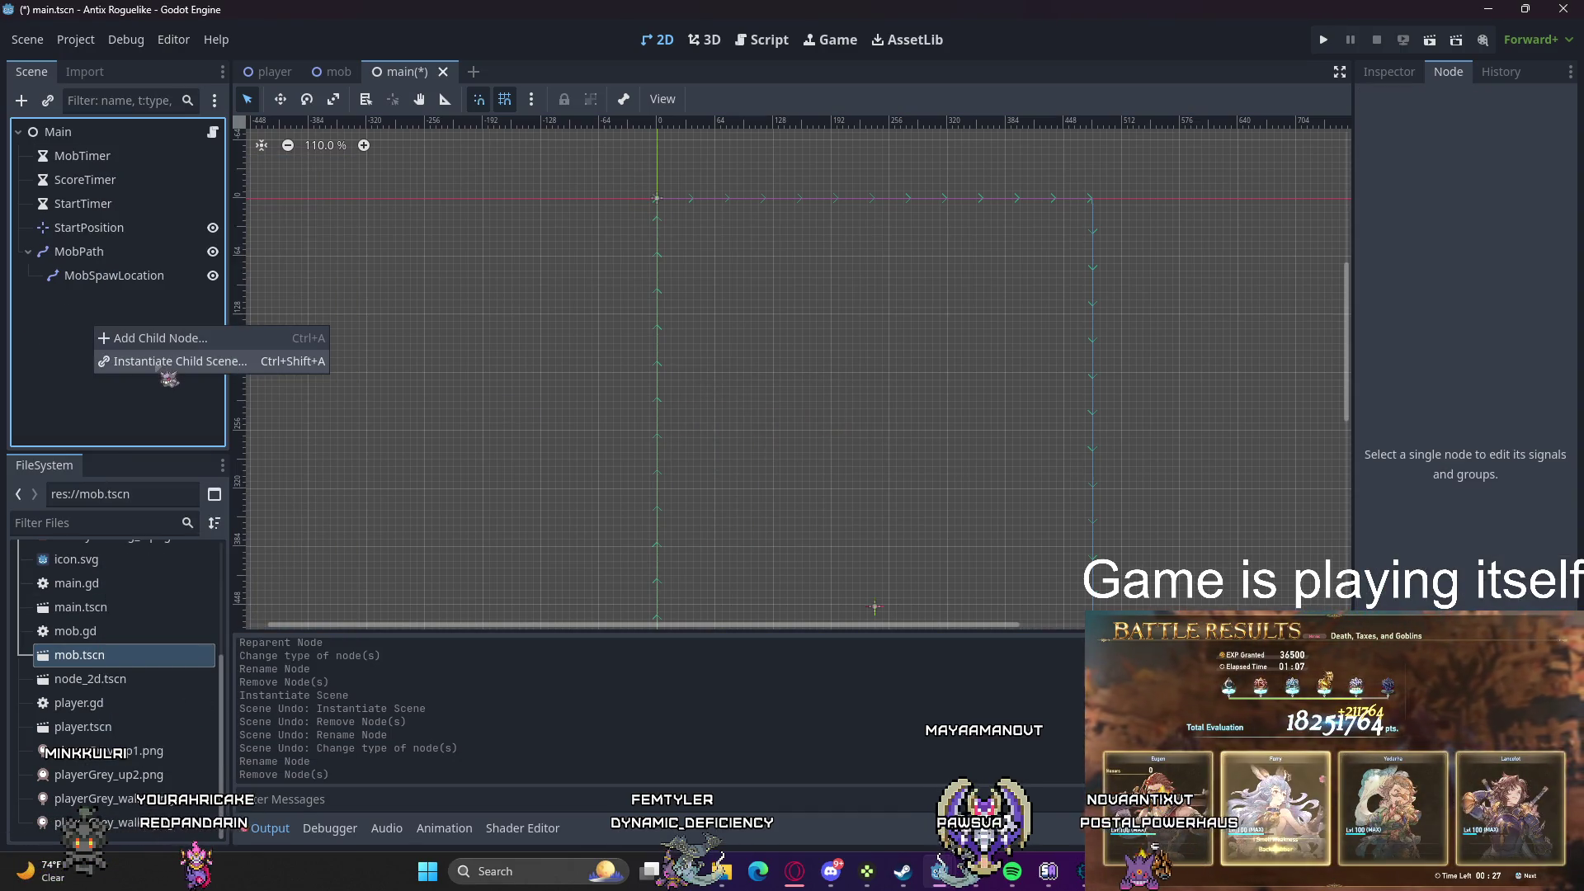
{"action": "left_click", "coordinate": [162, 367]}
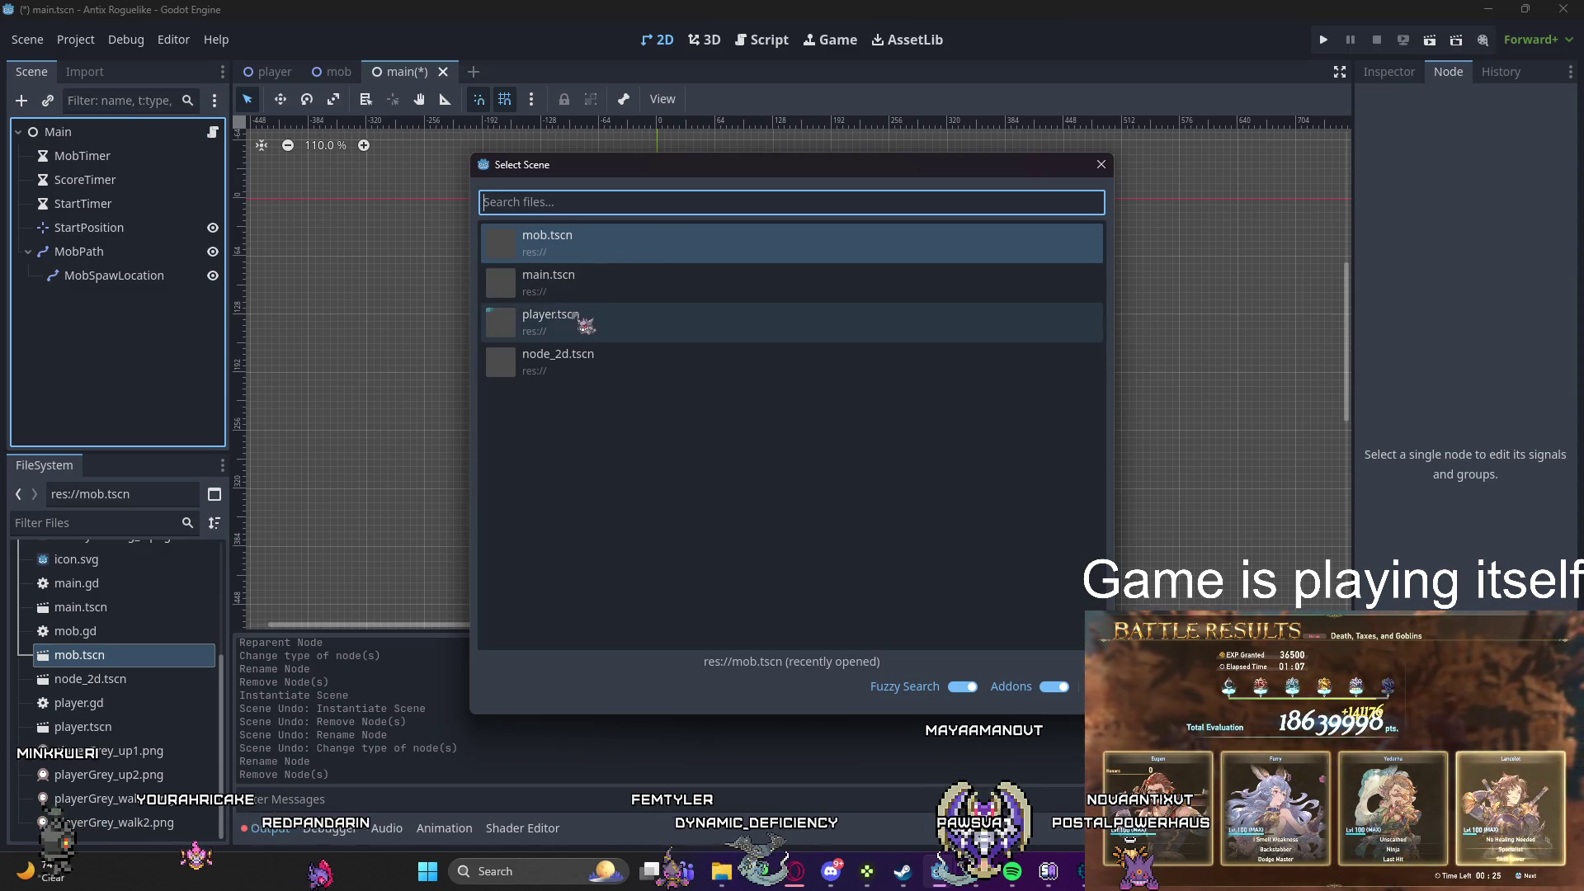
{"action": "double_click", "coordinate": [589, 327]}
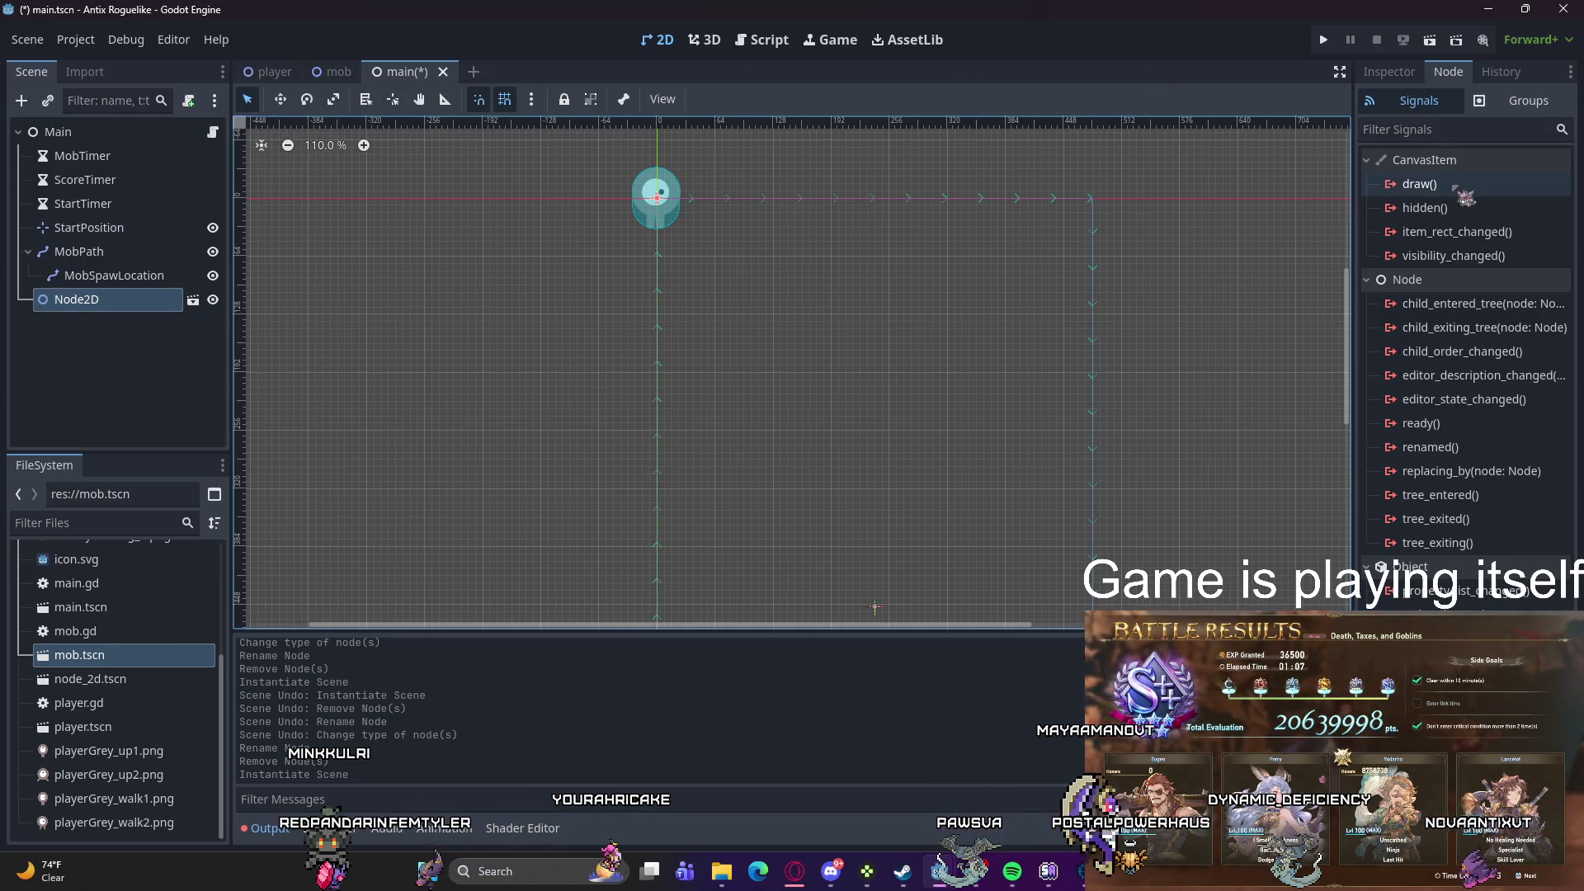
Step: Check the player's hit signal in the player scene, then select Main in the main scene
{"action": "left_click", "coordinate": [272, 72]}
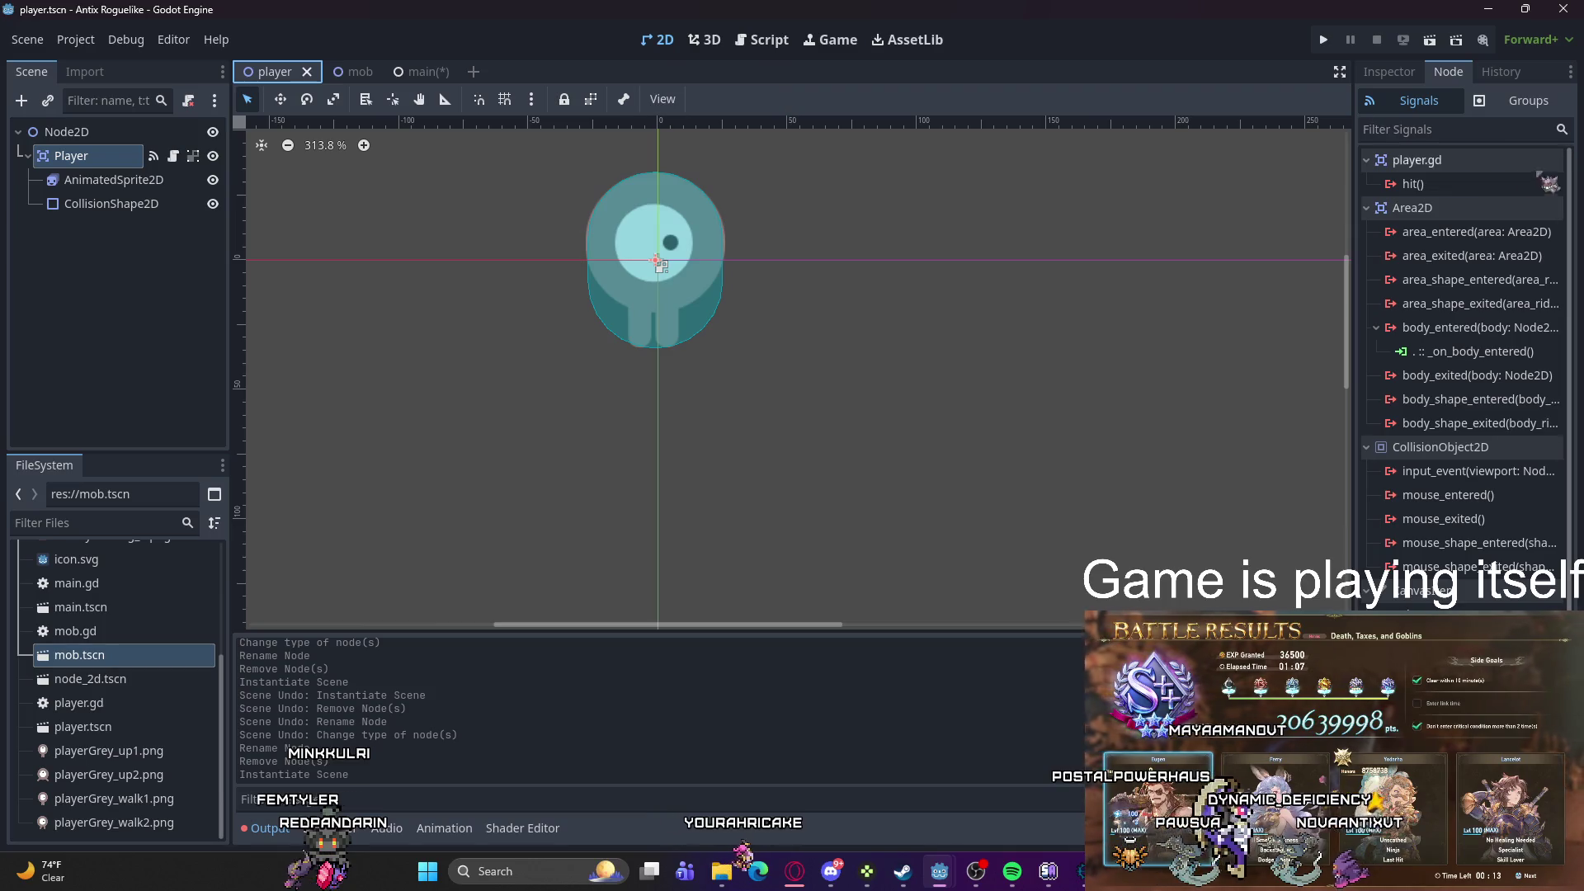
{"action": "left_click", "coordinate": [410, 73]}
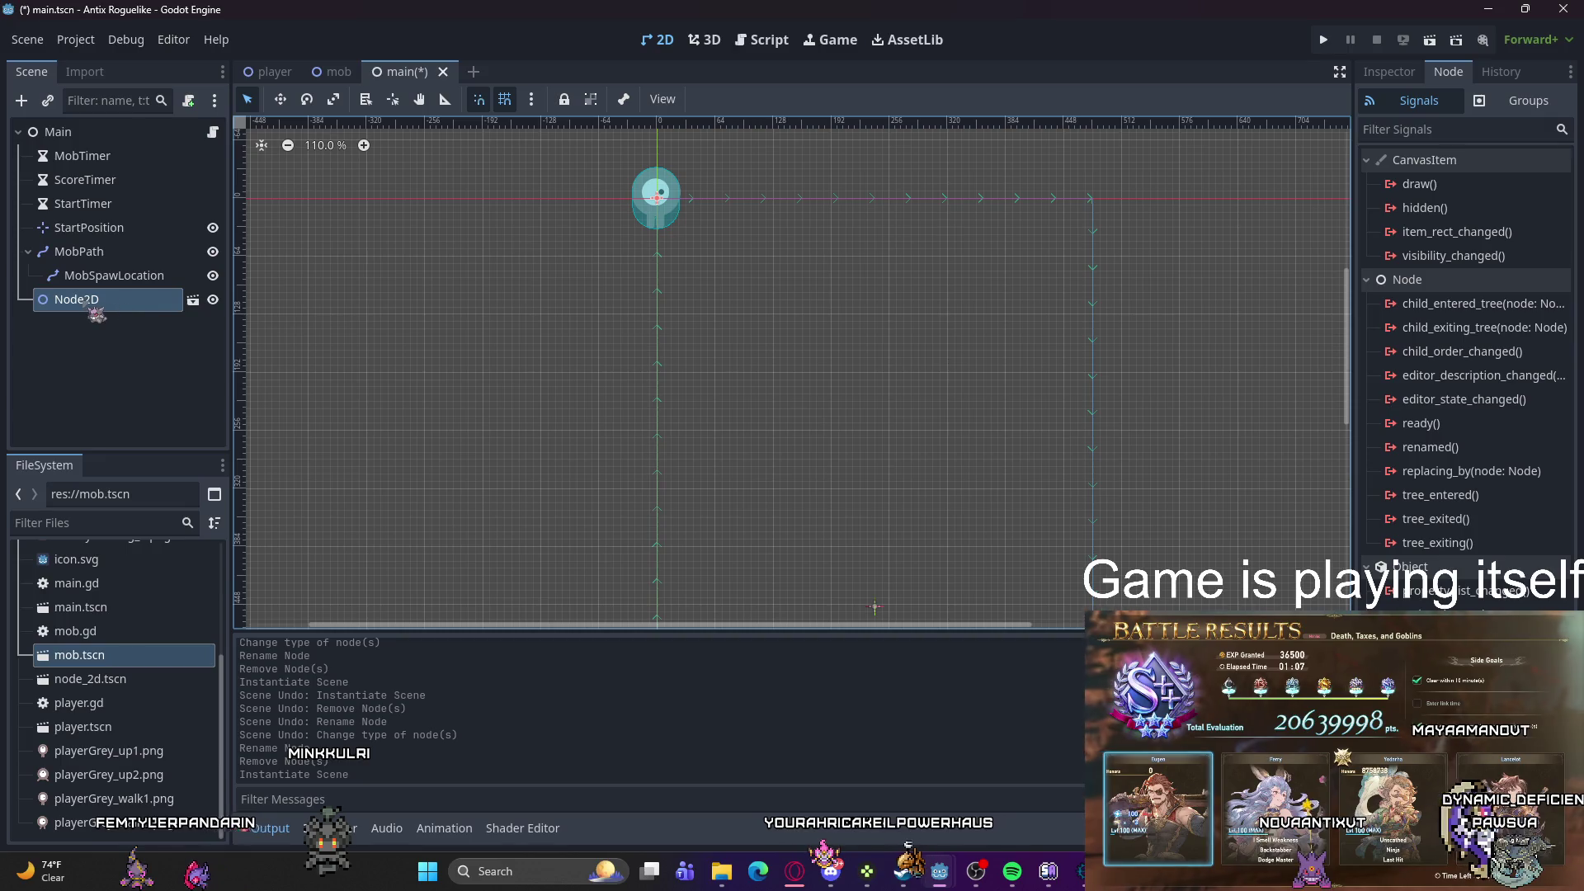
{"action": "left_click", "coordinate": [272, 73]}
{"action": "left_click", "coordinate": [1423, 185]}
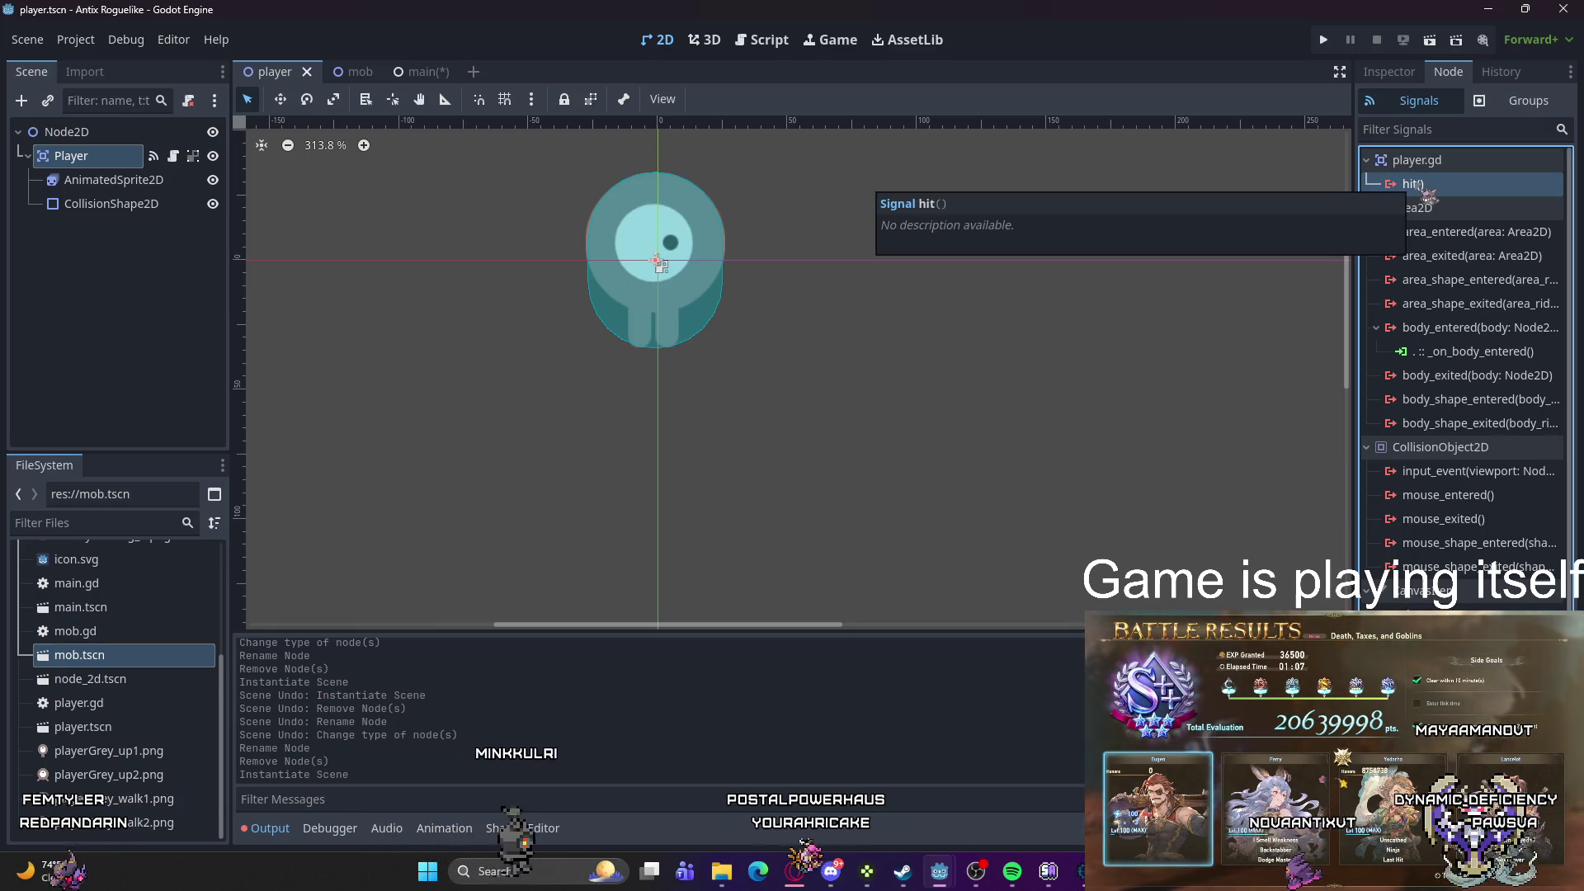
{"action": "left_click", "coordinate": [416, 72]}
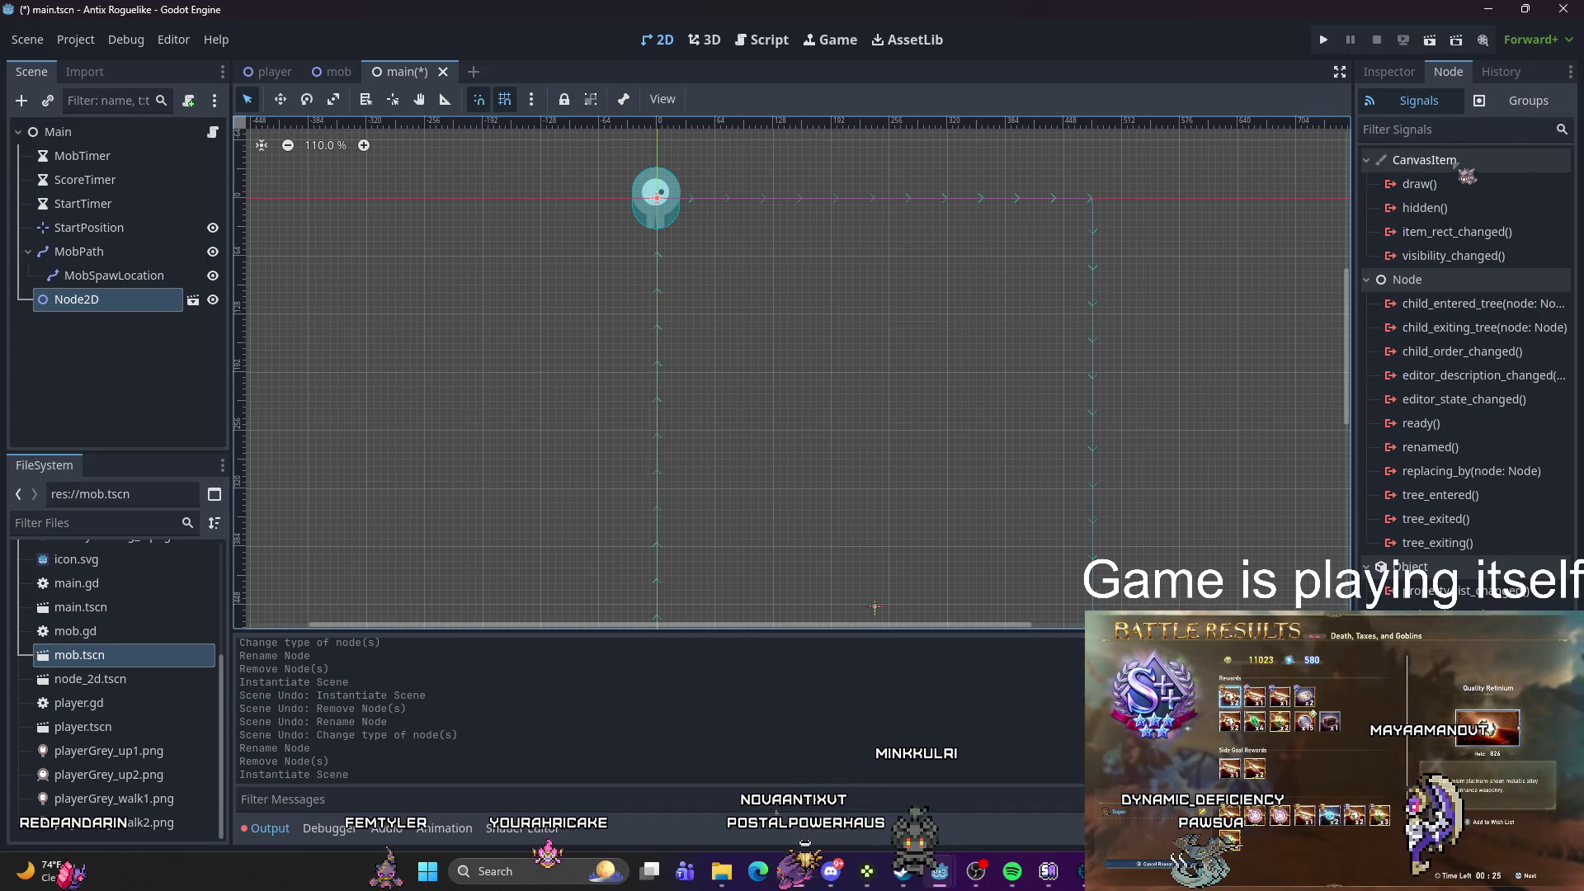
{"action": "mouse_move", "coordinate": [1463, 161]}
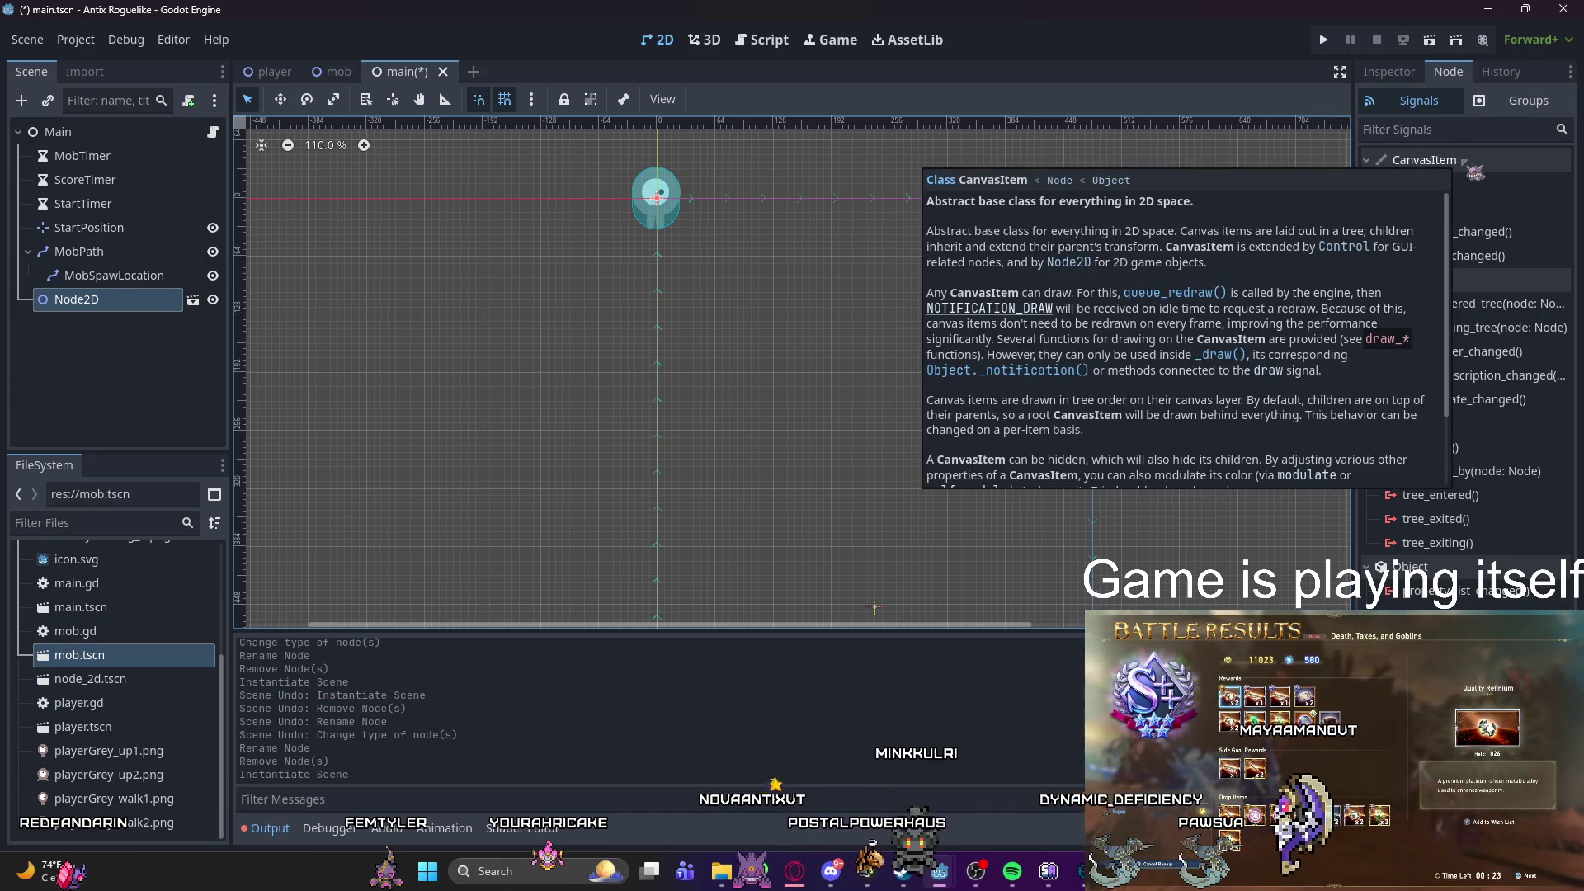
{"action": "left_click", "coordinate": [1463, 162]}
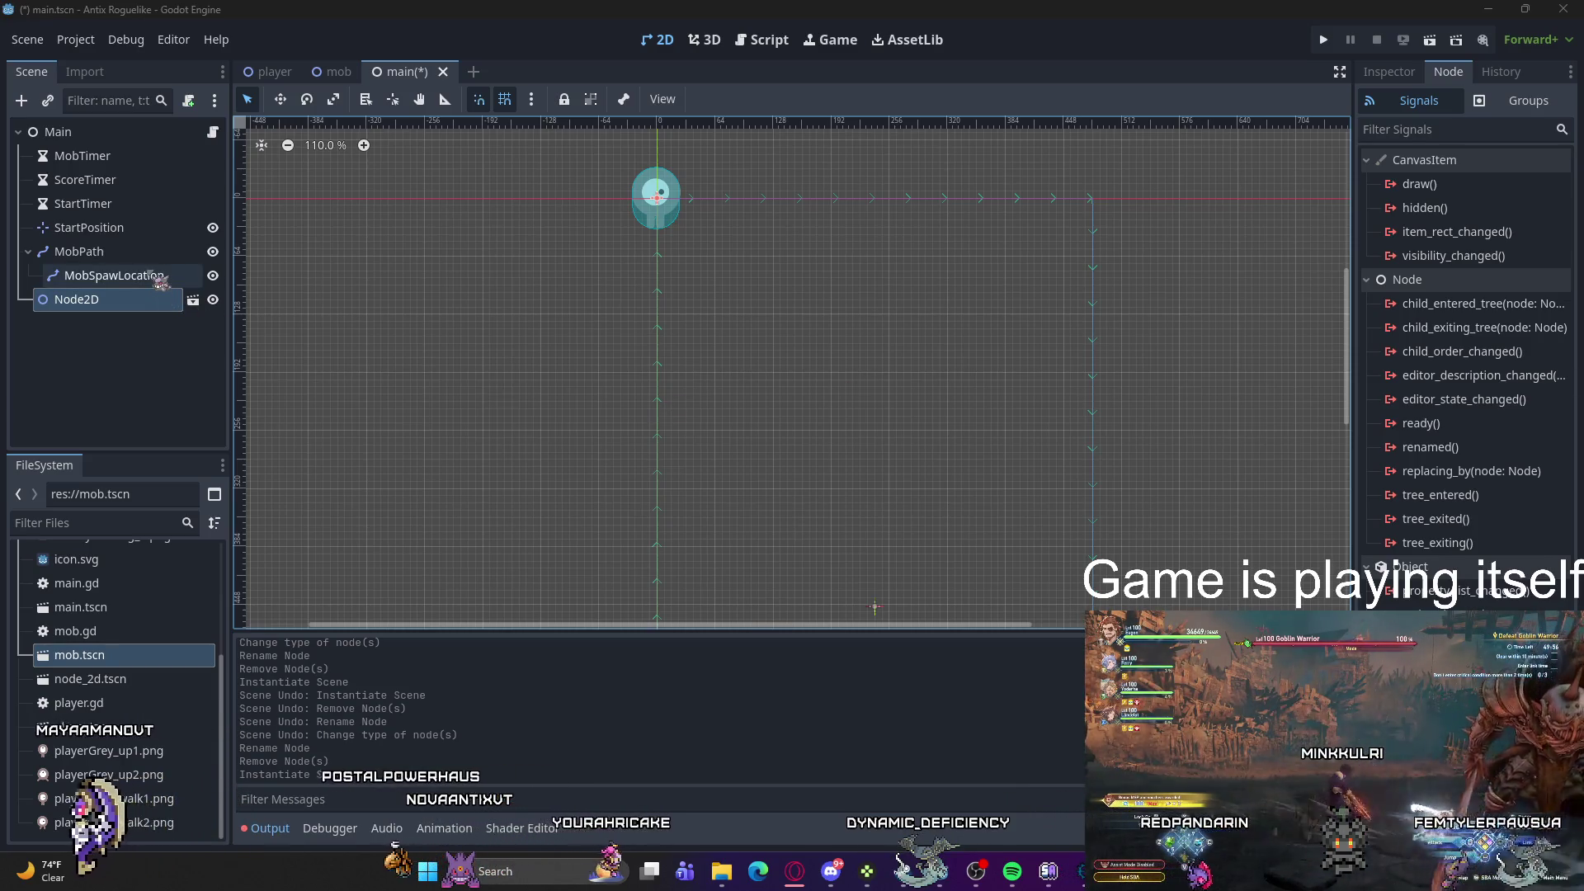
{"action": "left_click", "coordinate": [90, 132]}
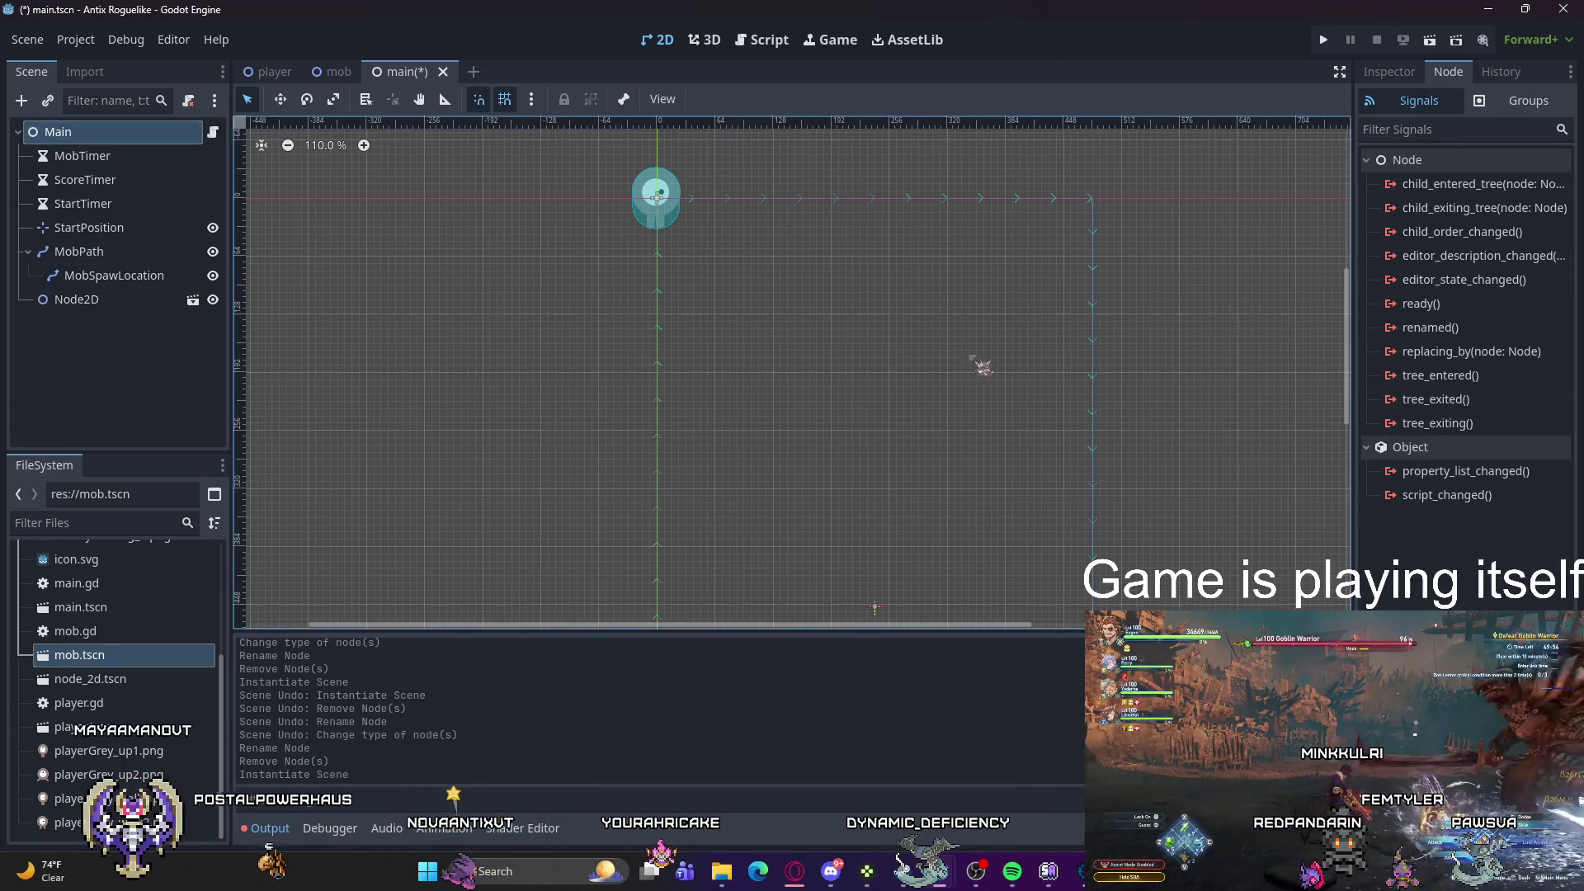
Step: Show Main's properties in the Inspector and cancel the Attach Script dialog
{"action": "left_click", "coordinate": [1388, 72]}
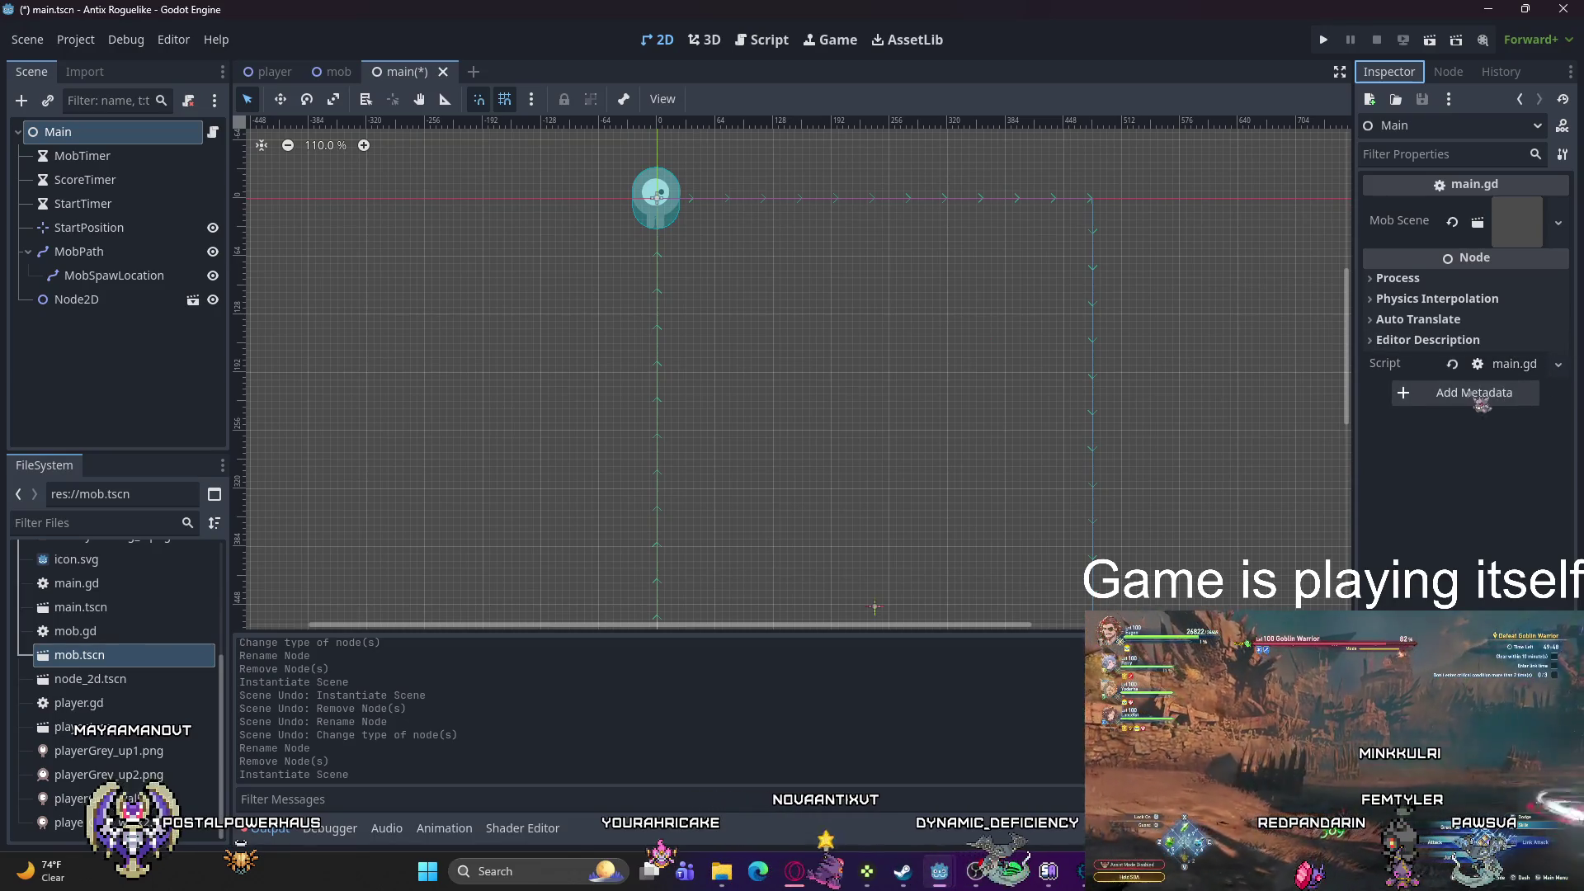
{"action": "right_click", "coordinate": [102, 132]}
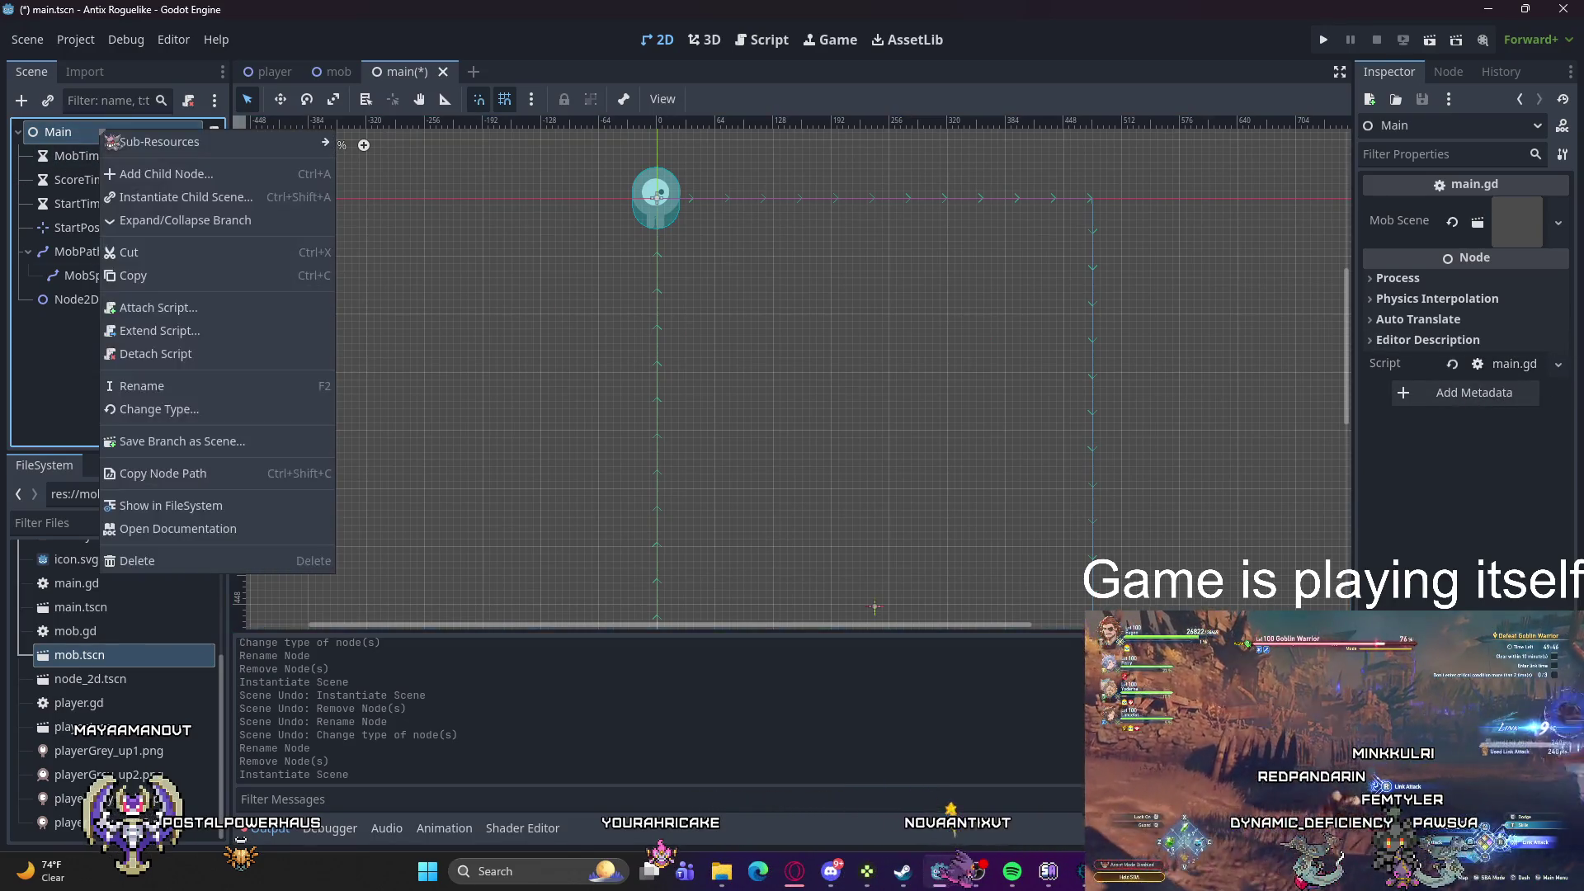
{"action": "left_click", "coordinate": [188, 307]}
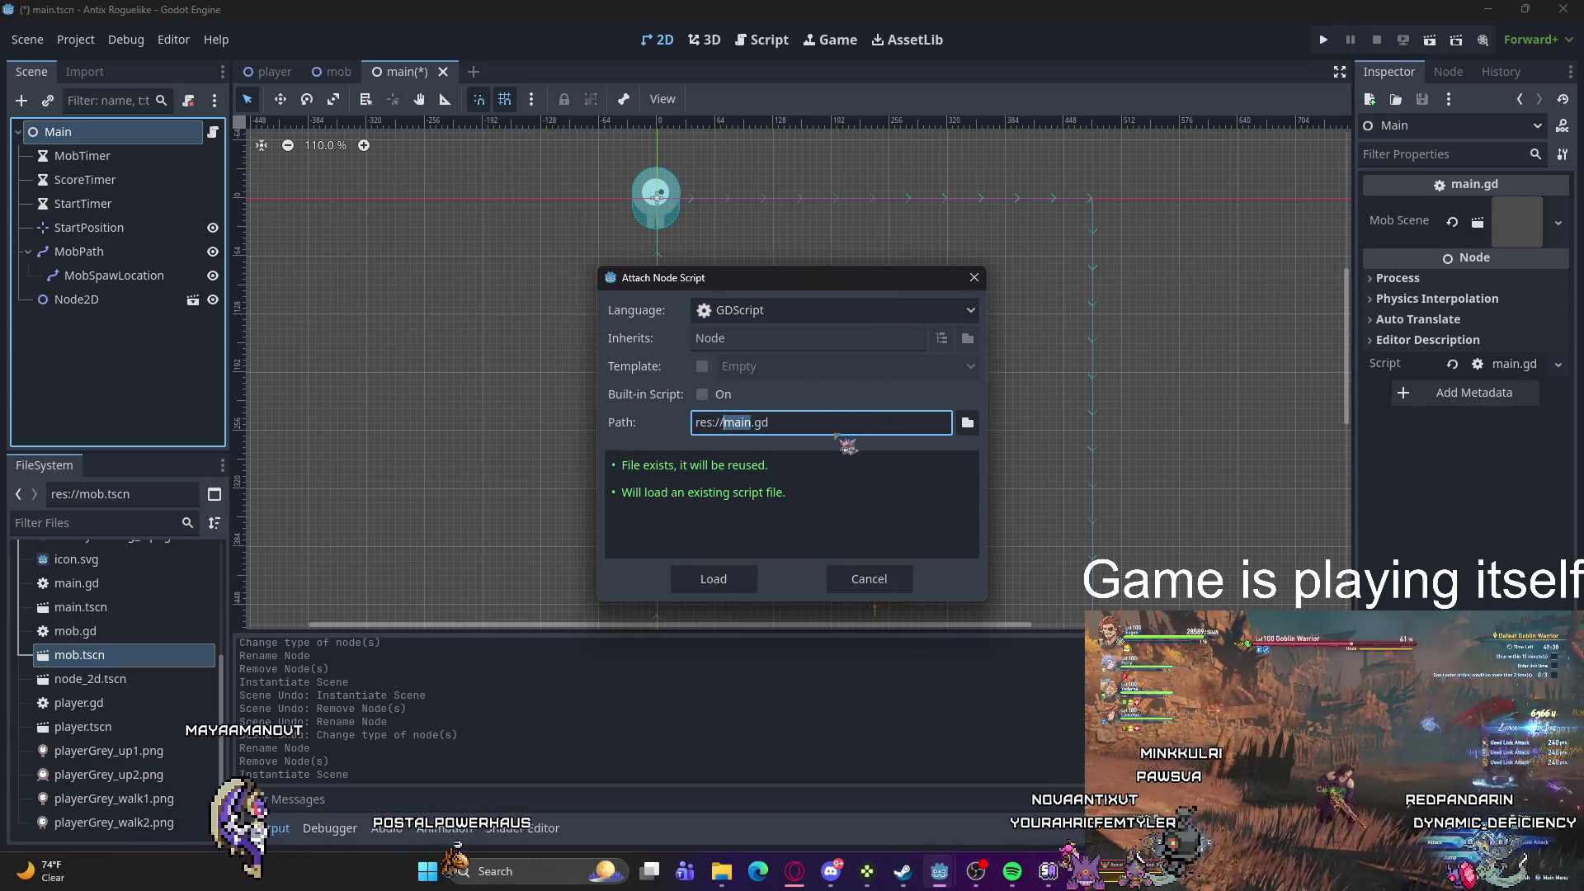
{"action": "left_click", "coordinate": [912, 311]}
{"action": "left_click", "coordinate": [883, 334]}
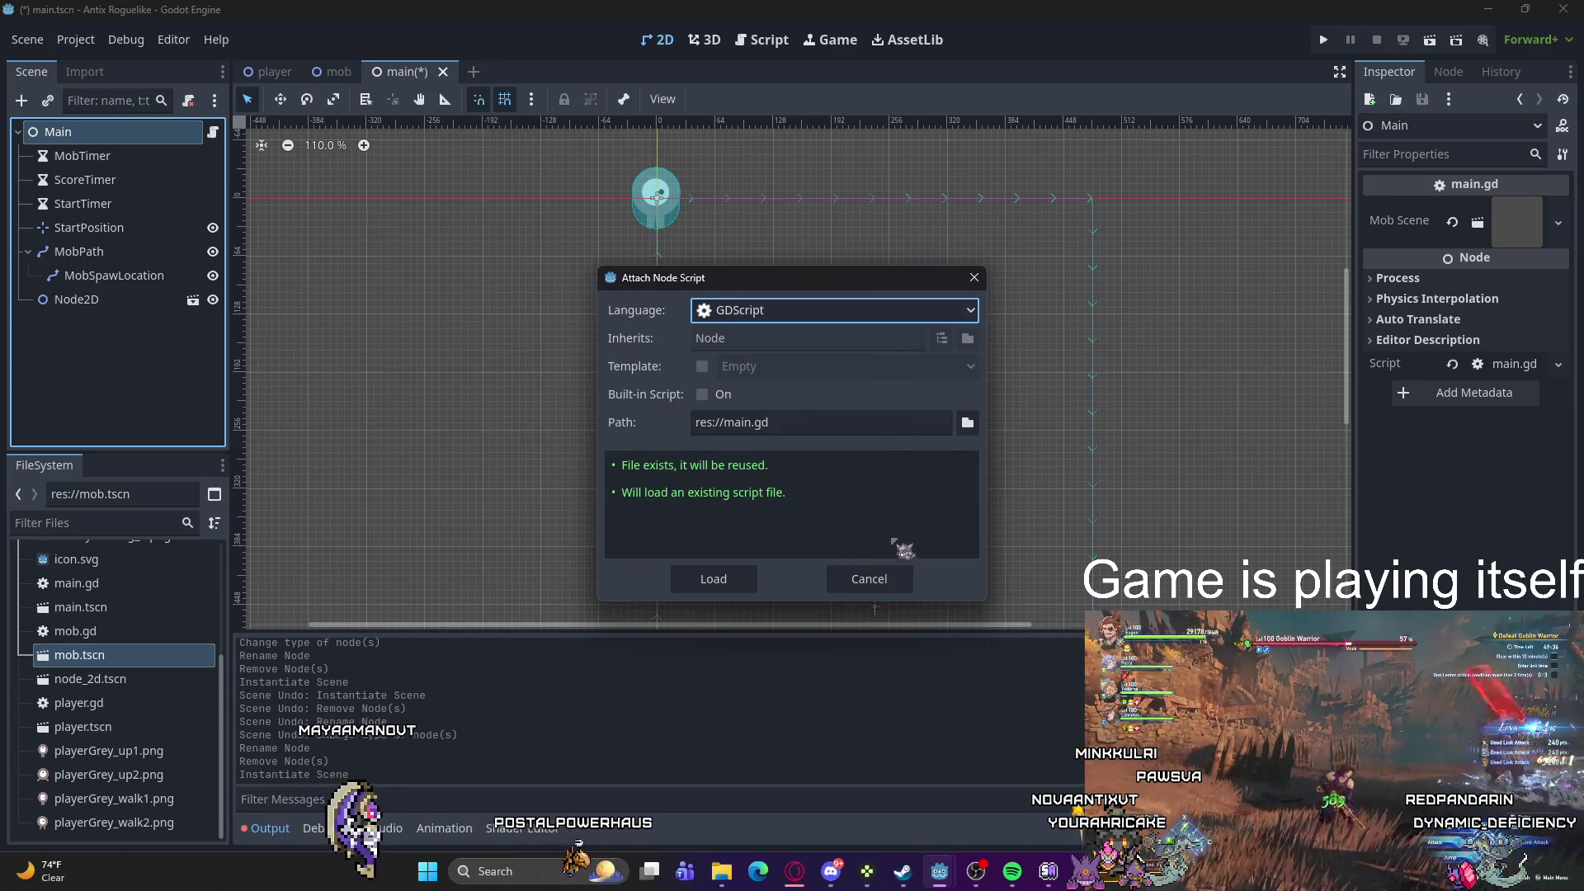
{"action": "left_click", "coordinate": [879, 586]}
Step: Drag mob.tscn over Main and dismiss Main's context menu
{"action": "mouse_move", "coordinate": [80, 338]}
{"action": "left_mouse_down"}
{"action": "mouse_move", "coordinate": [130, 224]}
{"action": "mouse_move", "coordinate": [136, 138]}
{"action": "left_mouse_up"}
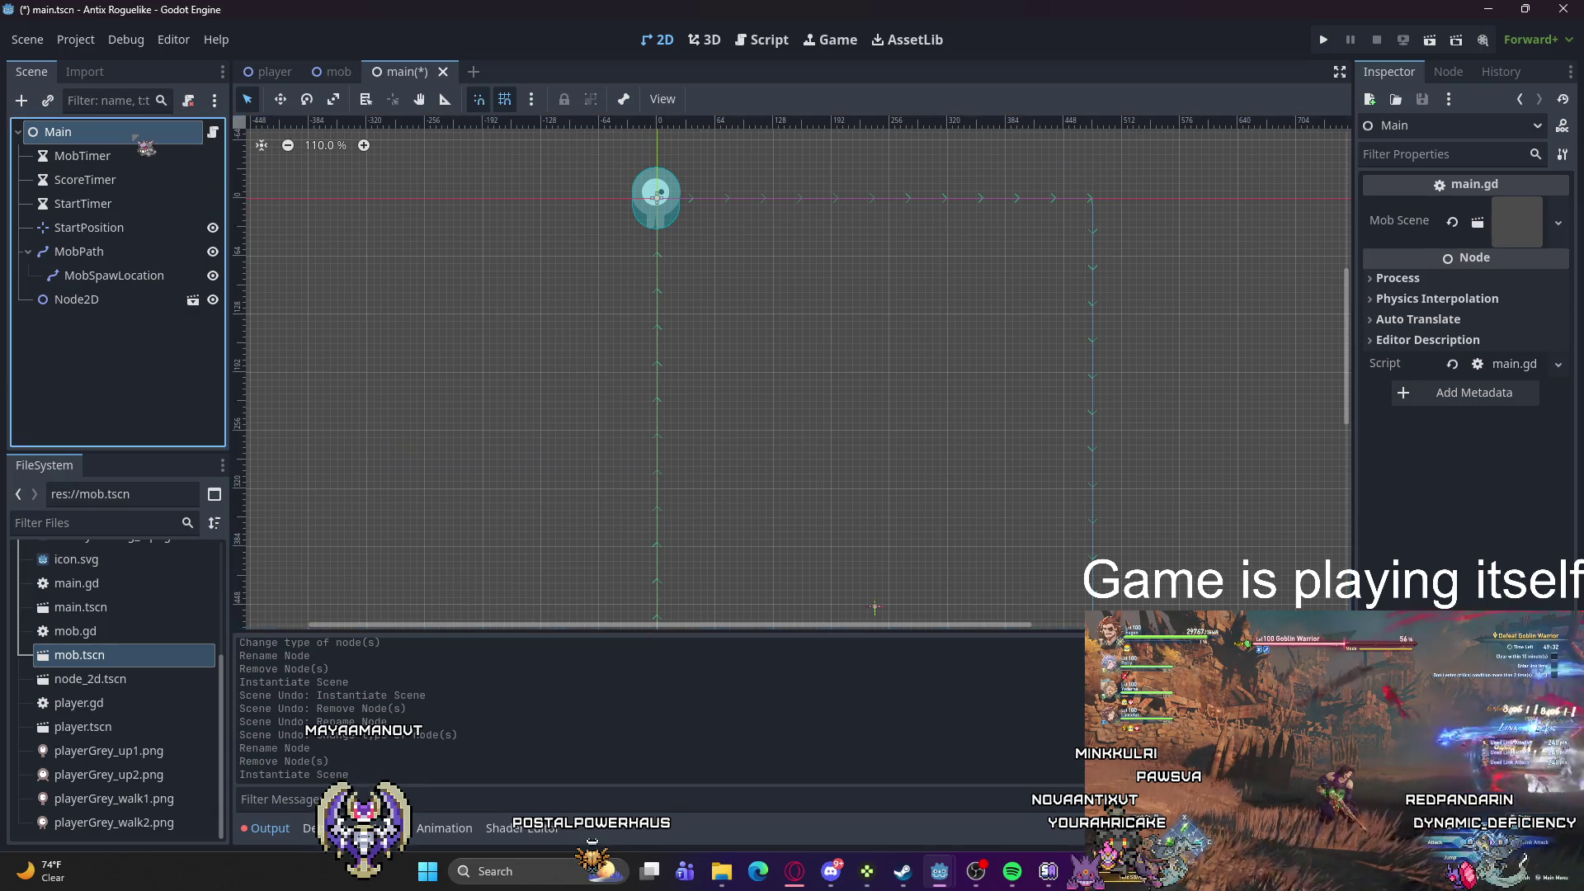
{"action": "right_click", "coordinate": [135, 139]}
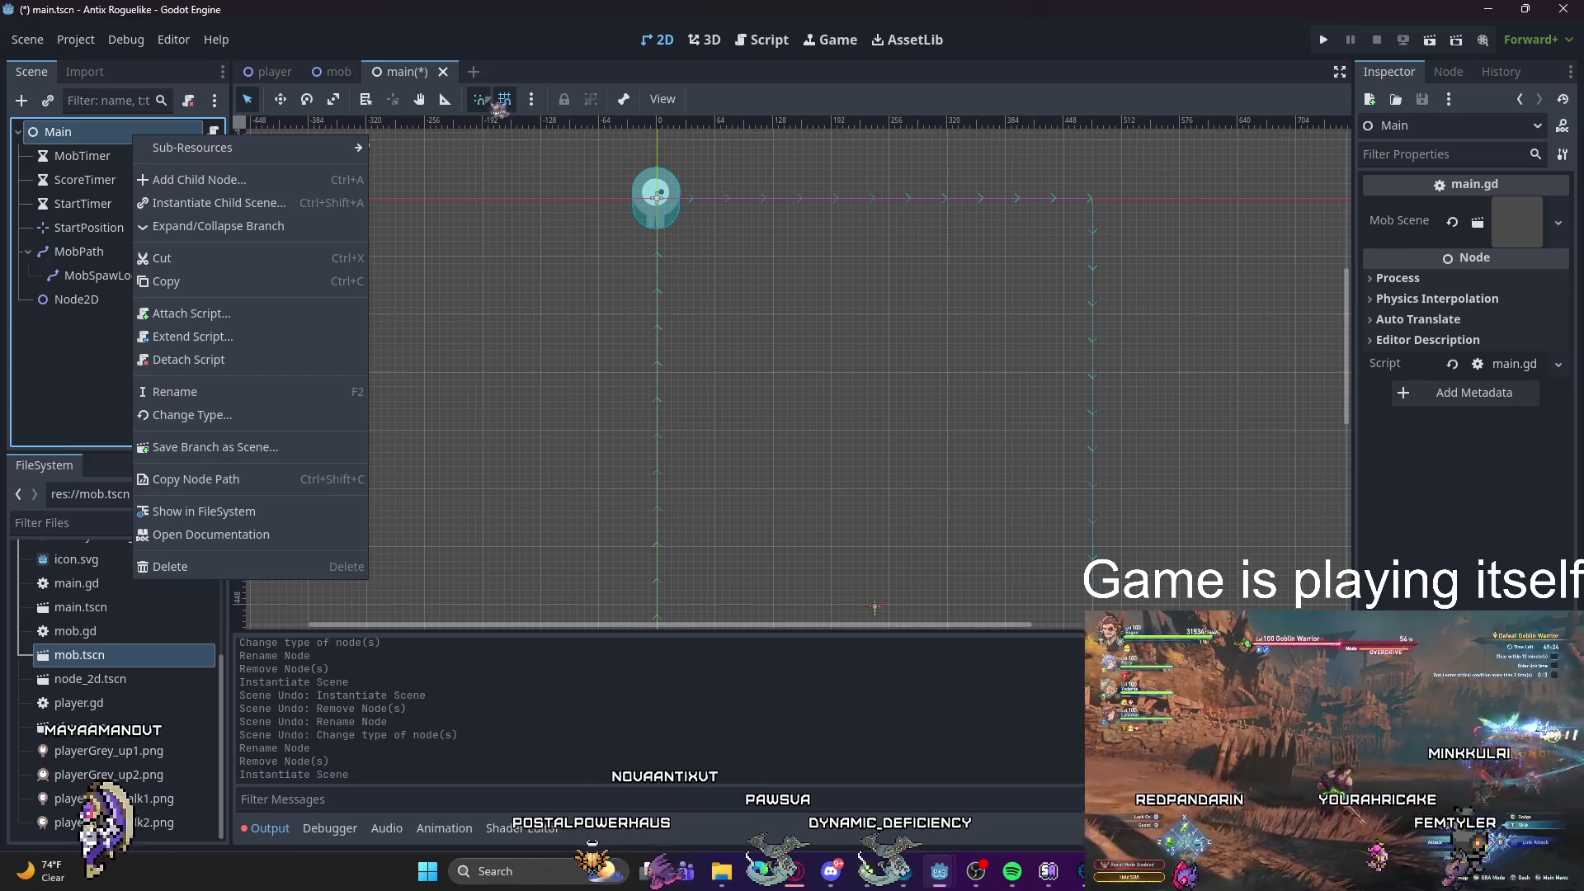
{"action": "key", "text": "Escape"}
Step: Switch to the player scene, glance at player.gd, and select the Player node
{"action": "key", "text": "ctrl+Tab"}
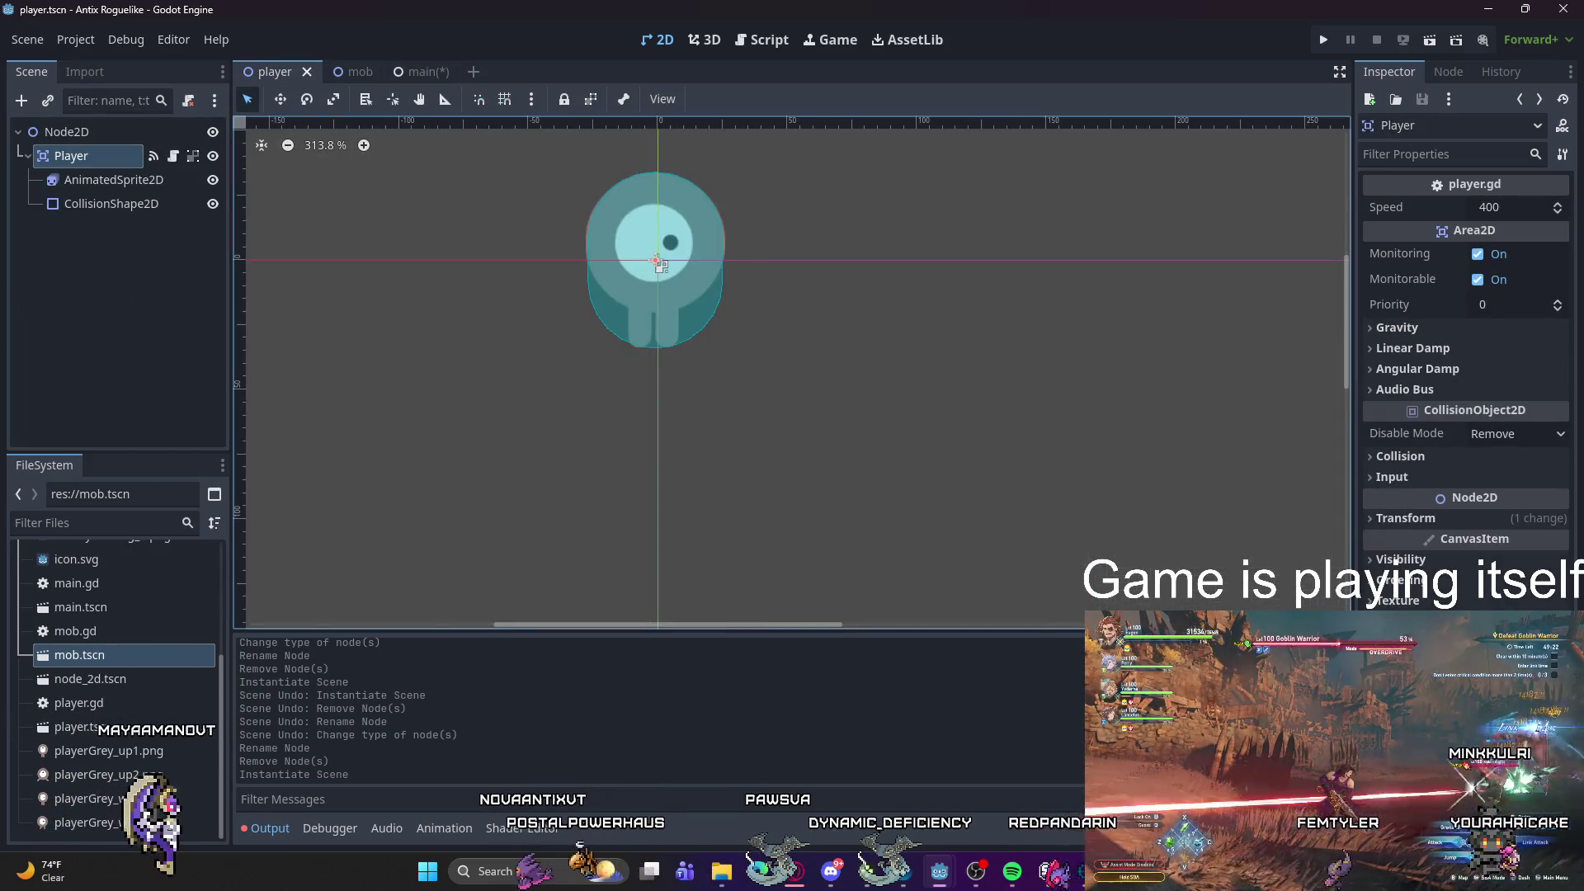
{"action": "left_click", "coordinate": [1474, 183]}
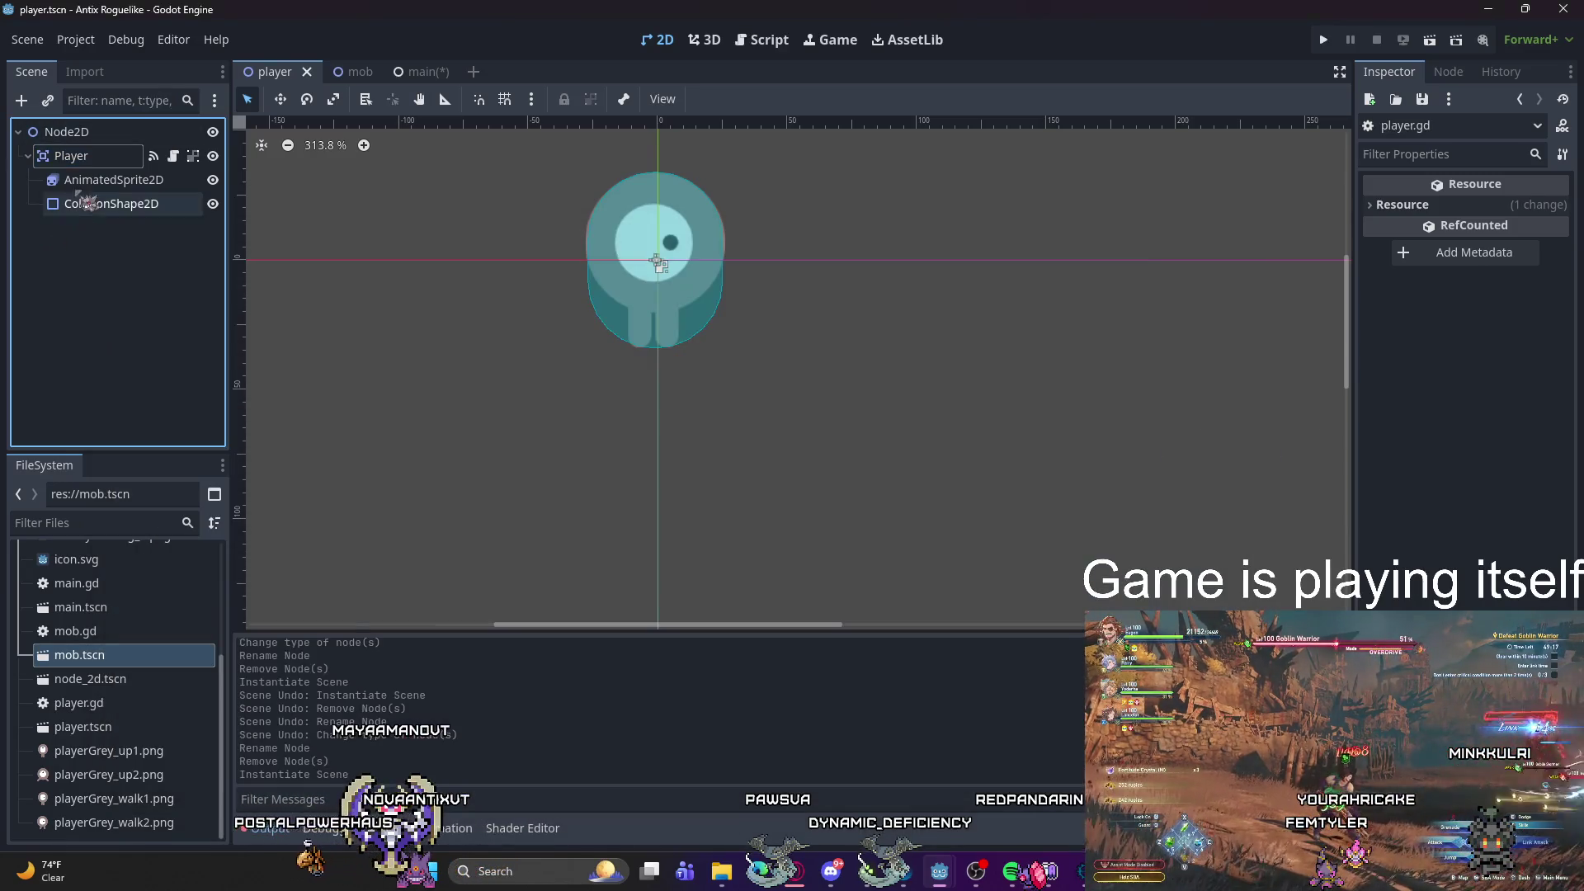
{"action": "left_click", "coordinate": [71, 155]}
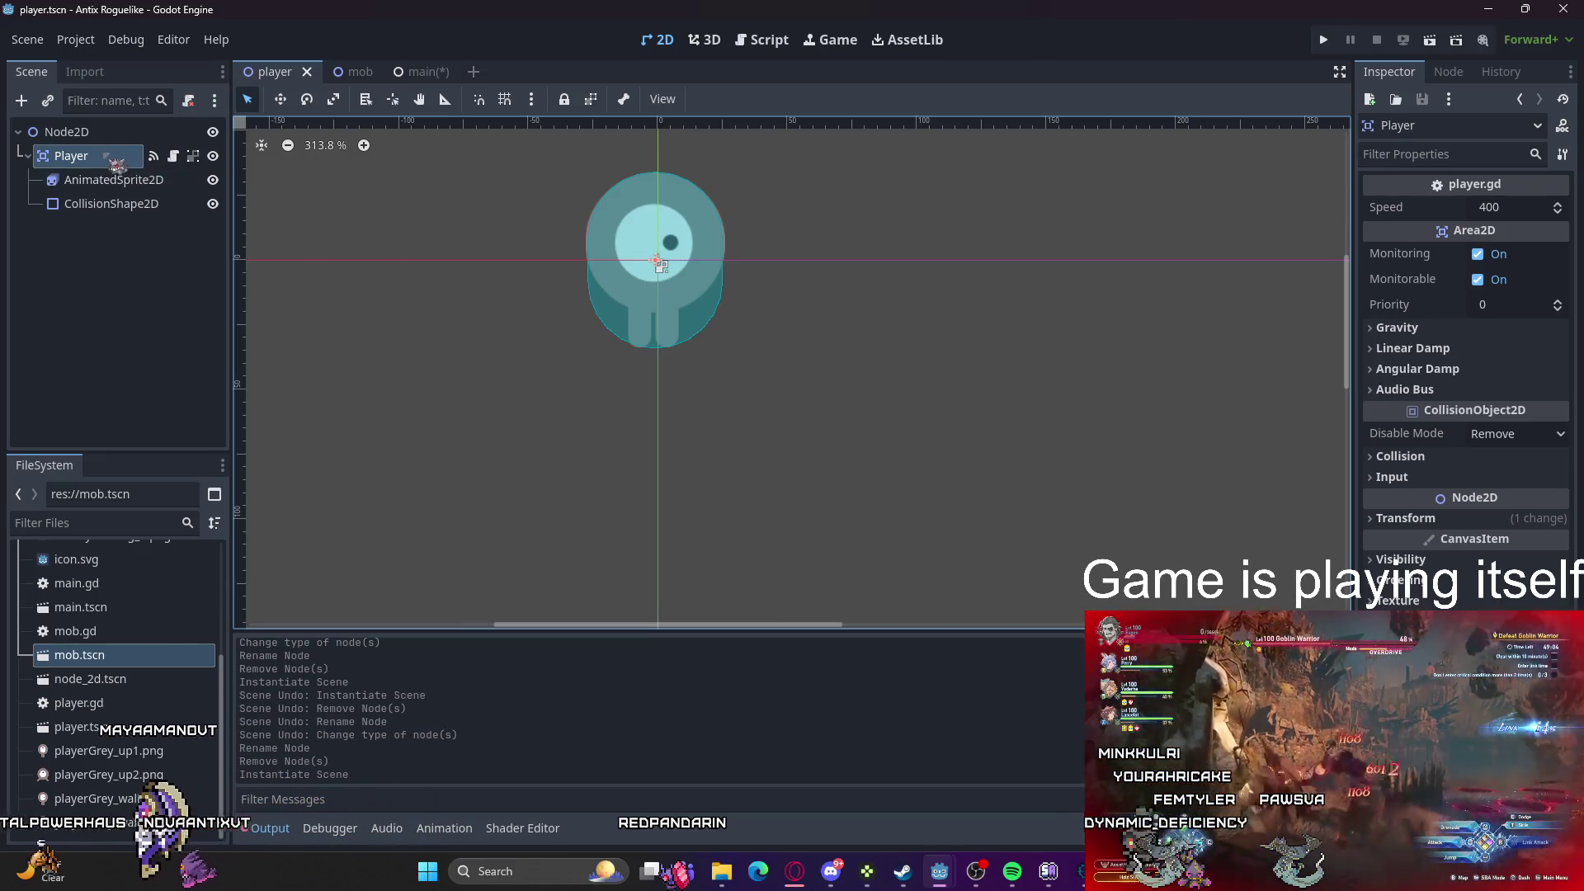
{"action": "left_click", "coordinate": [115, 165]}
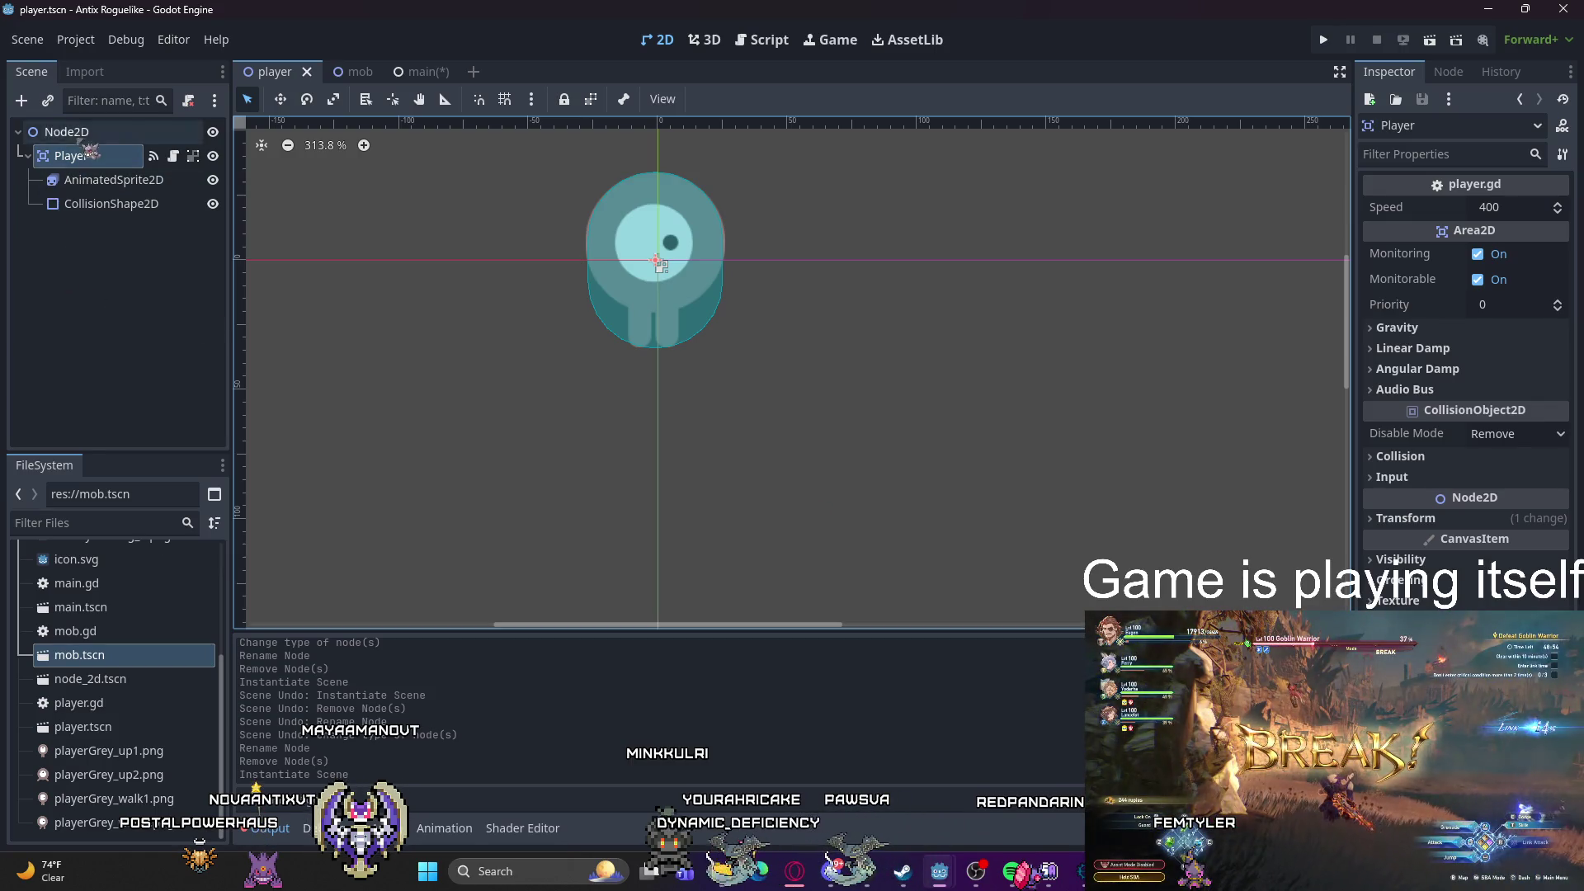
Step: Load player.gd as the root Node2D's script, exposing Speed 400, then return to main
{"action": "left_click", "coordinate": [66, 132]}
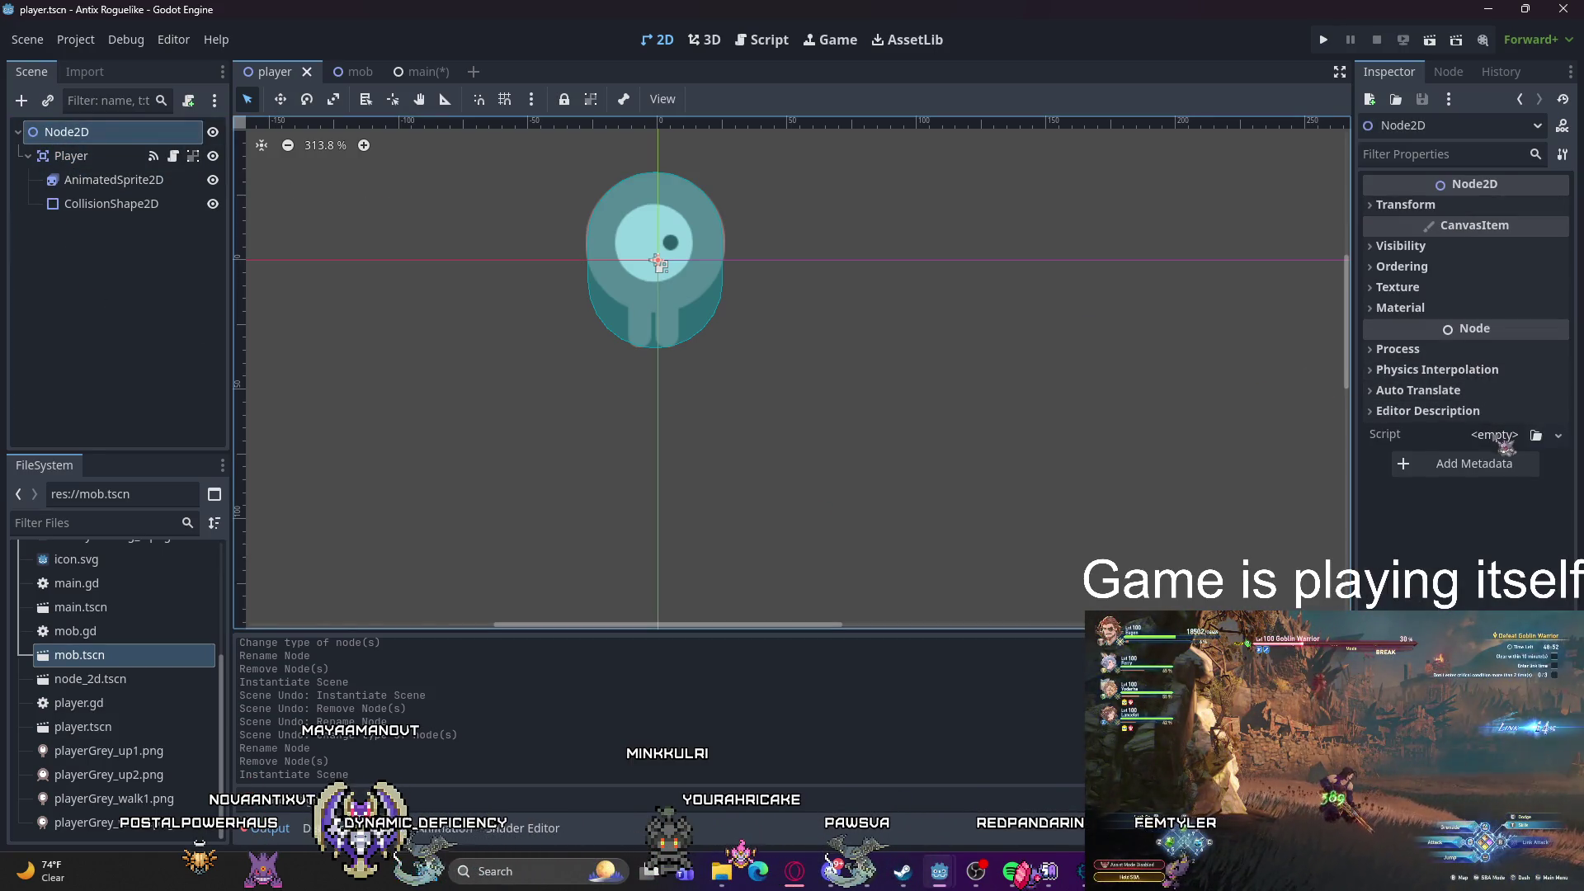
{"action": "left_click", "coordinate": [1496, 436]}
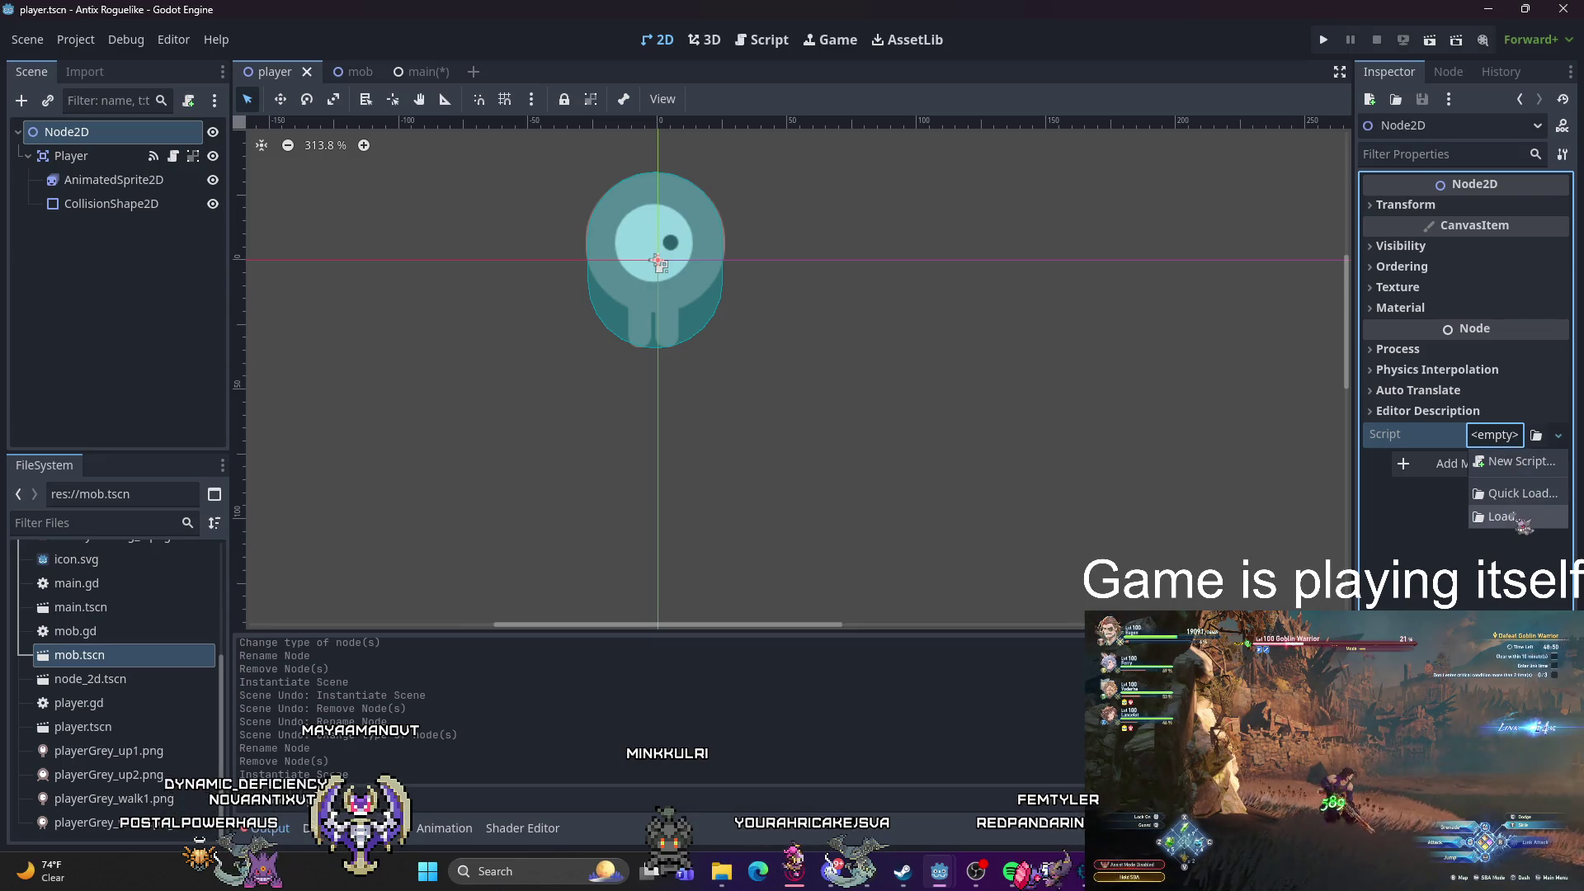
{"action": "left_click", "coordinate": [1503, 516]}
{"action": "left_click", "coordinate": [706, 262]}
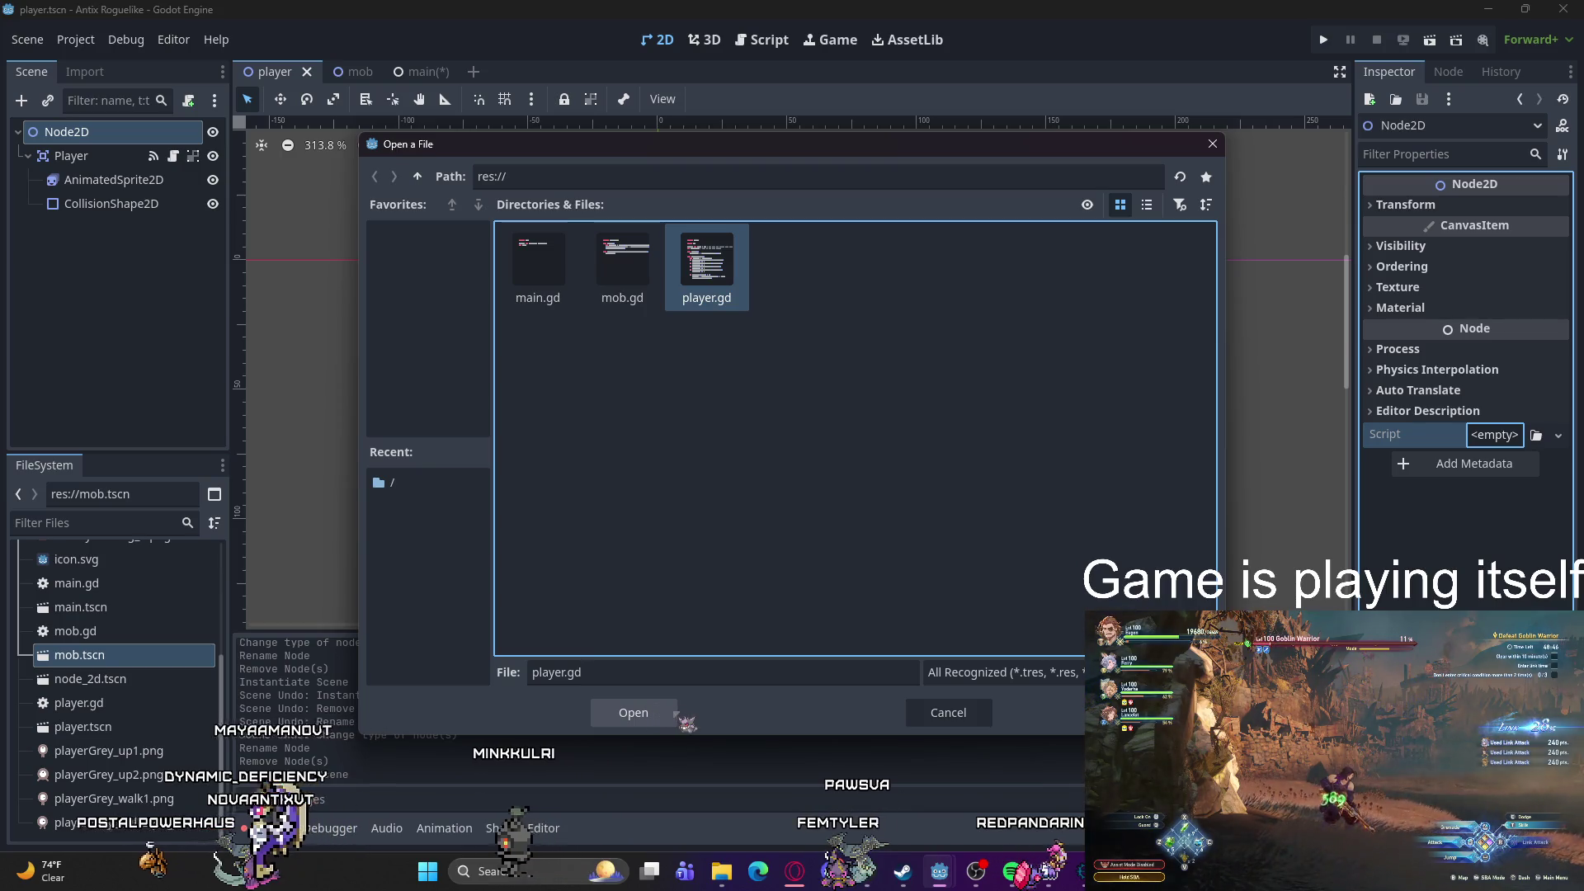
{"action": "left_click", "coordinate": [634, 712]}
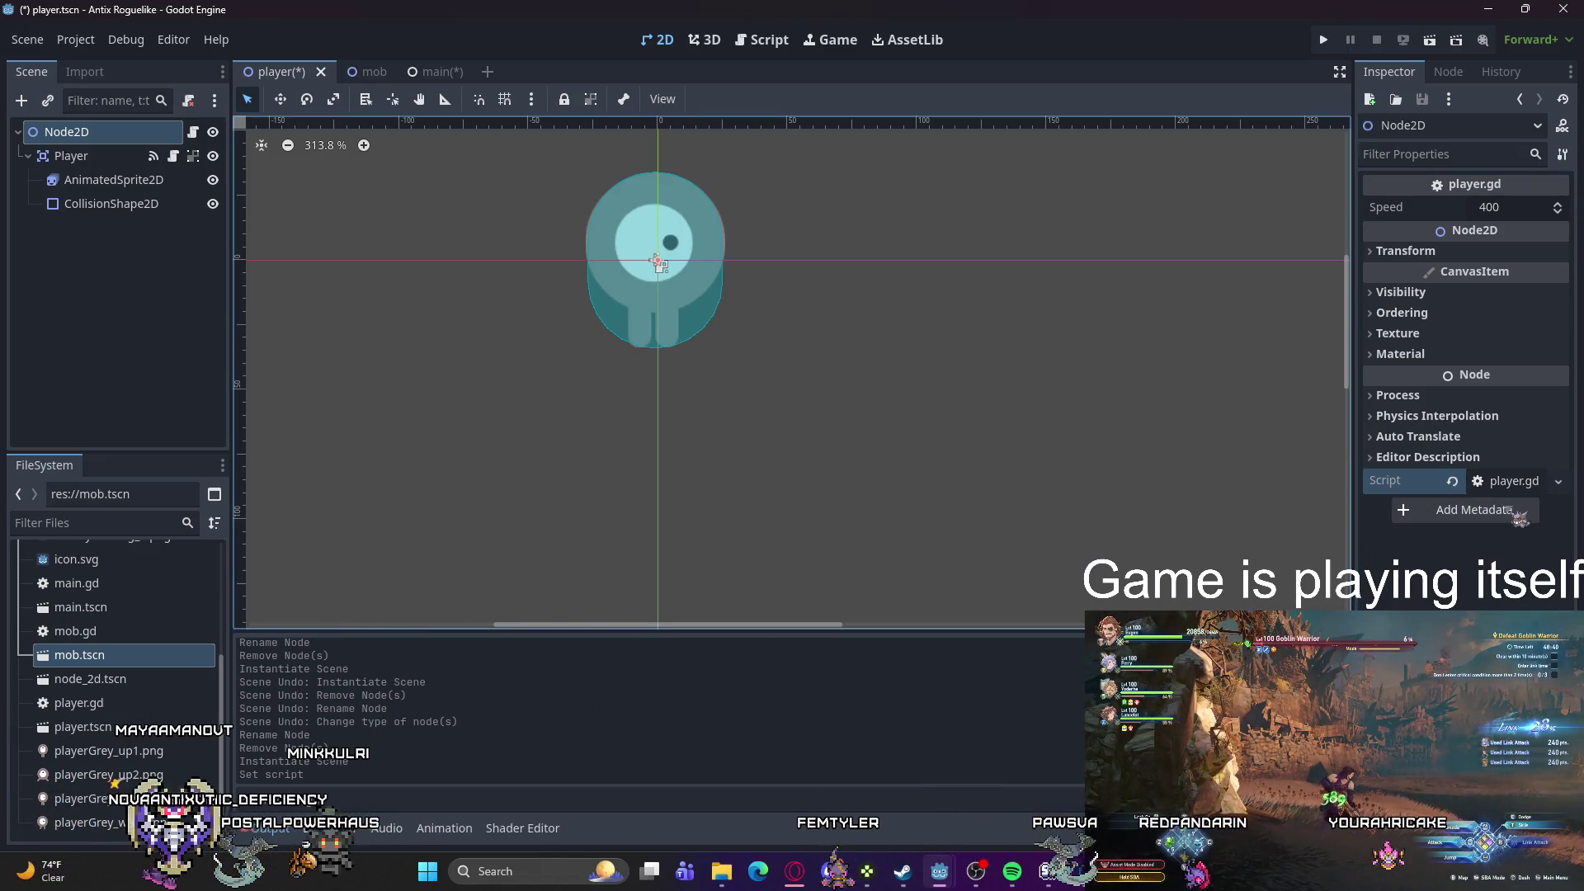
{"action": "left_click", "coordinate": [1556, 482]}
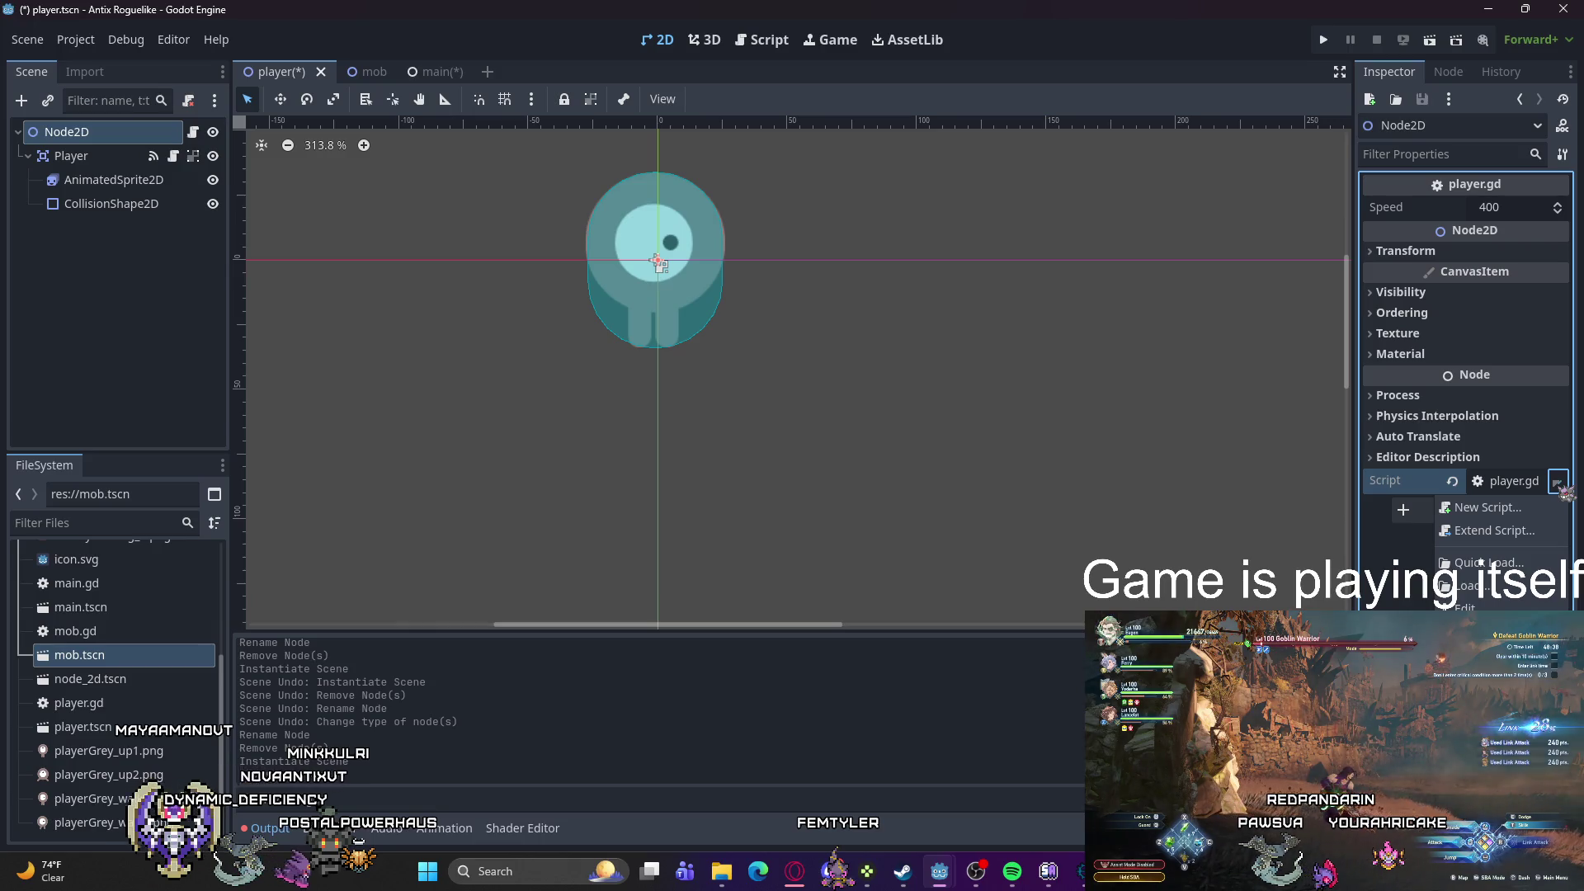
{"action": "left_click", "coordinate": [1557, 483]}
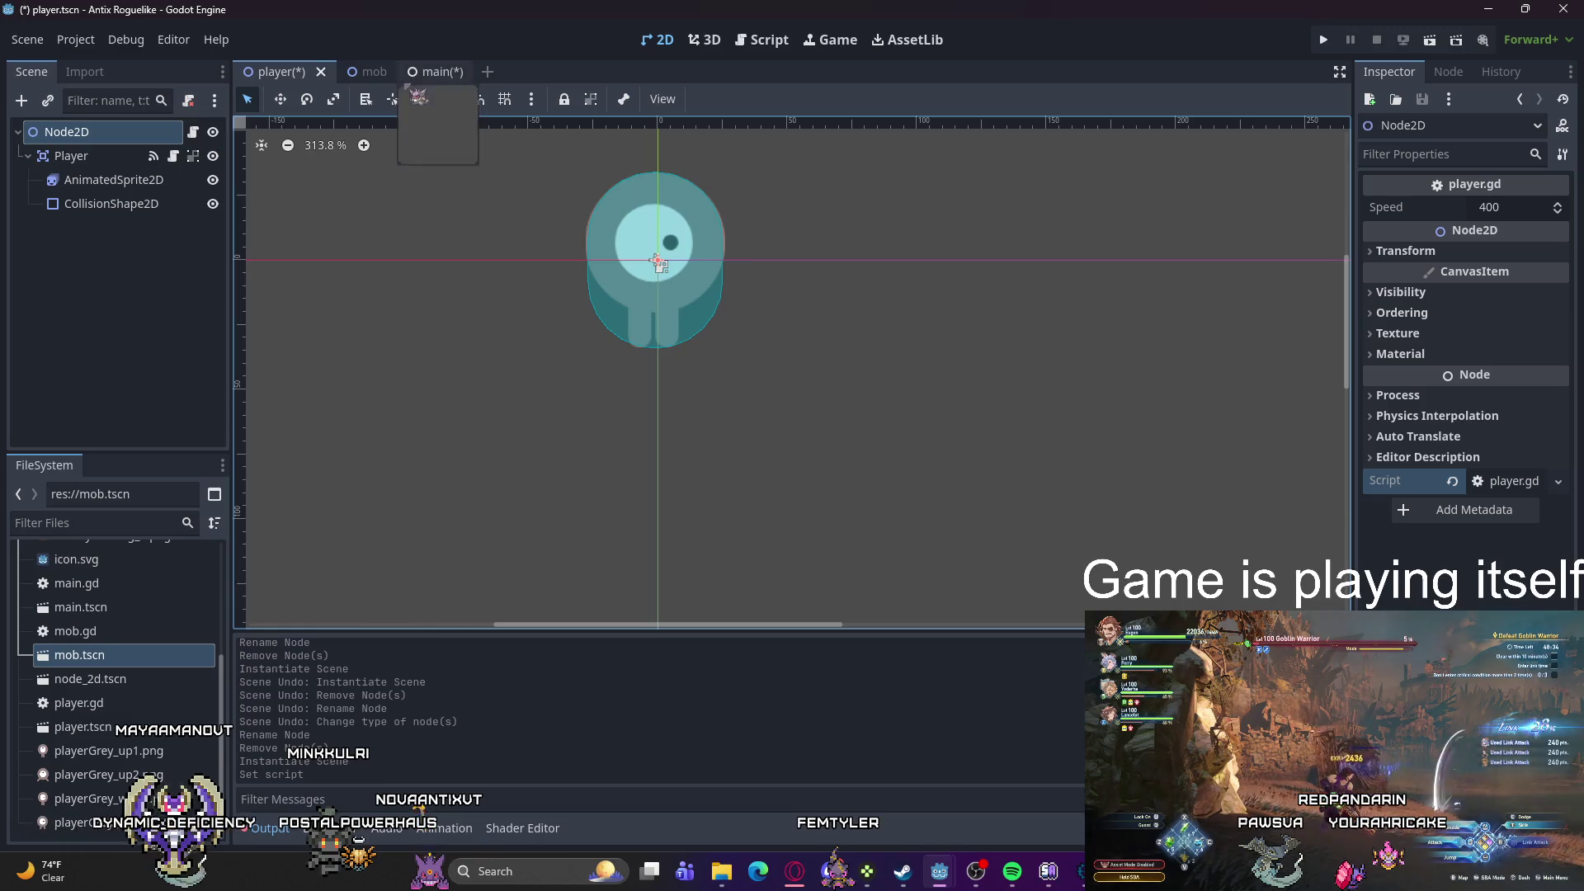
{"action": "left_click", "coordinate": [435, 72]}
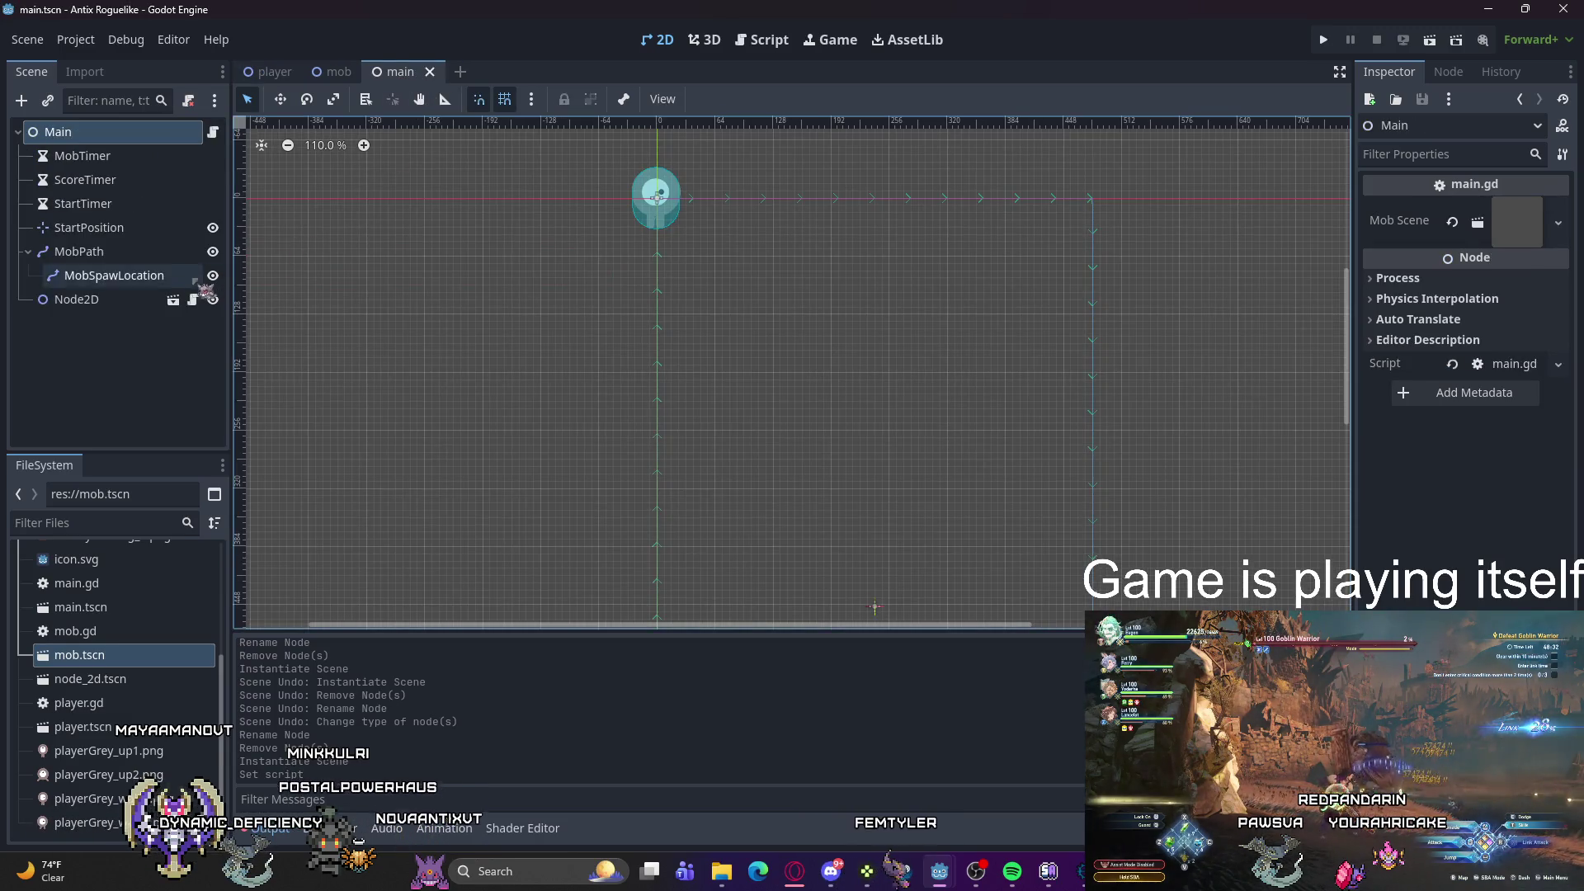
Step: Delete the old Node2D and instance player.tscn as a child of Main
{"action": "left_click", "coordinate": [76, 300]}
{"action": "right_click", "coordinate": [99, 303]}
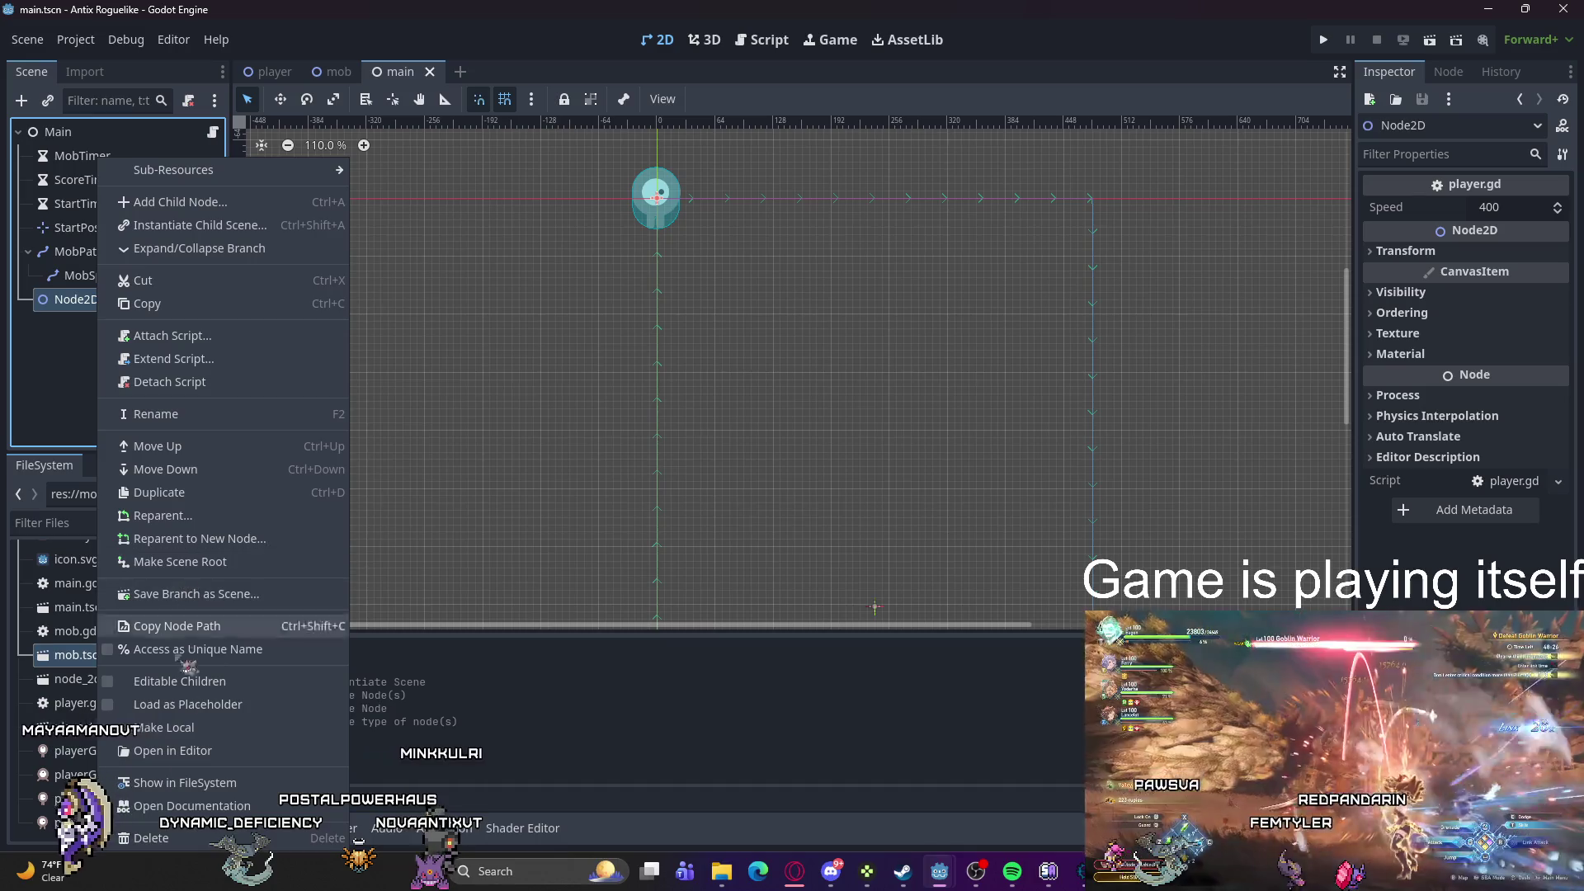
{"action": "key", "text": "Delete"}
{"action": "left_click", "coordinate": [730, 472]}
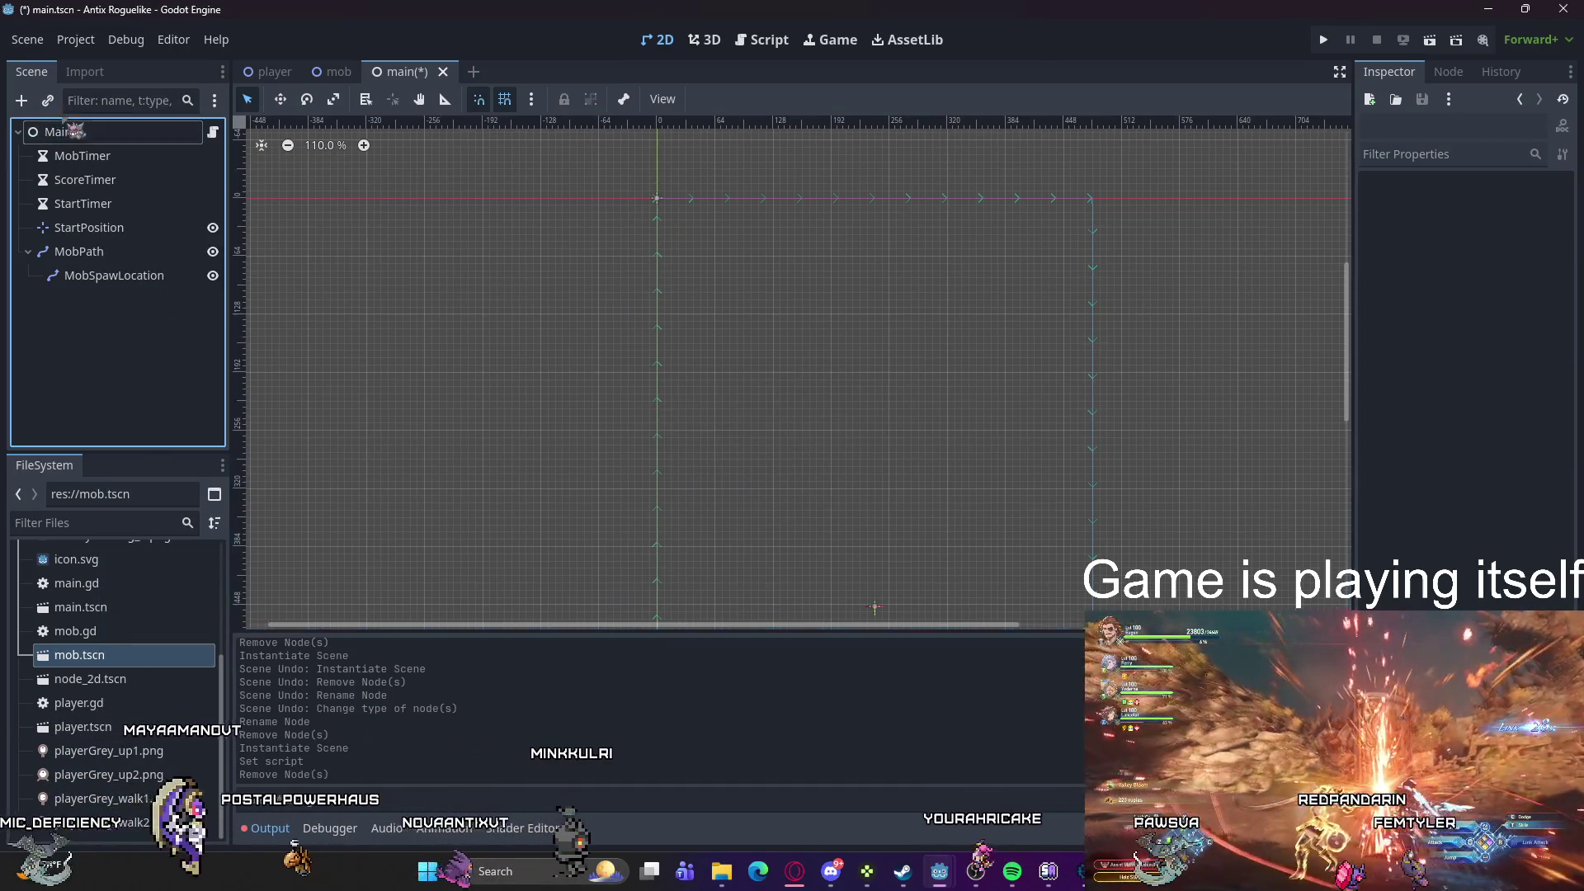
{"action": "left_click", "coordinate": [58, 132]}
{"action": "left_click", "coordinate": [47, 100]}
{"action": "double_click", "coordinate": [495, 316]}
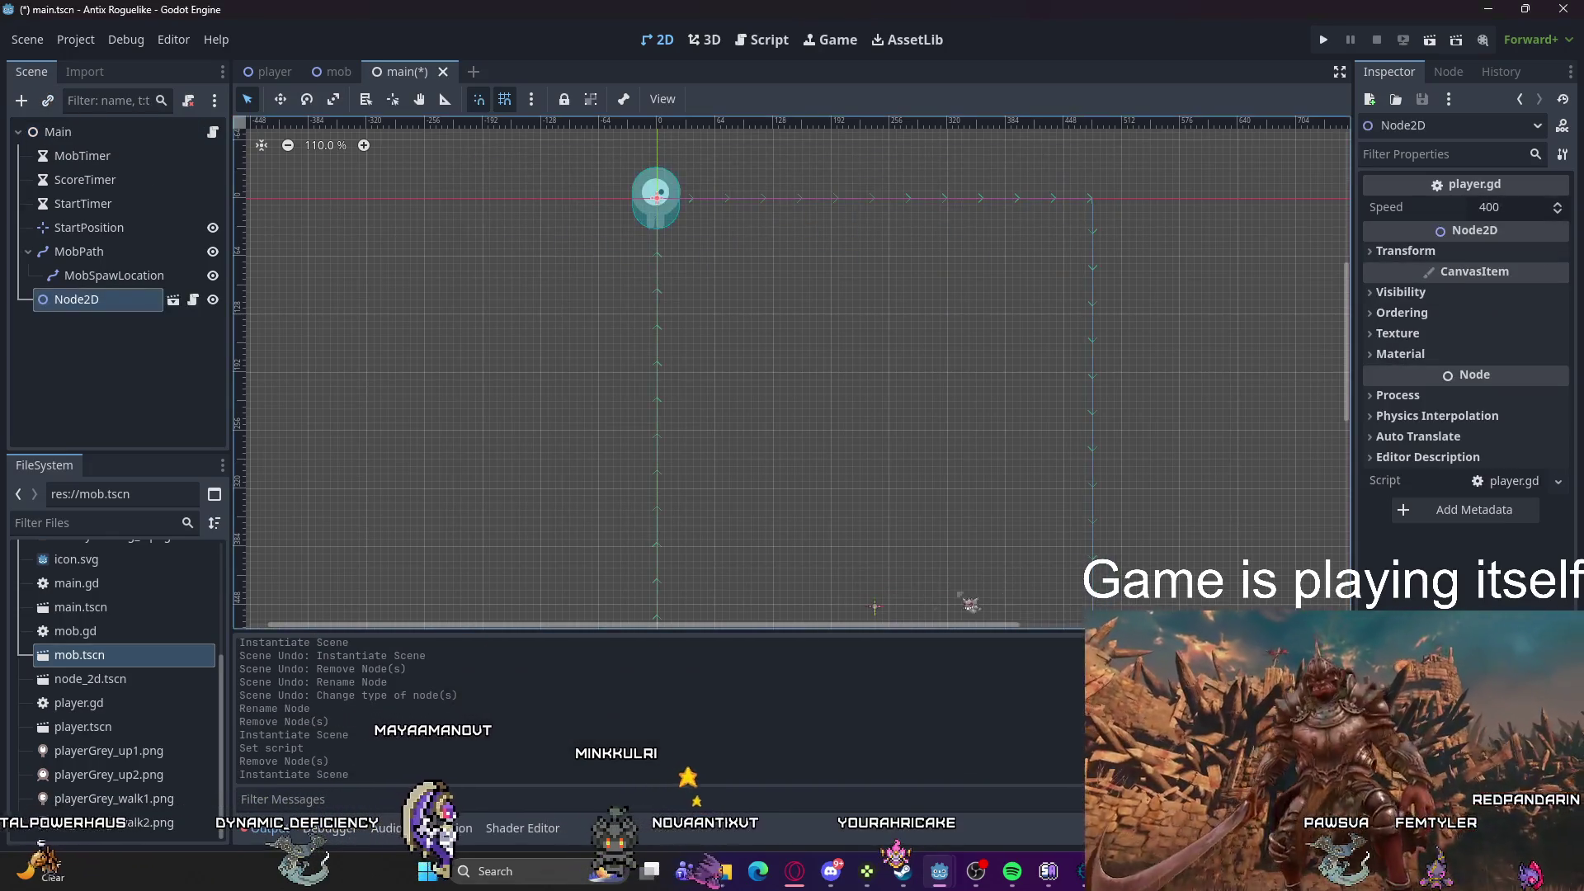
Step: Rename the new instance to Player, move it above MobTimer, and select its hit() signal
{"action": "left_click", "coordinate": [1449, 74]}
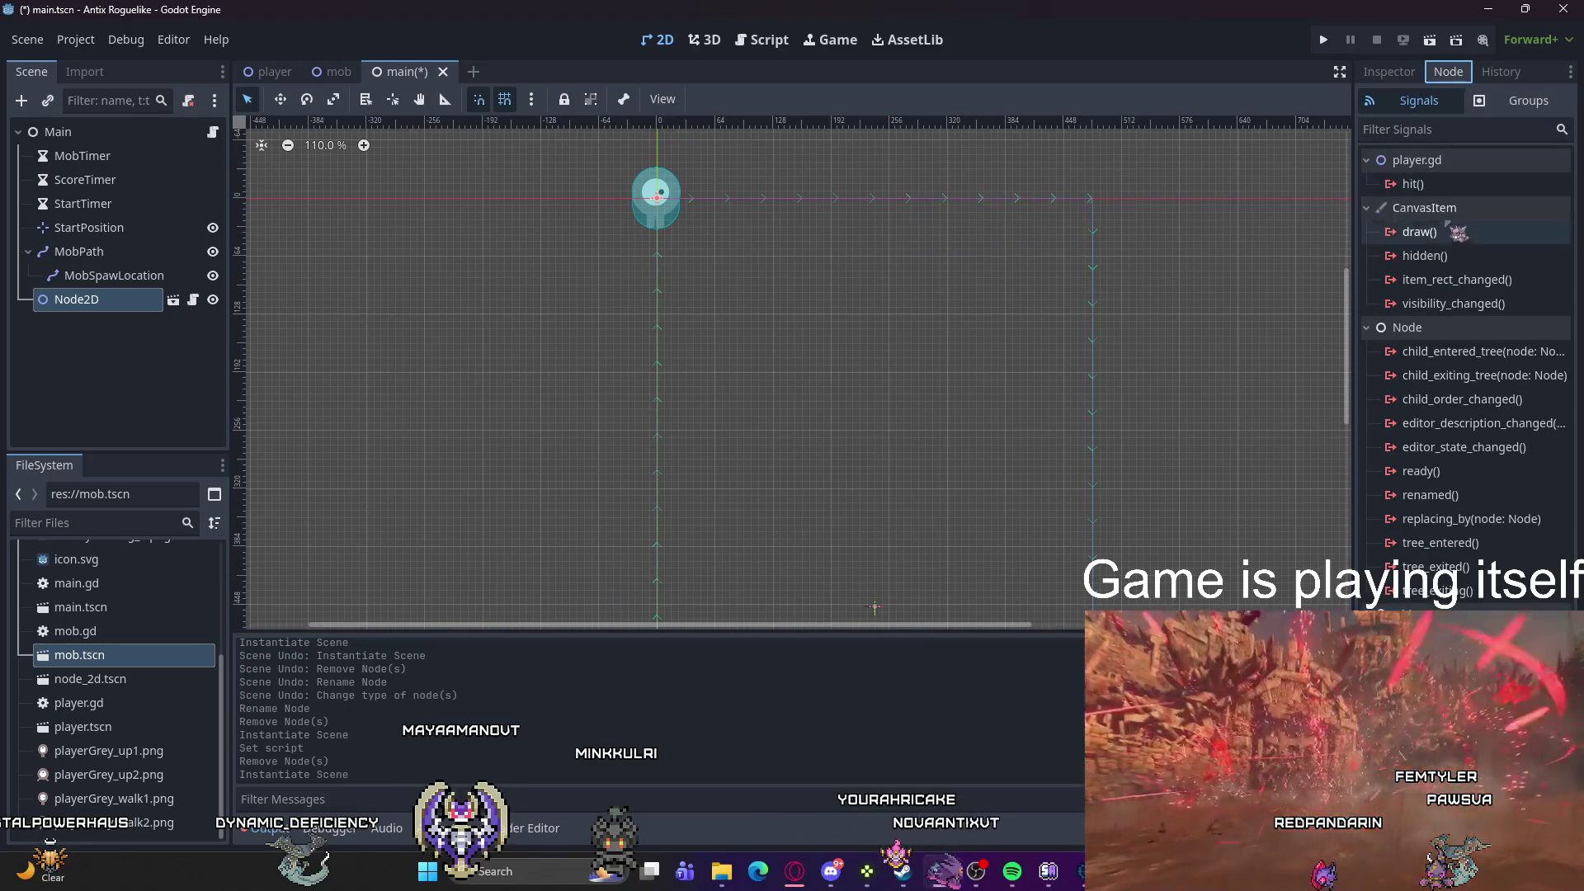
{"action": "left_click", "coordinate": [98, 302]}
{"action": "type", "text": "Pla"}
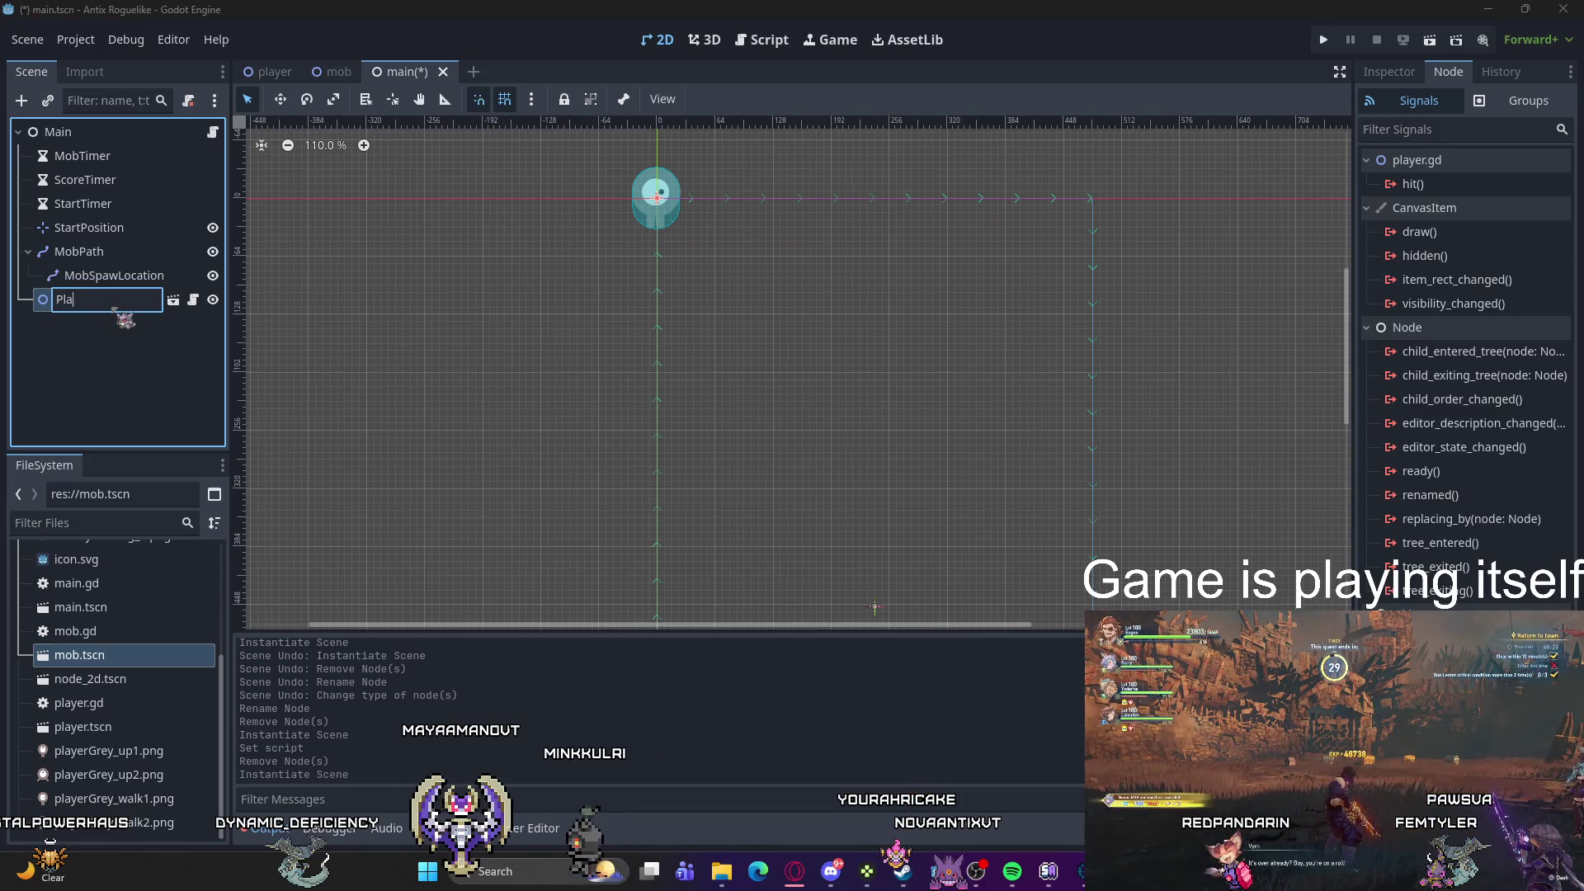
{"action": "type", "text": "yer"}
{"action": "key", "text": "Return"}
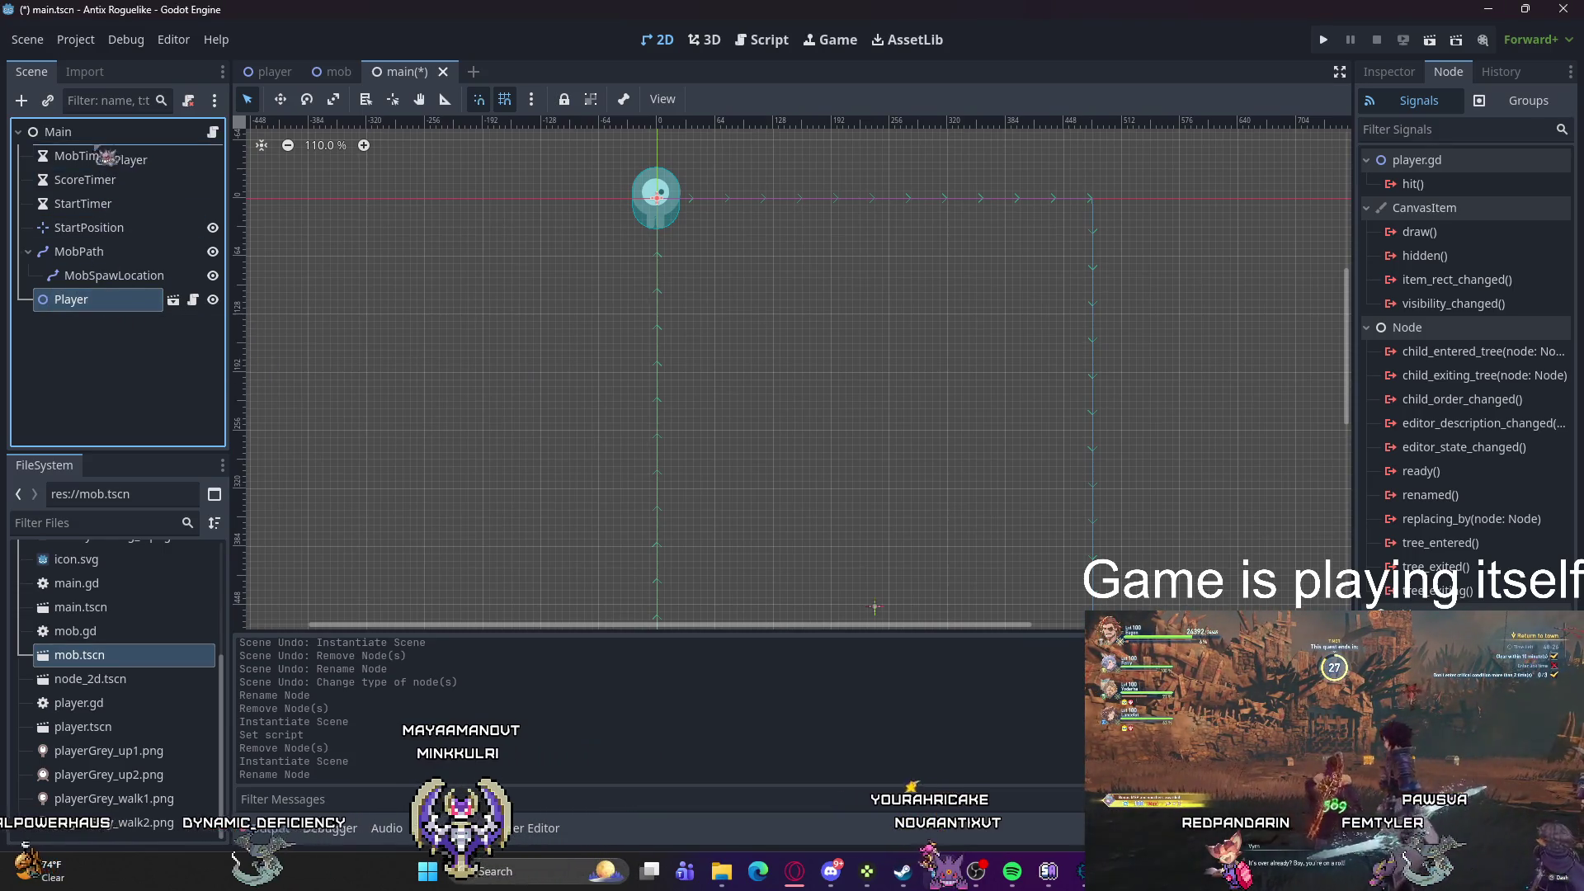
{"action": "left_click_drag", "start_coordinate": [103, 157], "coordinate": [104, 149]}
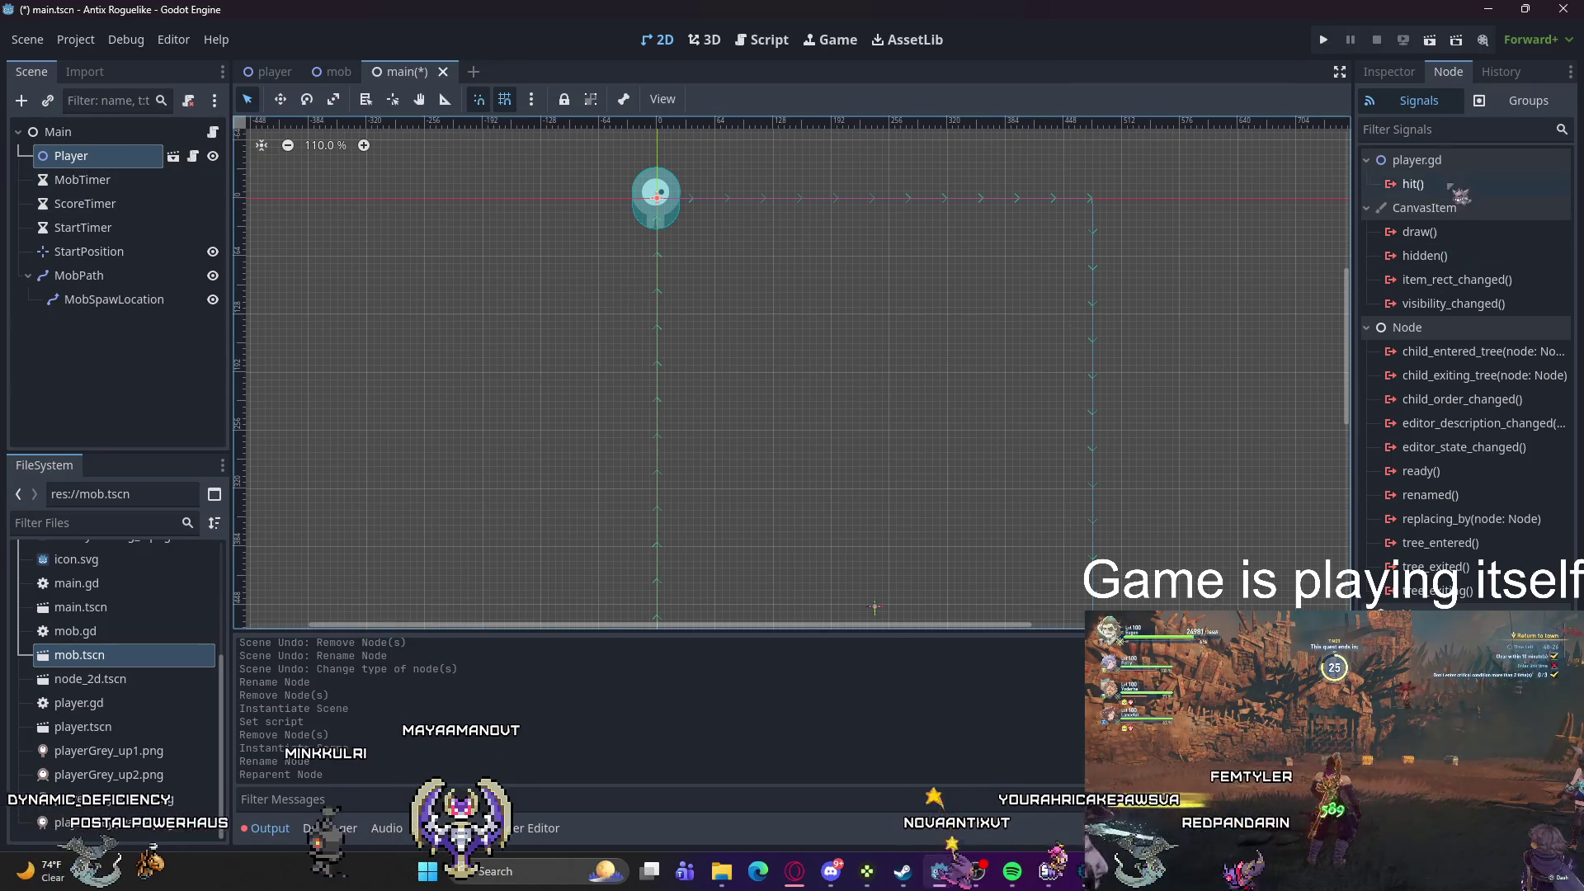
{"action": "left_click", "coordinate": [1412, 183]}
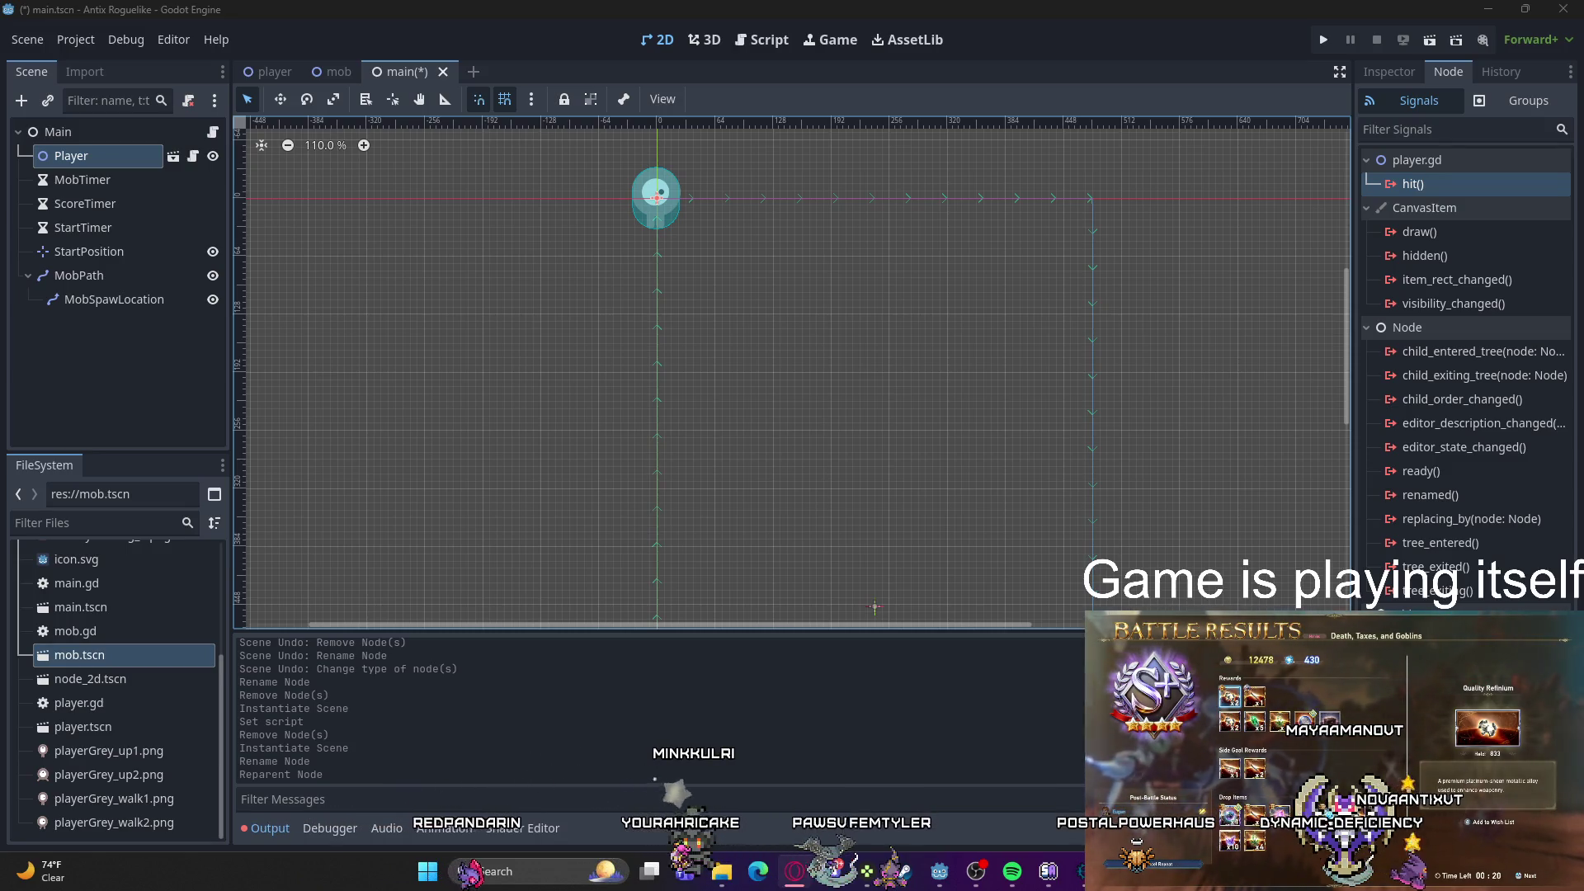
Step: Open Connect for Player's hit() signal, cancel once, then reopen the connection dialog targeting Main
{"action": "right_click", "coordinate": [1410, 185]}
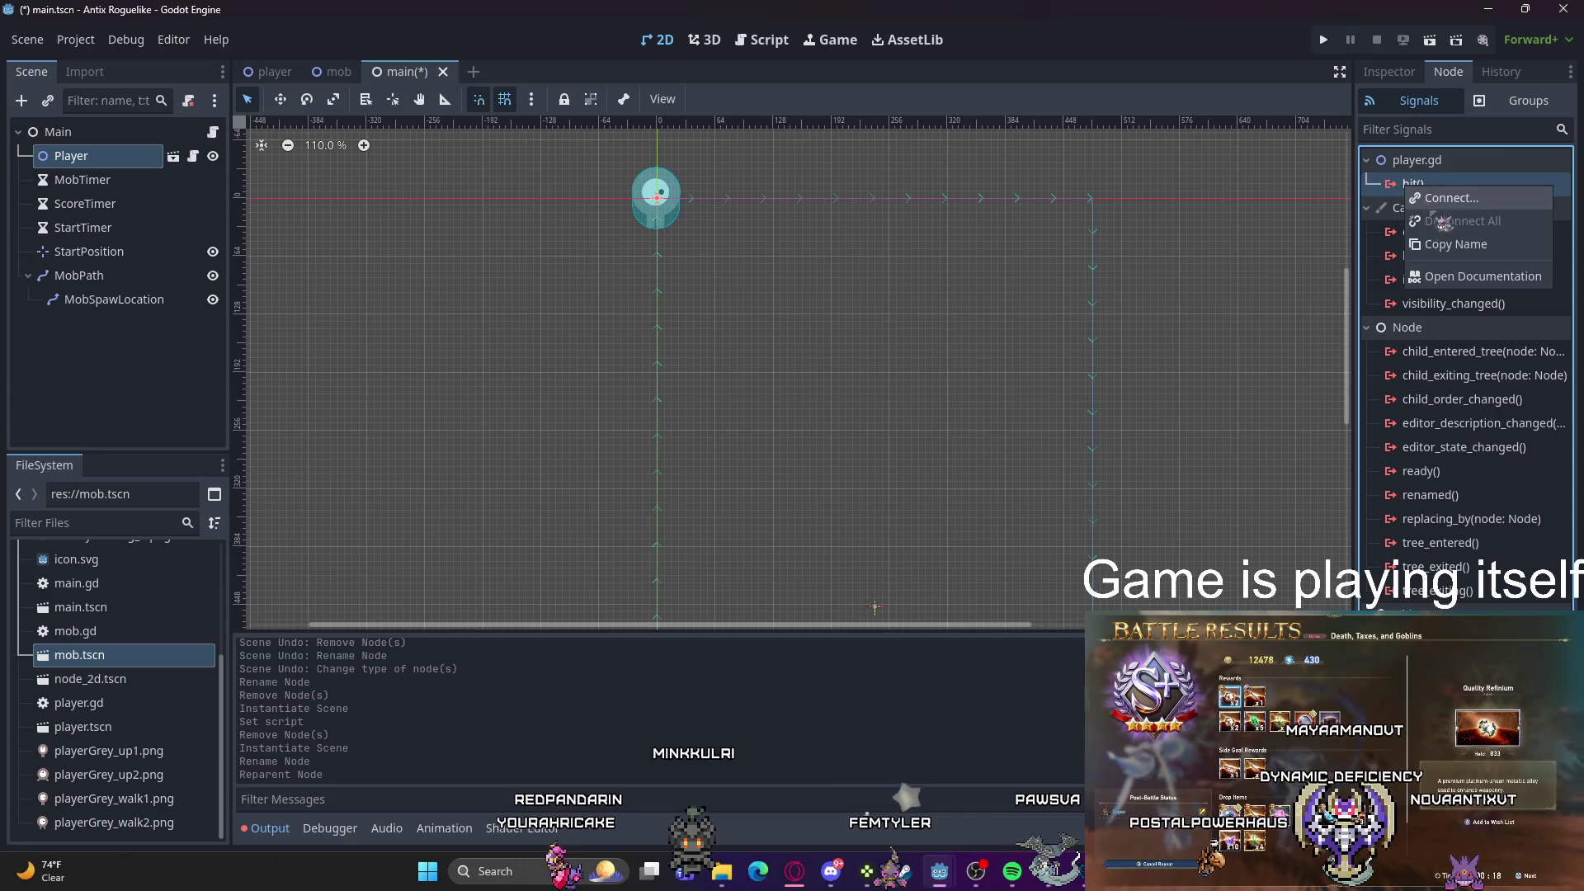
{"action": "left_click", "coordinate": [1449, 198]}
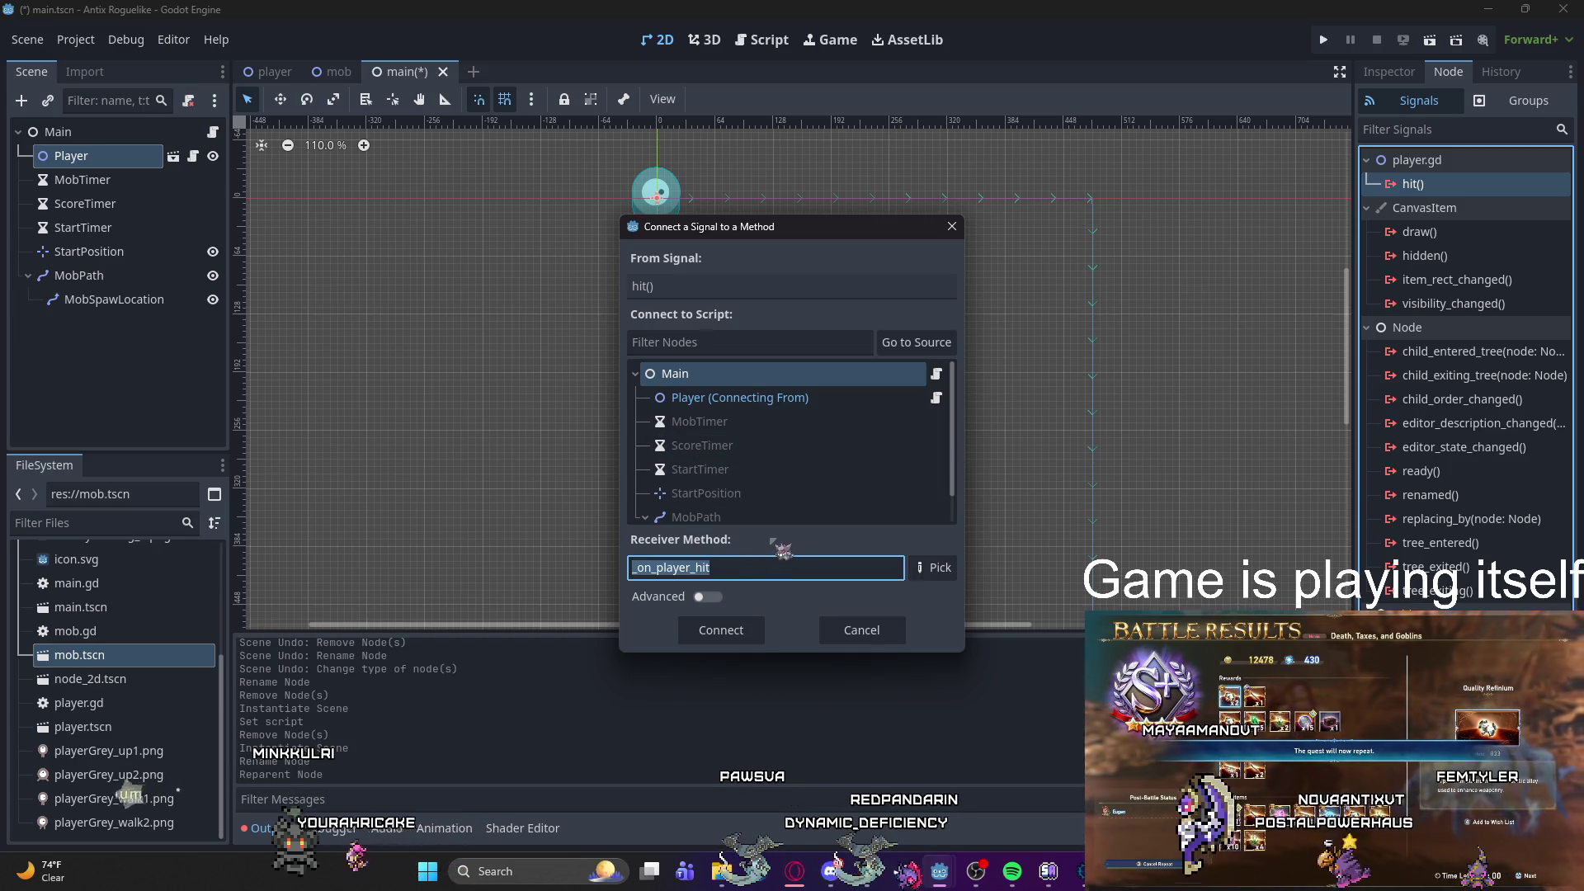
{"action": "key", "text": "Escape"}
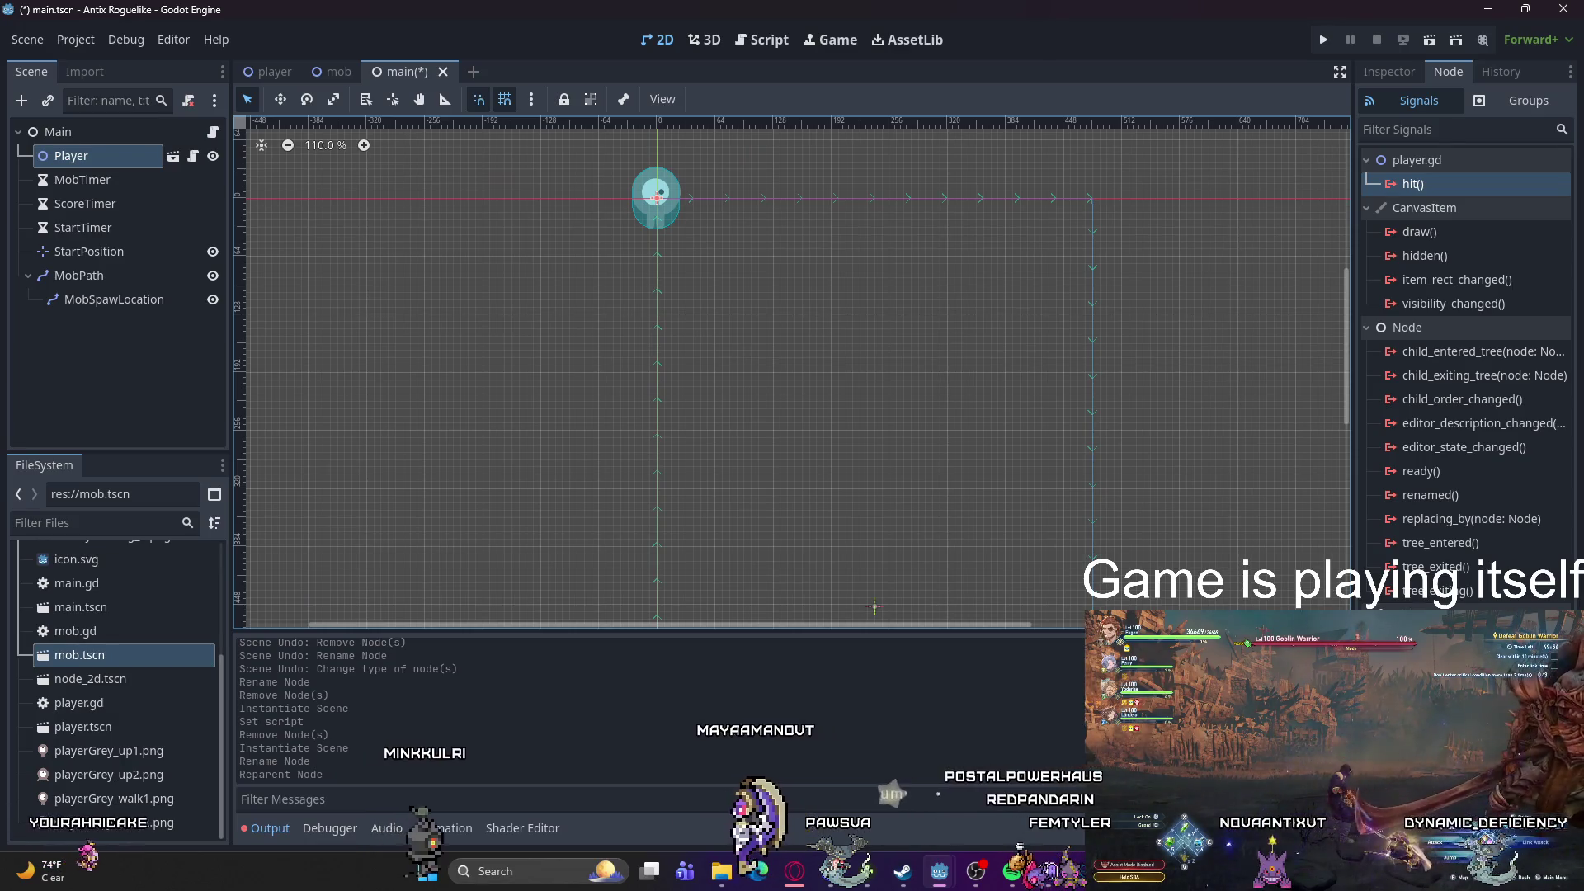
{"action": "right_click", "coordinate": [1429, 184]}
{"action": "left_click", "coordinate": [1448, 196]}
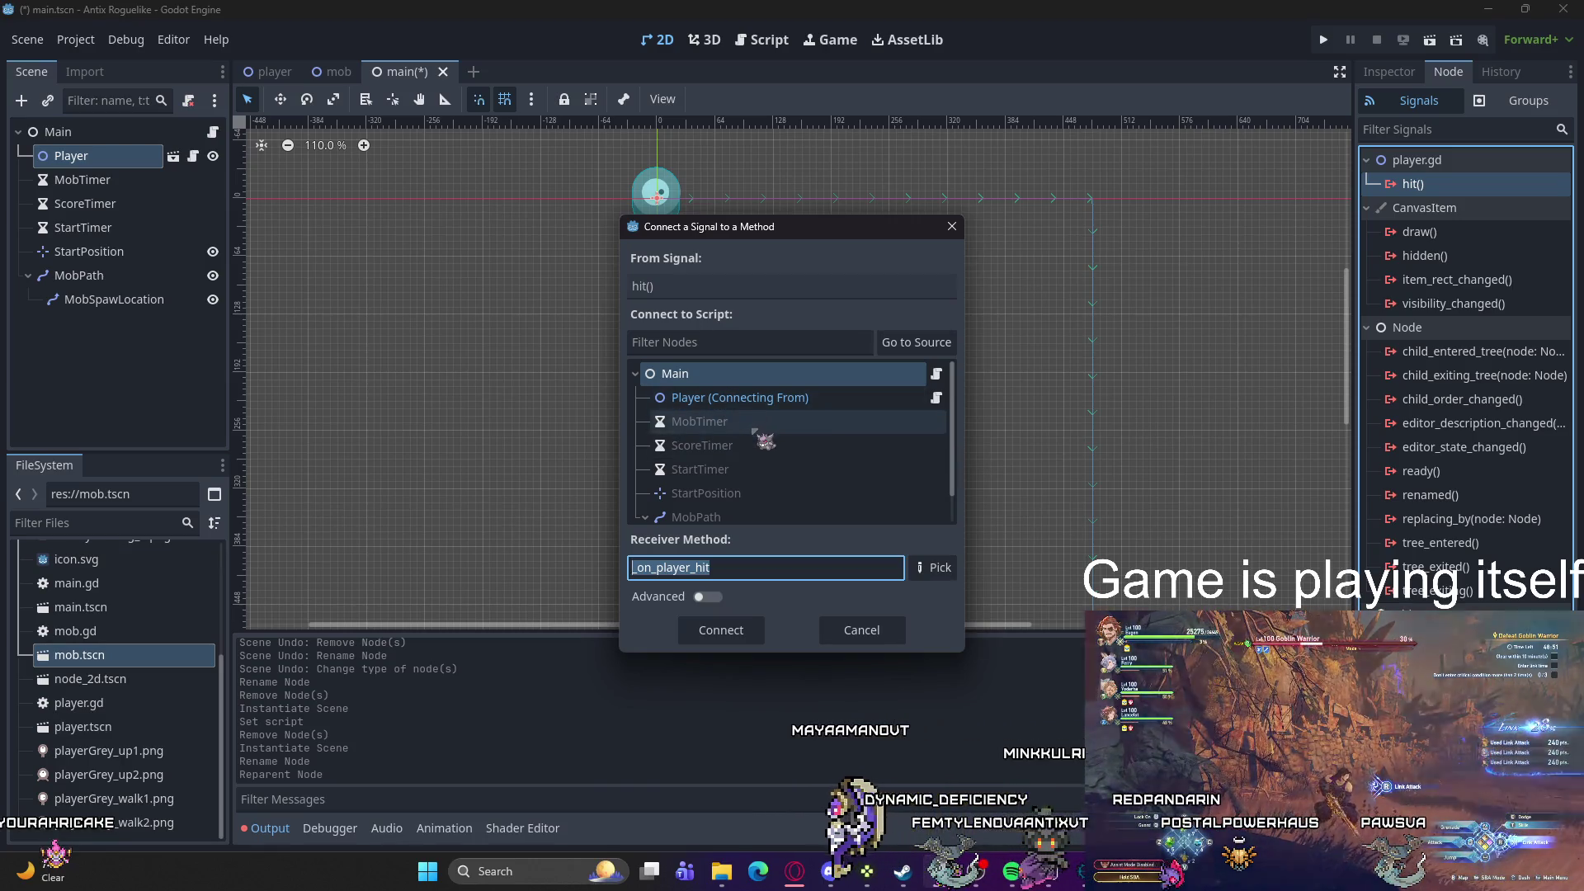
Step: Enter game_over as the receiver method and connect hit() to it
{"action": "type", "text": "ga"}
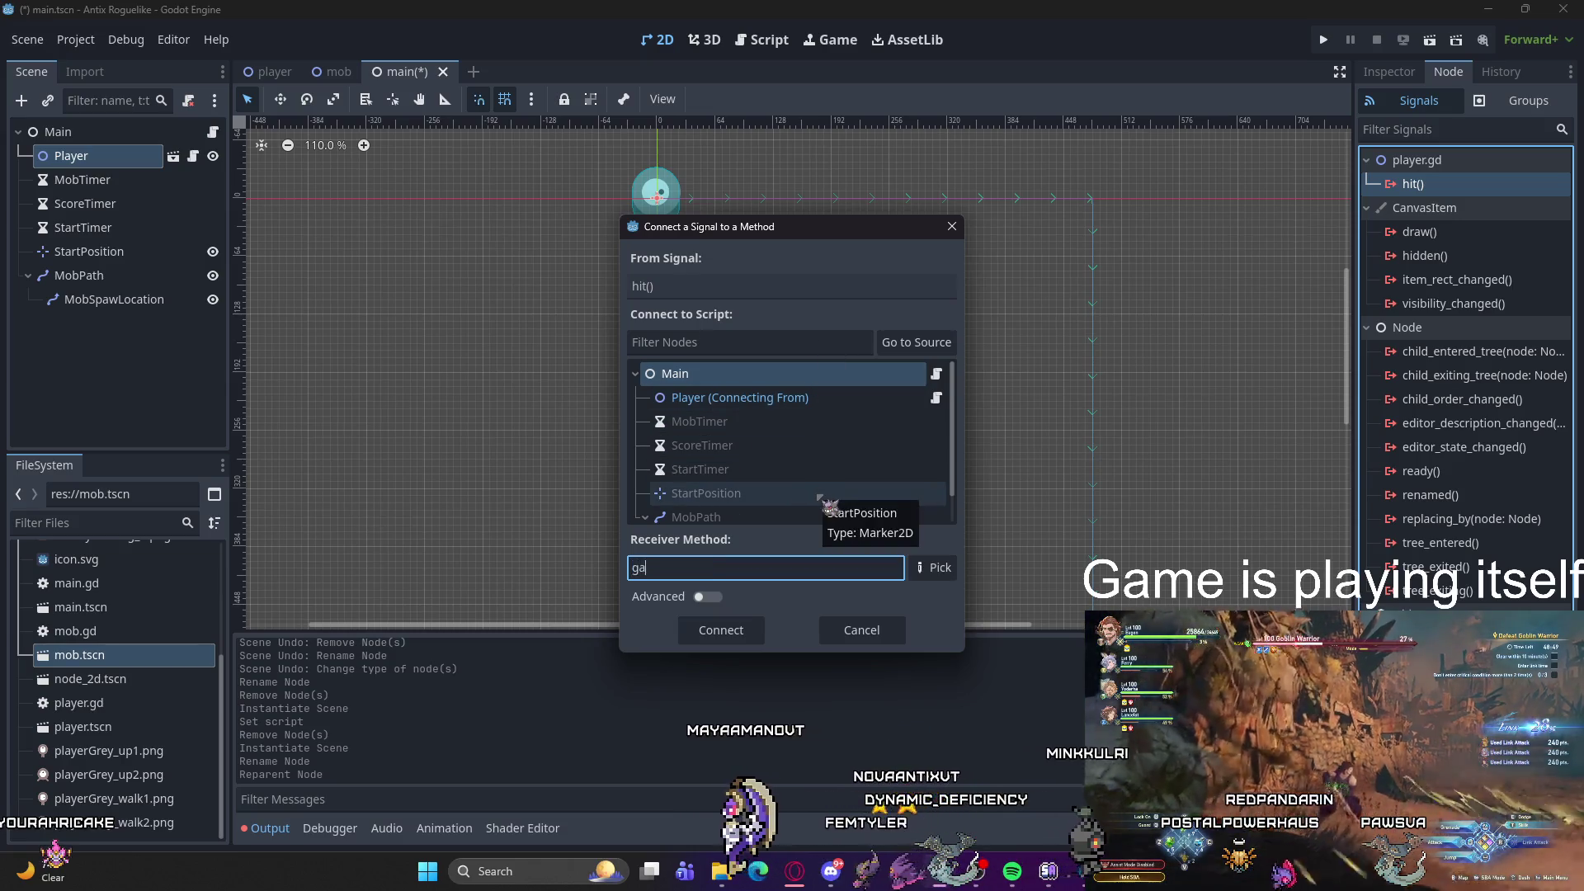
{"action": "type", "text": "me_"}
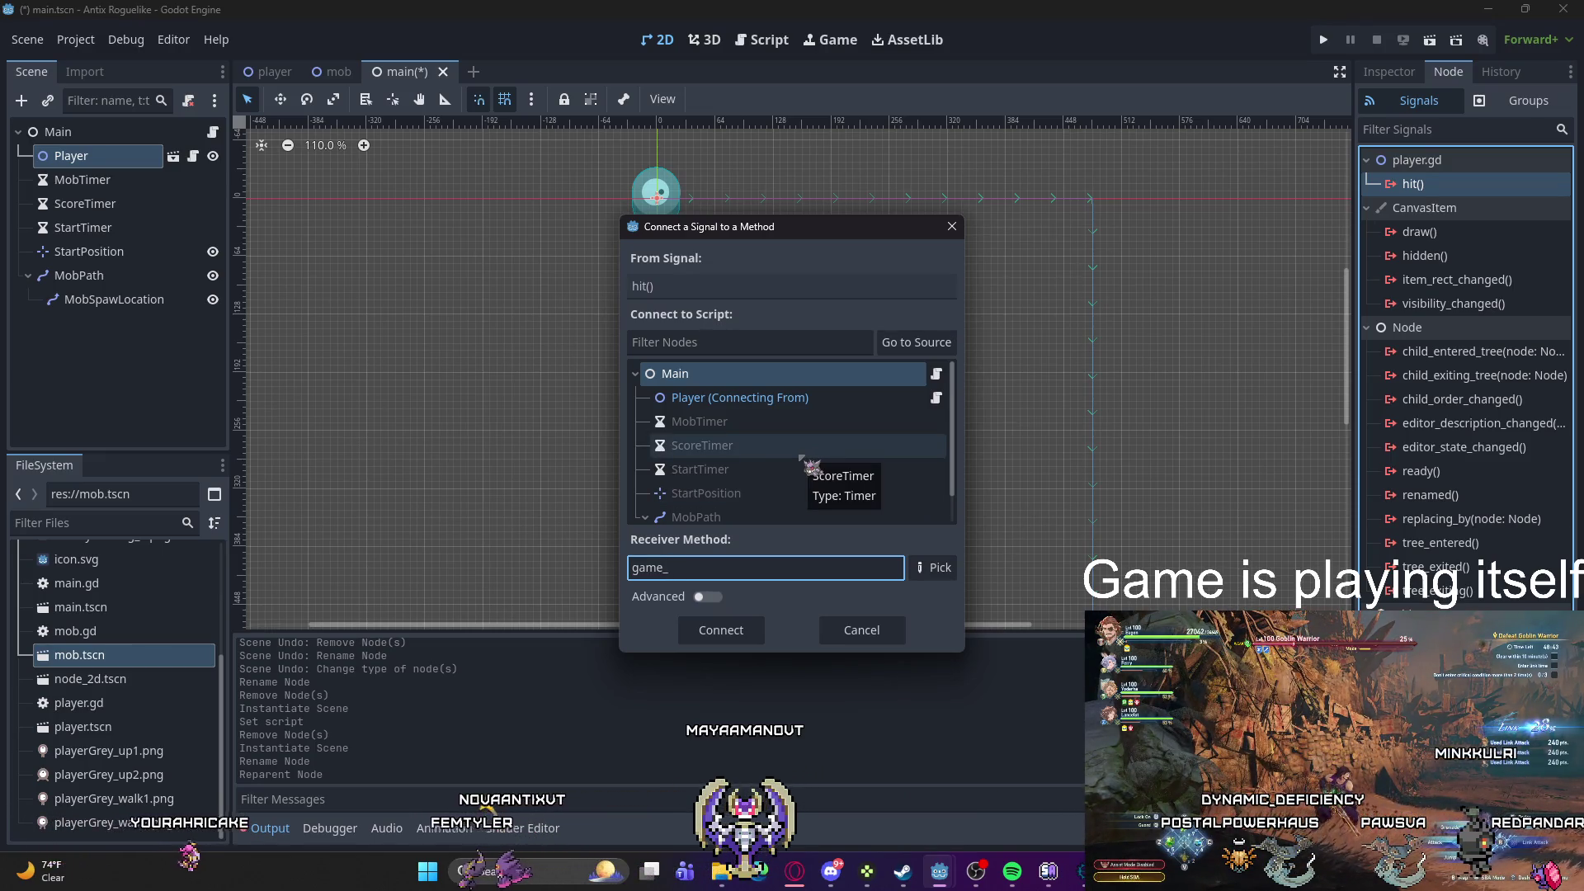
{"action": "type", "text": "over"}
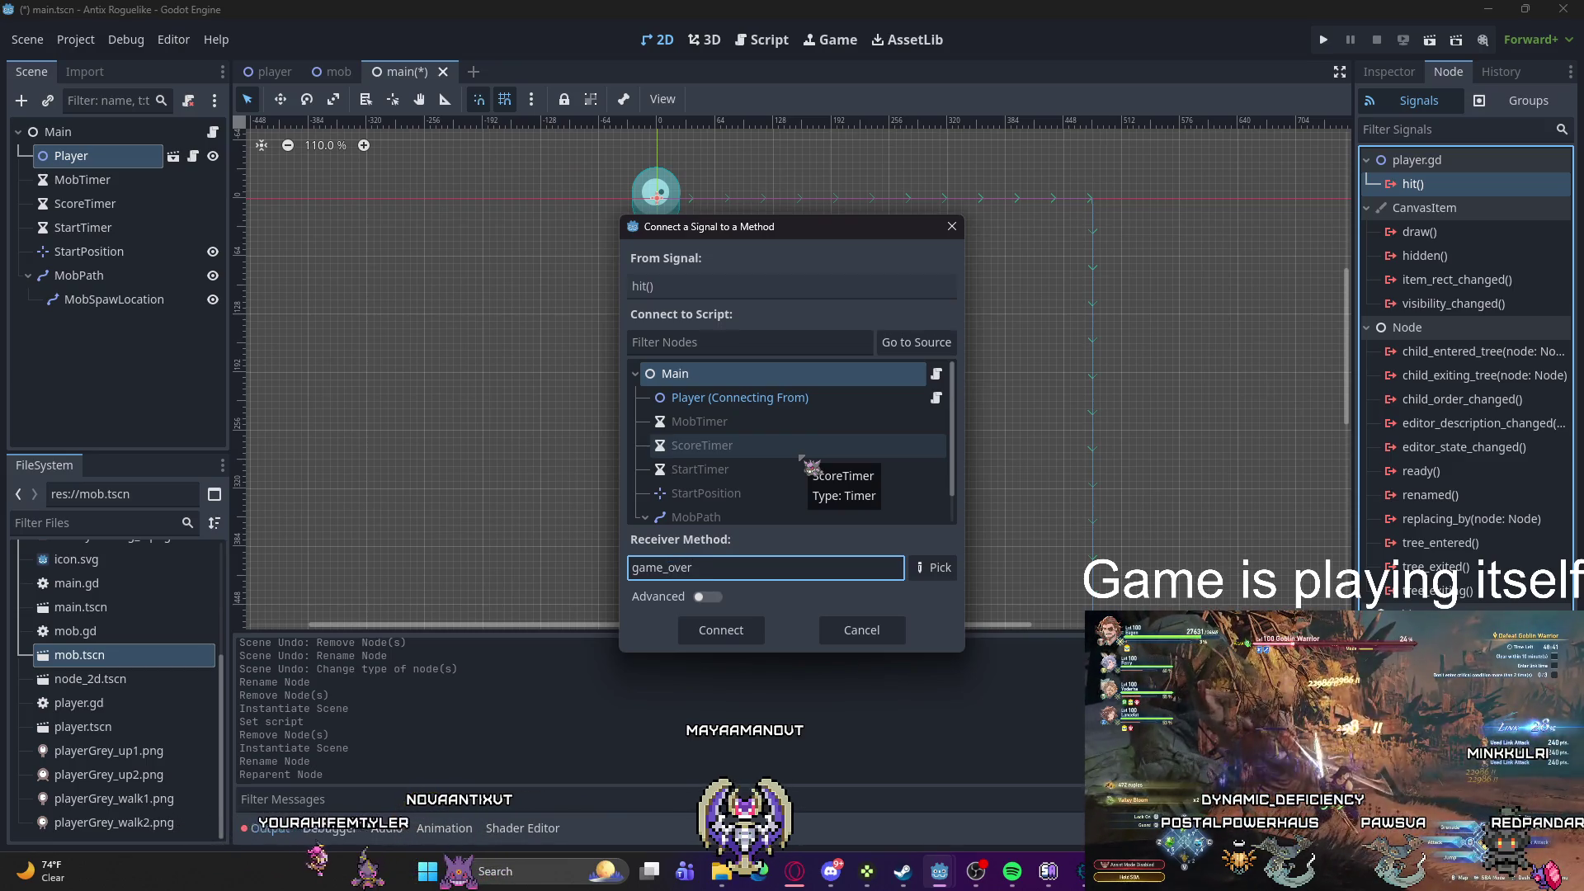
{"action": "left_click", "coordinate": [721, 630]}
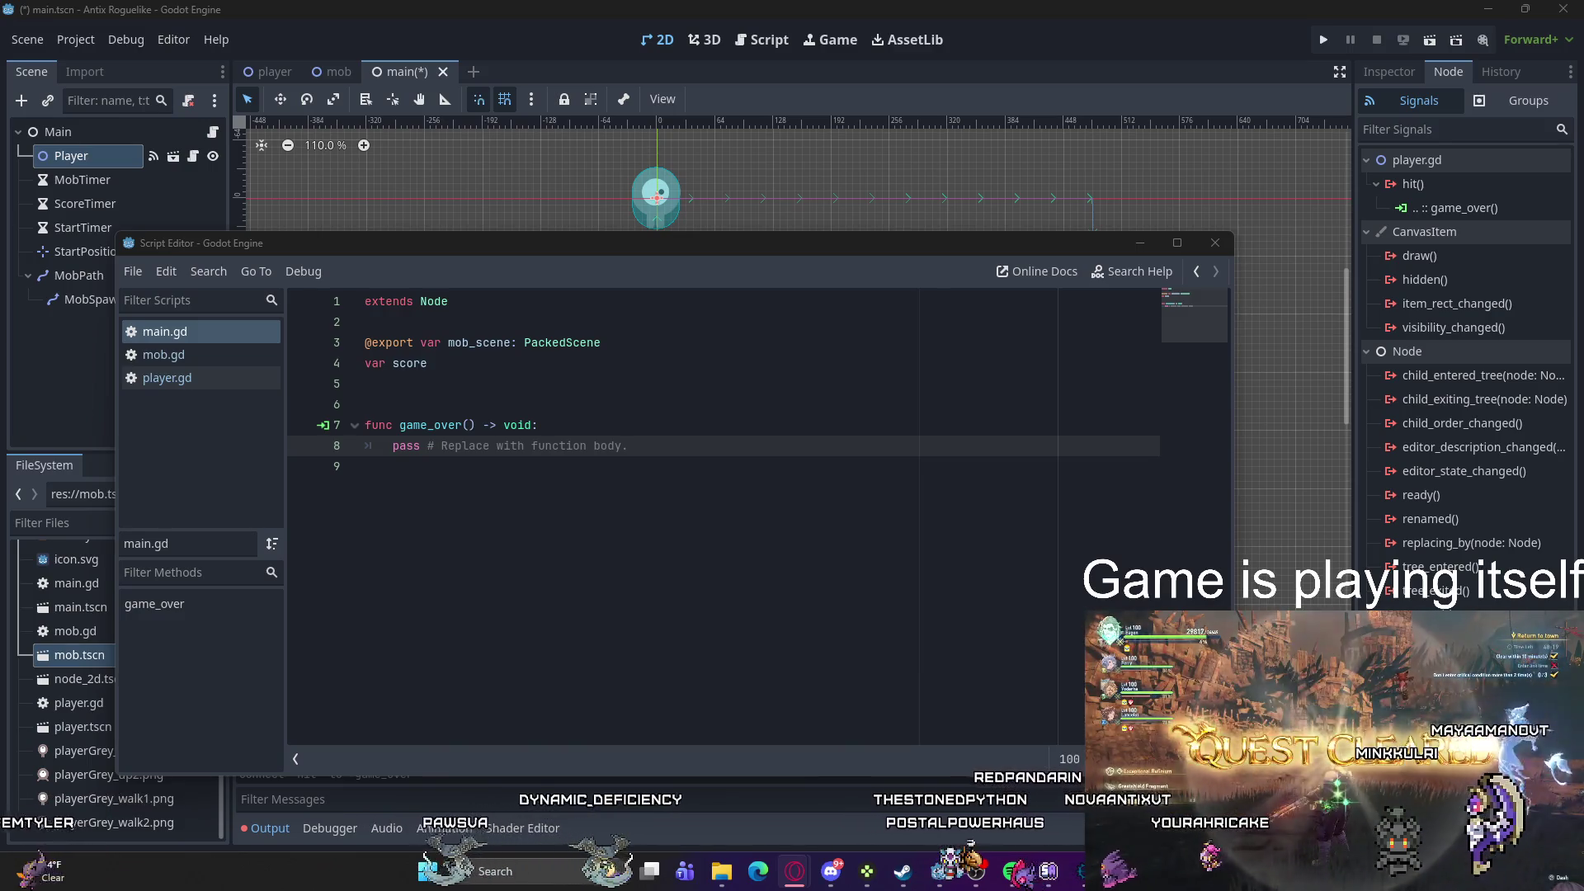
Step: Switch to the browser window showing the Google Images results for 'froslass'
{"action": "key", "text": "alt+Tab"}
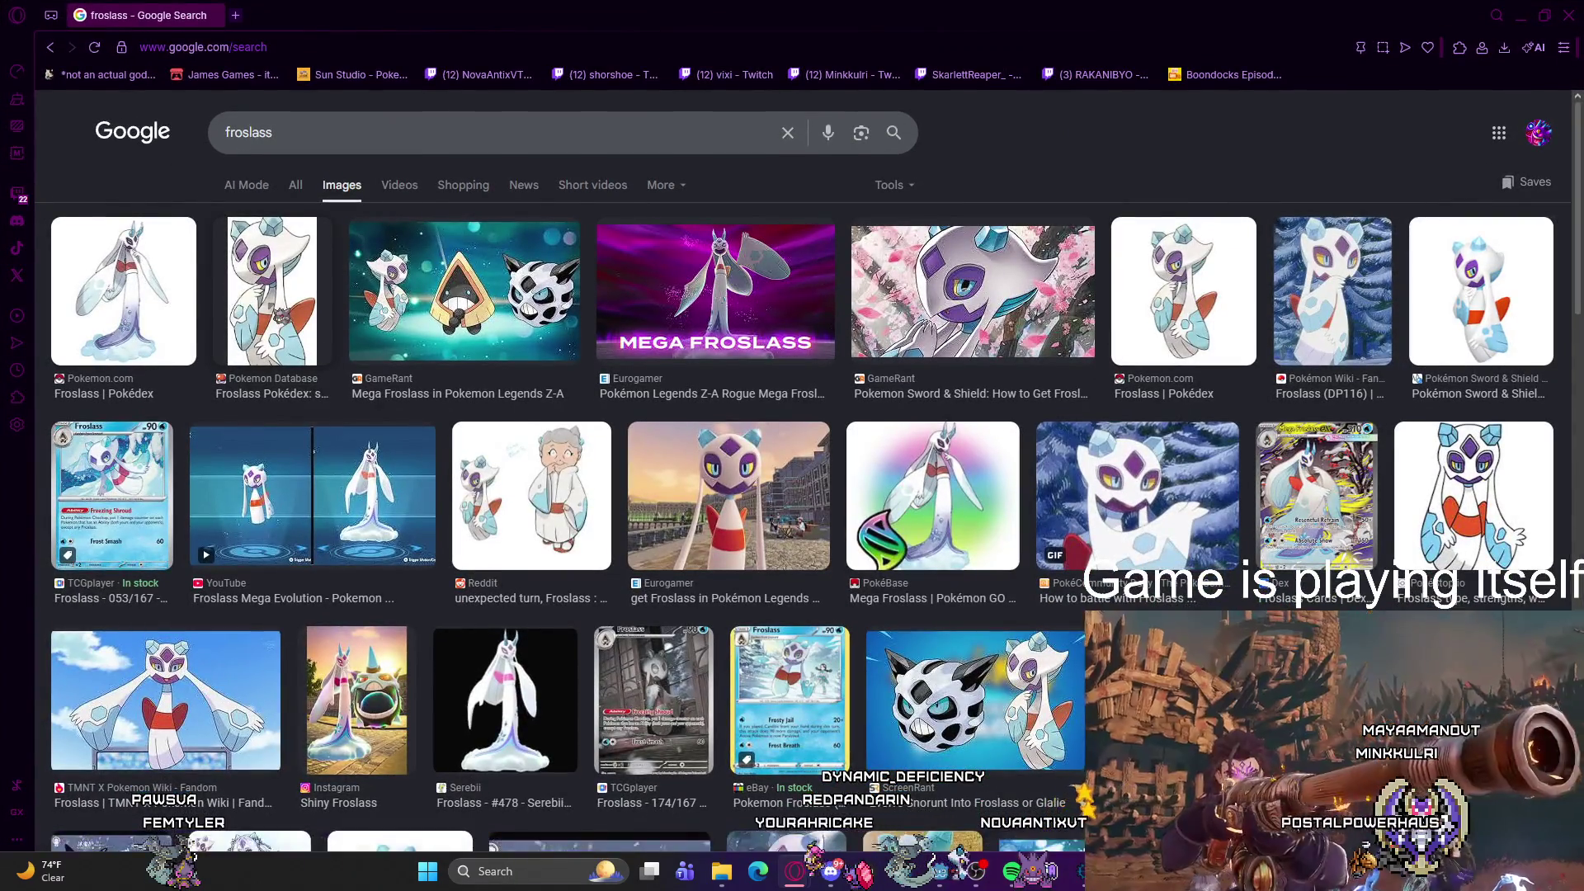
Step: Preview the Pokemon Database Froslass image, clear the search query, and close the browser
{"action": "left_click", "coordinate": [239, 296]}
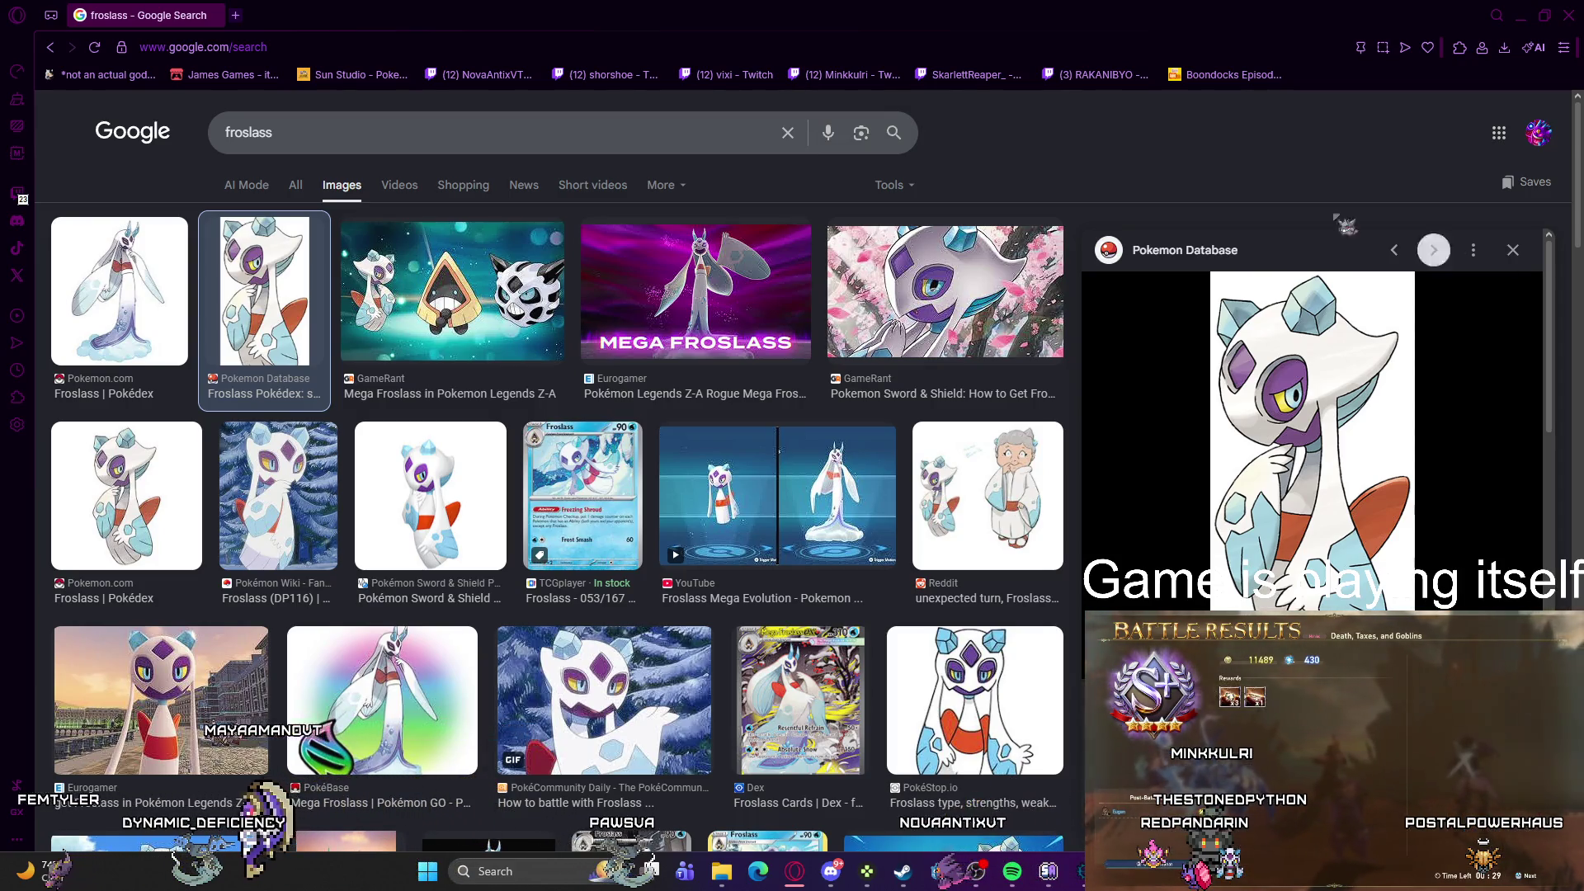
{"action": "left_click", "coordinate": [732, 141]}
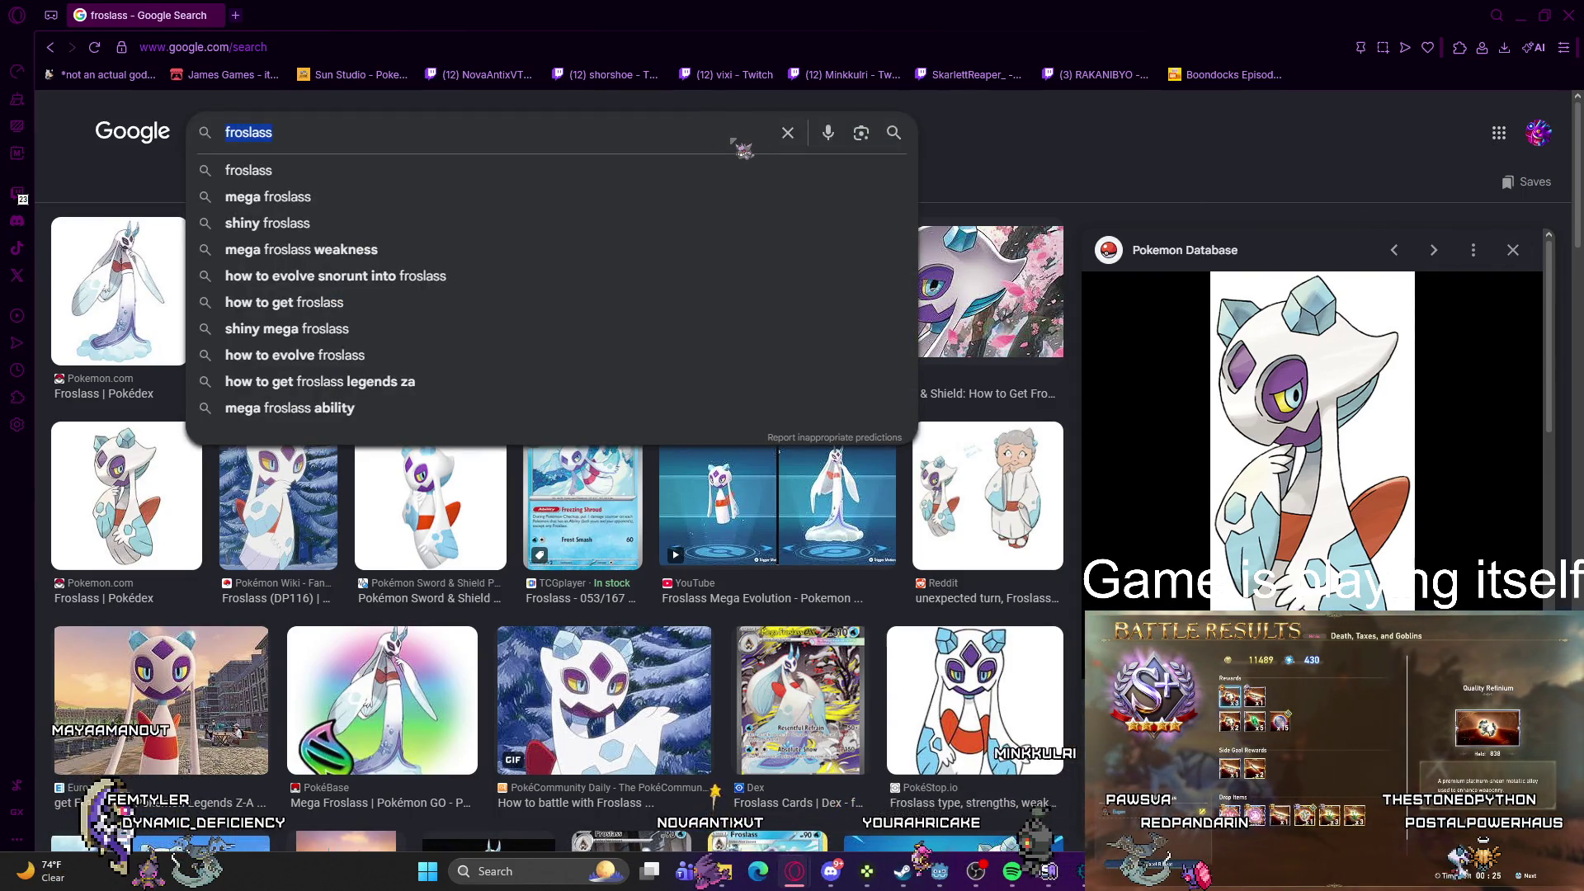
{"action": "key", "text": "BackSpace"}
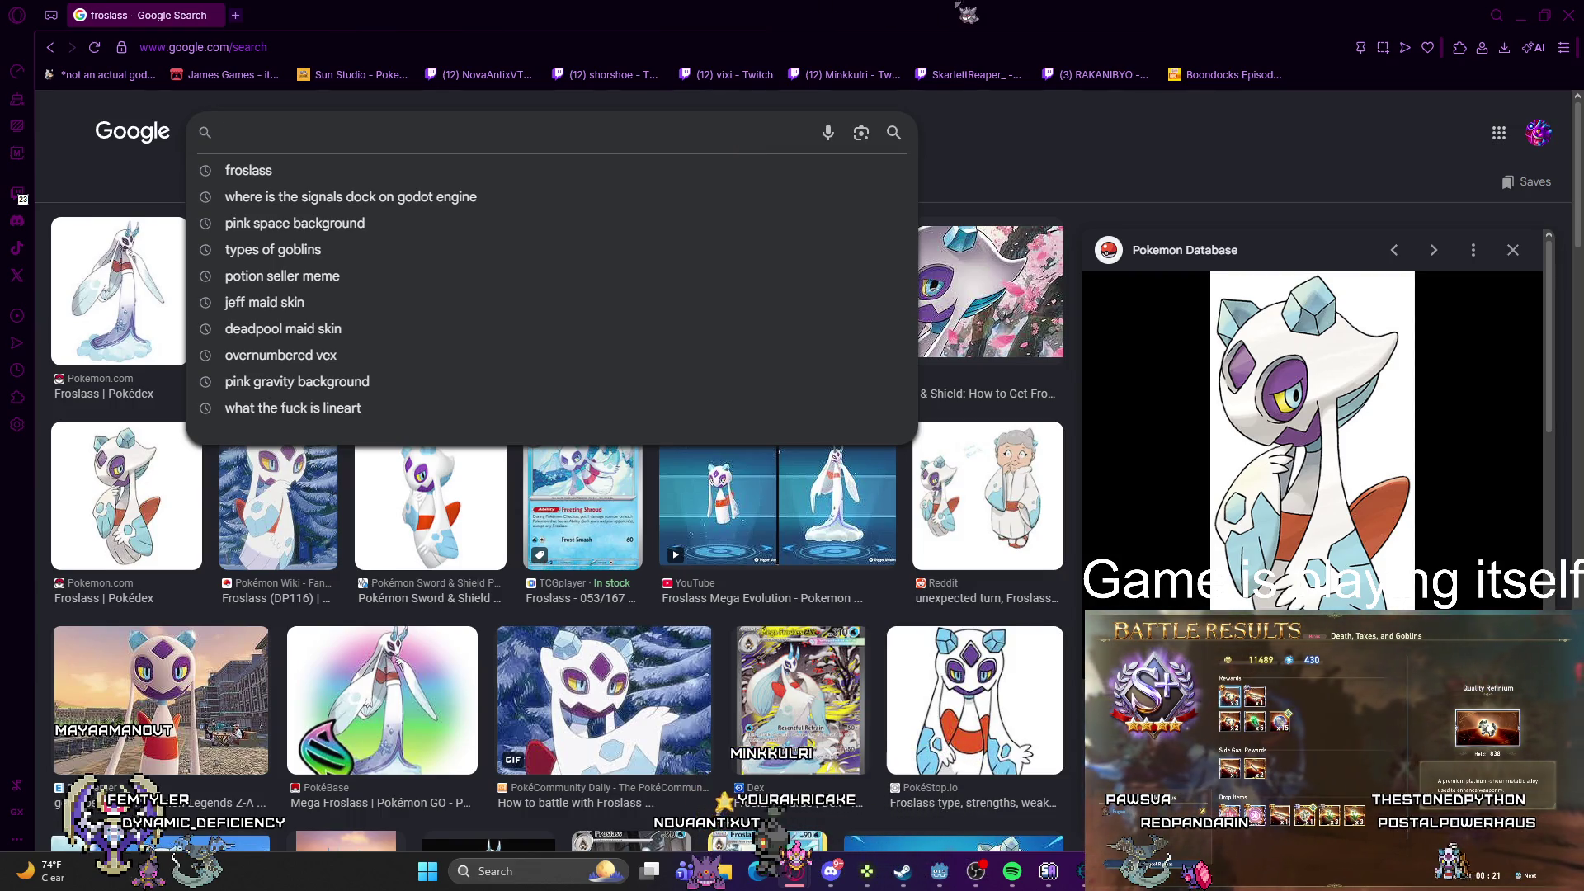
{"action": "left_click", "coordinate": [1570, 16]}
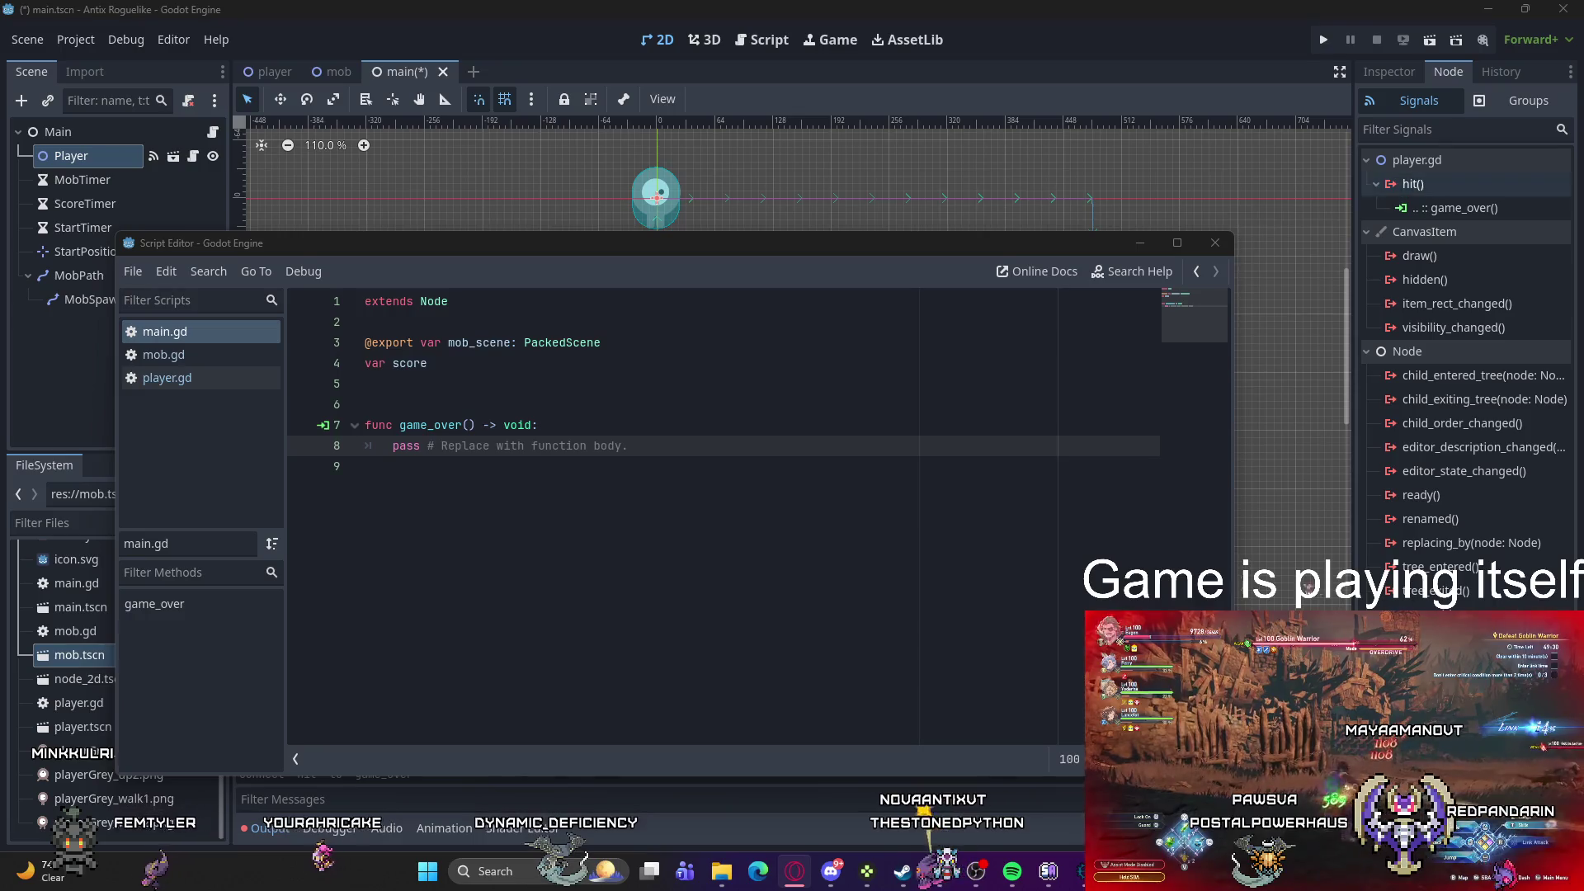
Step: Delete '-> void' from game_over on line 7 and select its placeholder pass line
{"action": "left_click", "coordinate": [544, 424]}
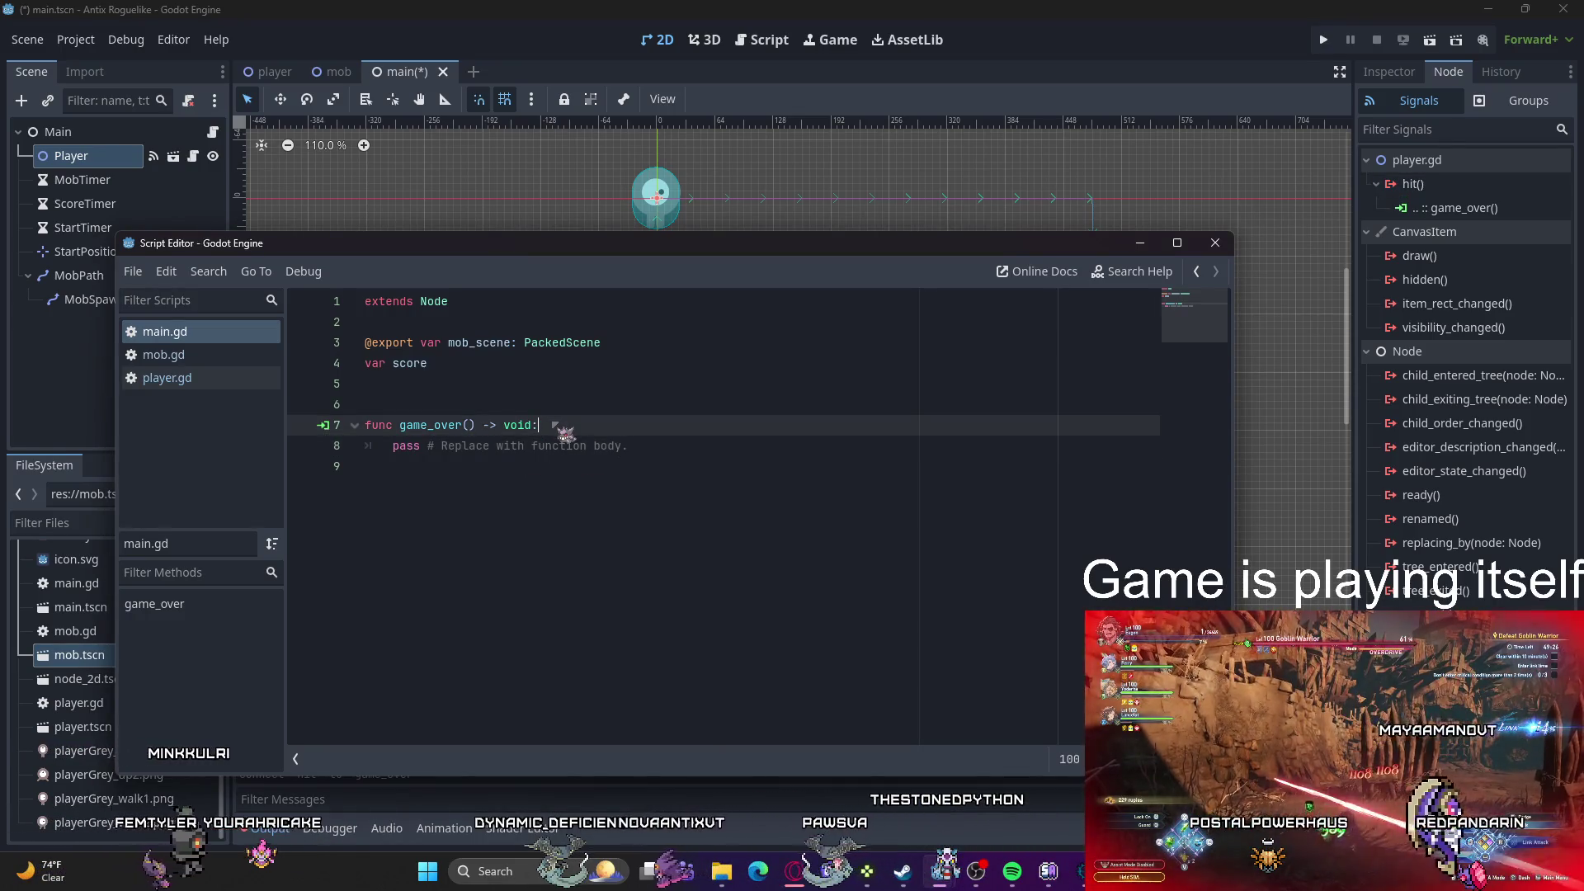
{"action": "left_click_drag", "start_coordinate": [532, 424], "coordinate": [483, 424]}
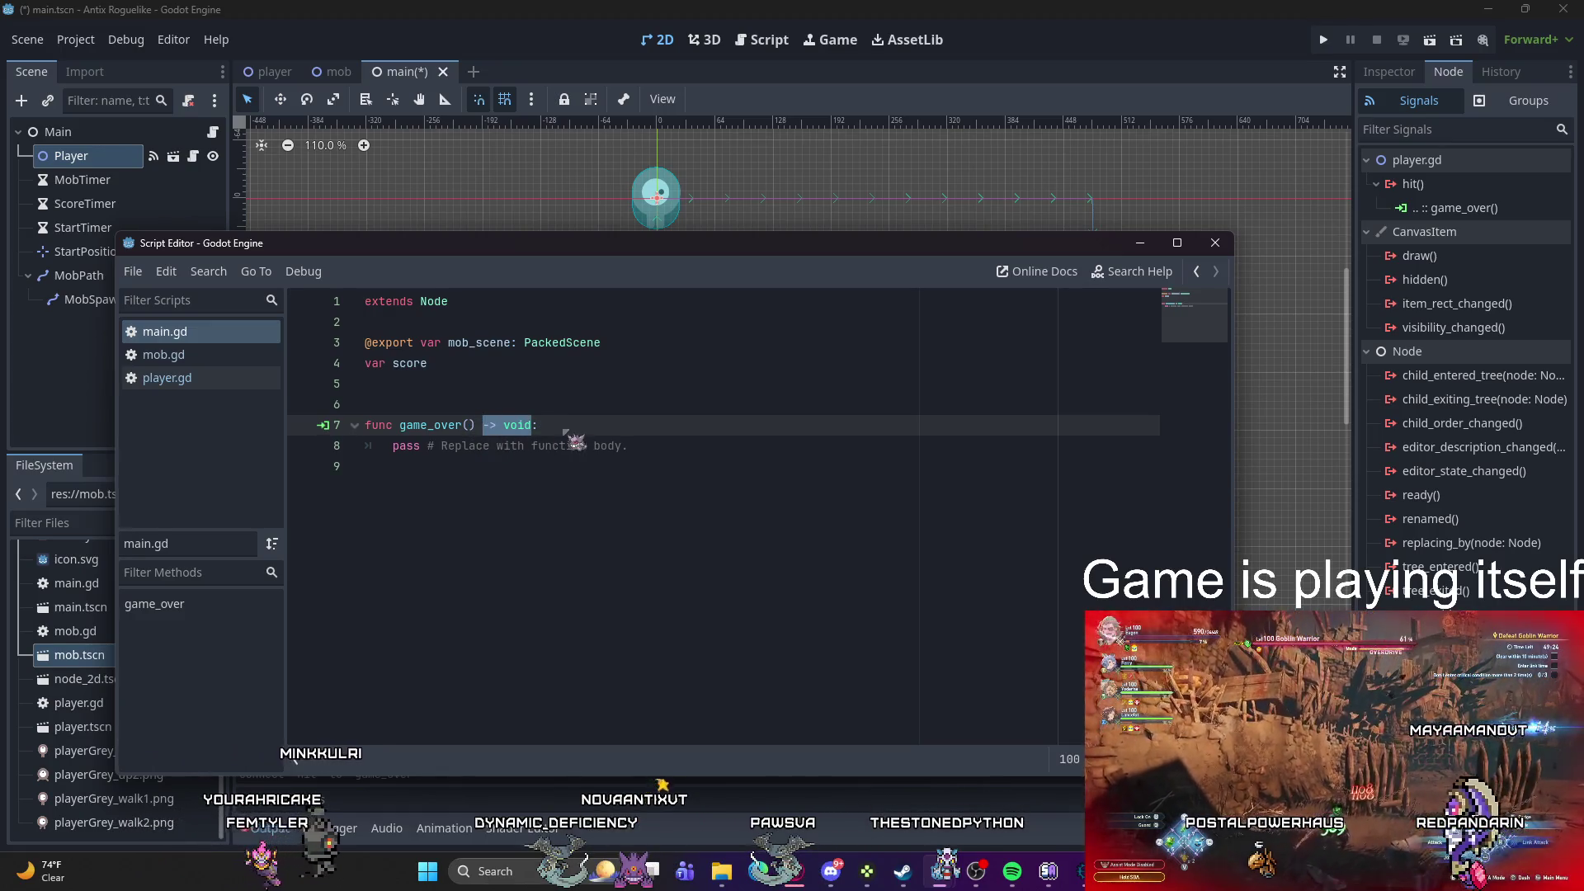
{"action": "key", "text": "BackSpace"}
{"action": "left_click_drag", "start_coordinate": [628, 446], "coordinate": [394, 446]}
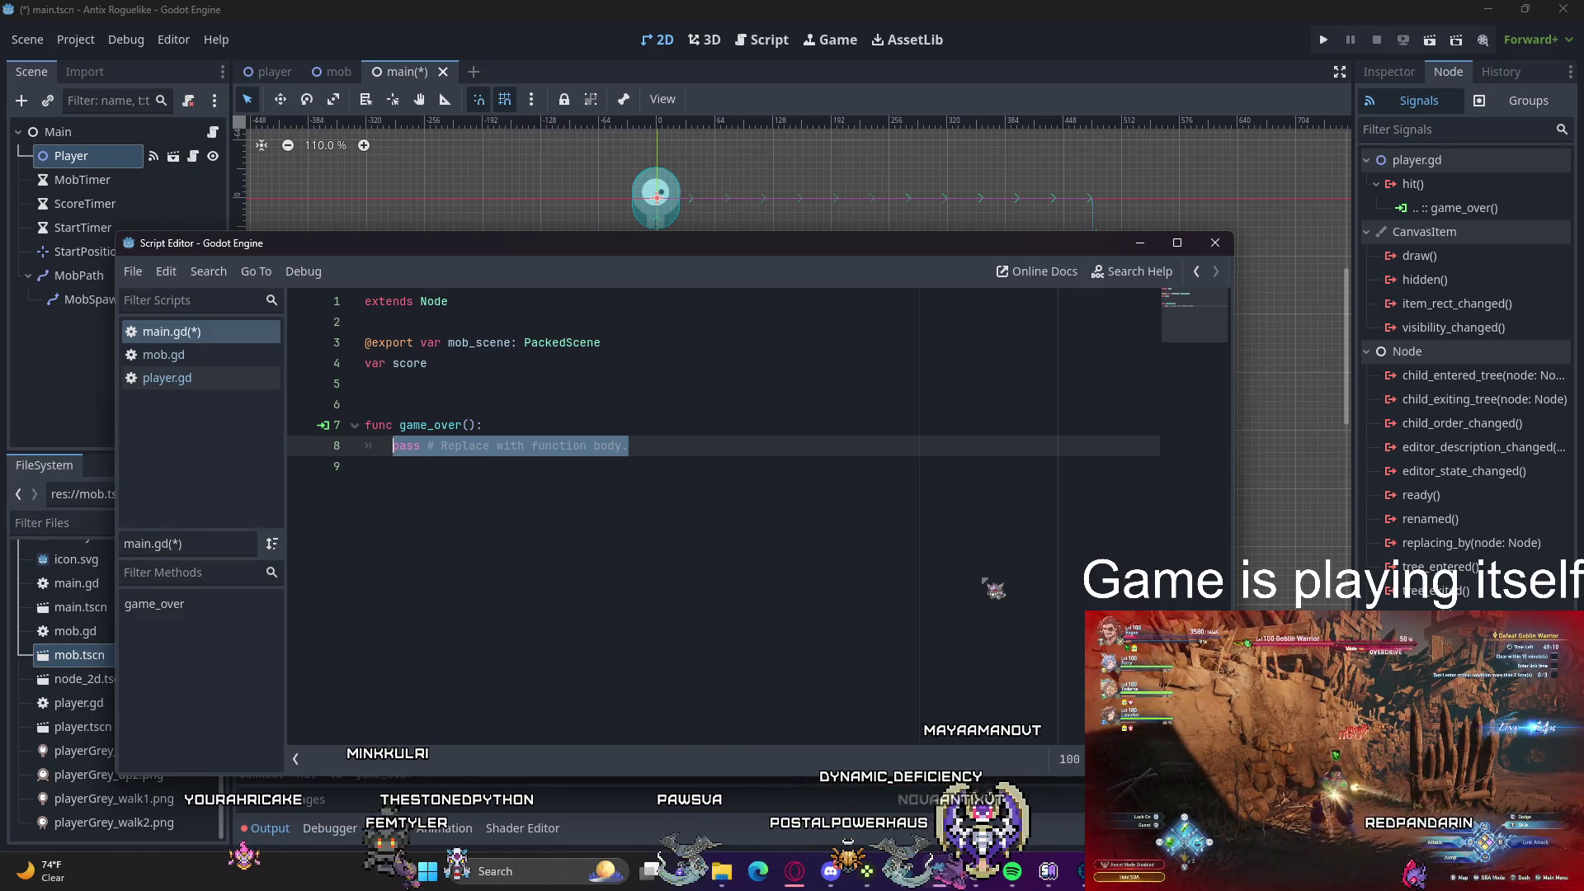
Step: Fill game_over with $ScoreTimer.stop() and $MobTimer.stop() using autocomplete
{"action": "type", "text": "$Sc"}
{"action": "key", "text": "Return"}
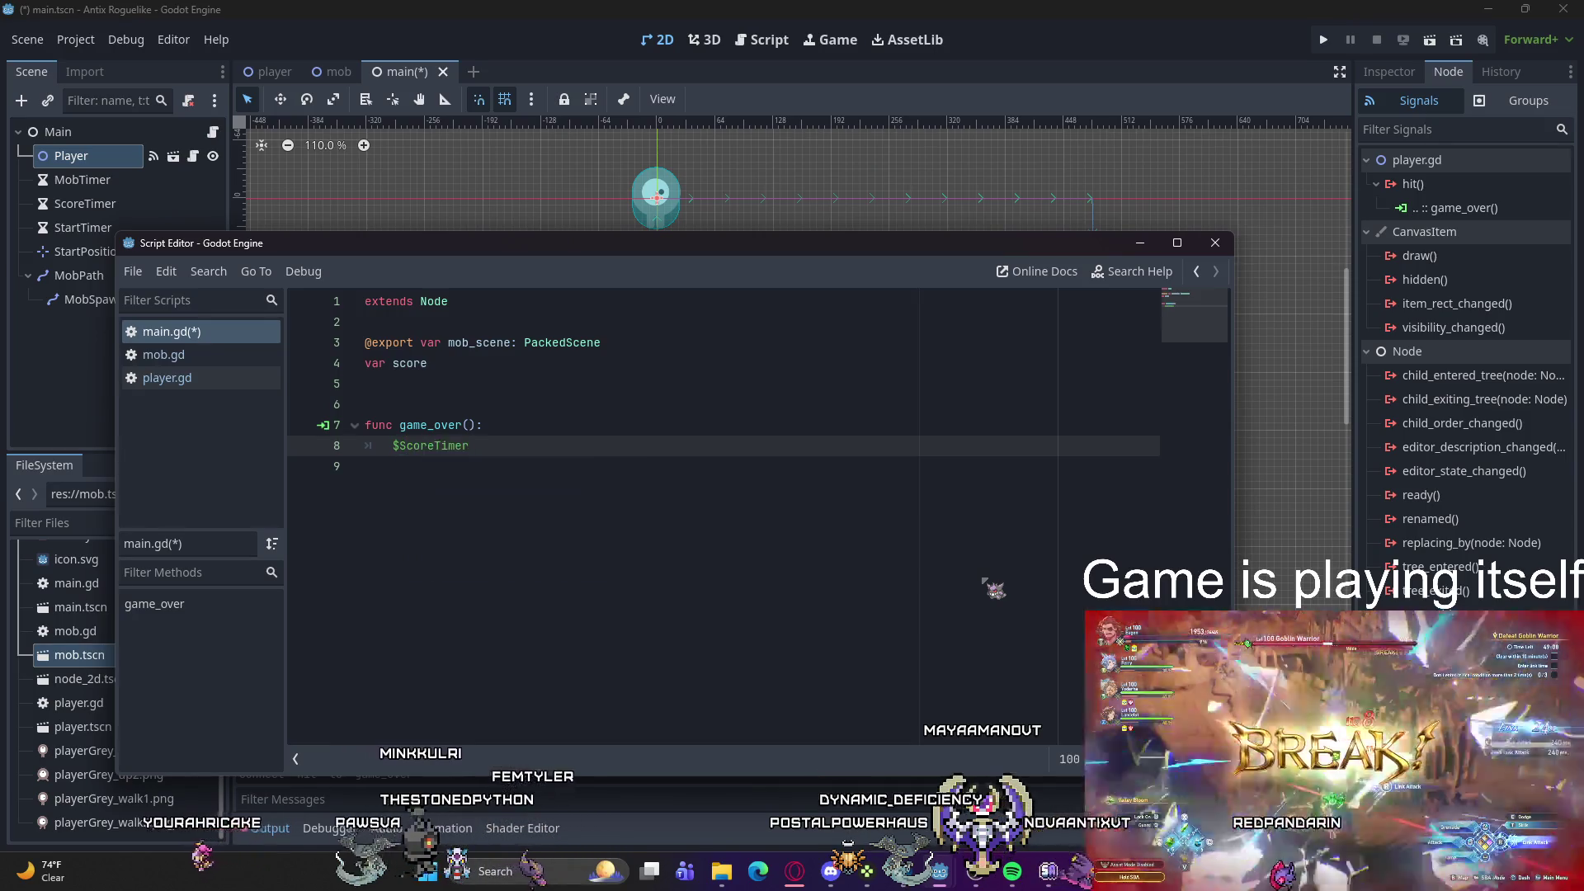
{"action": "type", "text": ".stop"}
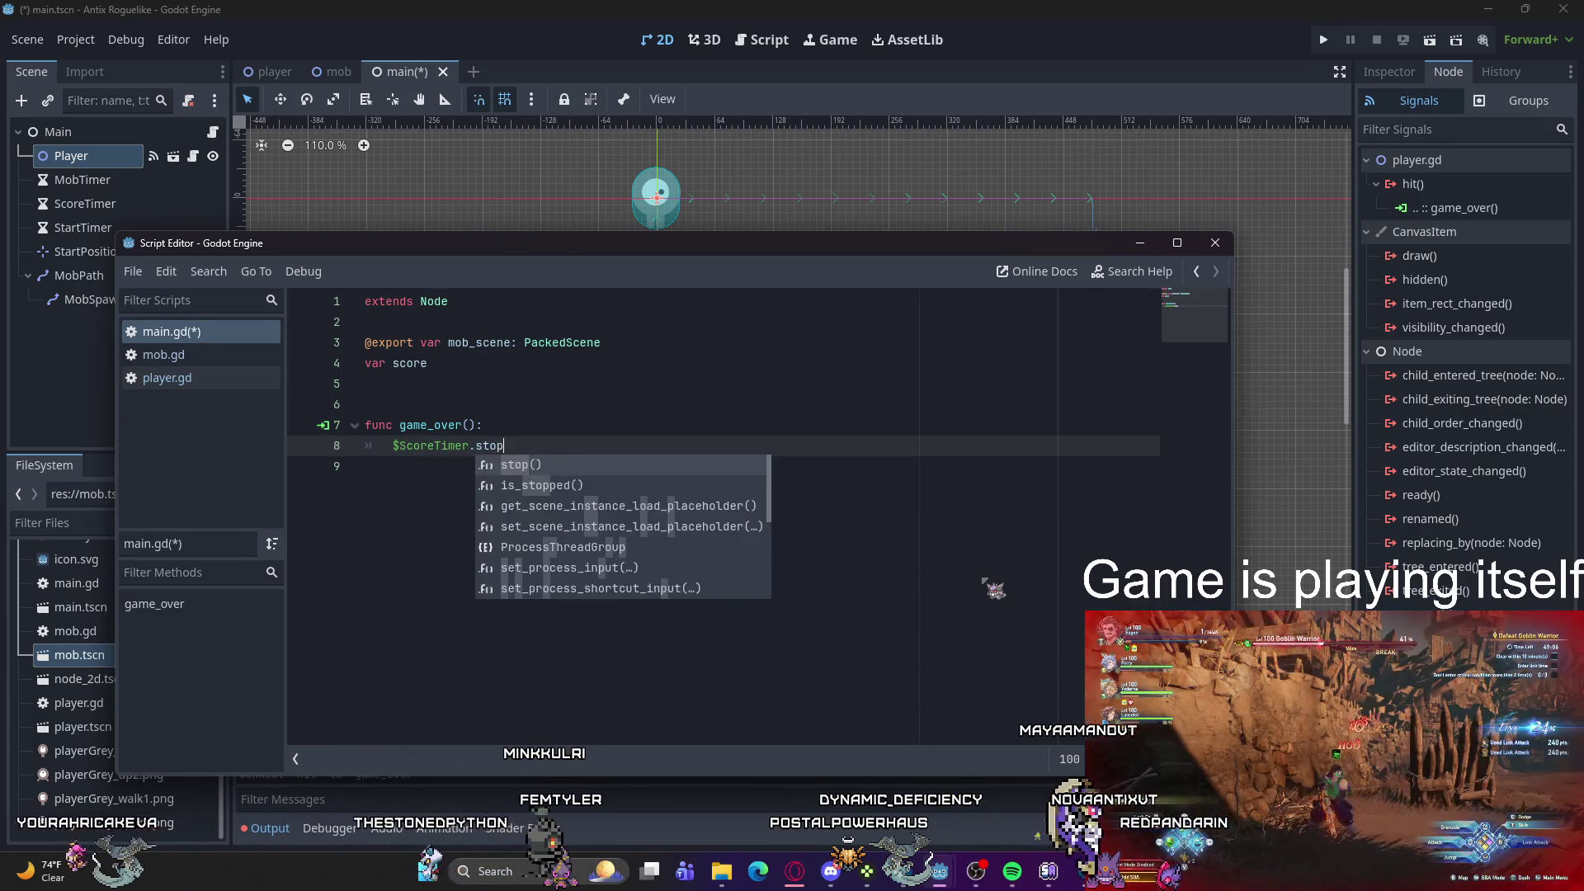
{"action": "key", "text": "Return"}
{"action": "key", "text": "Return"}
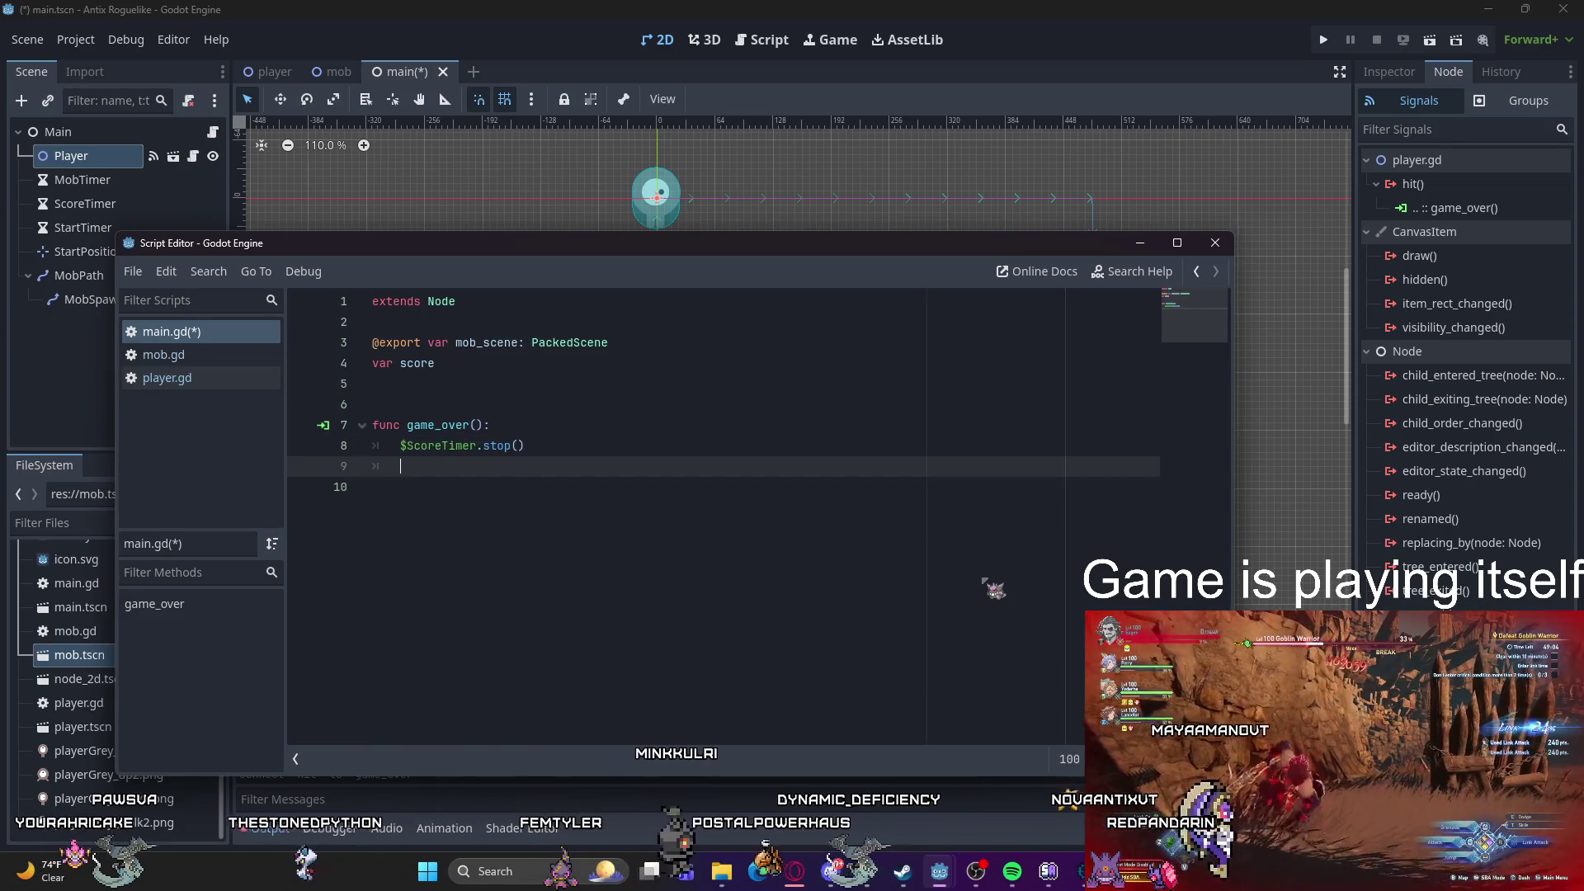
{"action": "type", "text": "$MobTim"}
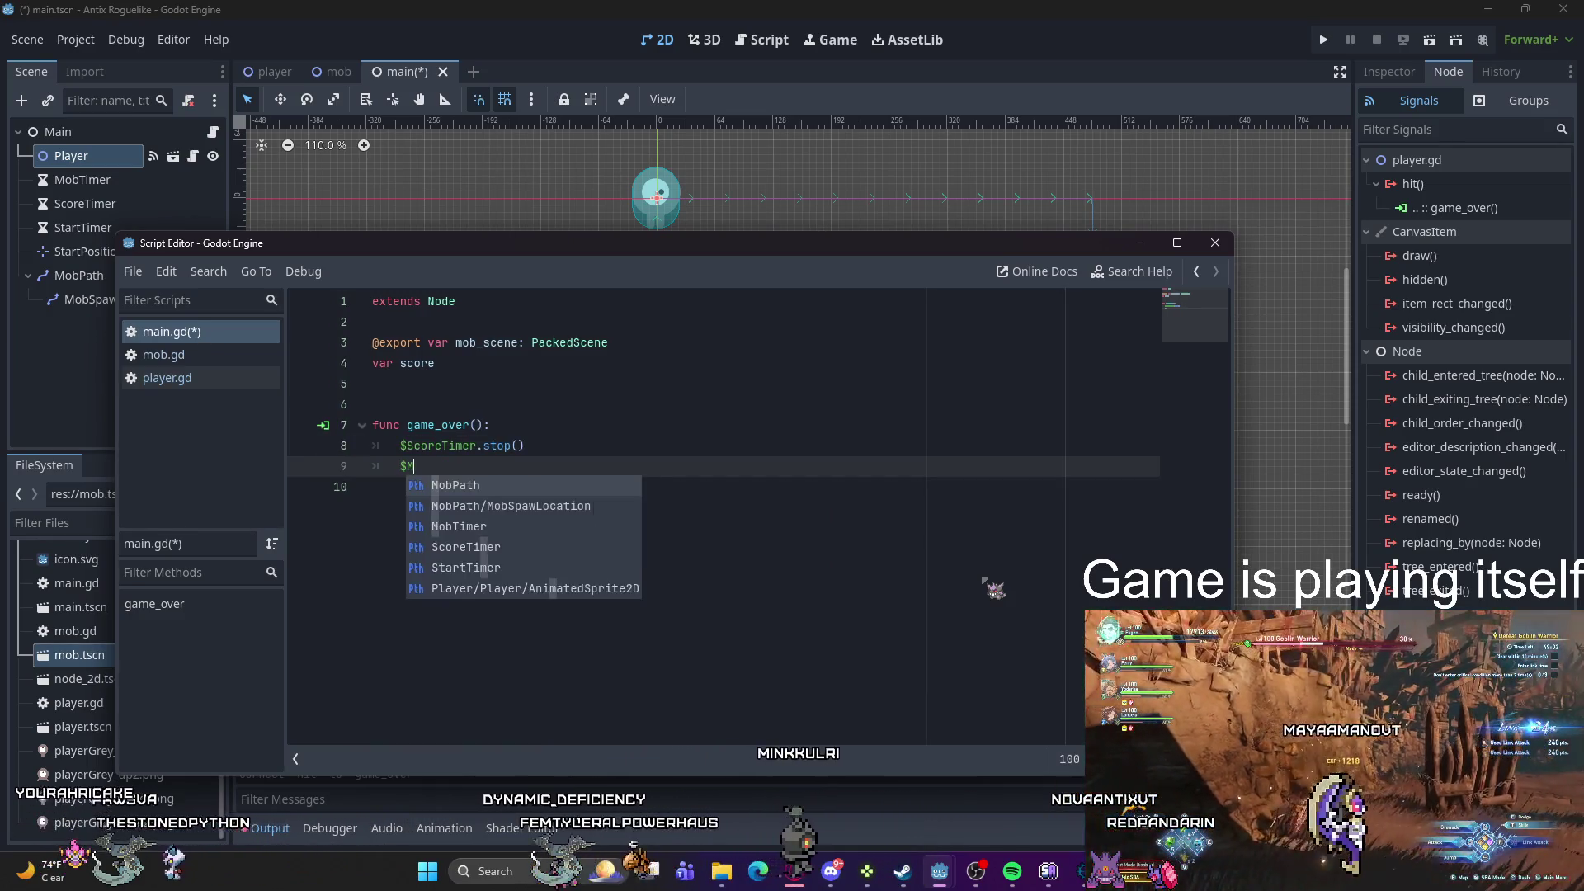
{"action": "key", "text": "Return"}
{"action": "type", "text": ".stop("}
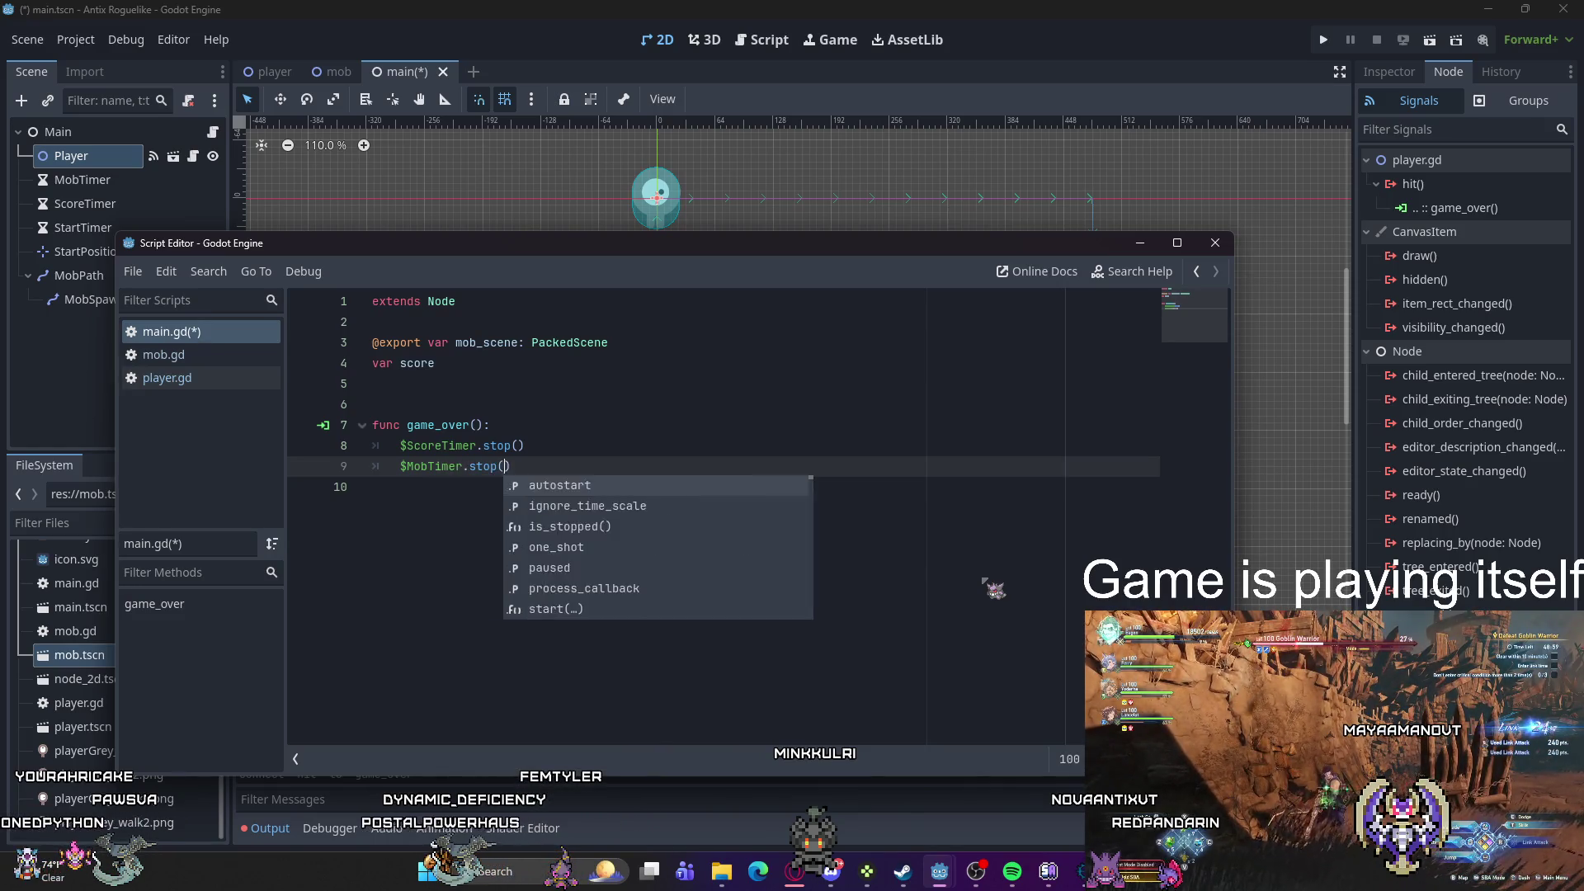
{"action": "key", "text": "Return"}
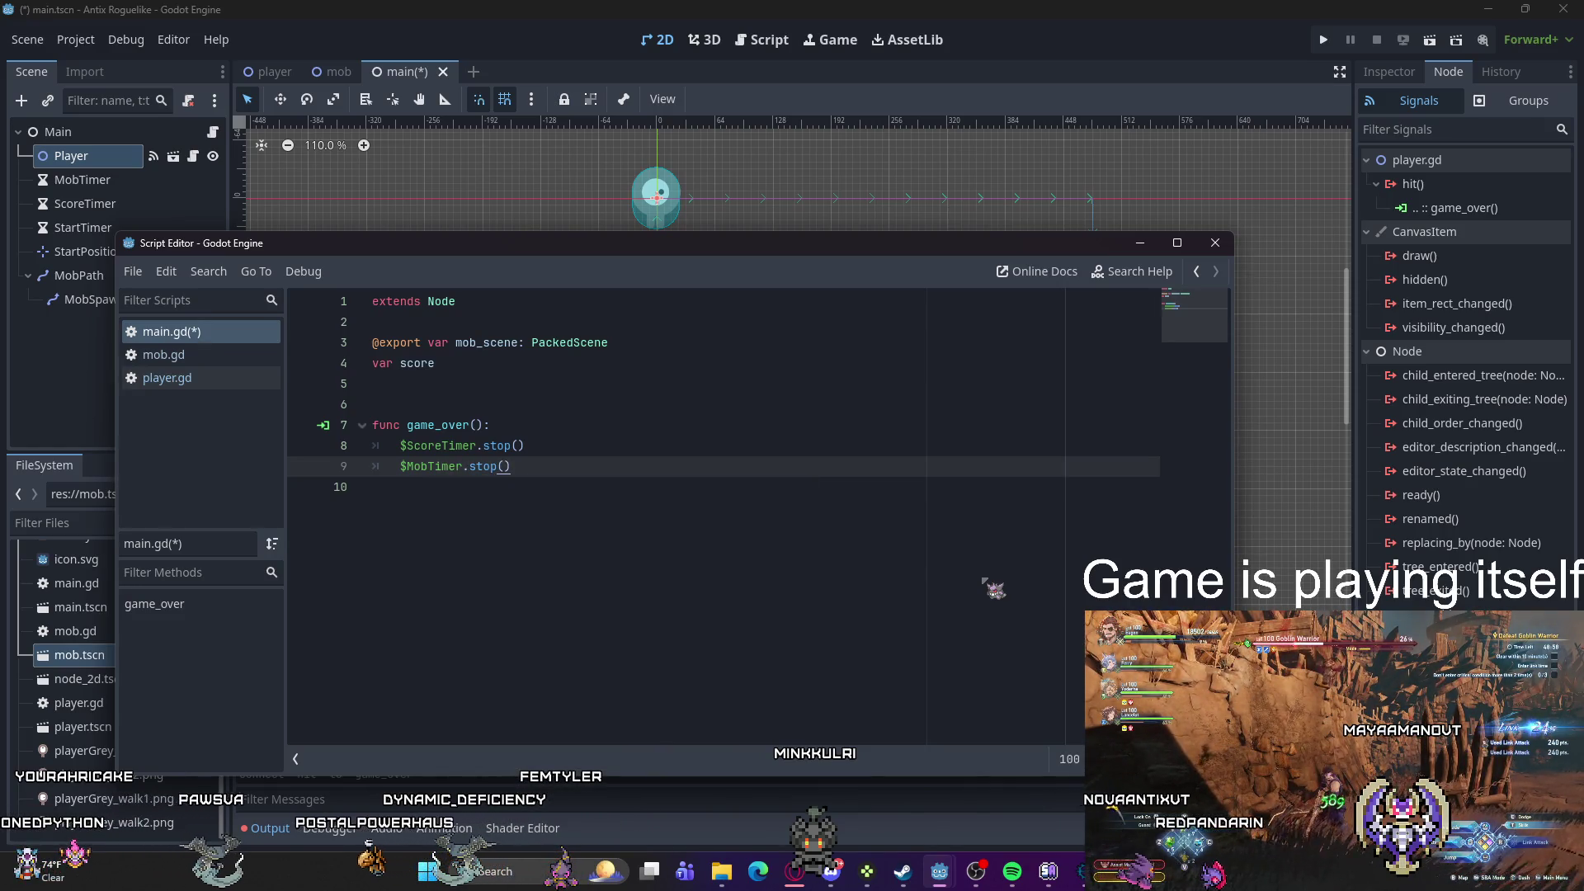
Step: Add a blank line below game_over and start typing the func new_game declaration
{"action": "left_click", "coordinate": [510, 466]}
{"action": "key", "text": "Return"}
{"action": "key", "text": "Return"}
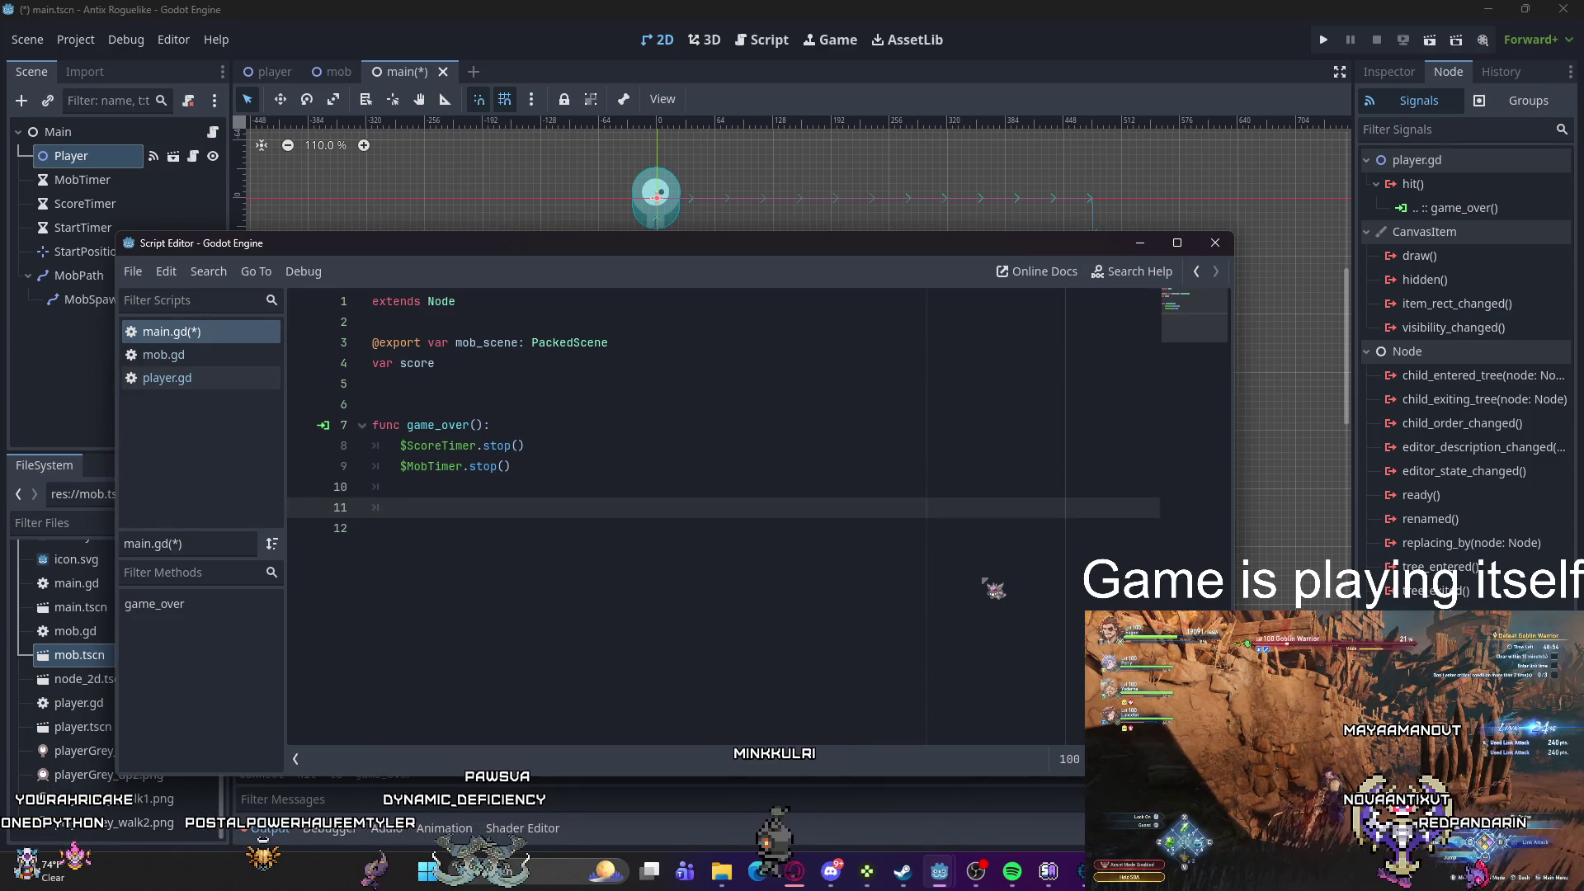
{"action": "type", "text": "func new_game("}
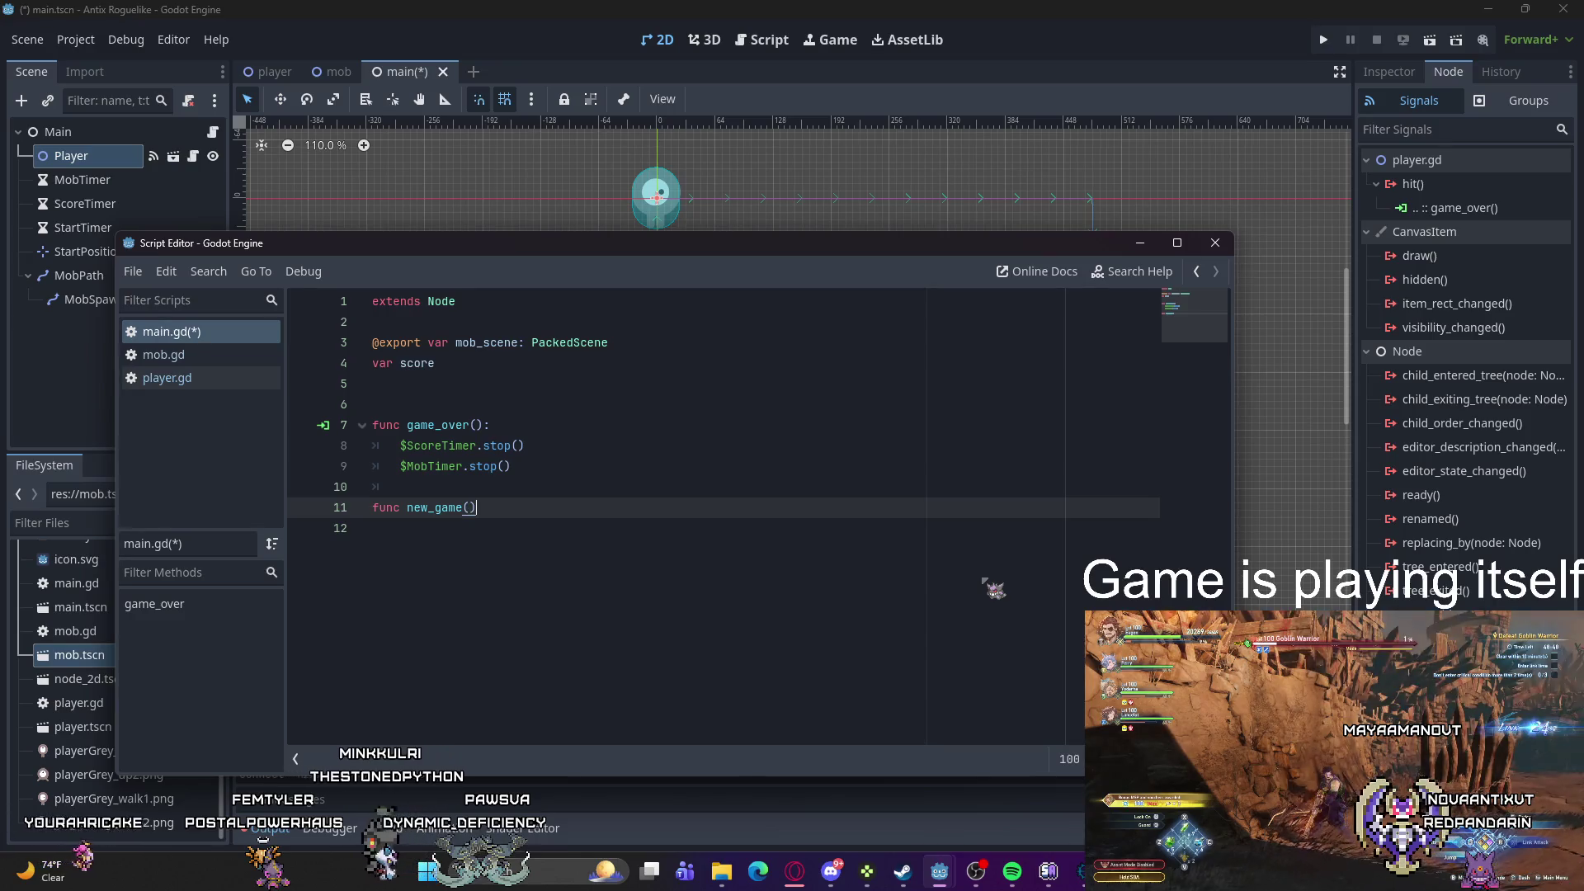
Step: Give new_game an indented body with score = 0 and $Player.start($StartPosition.position)
{"action": "key", "text": "Return"}
{"action": "key", "text": "Tab"}
{"action": "type", "text": "score "}
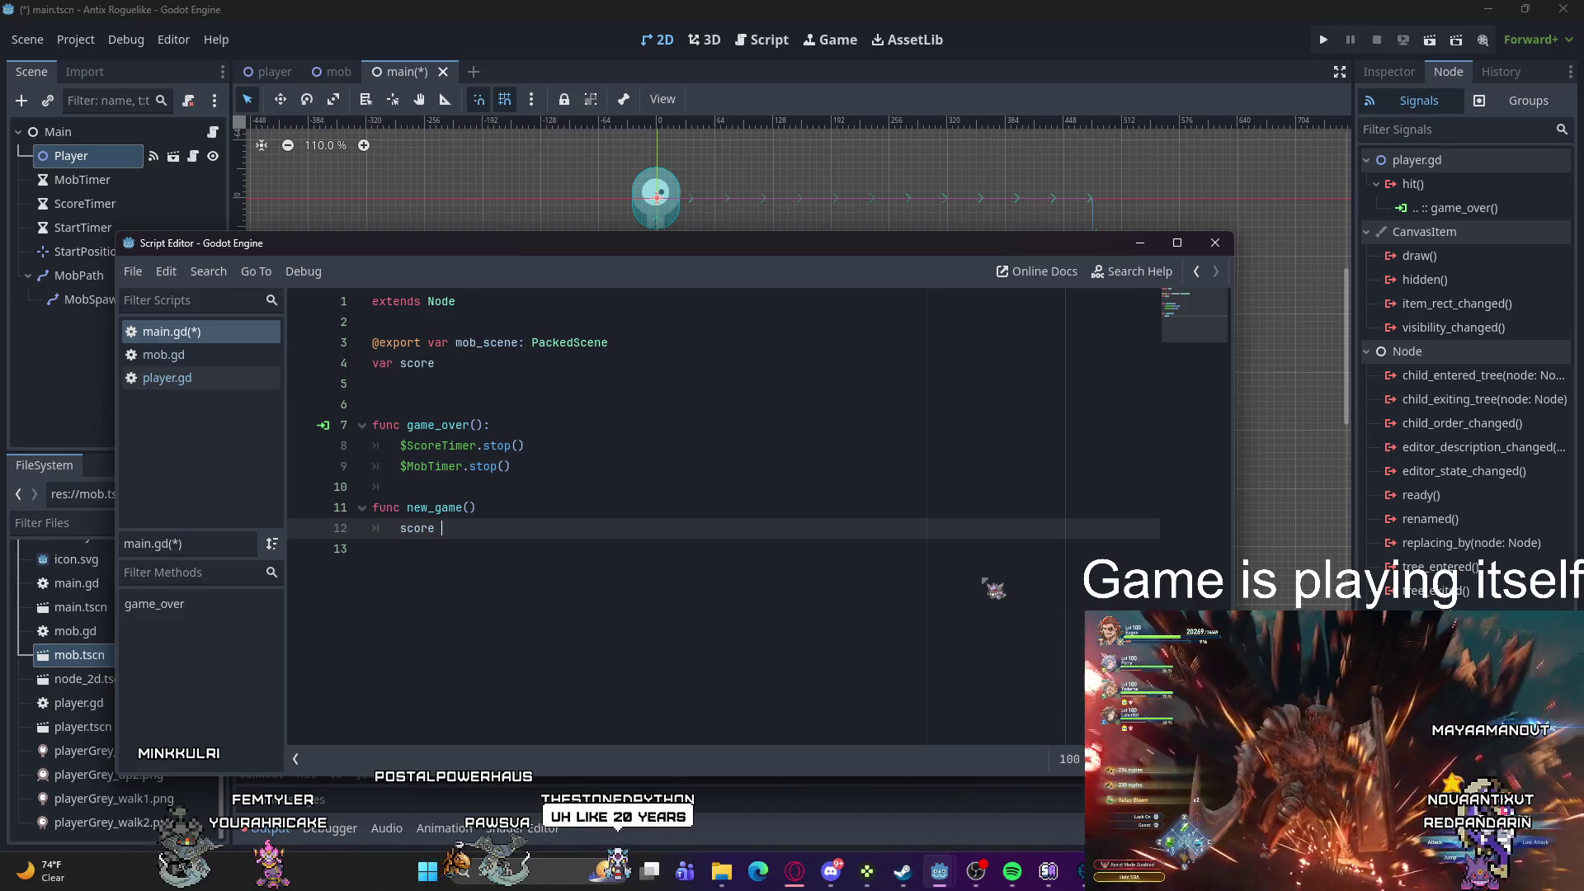
{"action": "type", "text": "= 0"}
{"action": "key", "text": "Return"}
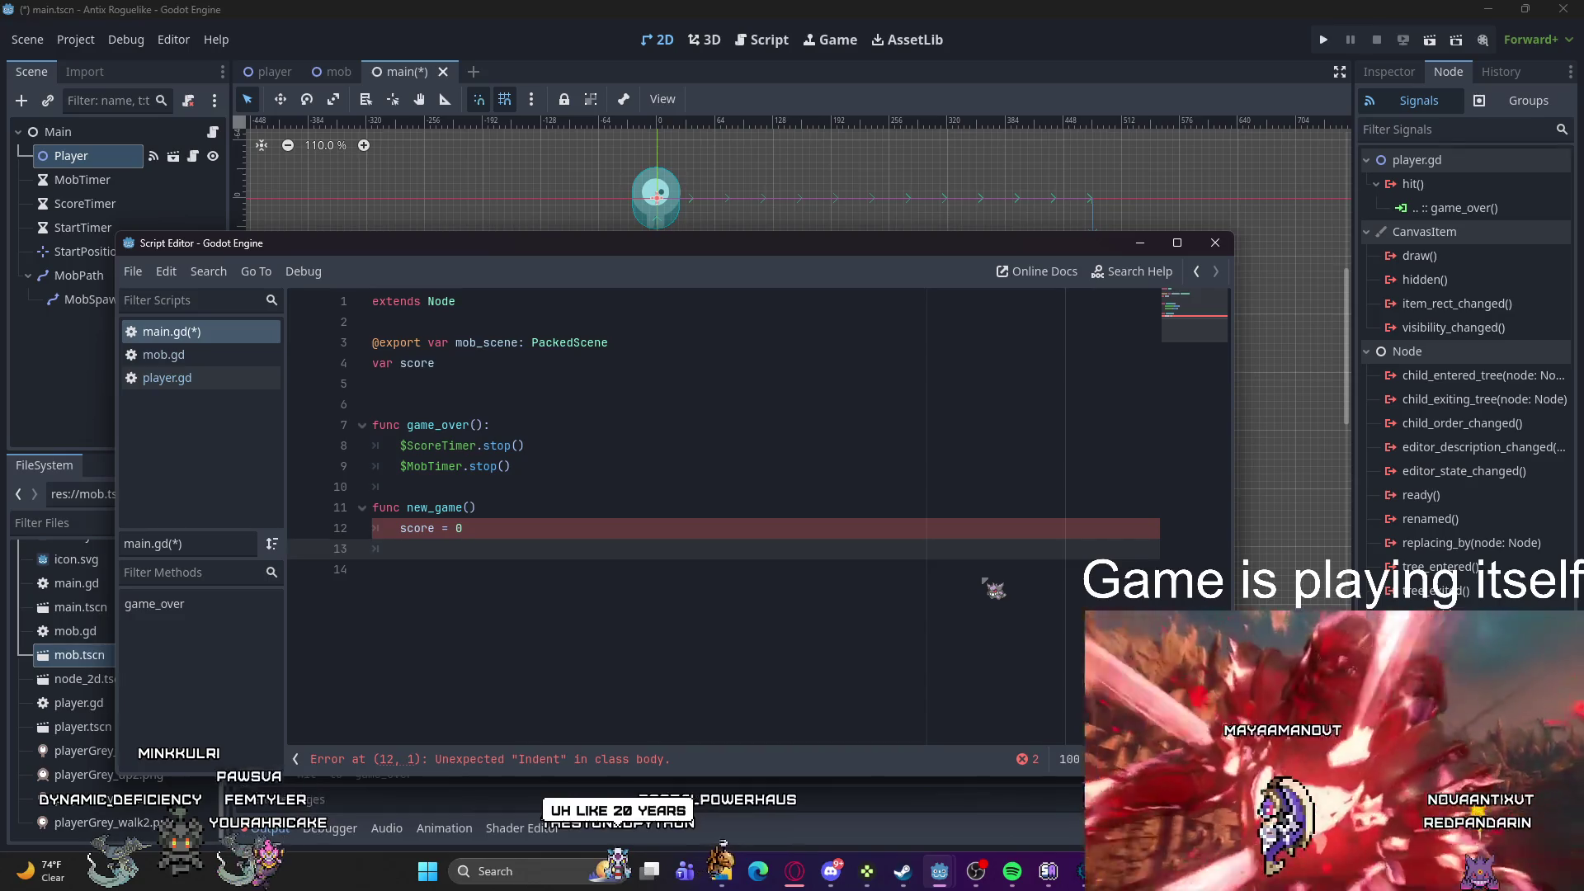
{"action": "type", "text": "${"}
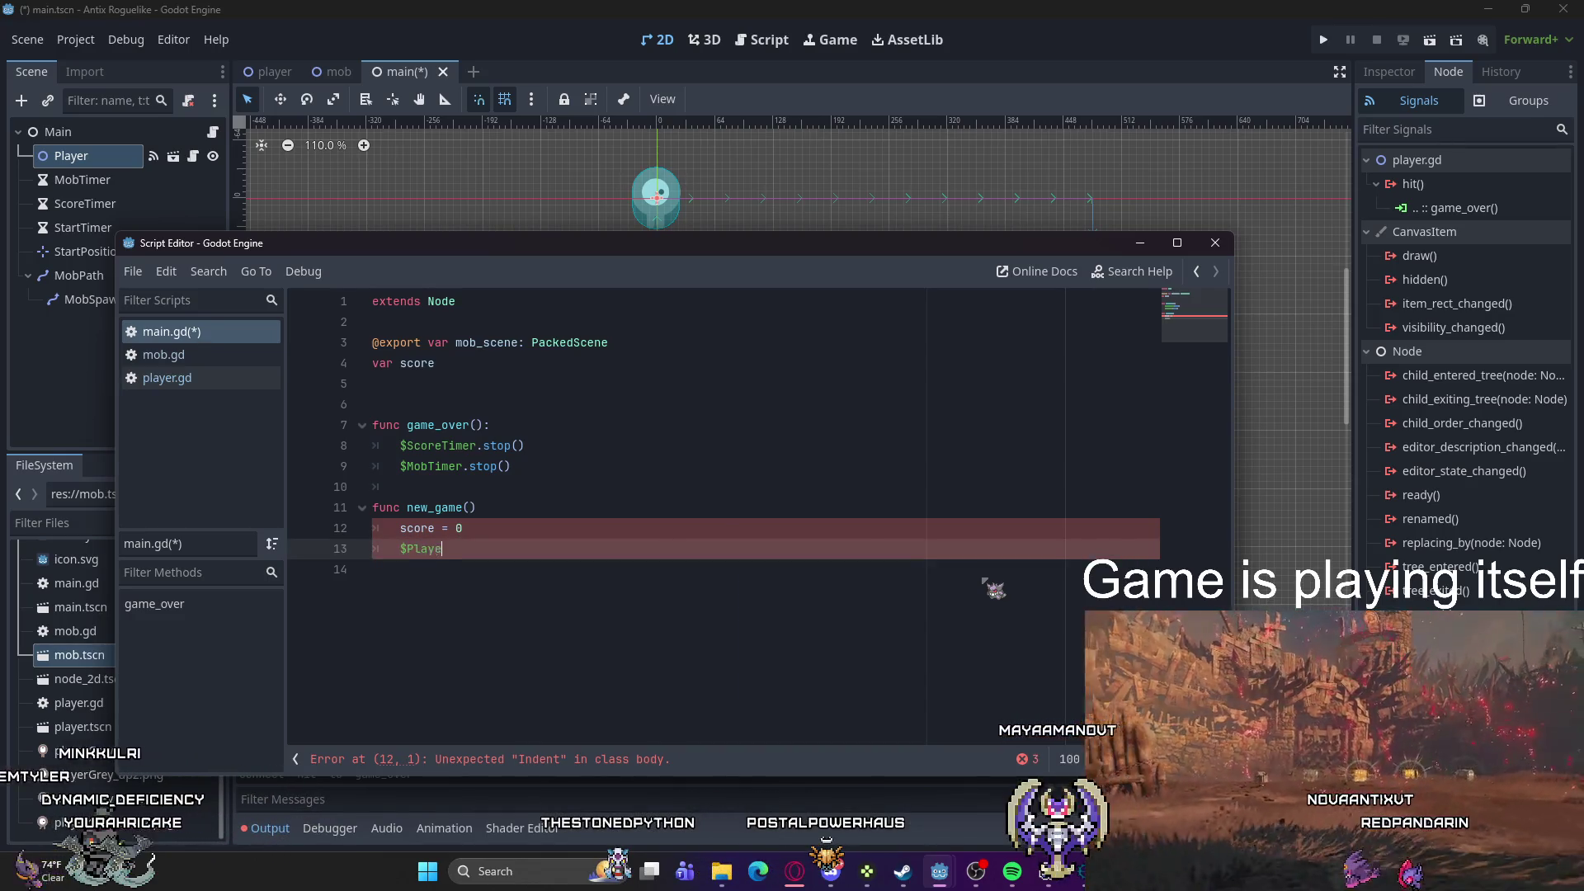
{"action": "type", "text": "tart($"}
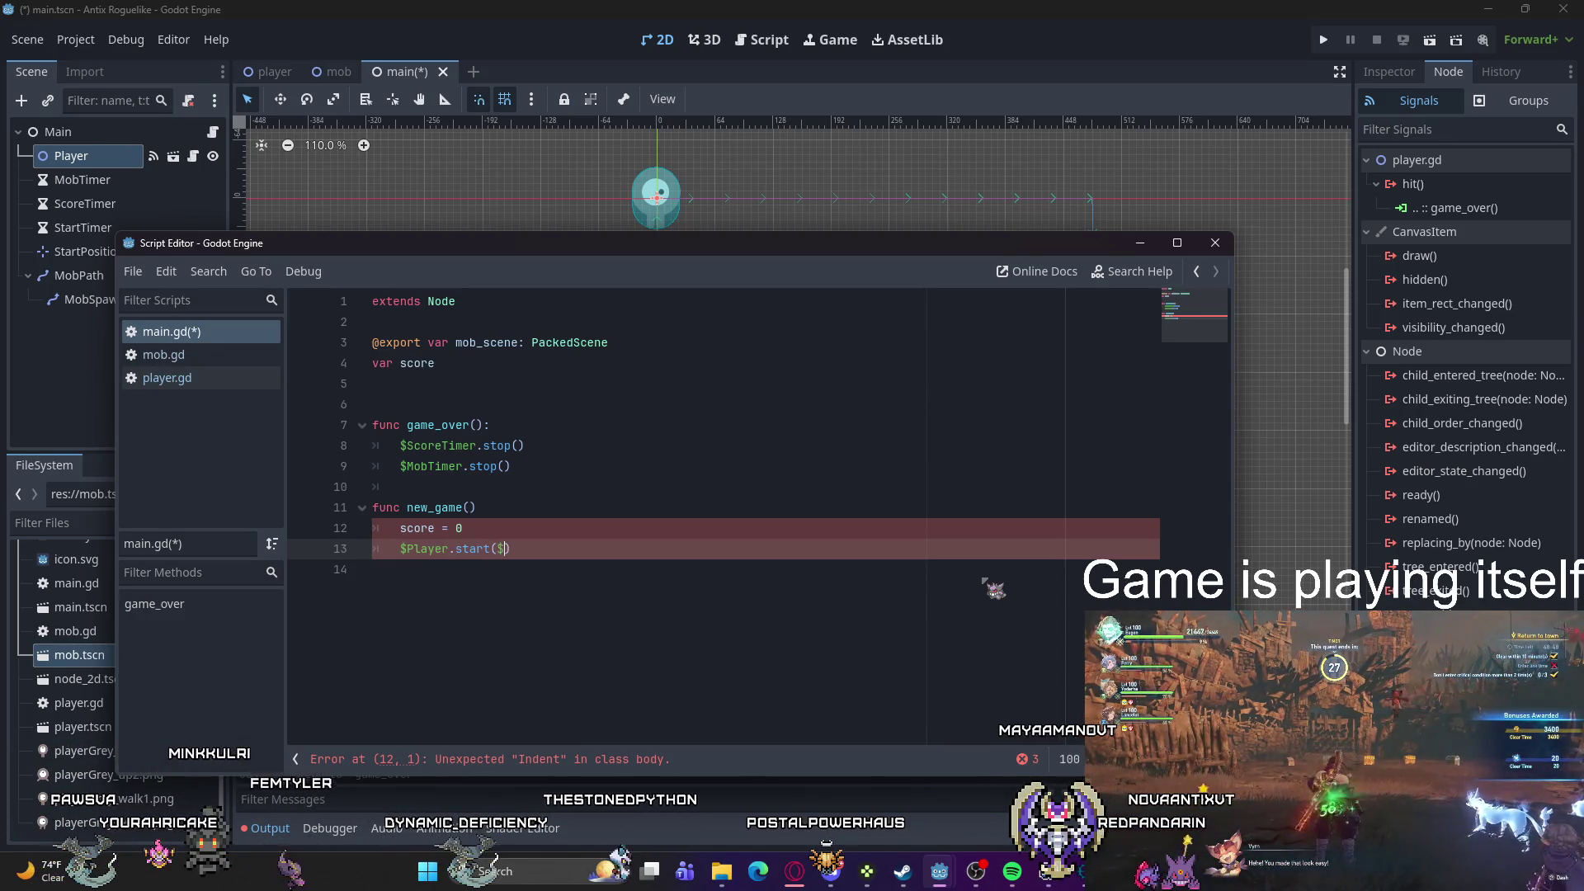
{"action": "type", "text": "$StartPosition.position"}
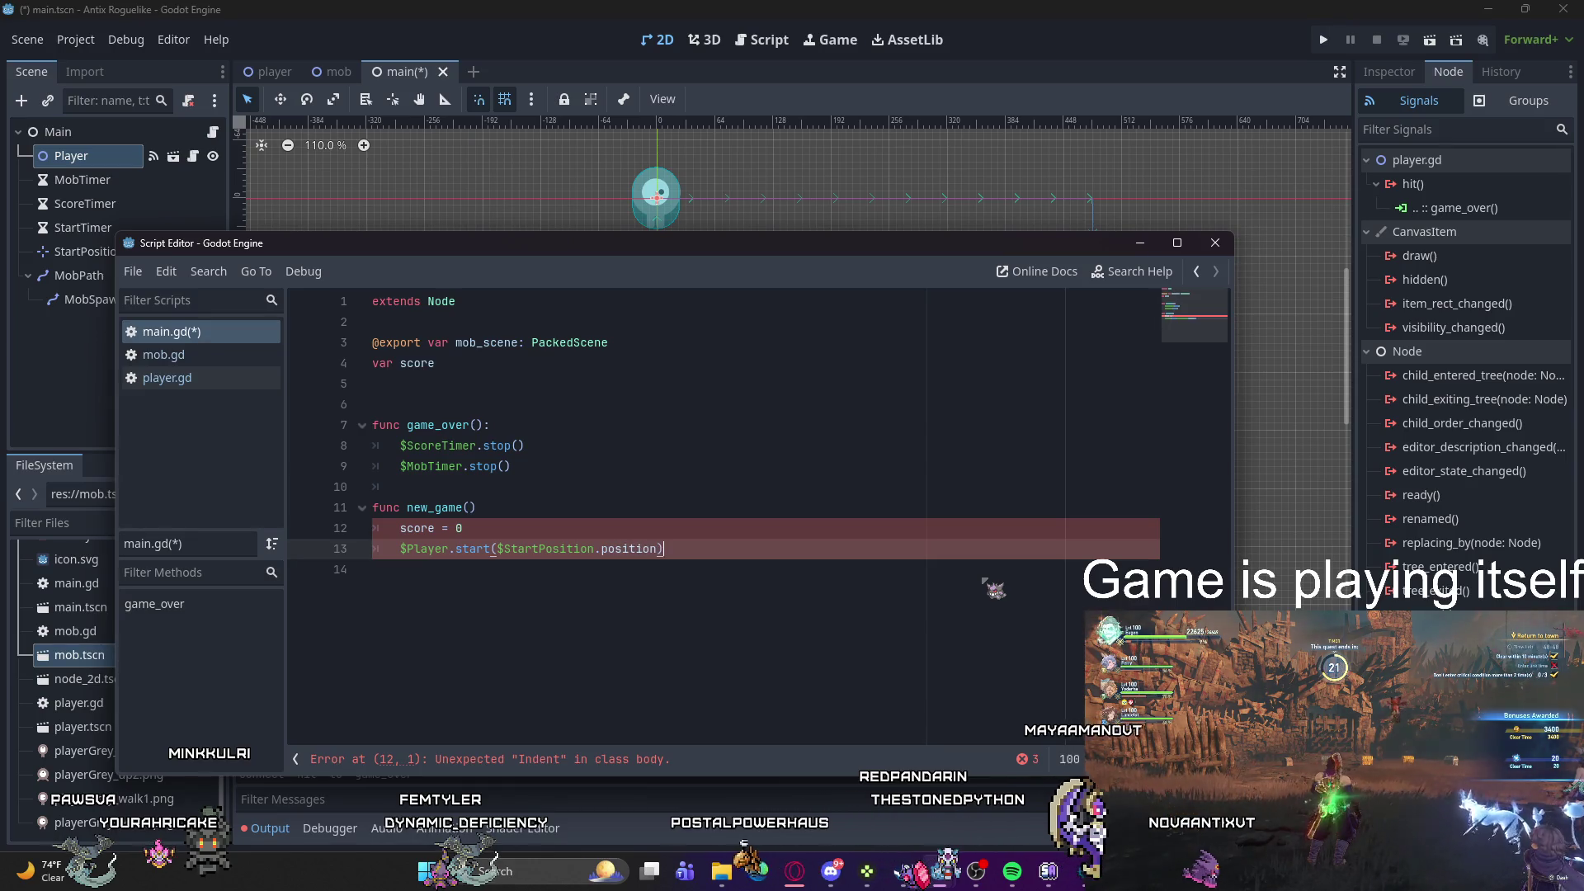
{"action": "key", "text": "End"}
{"action": "key", "text": "Return"}
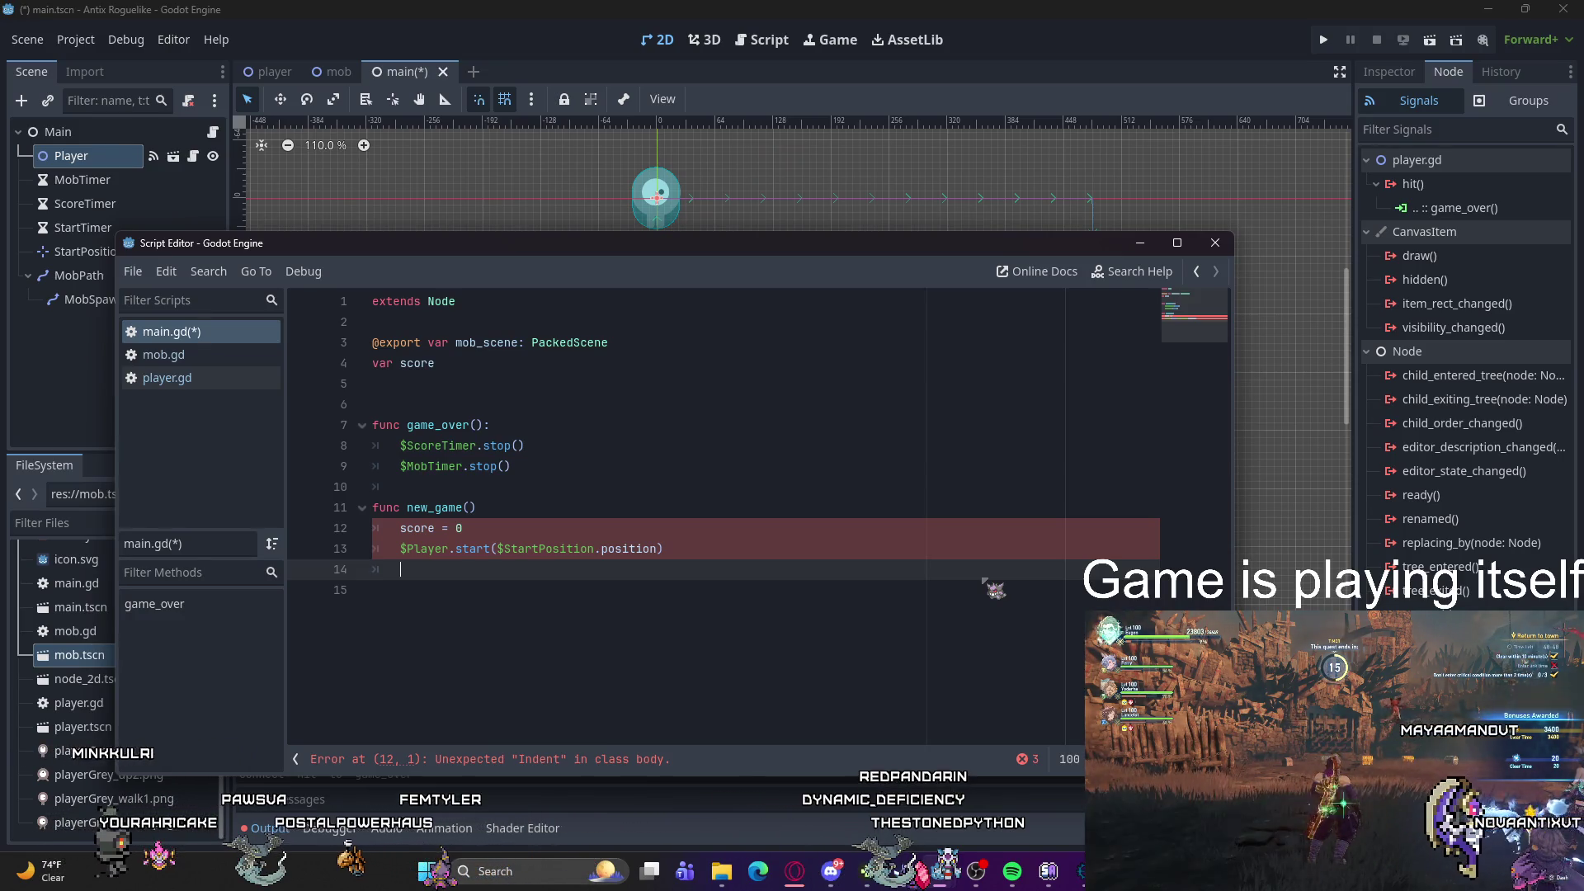
Step: Add the missing colon at the end of the new_game() declaration
{"action": "key", "text": "Up"}
{"action": "key", "text": "Up"}
{"action": "key", "text": "Up"}
{"action": "left_click", "coordinate": [406, 507]}
{"action": "key", "text": "End"}
{"action": "type", "text": ":"}
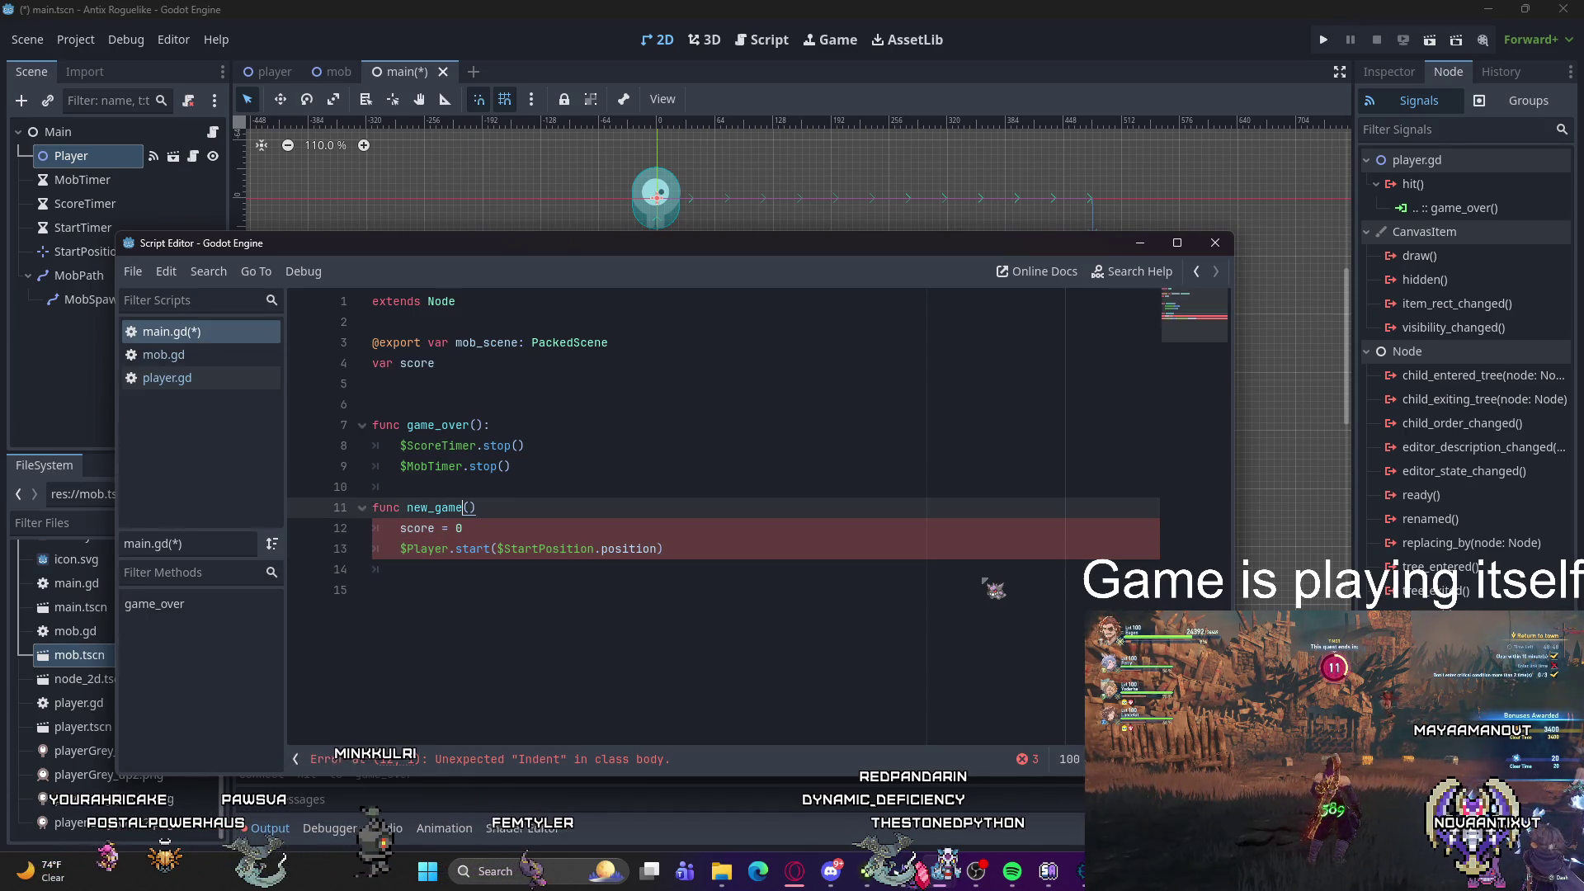
Step: Add $StartTimer.start() as the last line of new_game
{"action": "left_click", "coordinate": [400, 569]}
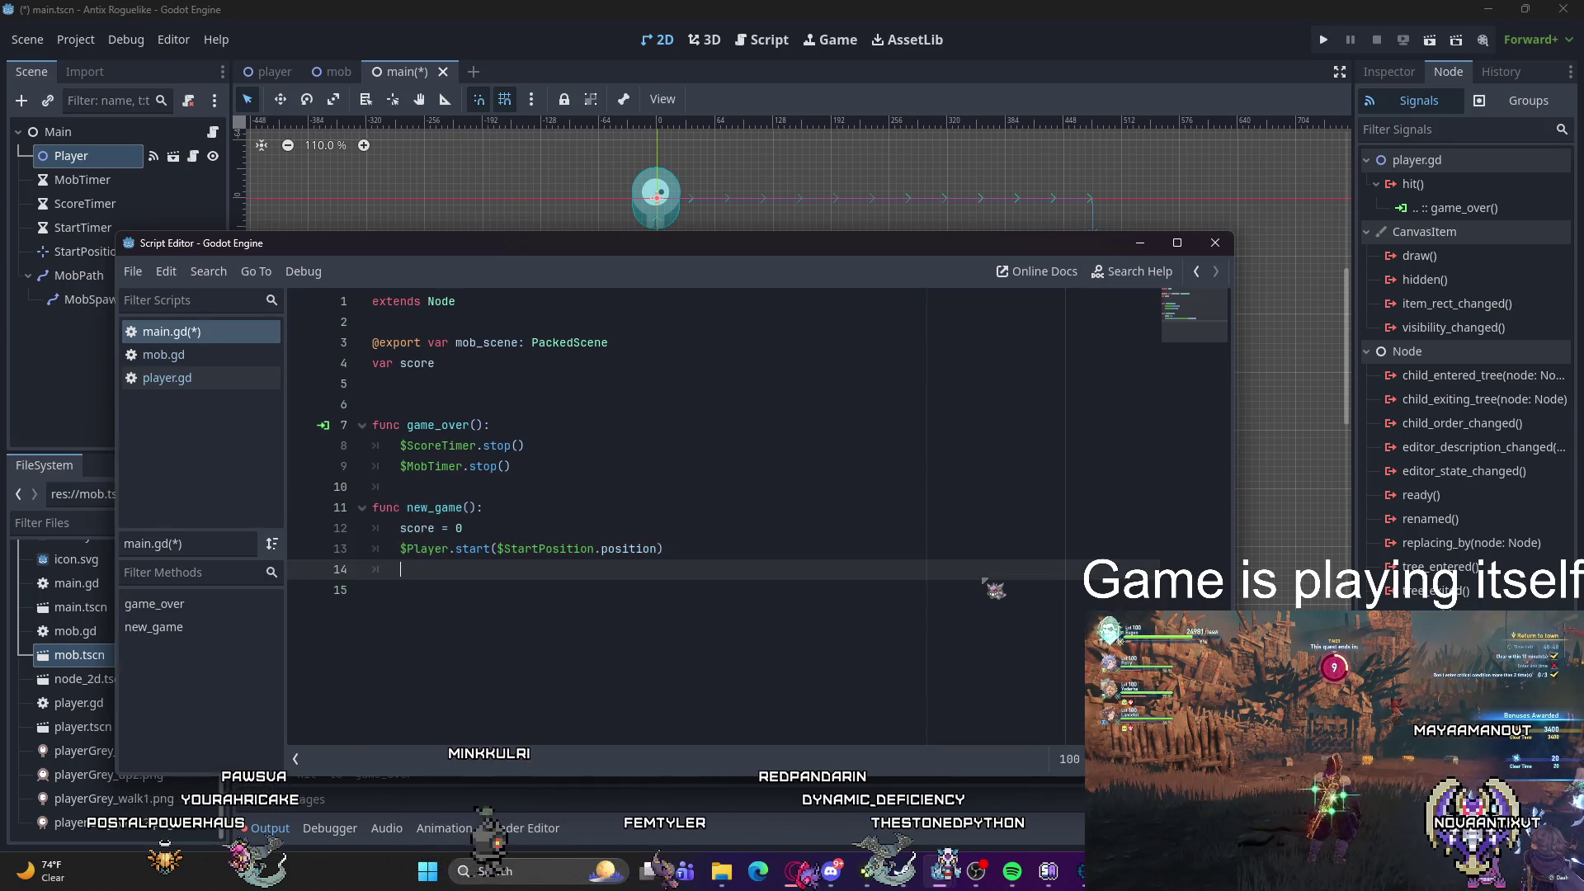
{"action": "type", "text": "Player"}
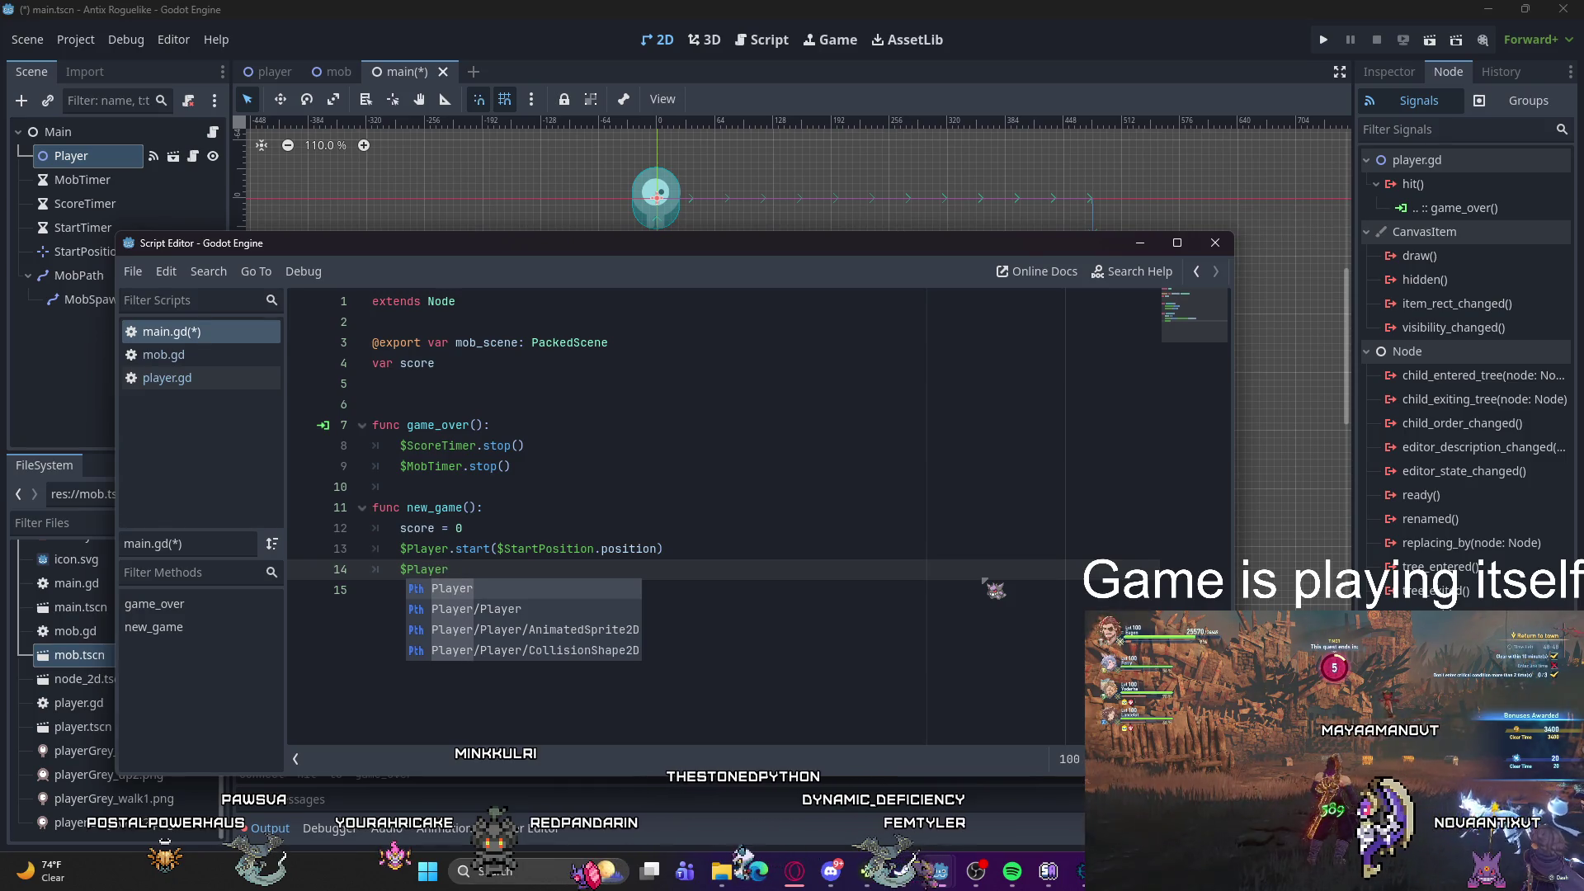
{"action": "key", "text": "BackSpace"}
{"action": "key", "text": "BackSpace"}
{"action": "key", "text": "BackSpace"}
{"action": "type", "text": "St"}
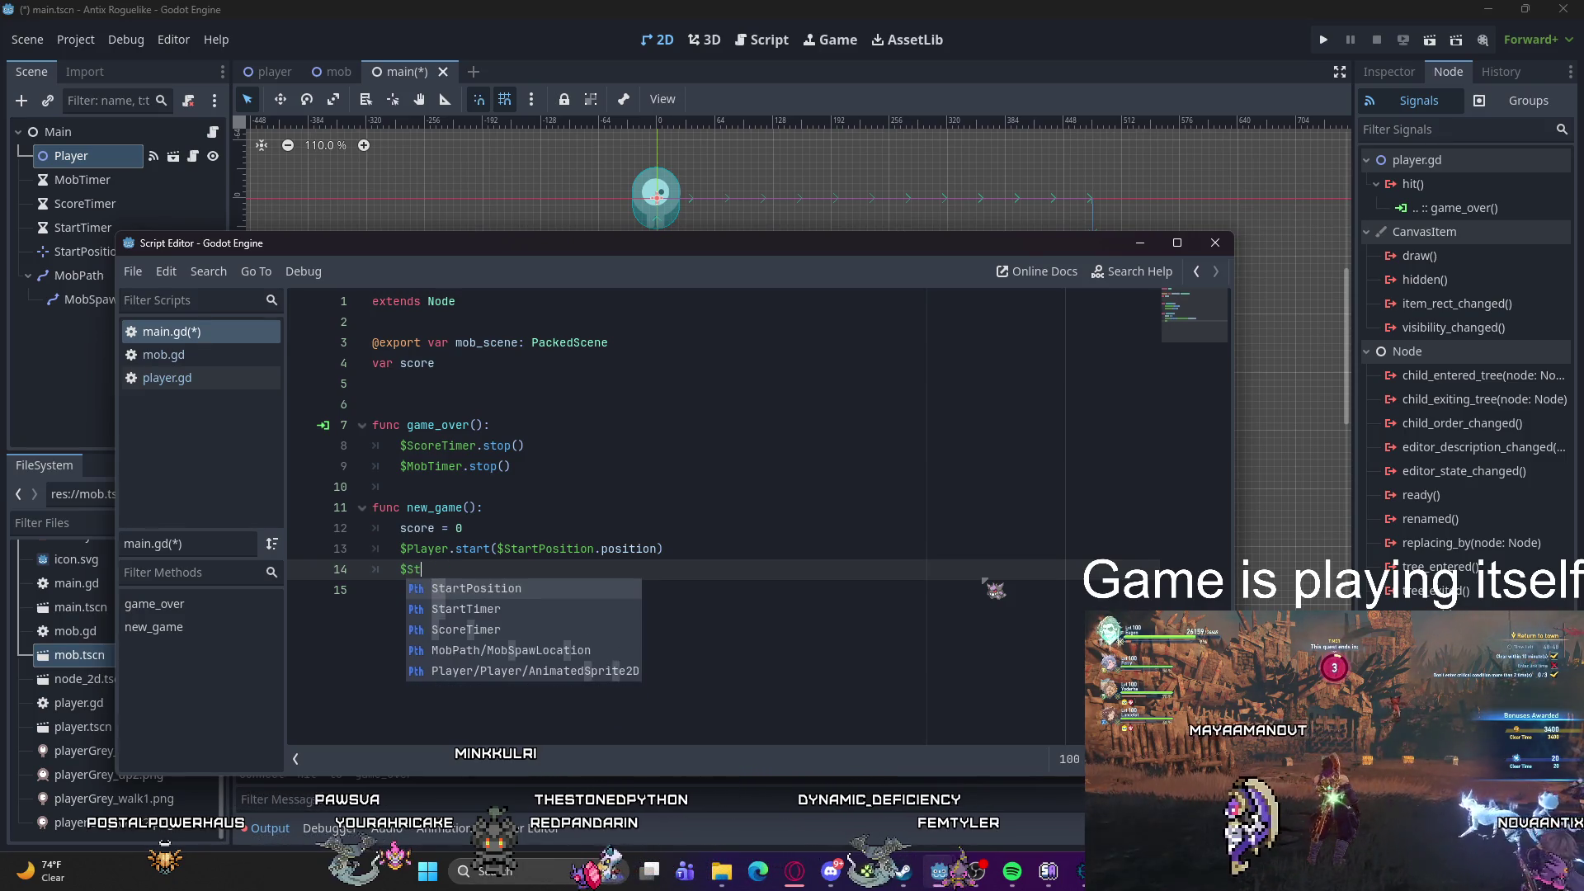
{"action": "type", "text": "artTimer."}
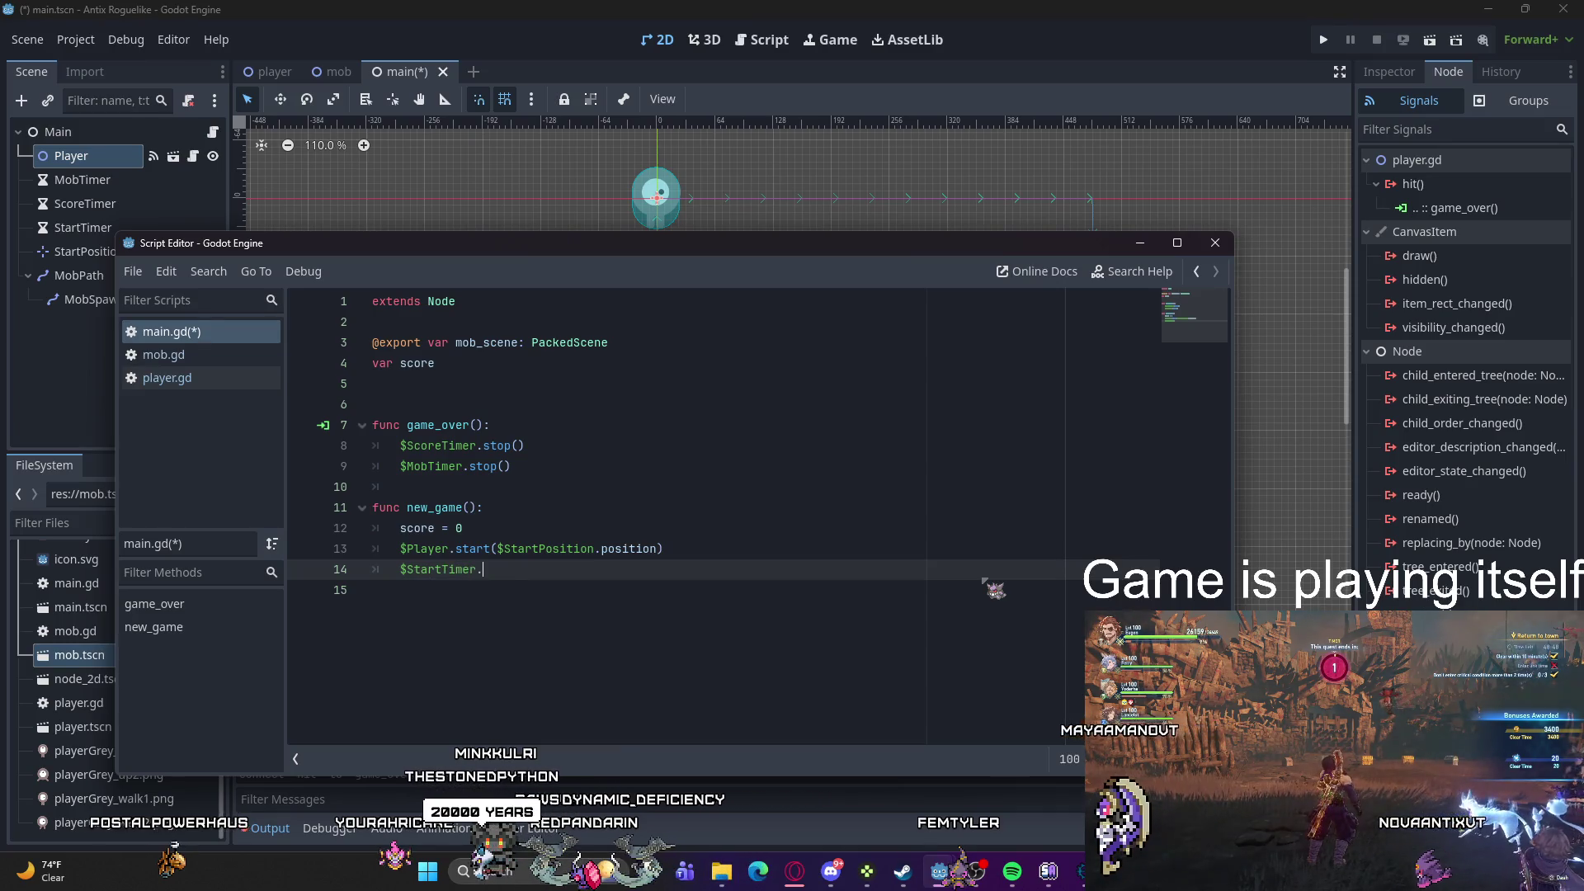
{"action": "type", "text": "start"}
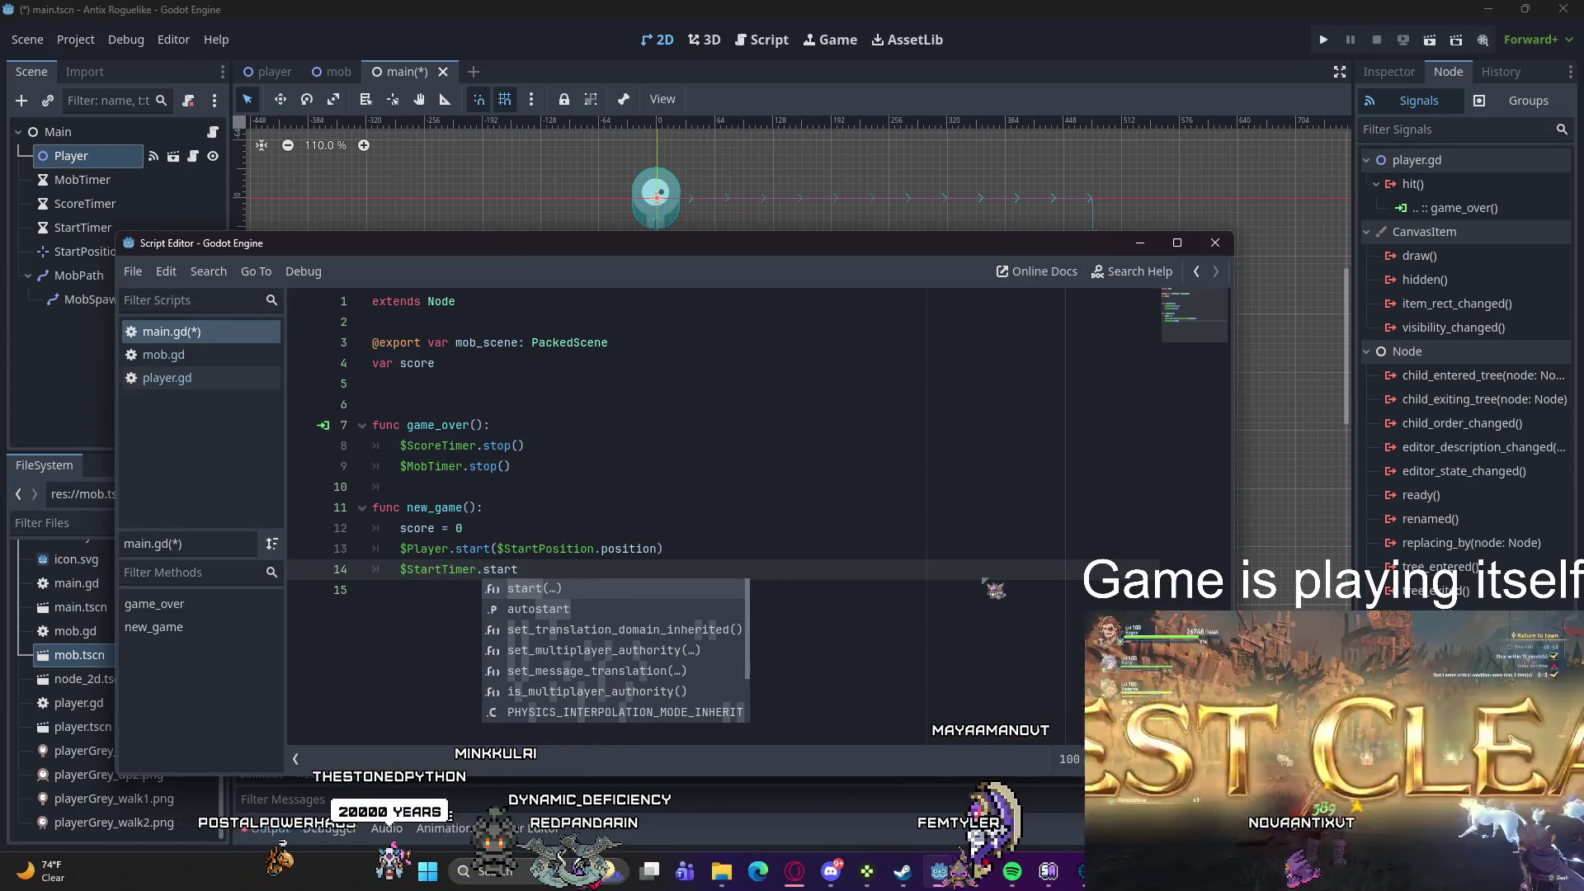
{"action": "key", "text": "Return"}
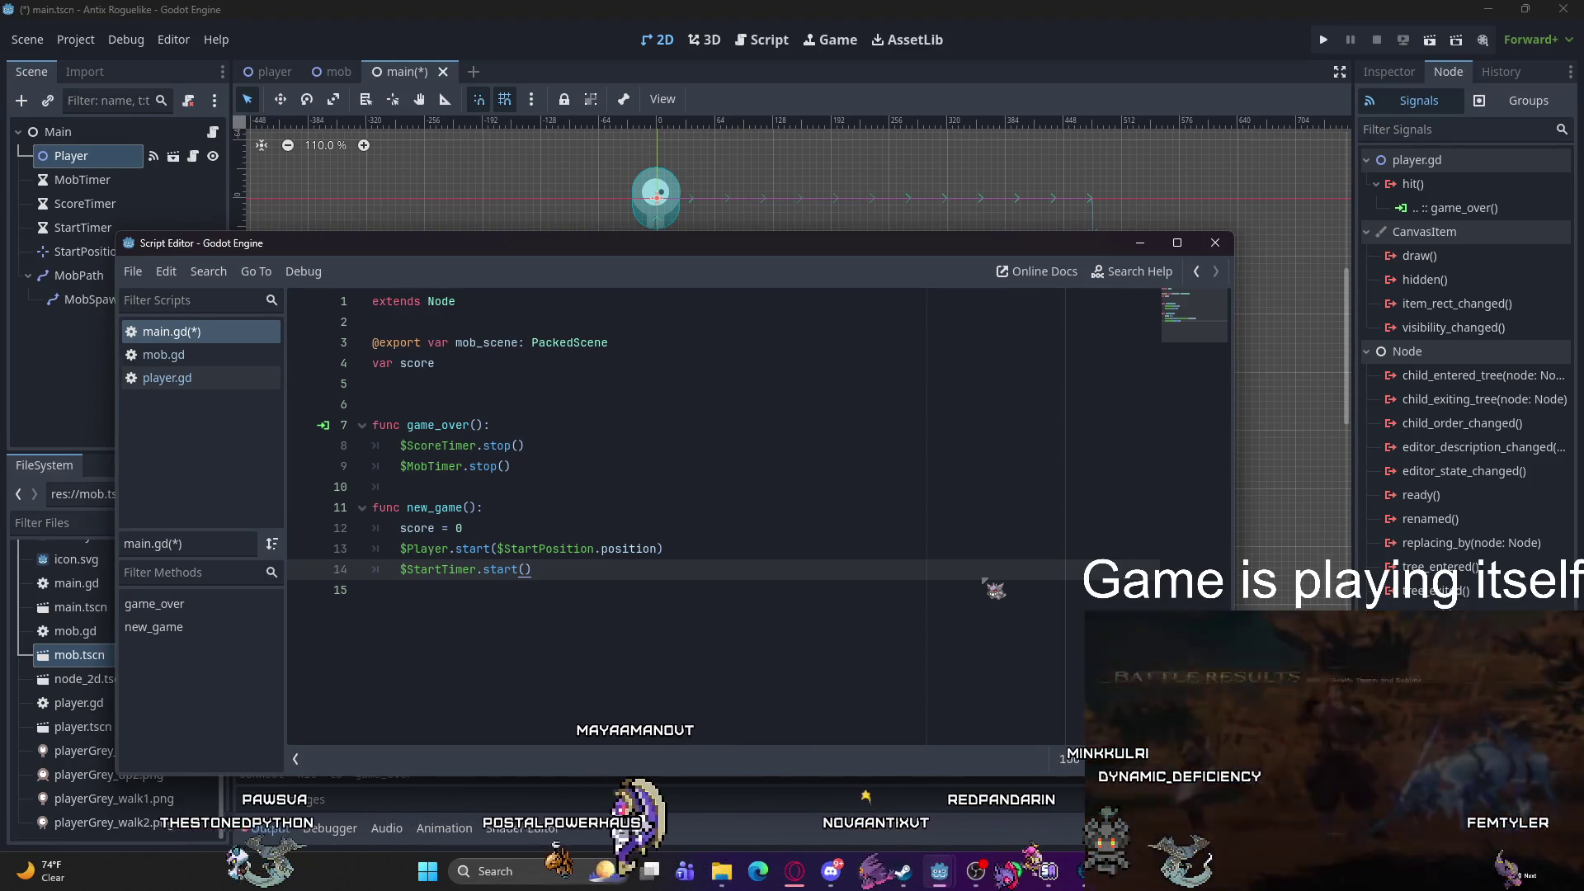
{"action": "key", "text": "Return"}
{"action": "key", "text": "Return"}
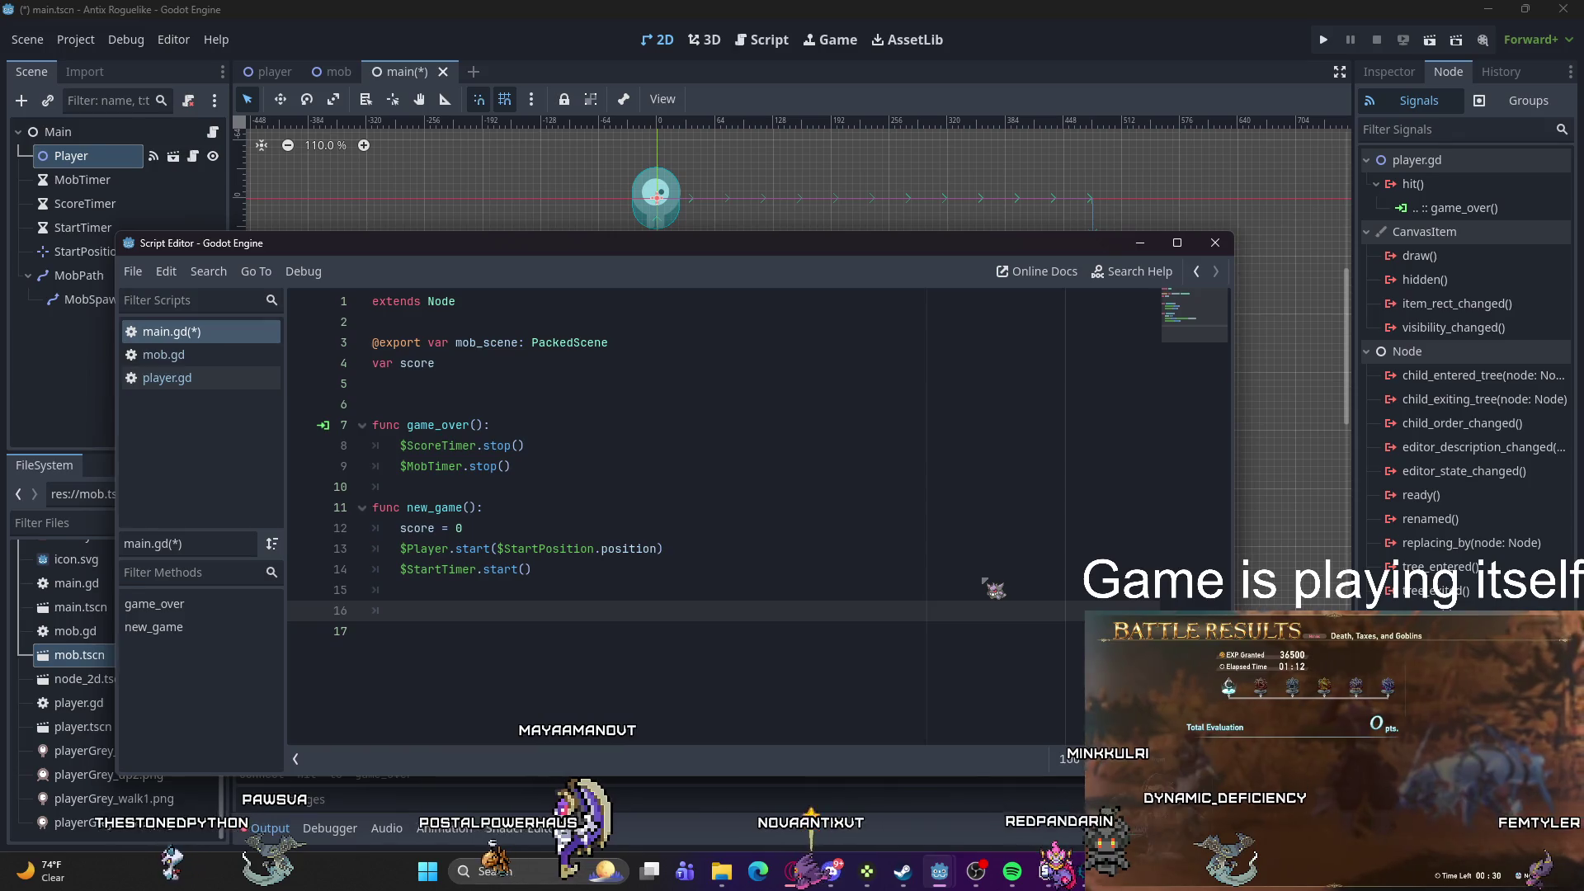
Step: Remove the extra trailing blank lines, then select MobTimer to list its signals
{"action": "key", "text": "BackSpace"}
{"action": "key", "text": "BackSpace"}
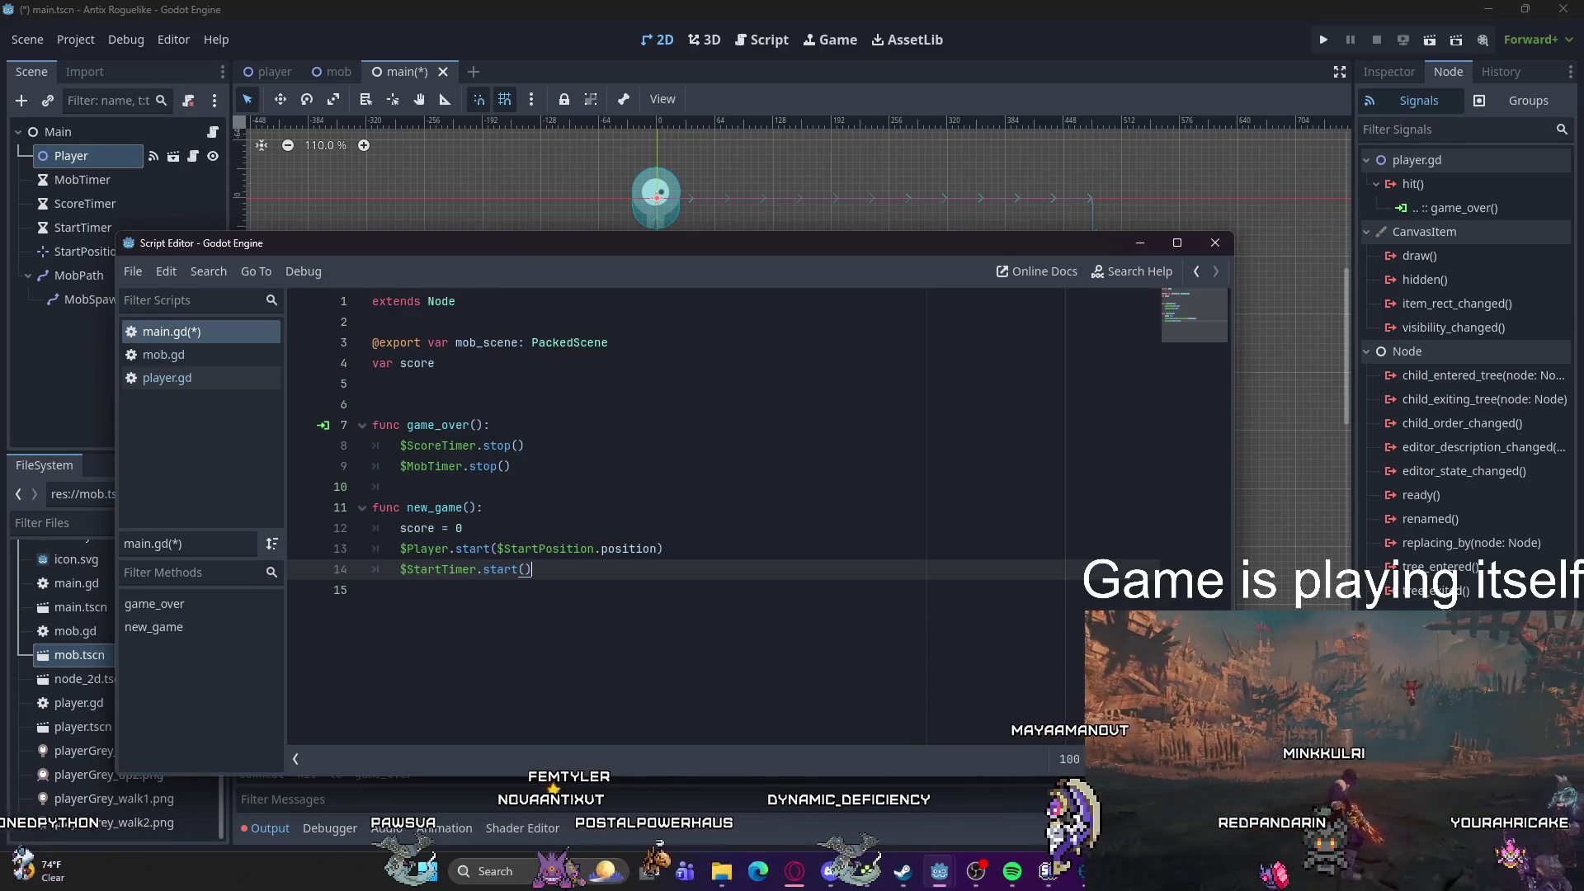
{"action": "left_click", "coordinate": [82, 179]}
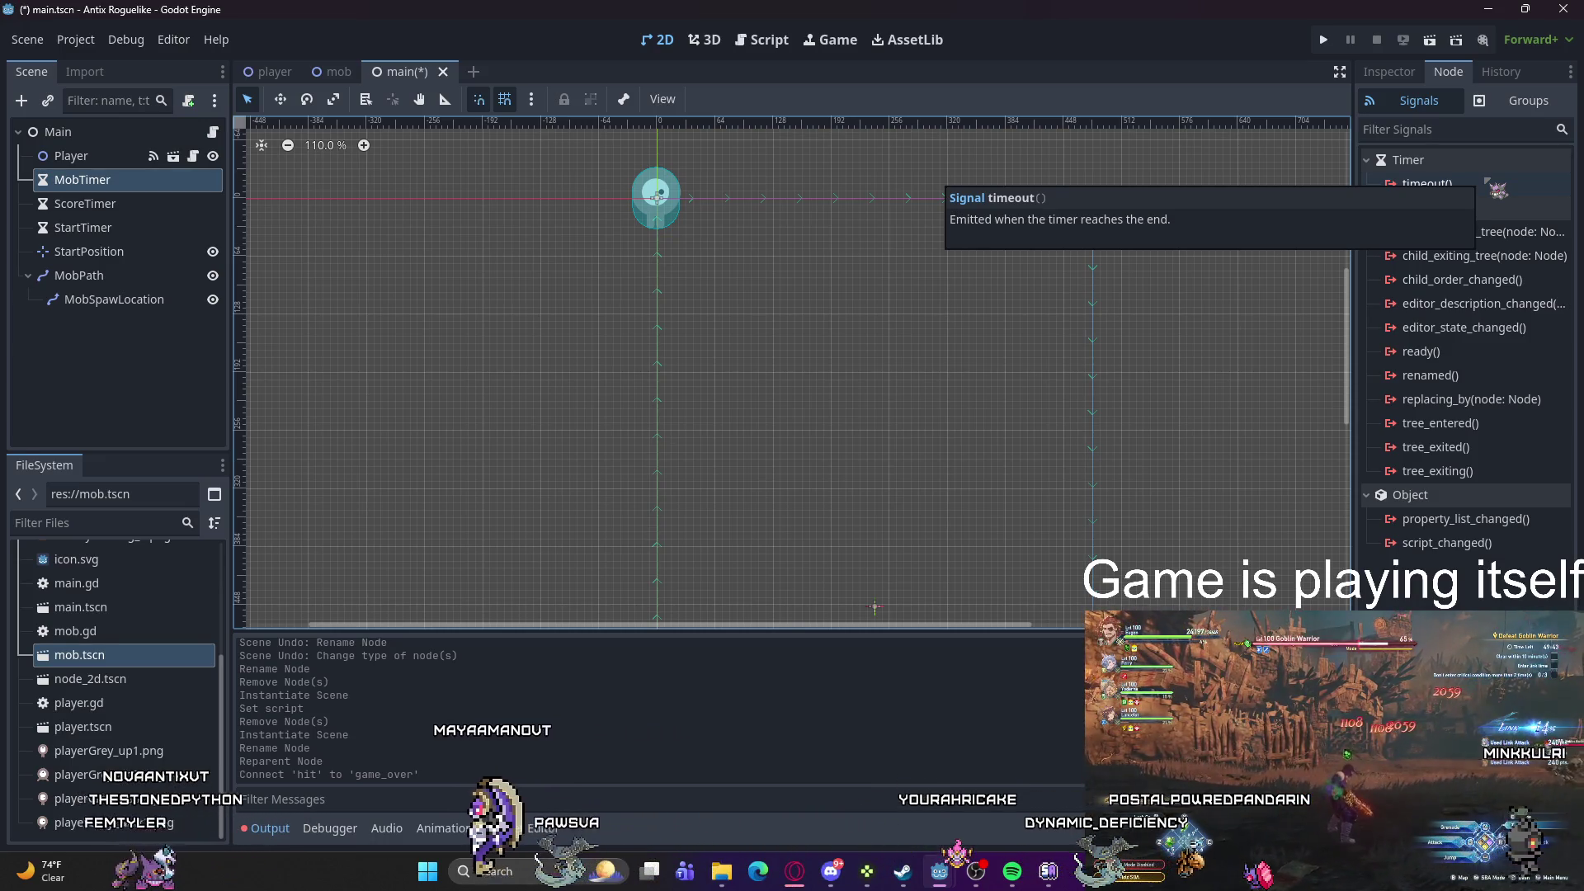
Step: Open the connection dialog for MobTimer's timeout() with receiver _on_mob_timer_timeout on Main
{"action": "double_click", "coordinate": [1427, 183]}
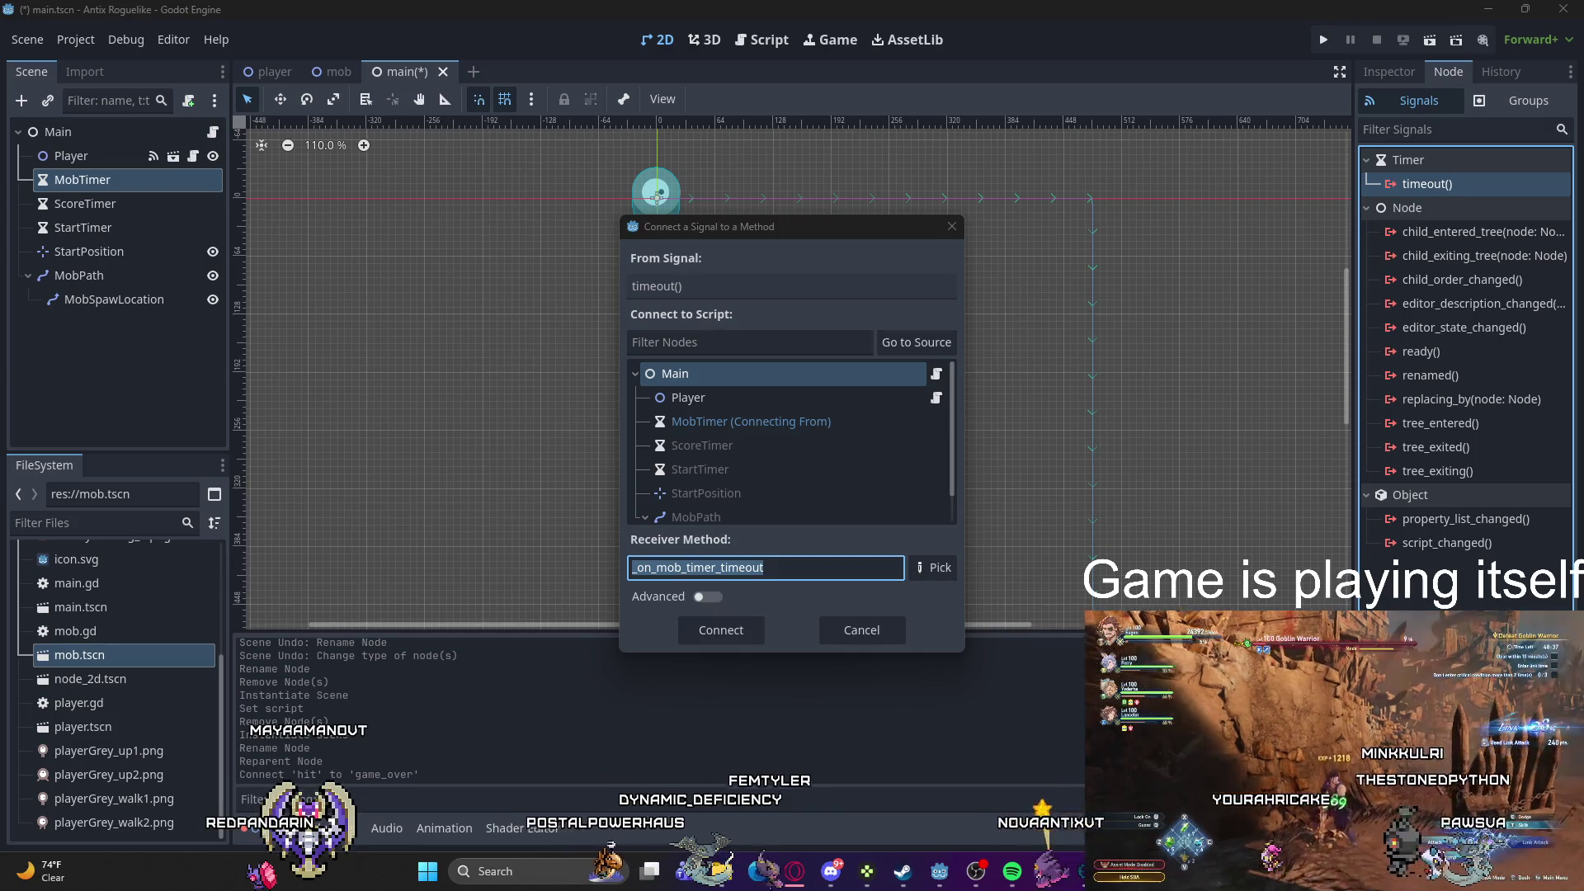
Step: Confirm MobTimer's timeout connection, then connect ScoreTimer and StartTimer timeout() signals to new handlers
{"action": "left_click", "coordinate": [721, 630]}
{"action": "left_click", "coordinate": [85, 204]}
{"action": "double_click", "coordinate": [1426, 183]}
{"action": "left_click", "coordinate": [726, 630]}
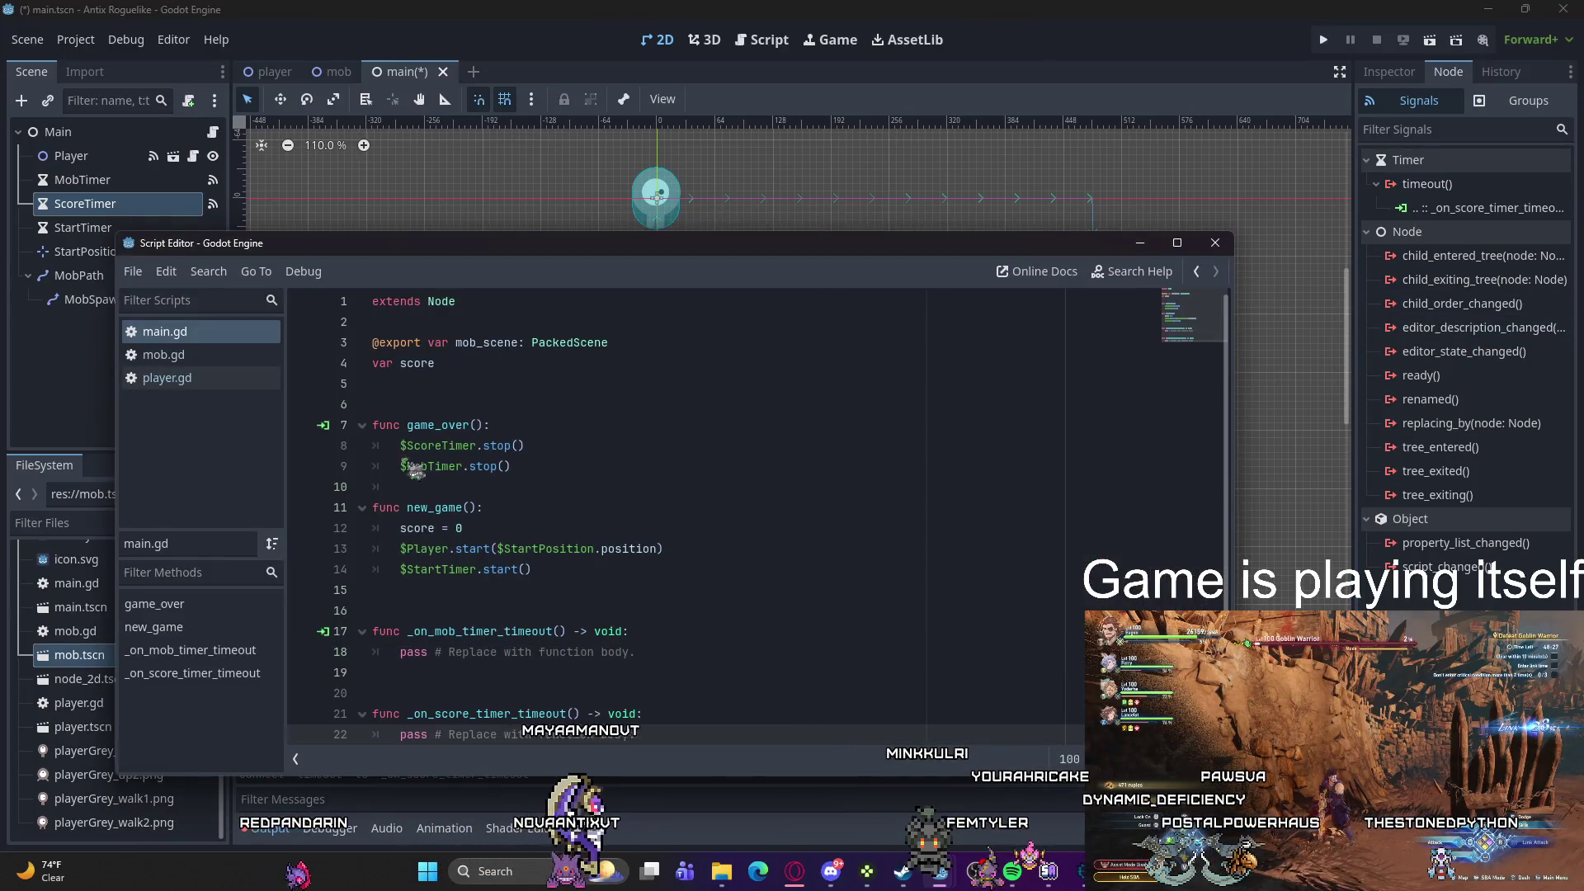
{"action": "left_click", "coordinate": [83, 228]}
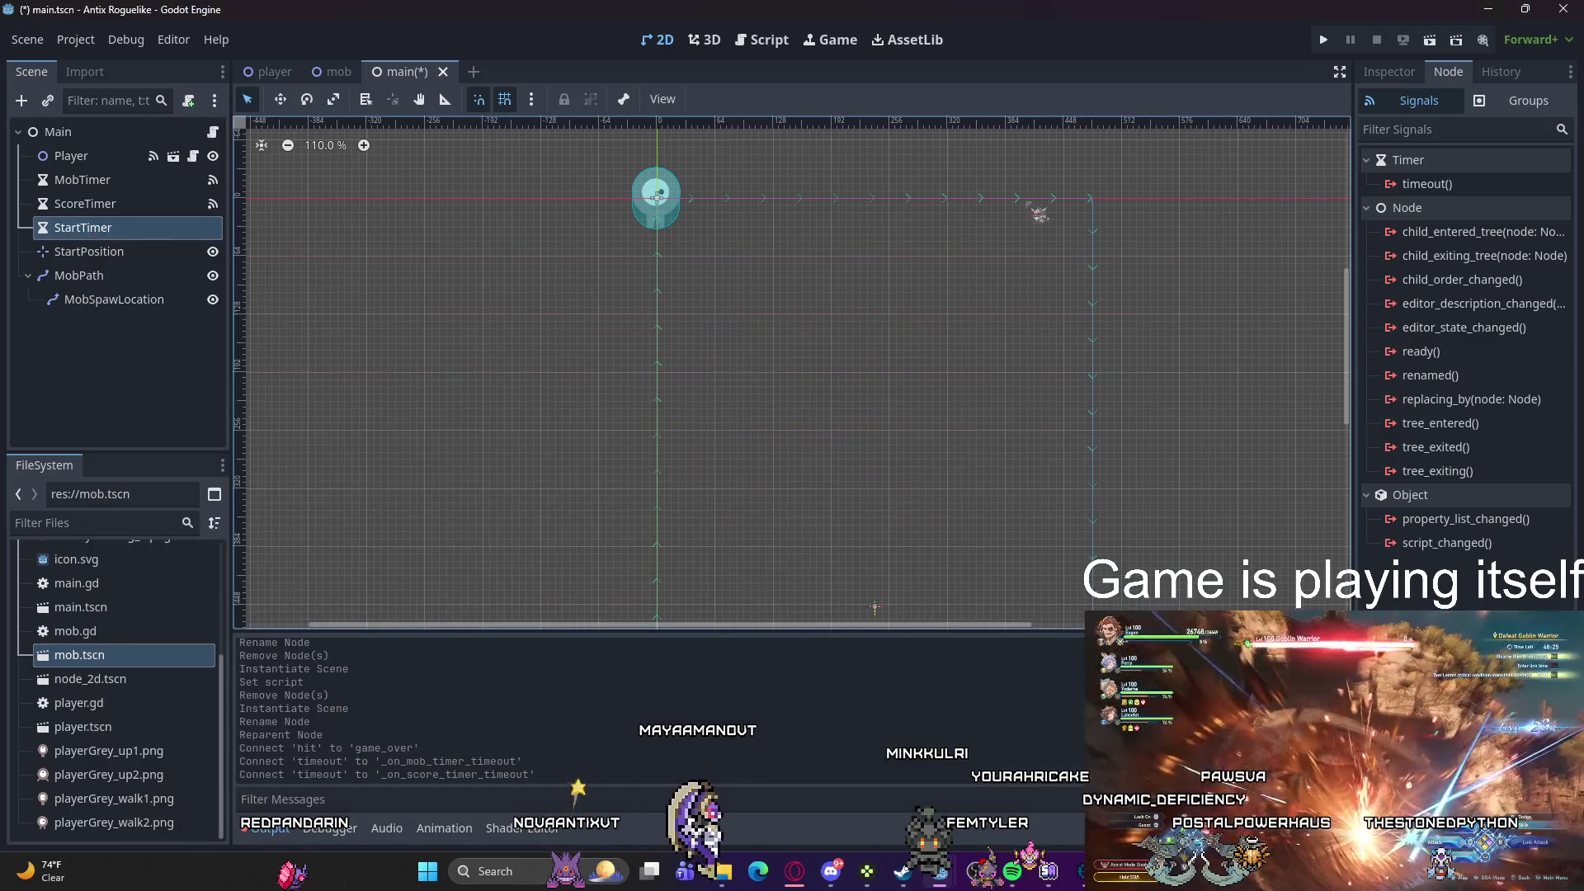
{"action": "double_click", "coordinate": [1426, 184]}
{"action": "left_click", "coordinate": [702, 632]}
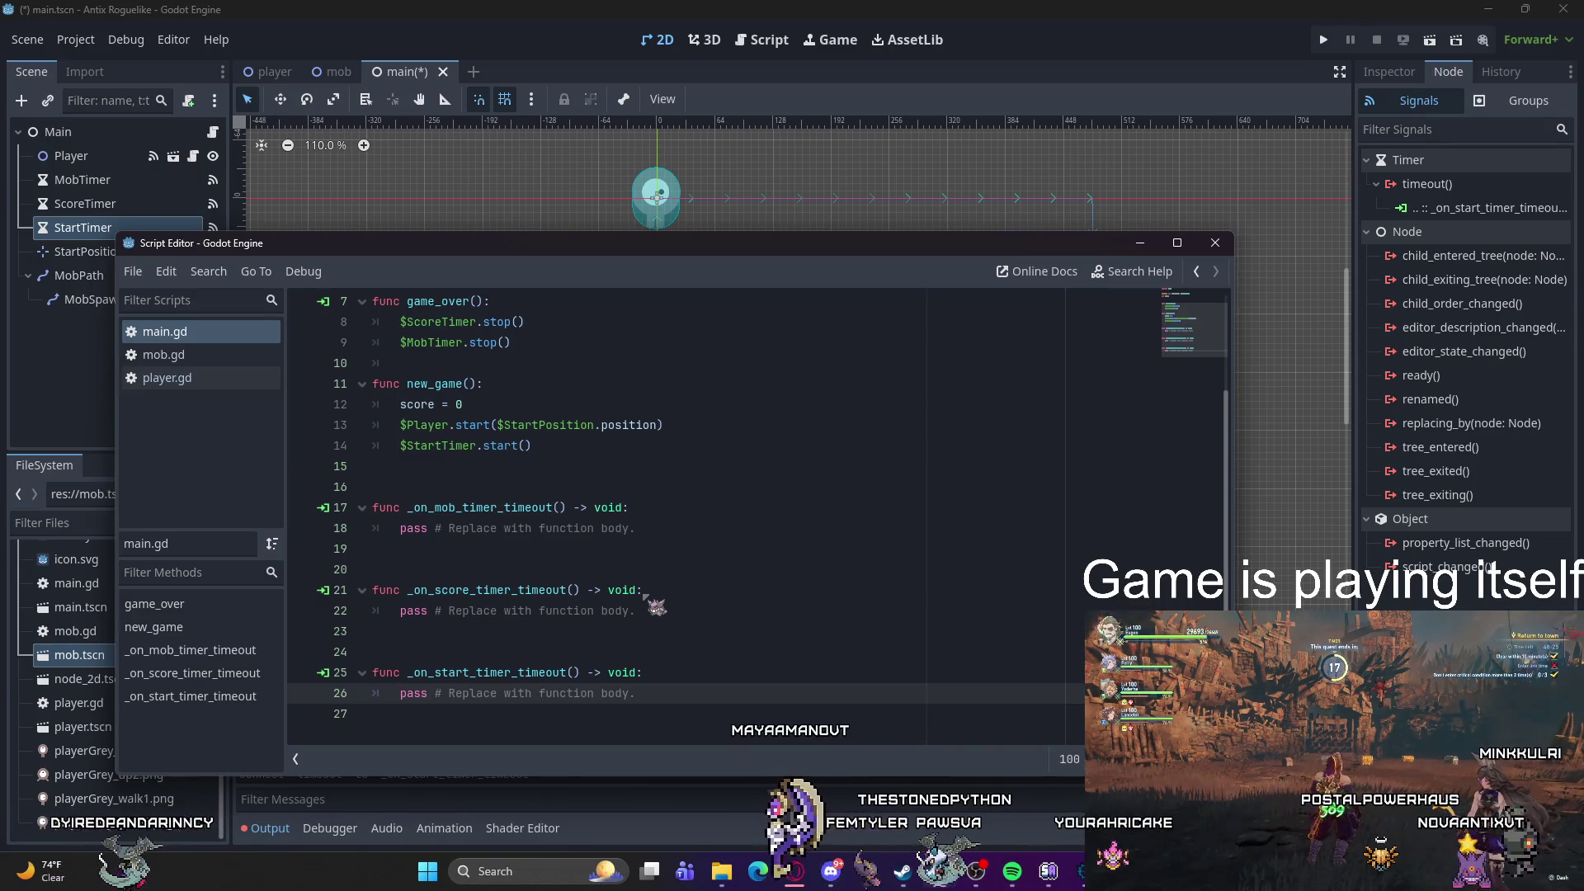
Step: Strip '-> void' from _on_score_timer_timeout on line 21 and replace its pass with score += 1
{"action": "left_click", "coordinate": [631, 590]}
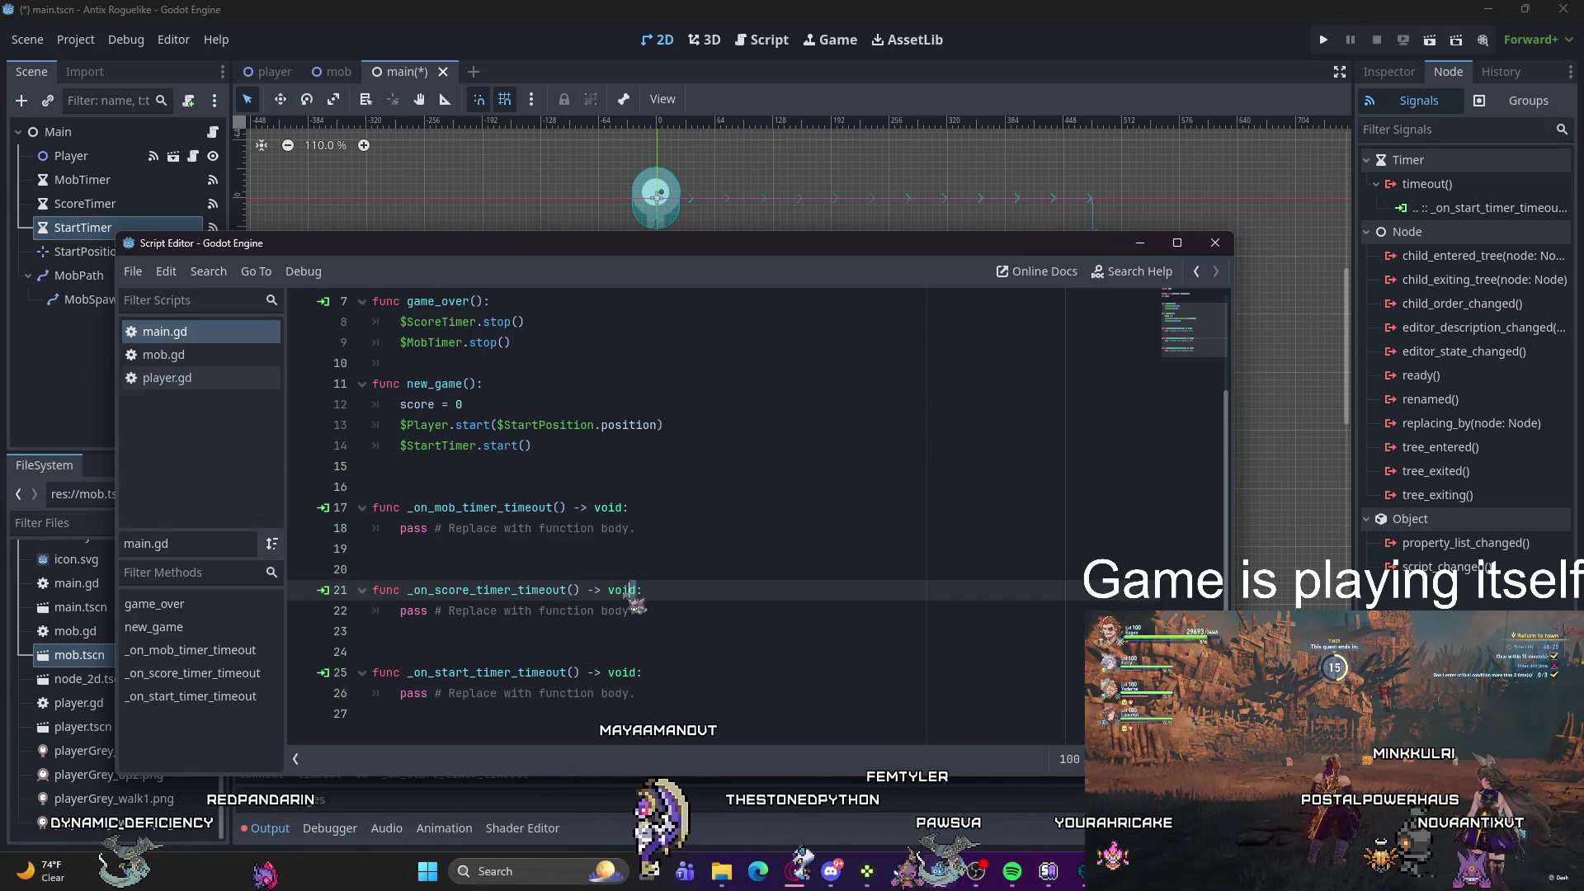
{"action": "left_click_drag", "start_coordinate": [635, 590], "coordinate": [582, 590]}
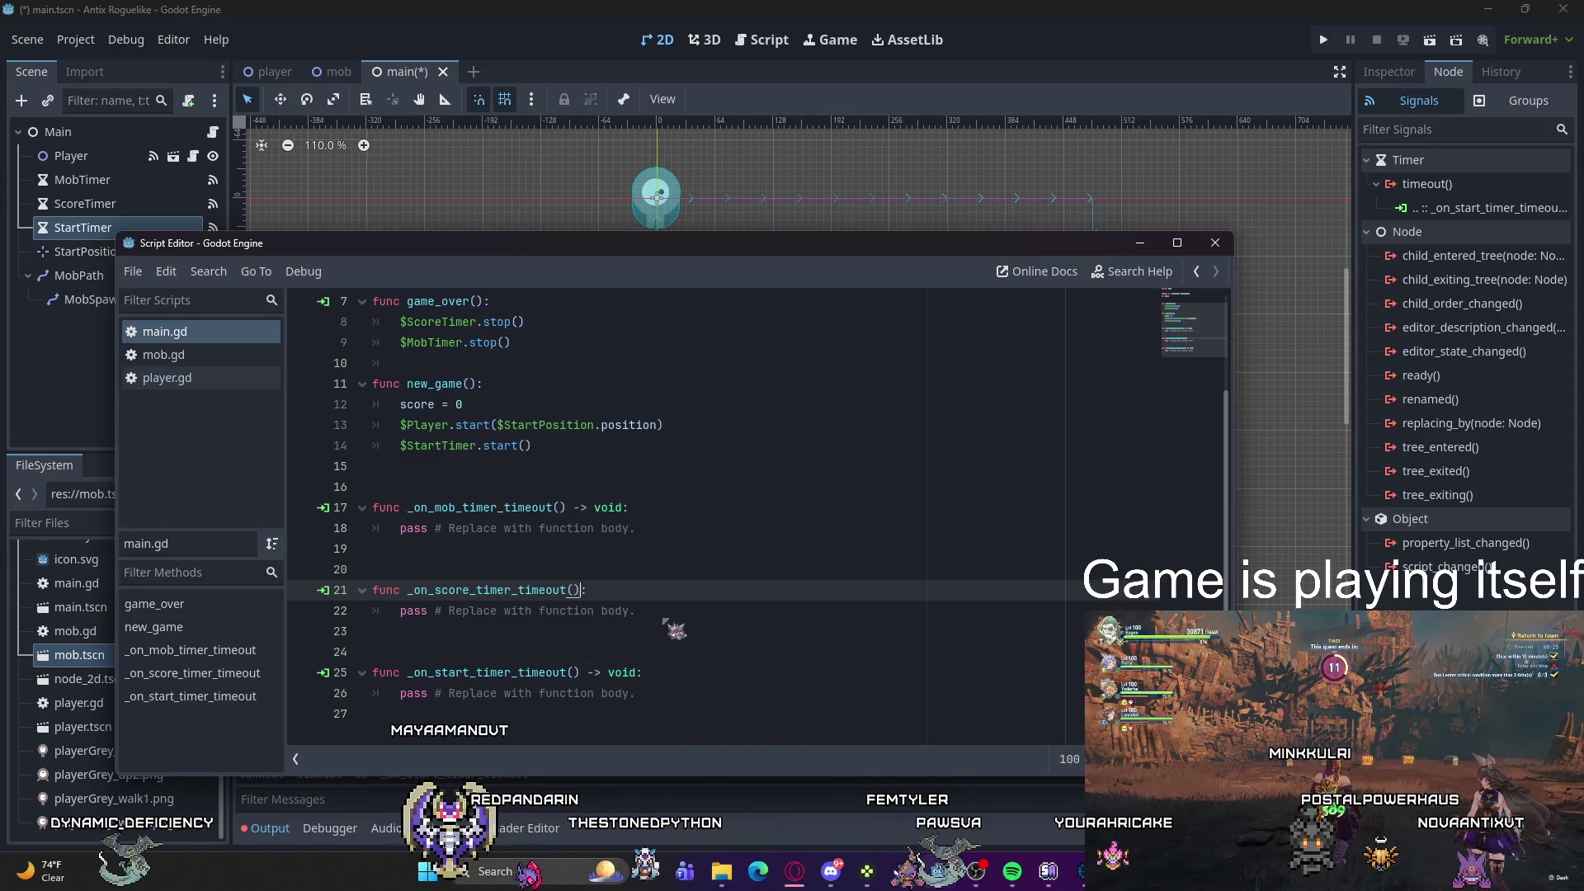
{"action": "left_click_drag", "start_coordinate": [633, 614], "coordinate": [401, 612]}
{"action": "type", "text": "score"}
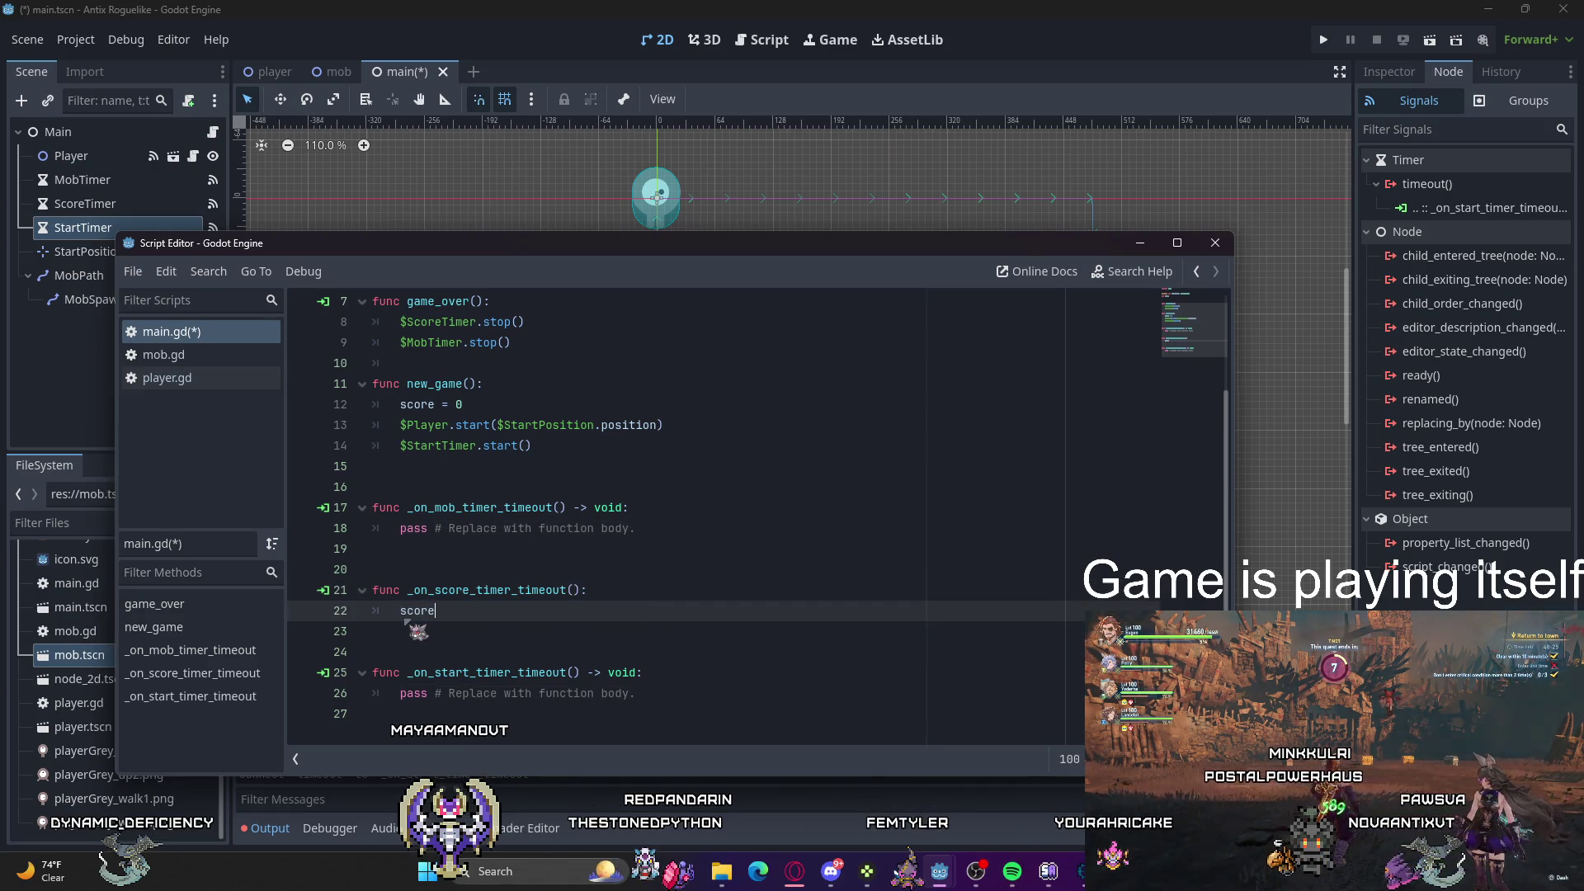
{"action": "type", "text": " += 1"}
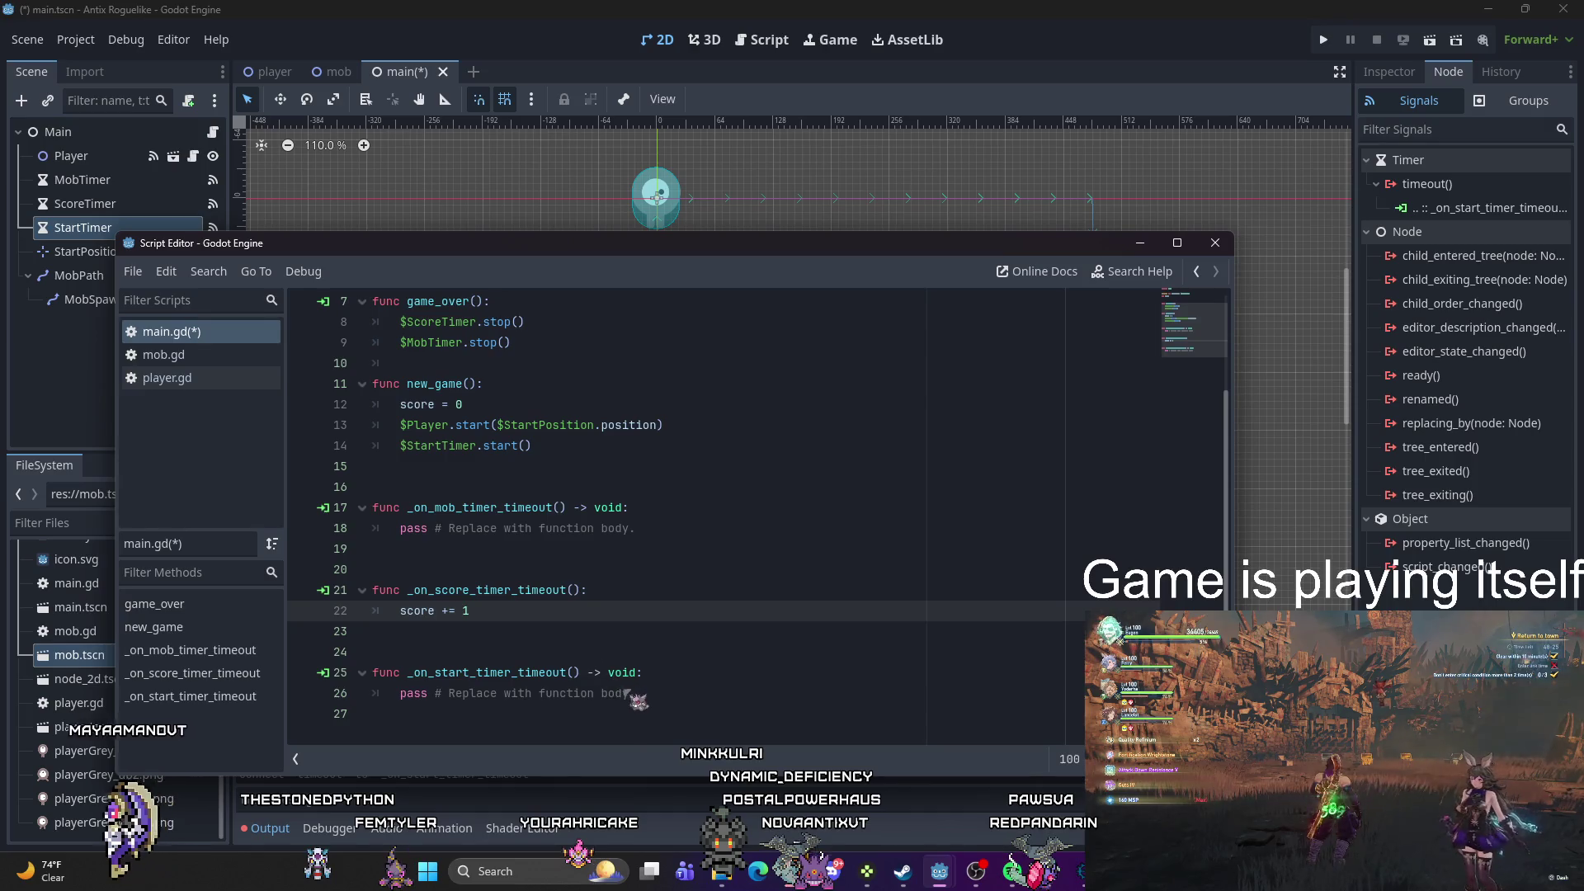
Step: Replace the start handler's pass with $MobTimer.start() and add $ScoreTimer.start() below it
{"action": "left_click_drag", "start_coordinate": [644, 697], "coordinate": [394, 703]}
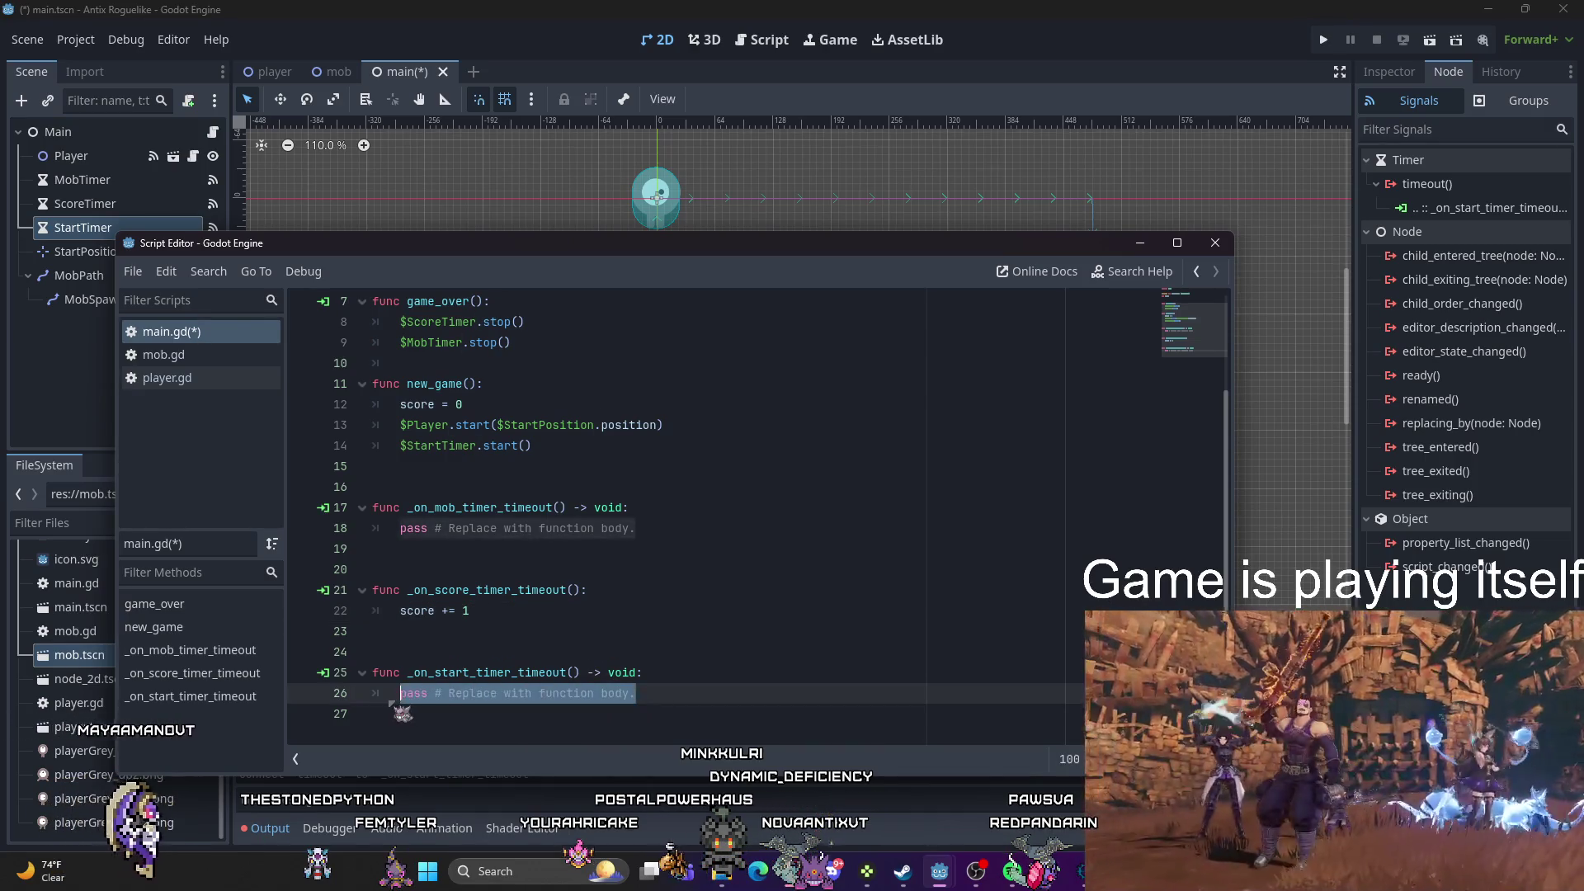
{"action": "type", "text": "$"}
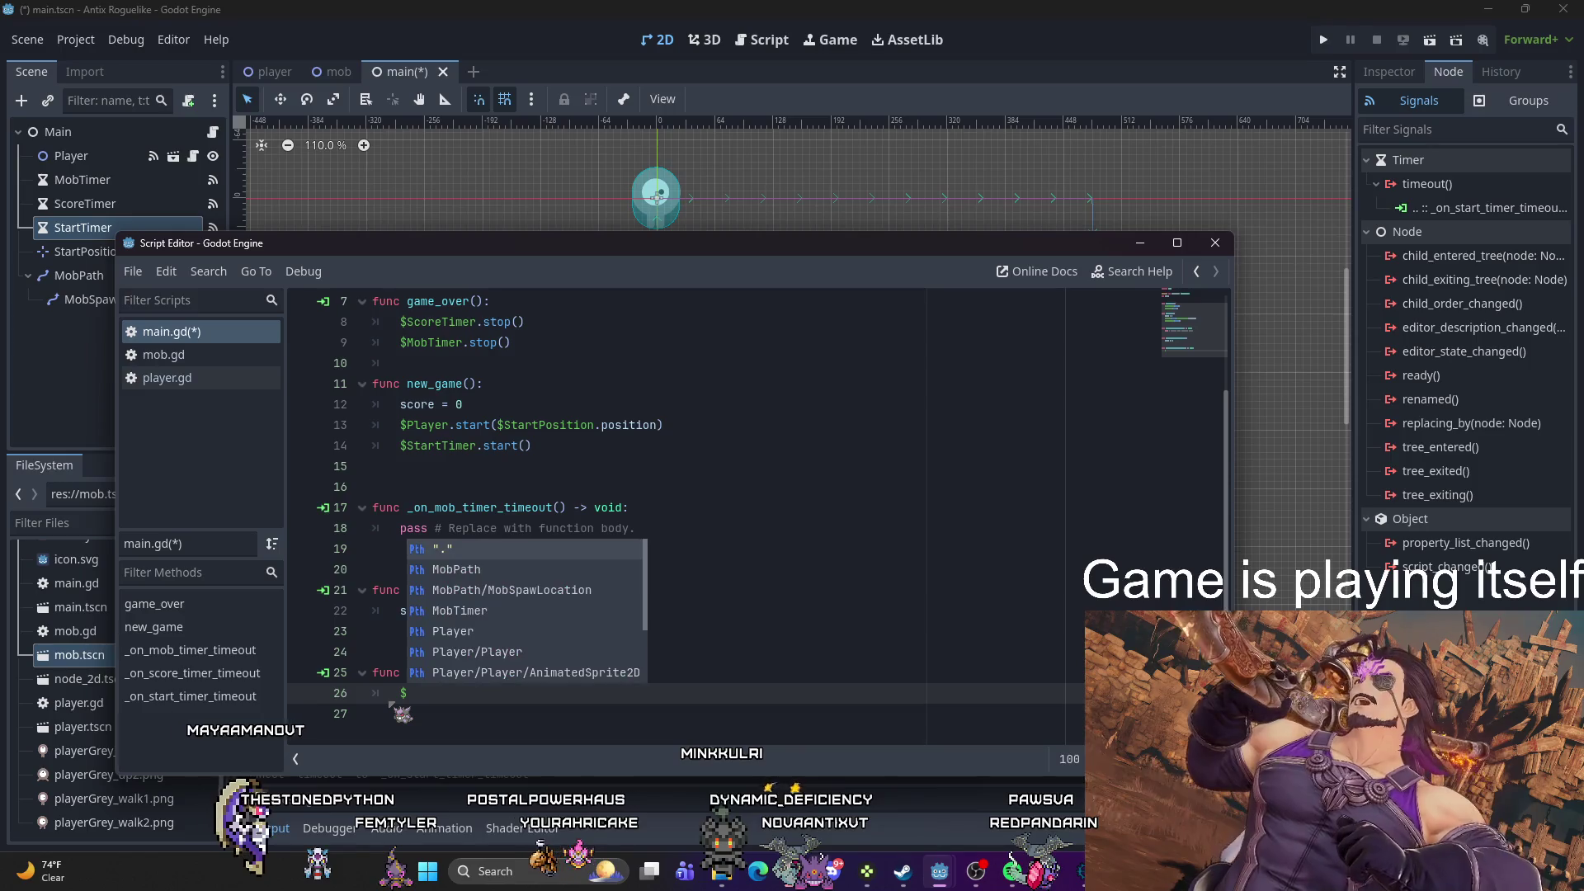
{"action": "type", "text": "MobTimer."}
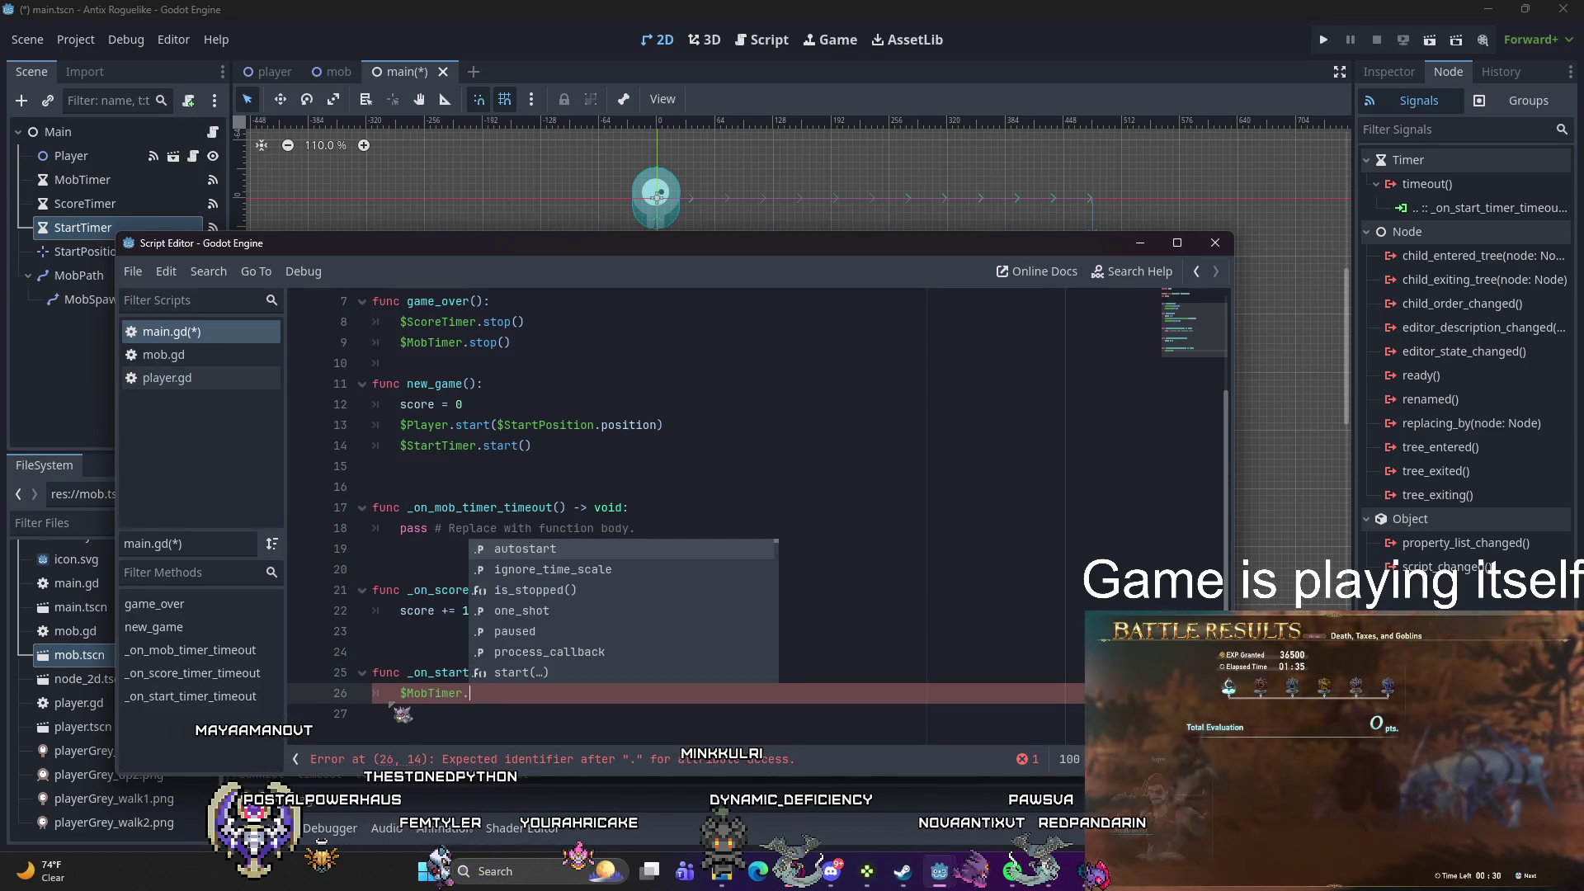
{"action": "type", "text": "start()"}
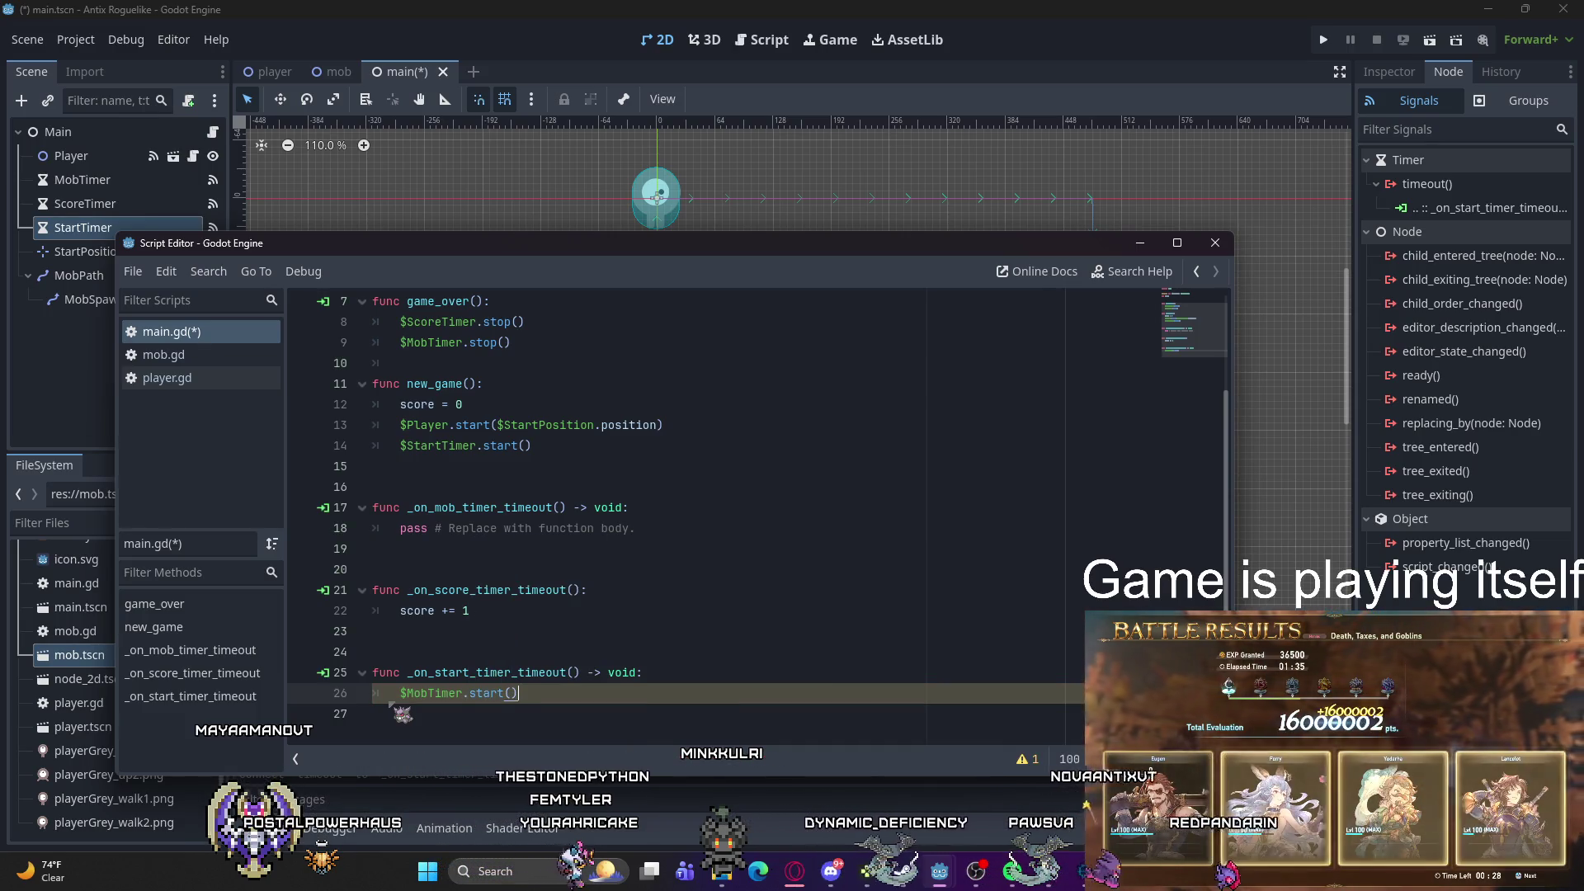
{"action": "left_click", "coordinate": [635, 672]}
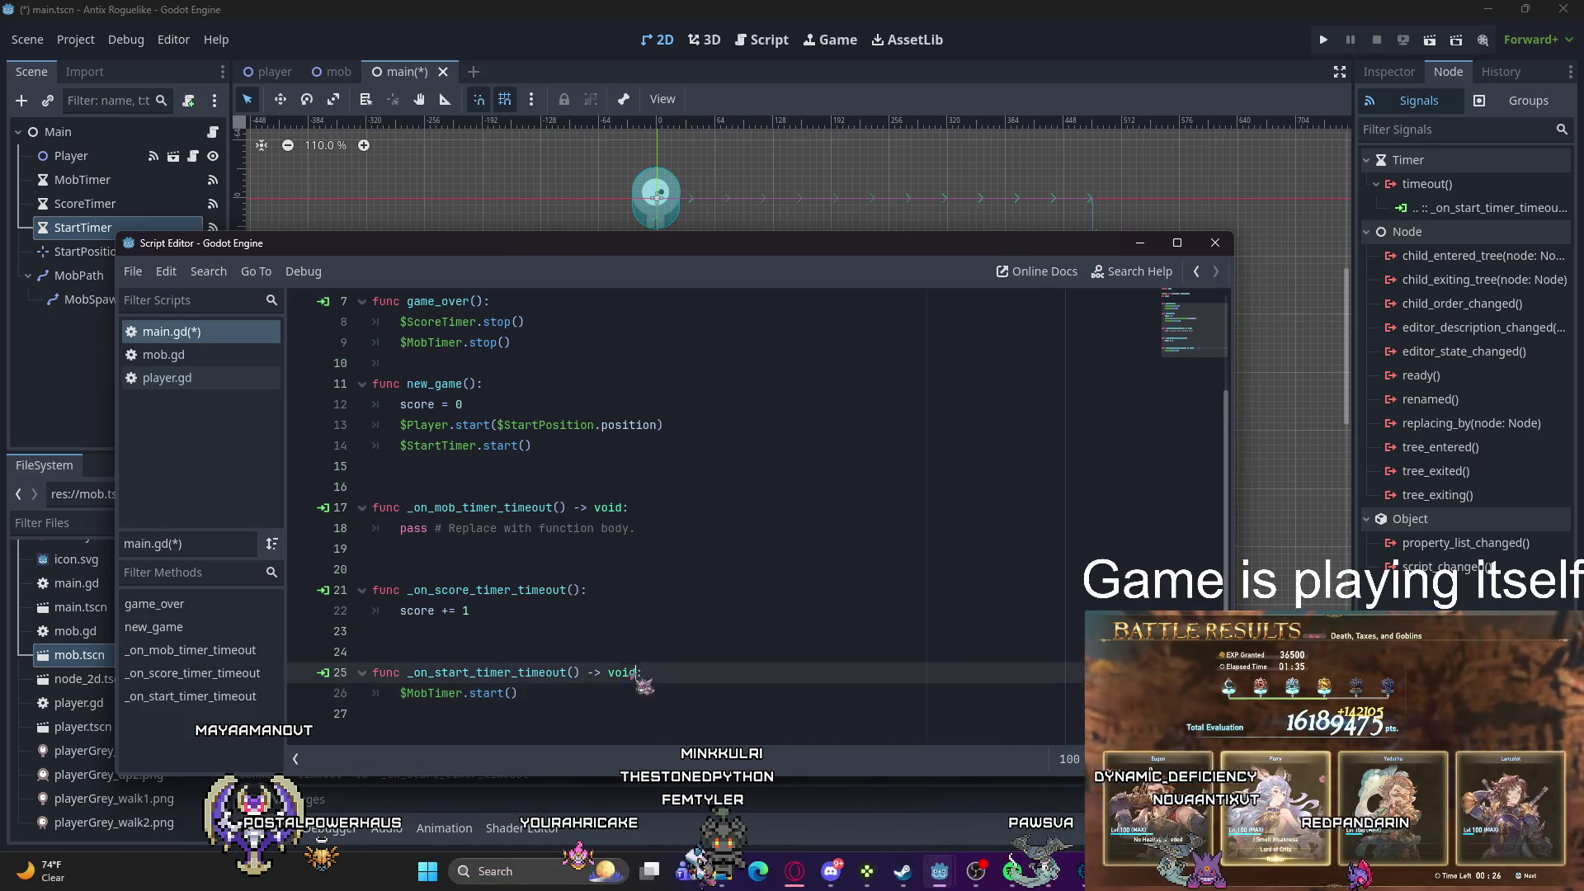
{"action": "left_click", "coordinate": [525, 693]}
{"action": "key", "text": "Return"}
{"action": "type", "text": "$S"}
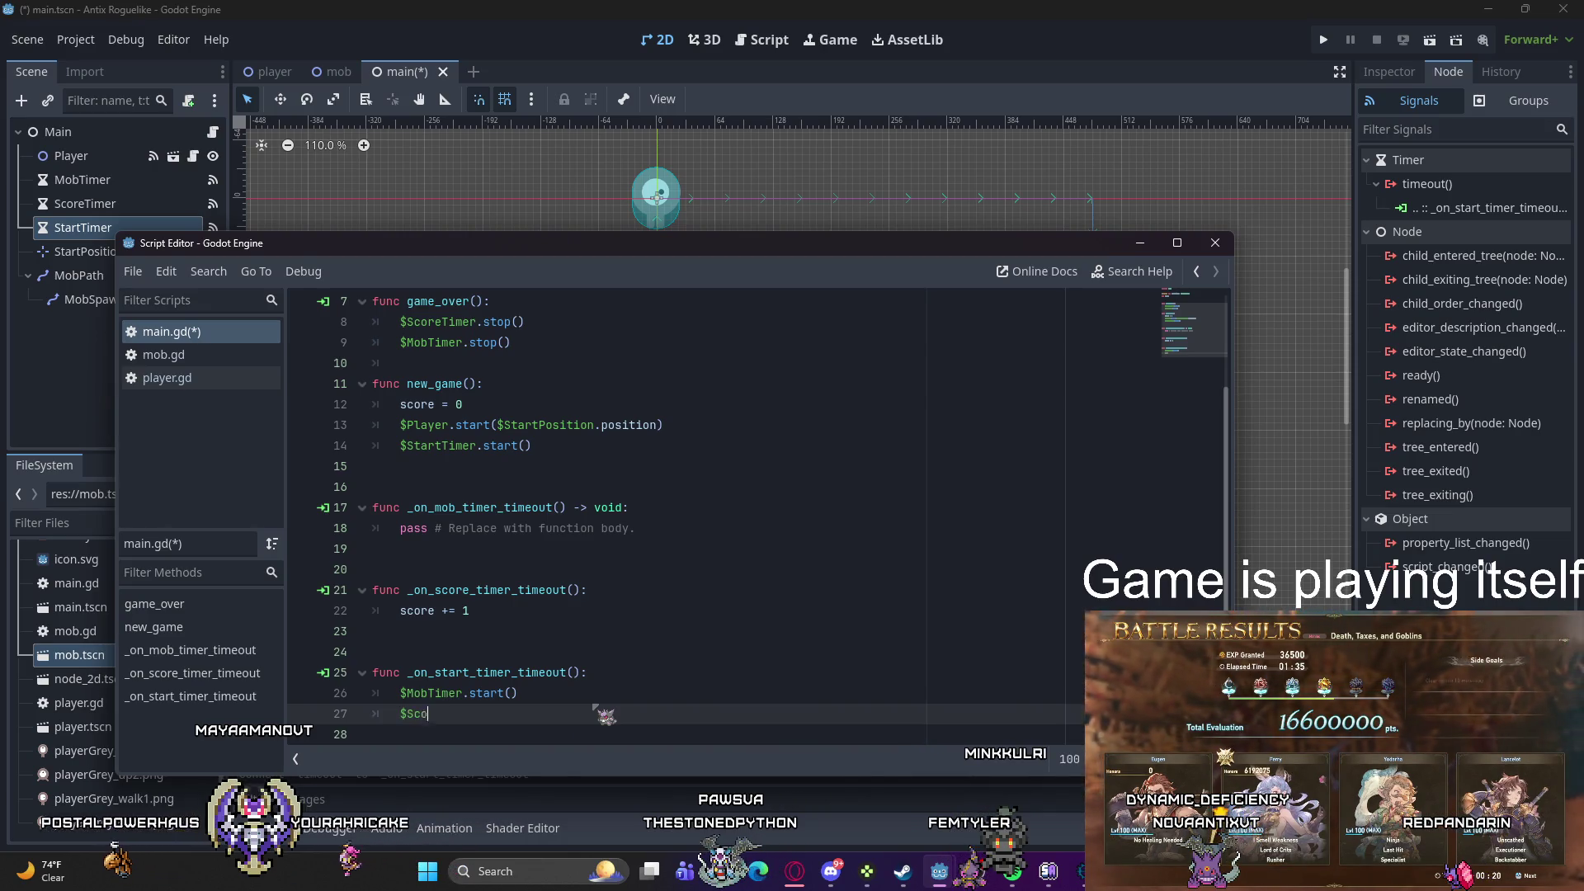
{"action": "type", "text": "coreTimer"}
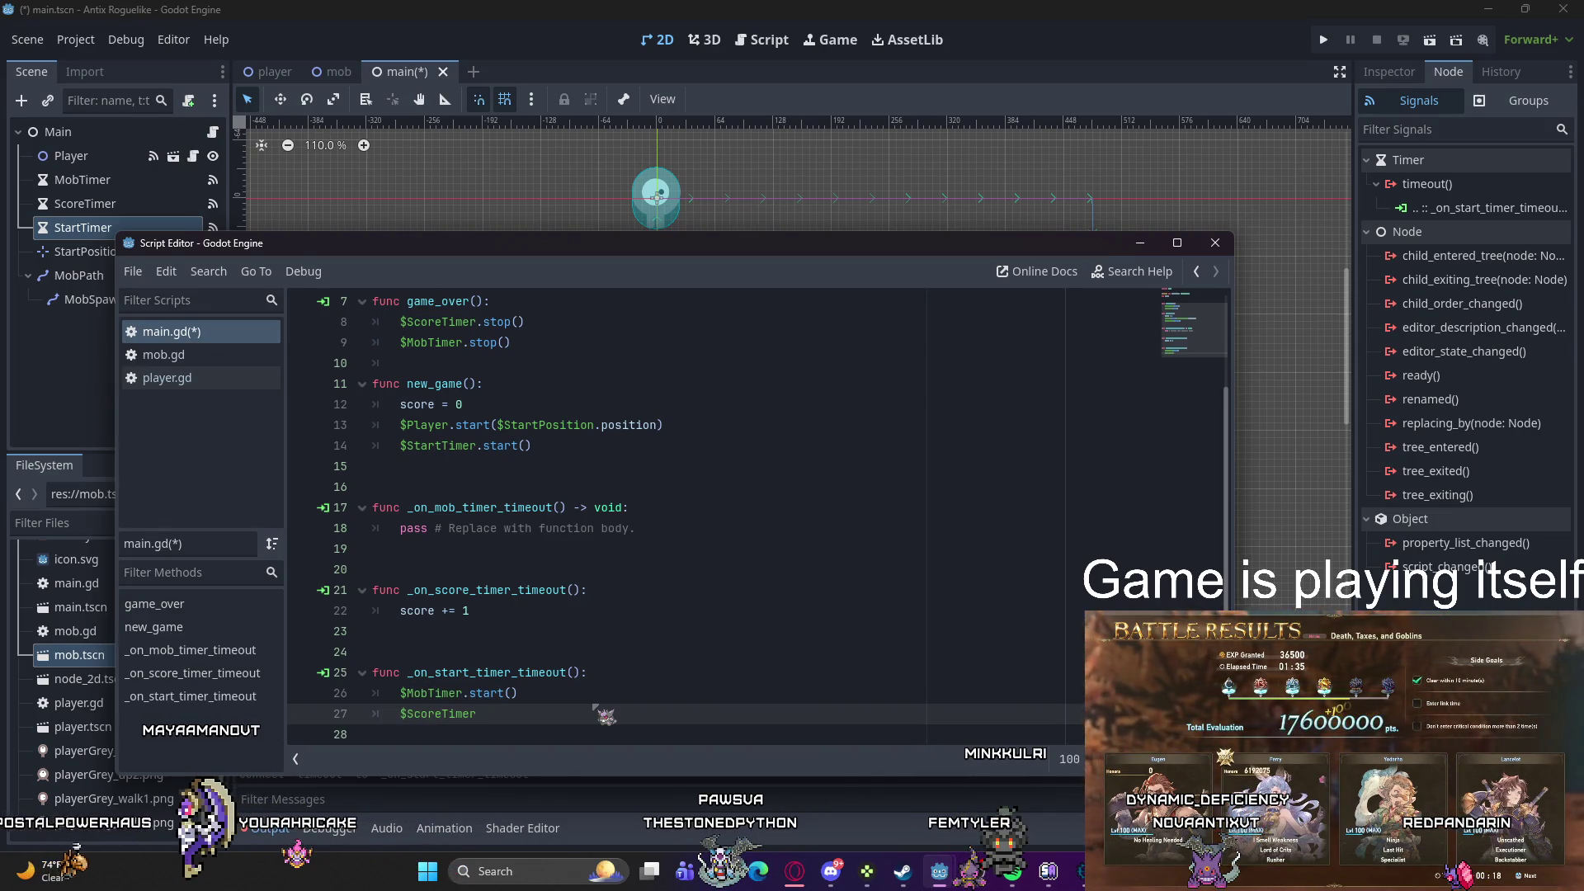
{"action": "type", "text": ".start"}
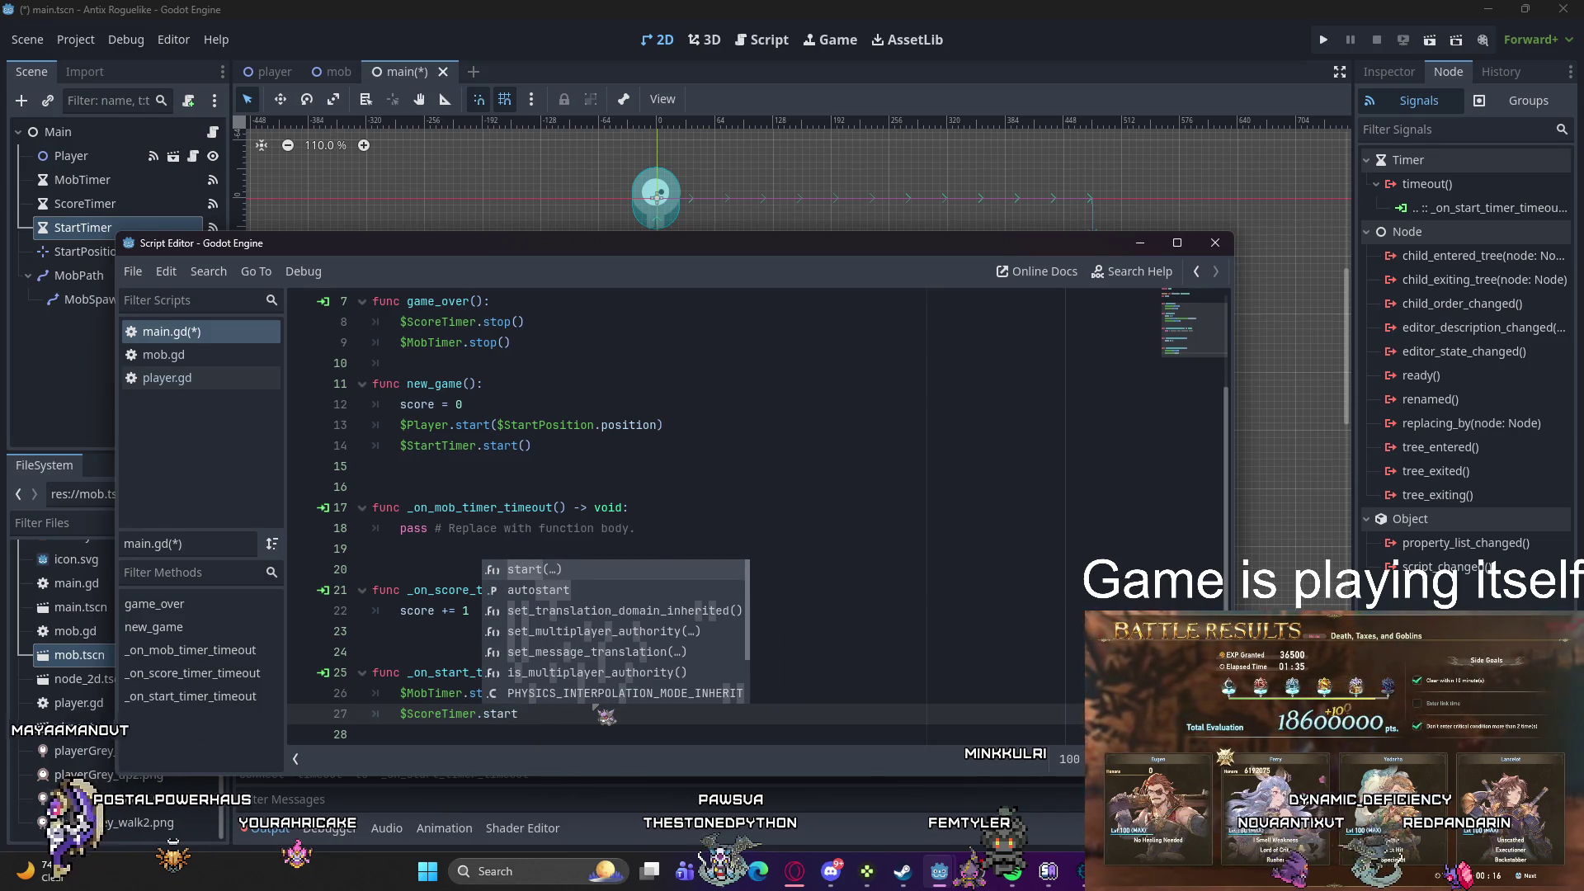
{"action": "type", "text": "()"}
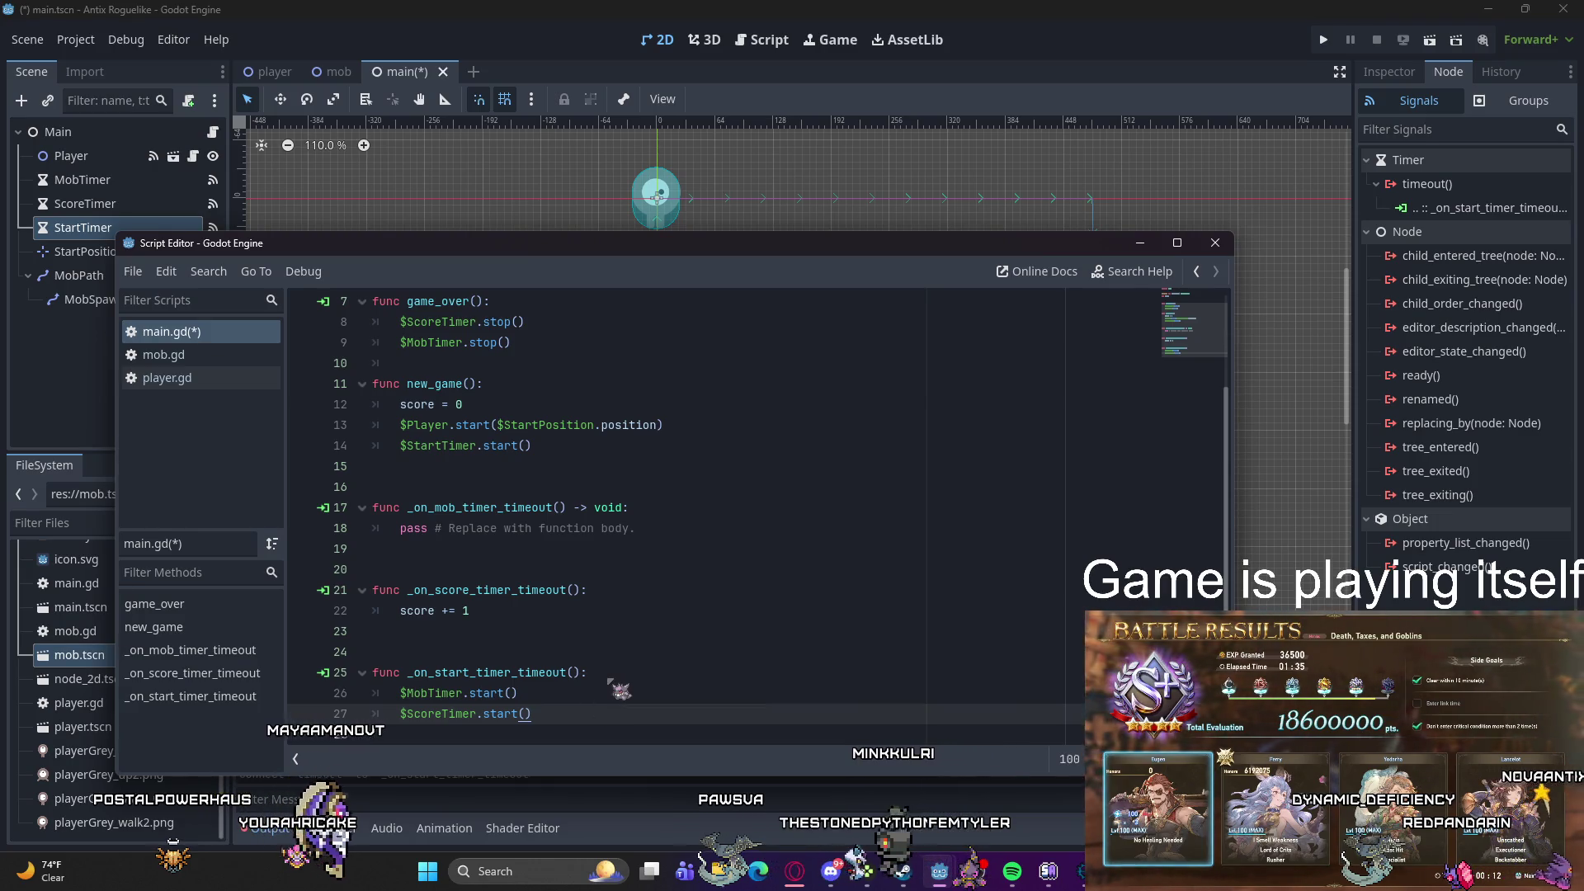
{"action": "scroll", "coordinate": [653, 664], "scroll_direction": "down", "scroll_amount": 1}
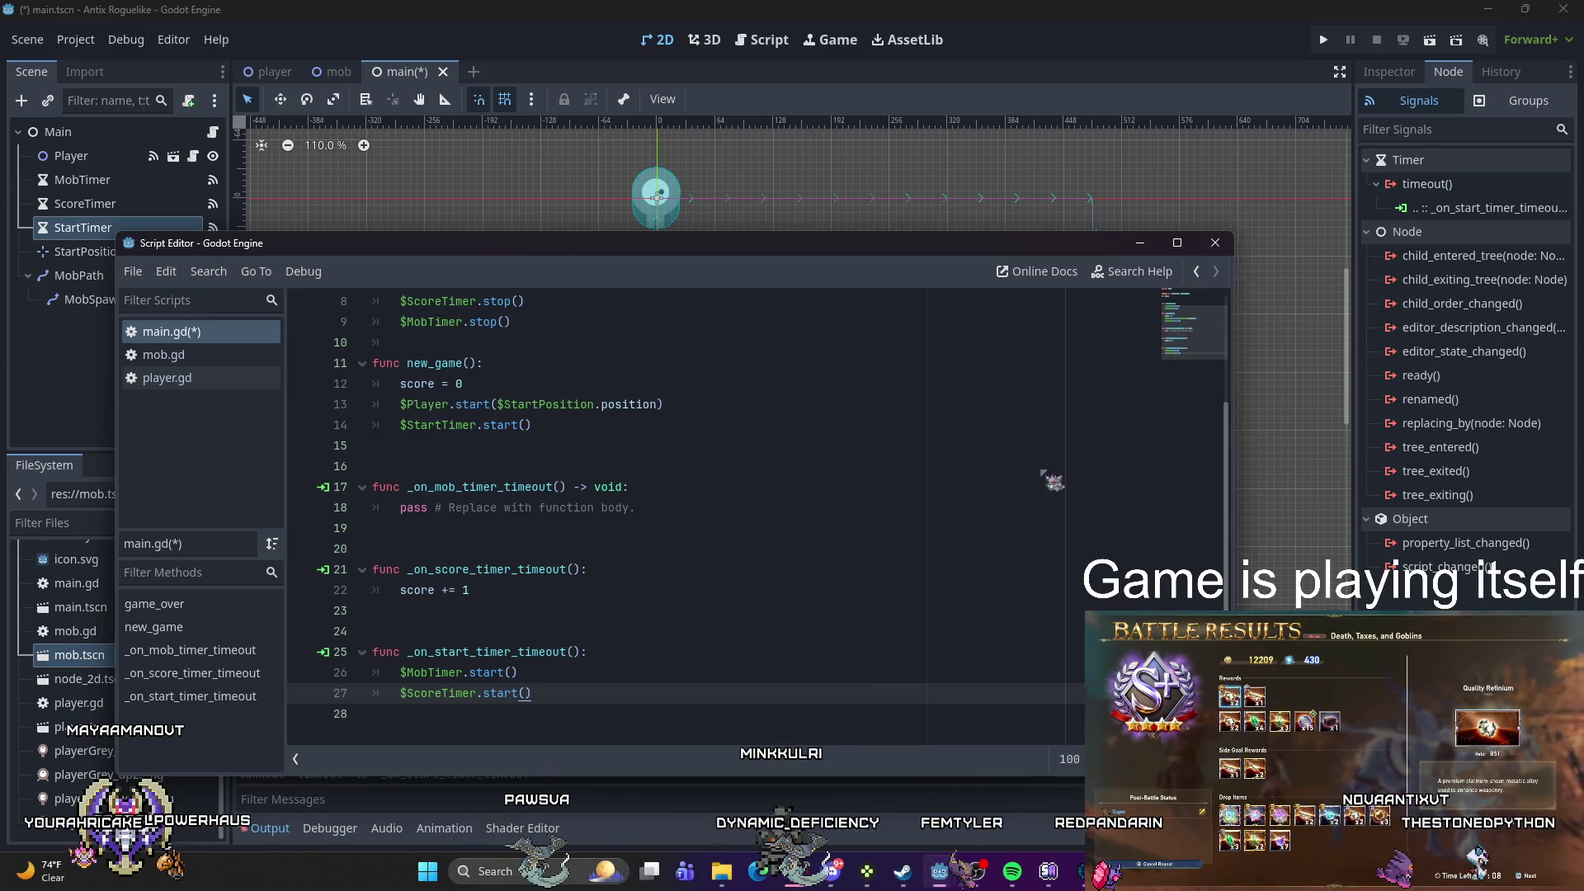
Step: Replace the placeholder pass with var mob = mob_scene.instantiate() in the mob timer handler
{"action": "left_click_drag", "start_coordinate": [639, 508], "coordinate": [401, 510]}
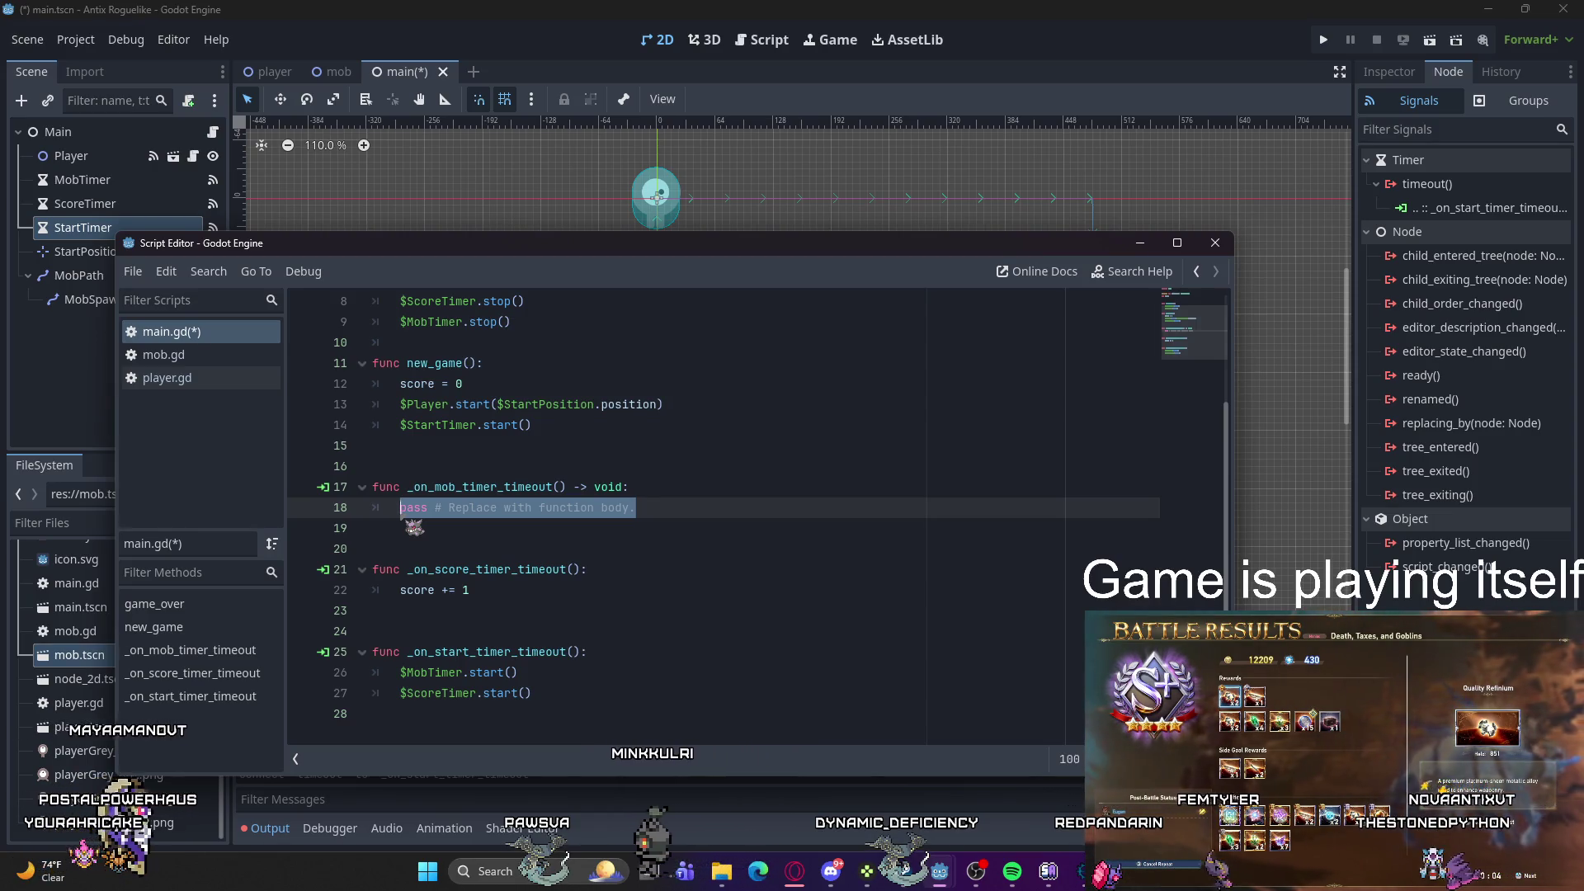
{"action": "type", "text": "var mob "}
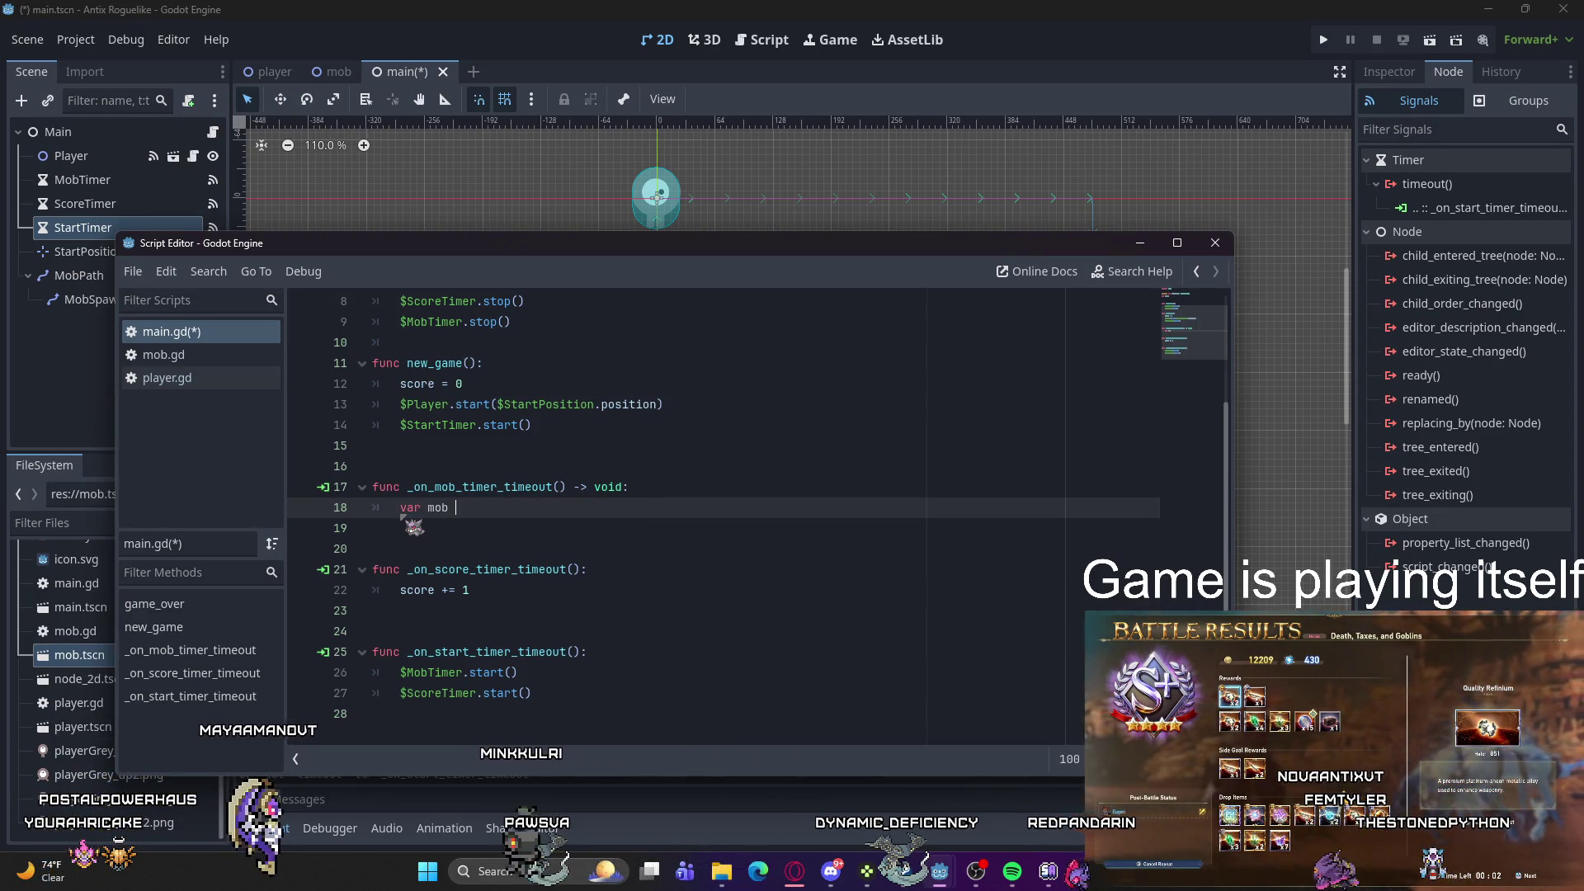
{"action": "type", "text": "= mob_"}
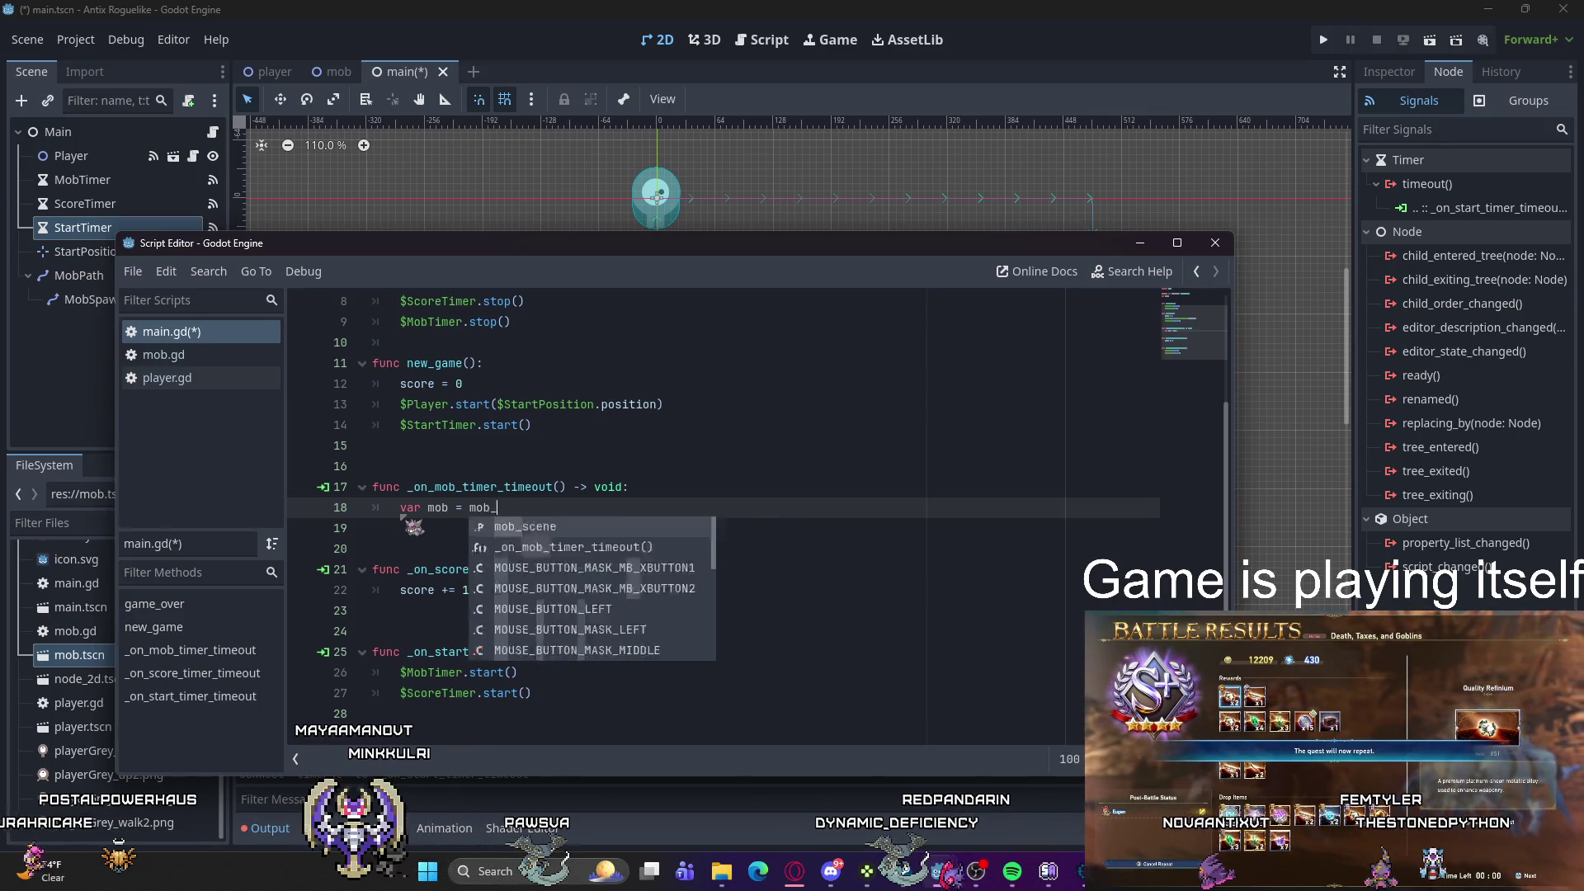
{"action": "key", "text": "Return"}
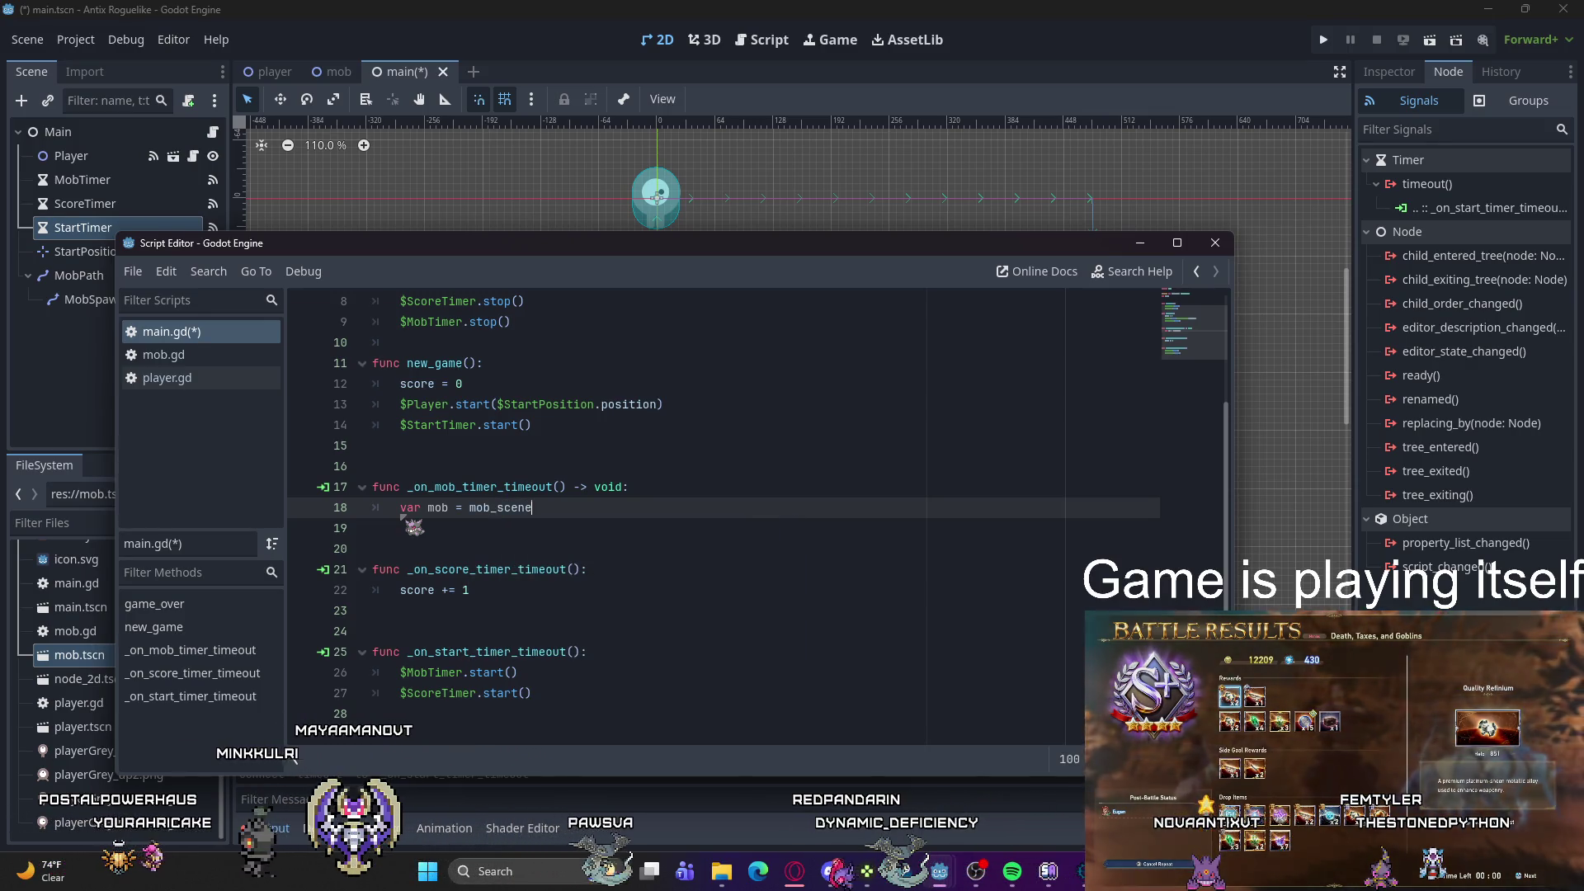
{"action": "type", "text": ".instantiate"}
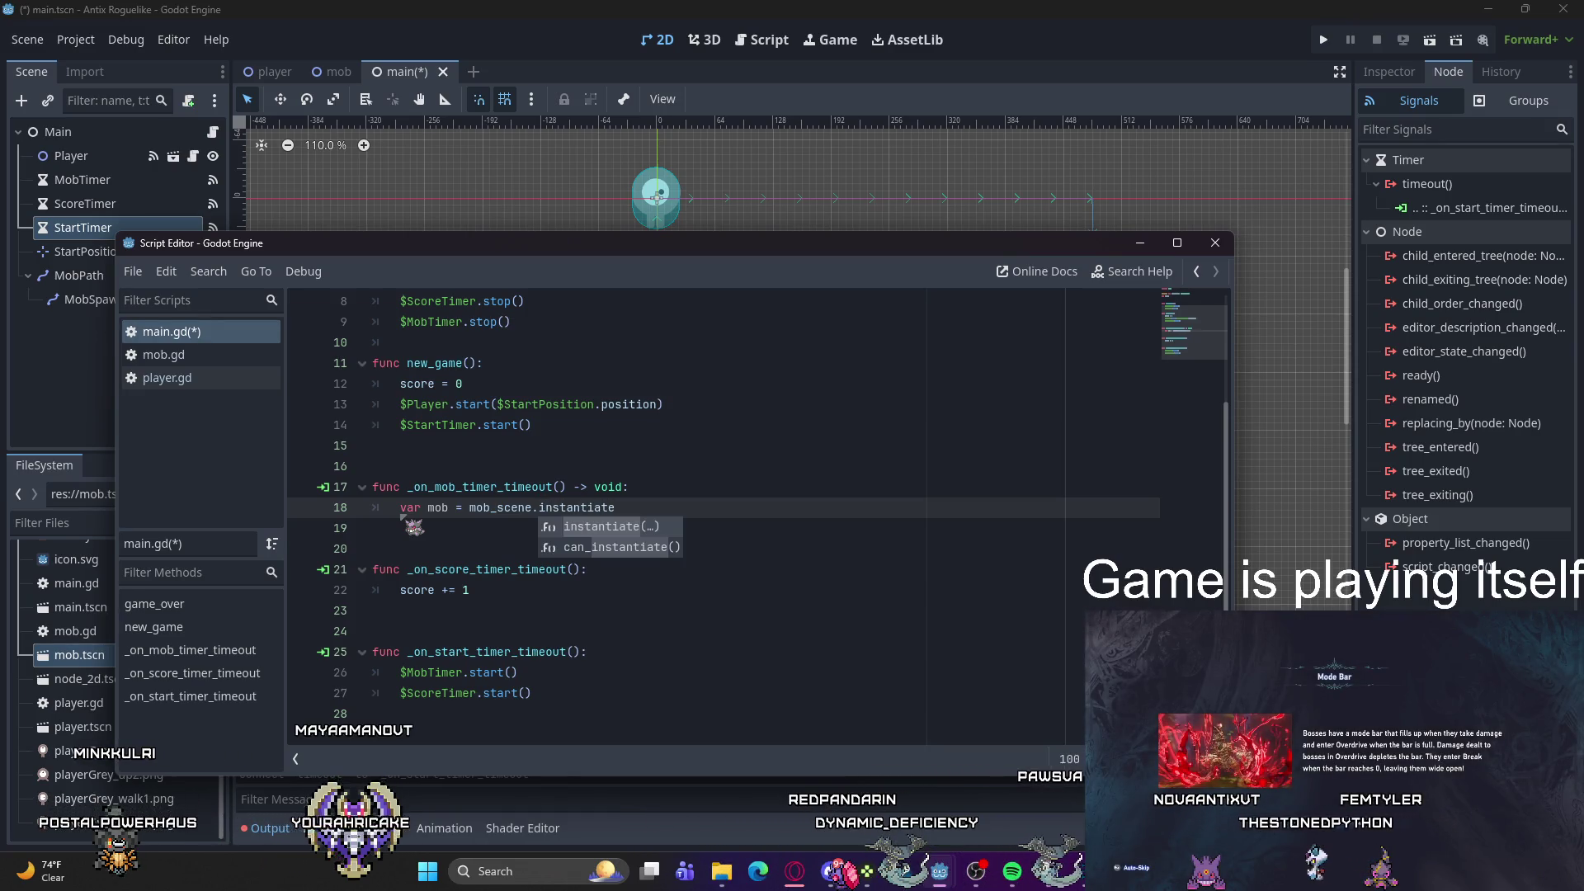
{"action": "key", "text": "Return"}
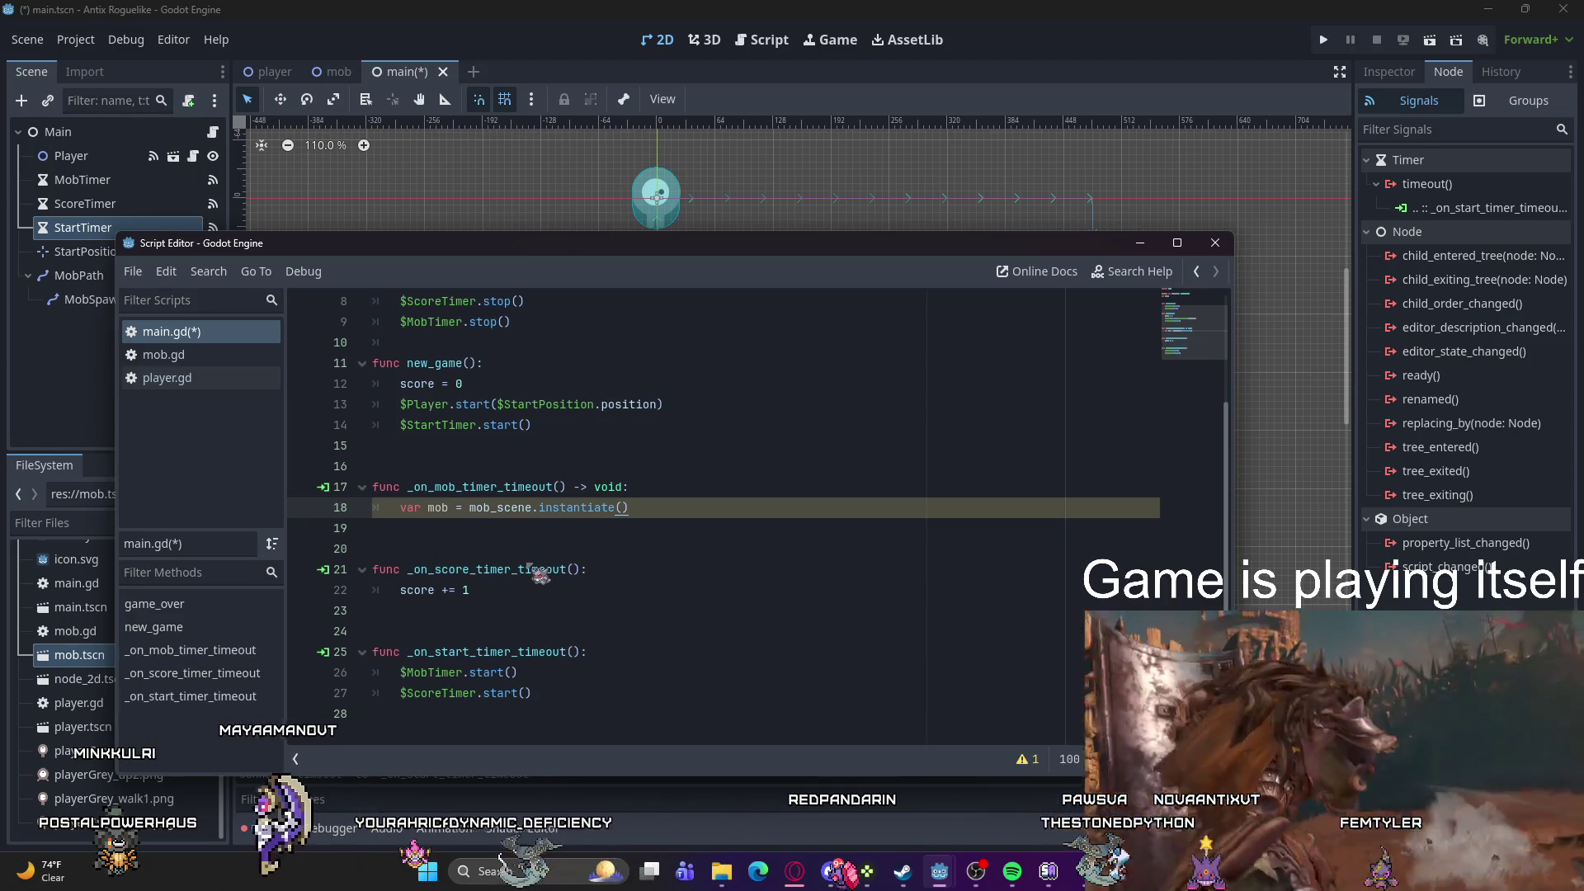
{"action": "left_click_drag", "start_coordinate": [624, 486], "coordinate": [562, 487]}
{"action": "type", "text": ")"}
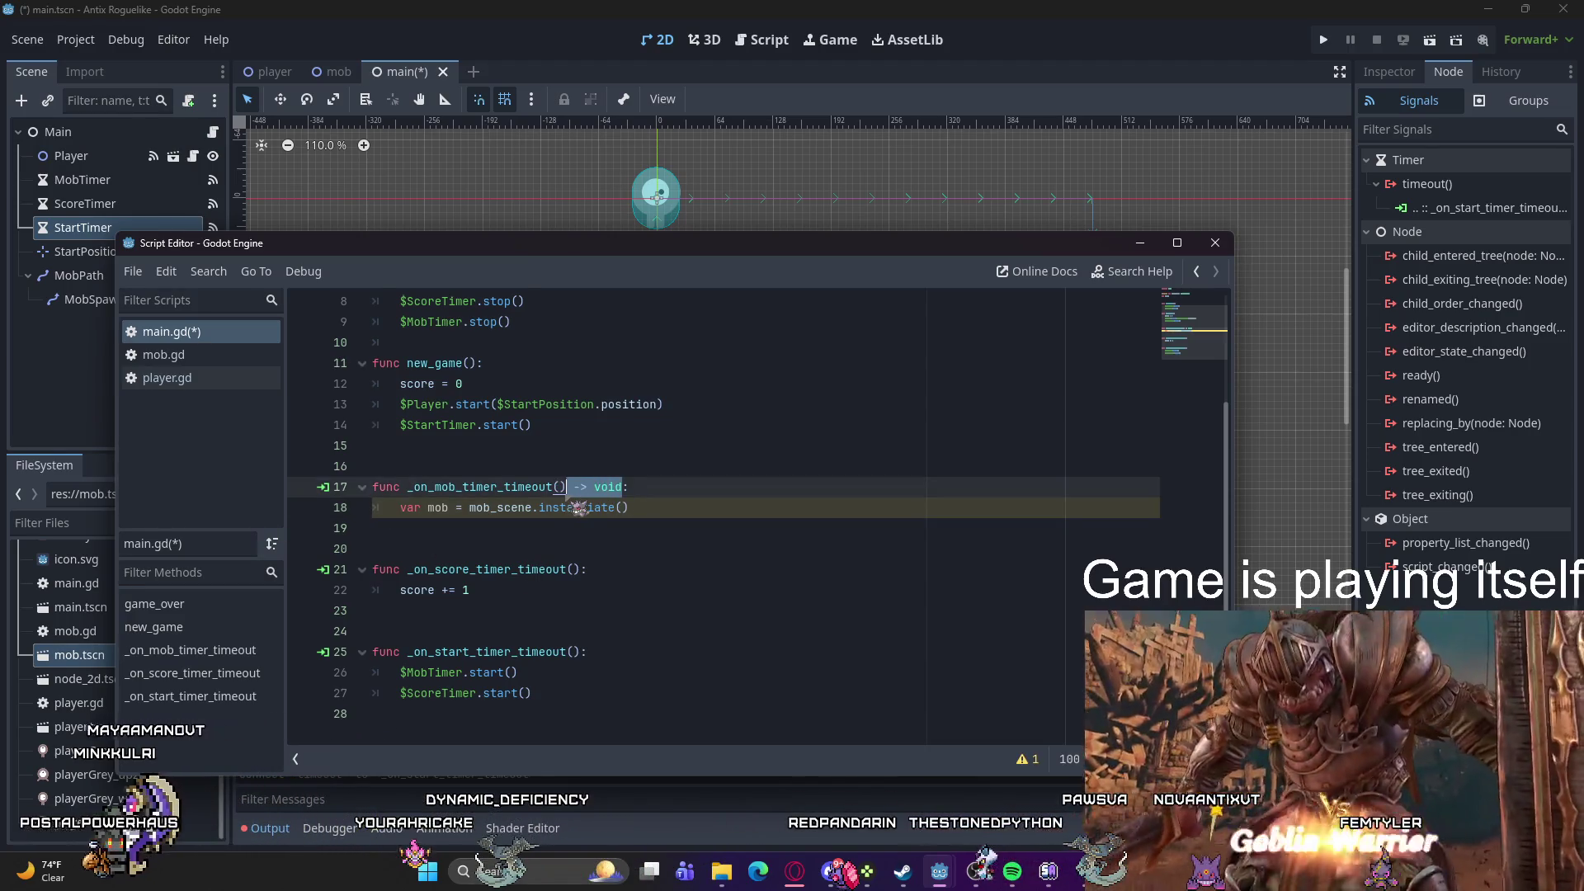
Step: Add var mob_spawn_location = $MobPath/MobSpawnLocation below the instantiate line
{"action": "left_click", "coordinate": [738, 509]}
{"action": "key", "text": "Return"}
{"action": "key", "text": "Return"}
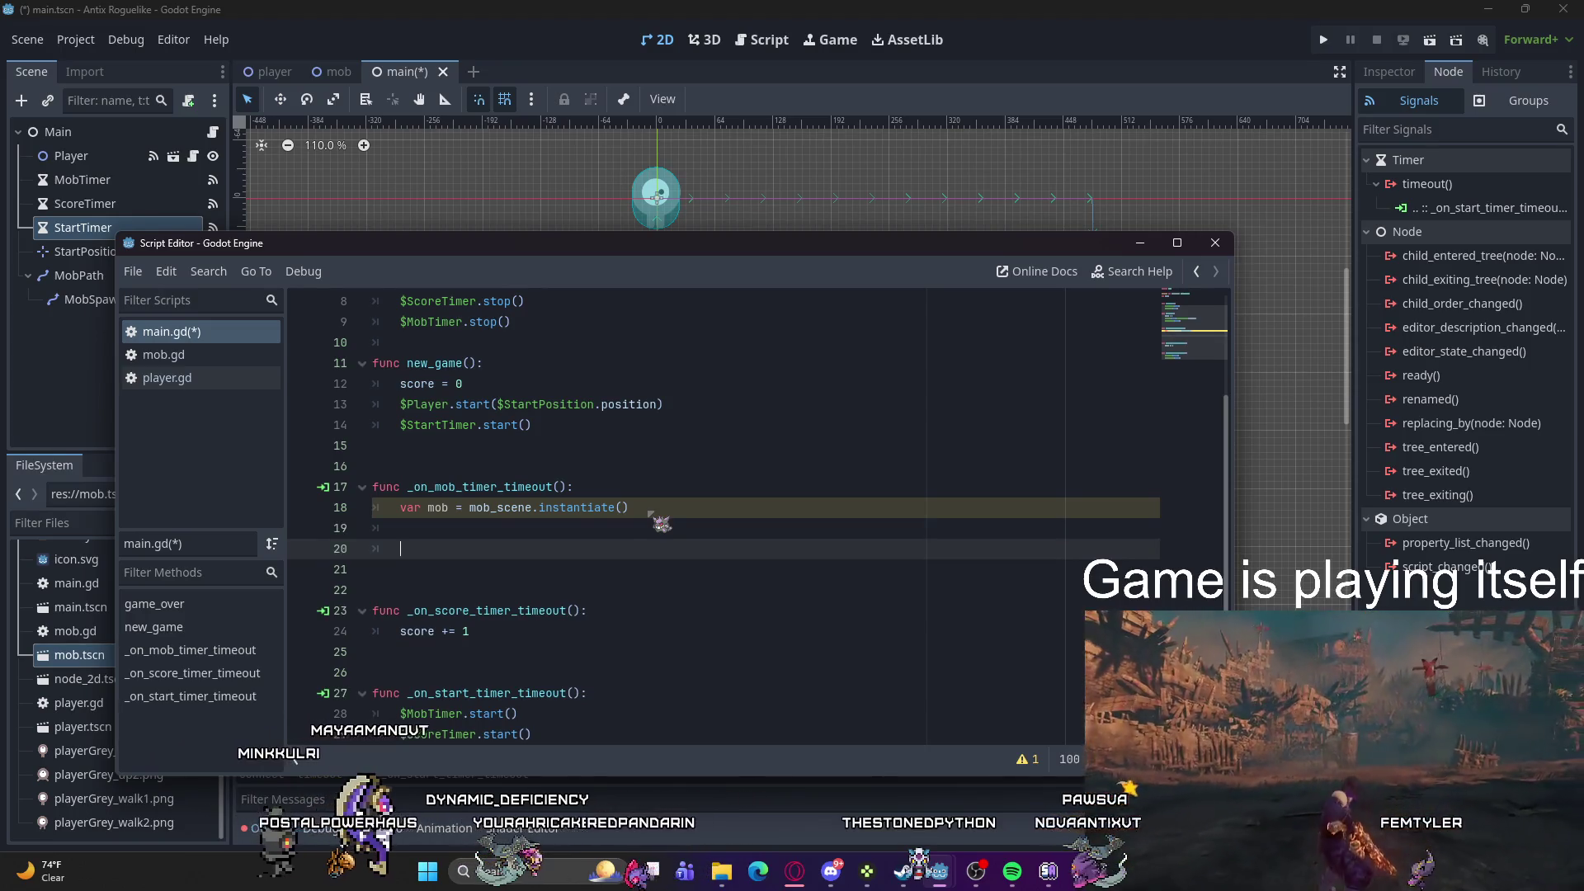
{"action": "type", "text": "var"}
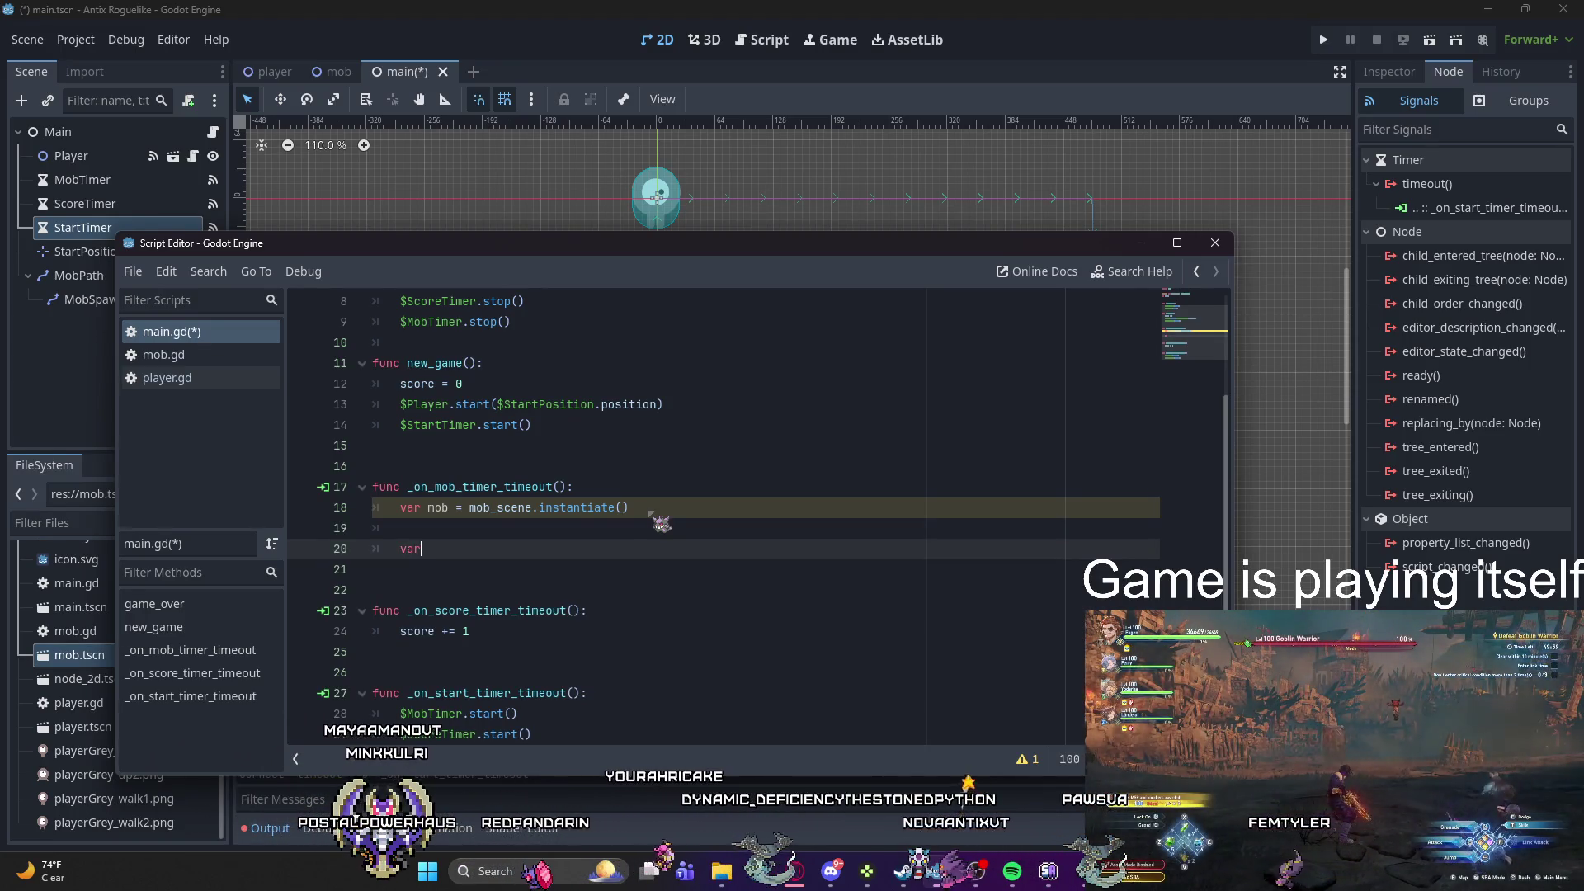
{"action": "type", "text": " mob"}
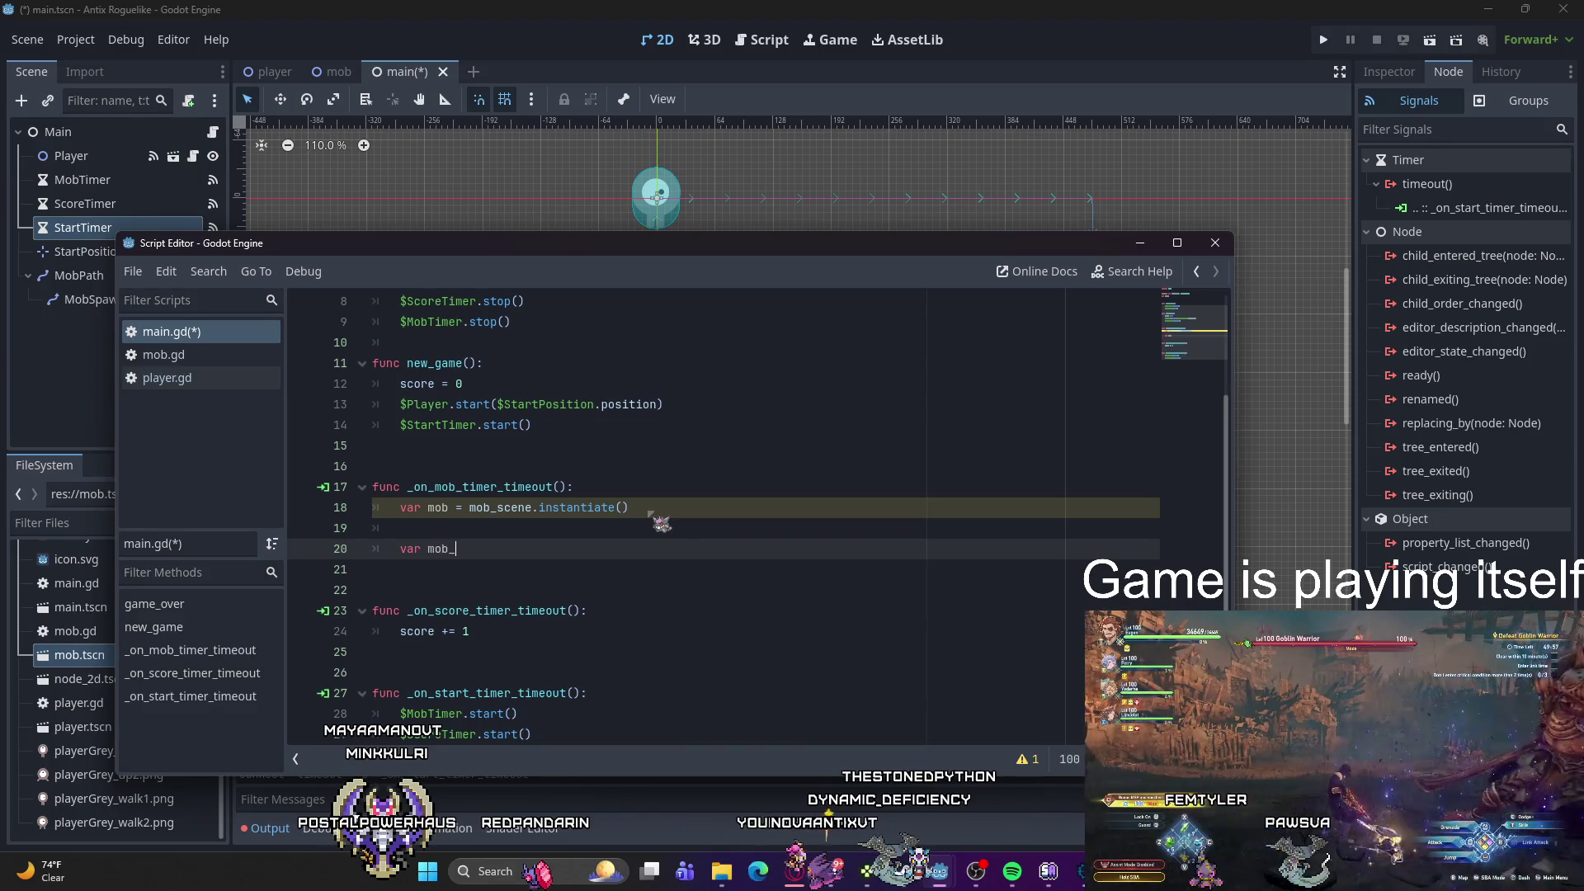
{"action": "type", "text": "_spawn"}
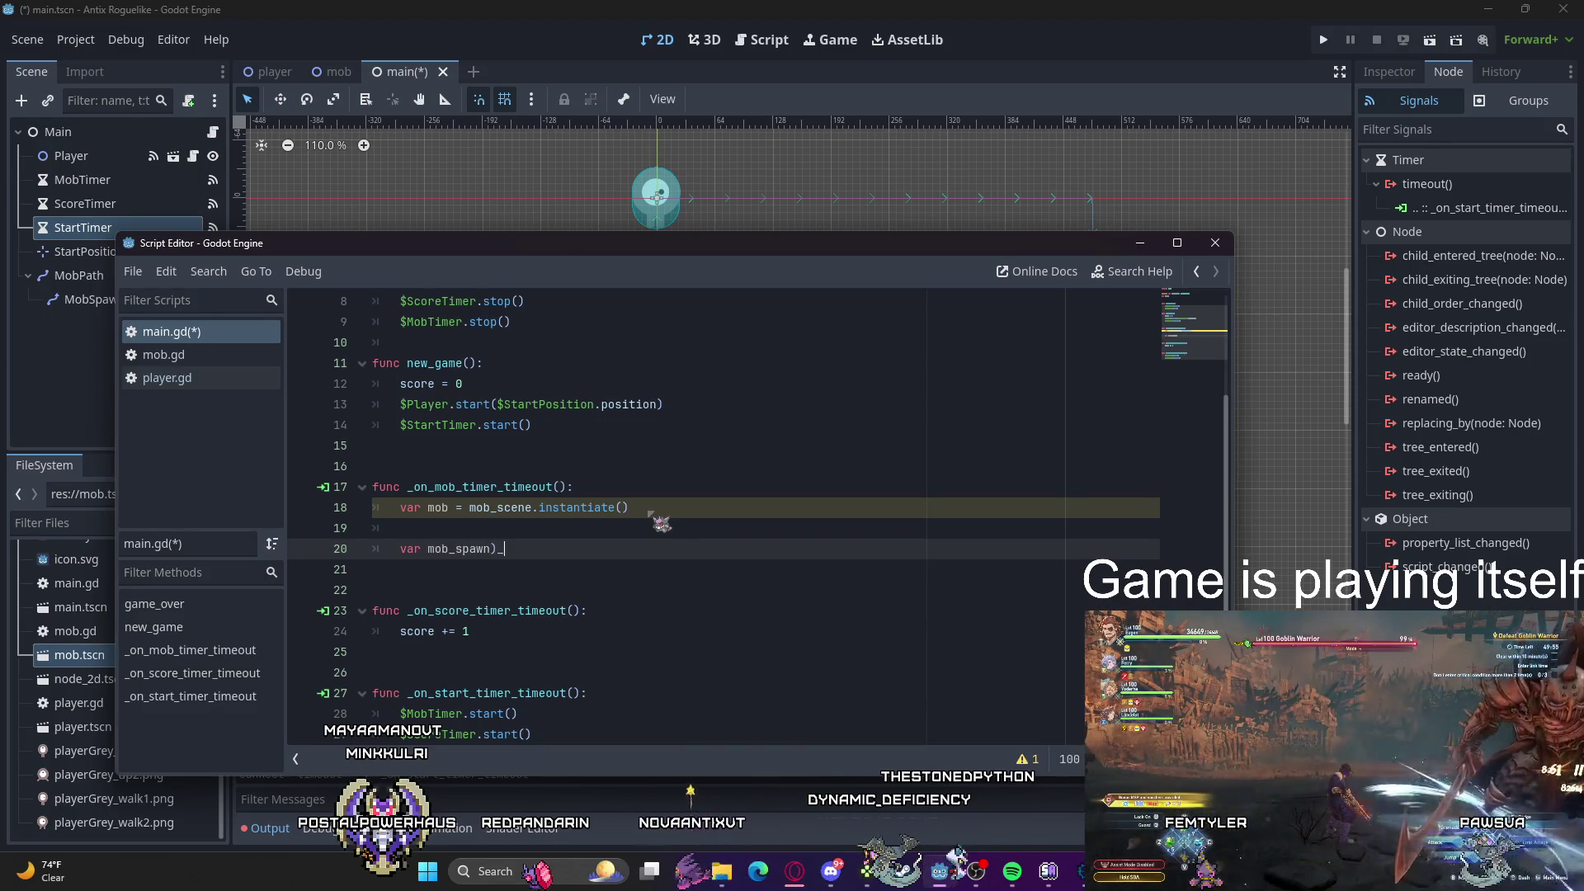
{"action": "type", "text": "_l"}
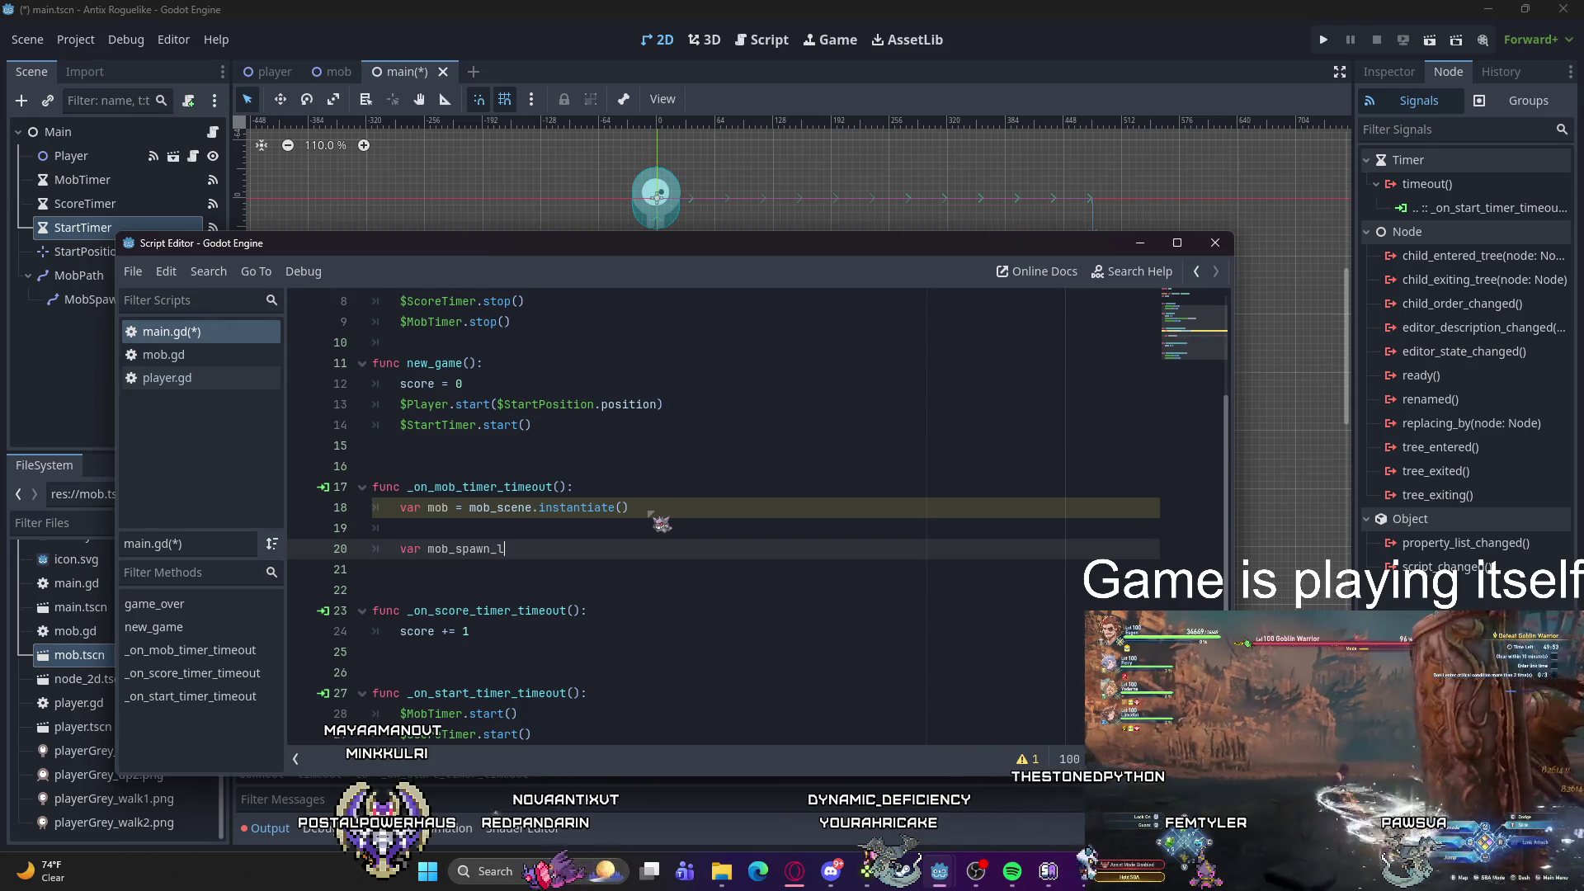
{"action": "type", "text": "ocation ="}
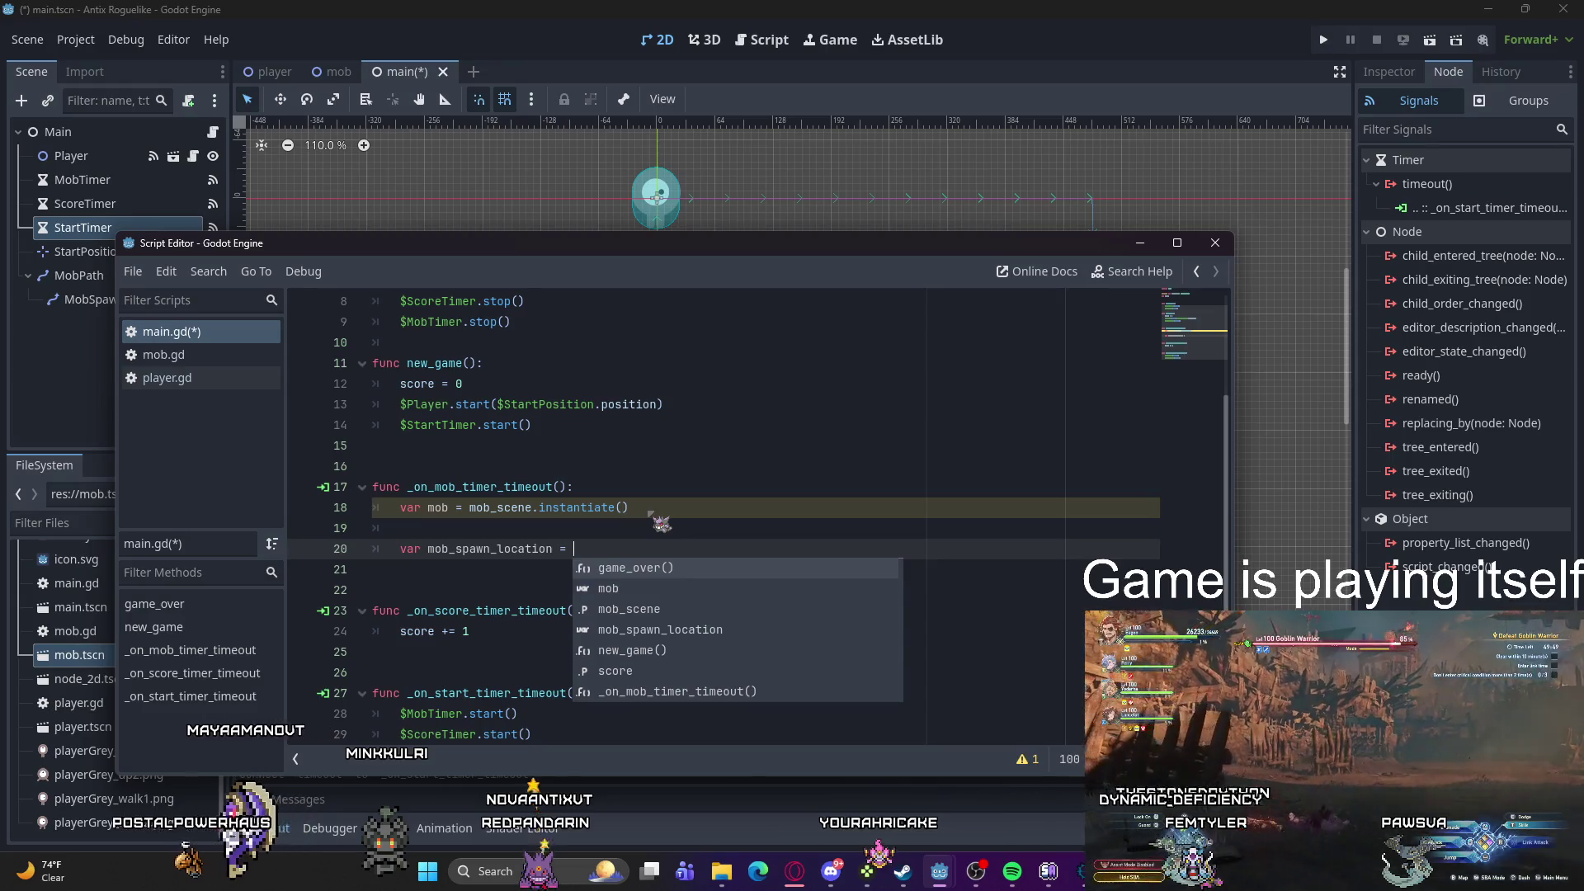
{"action": "type", "text": " $Mob"}
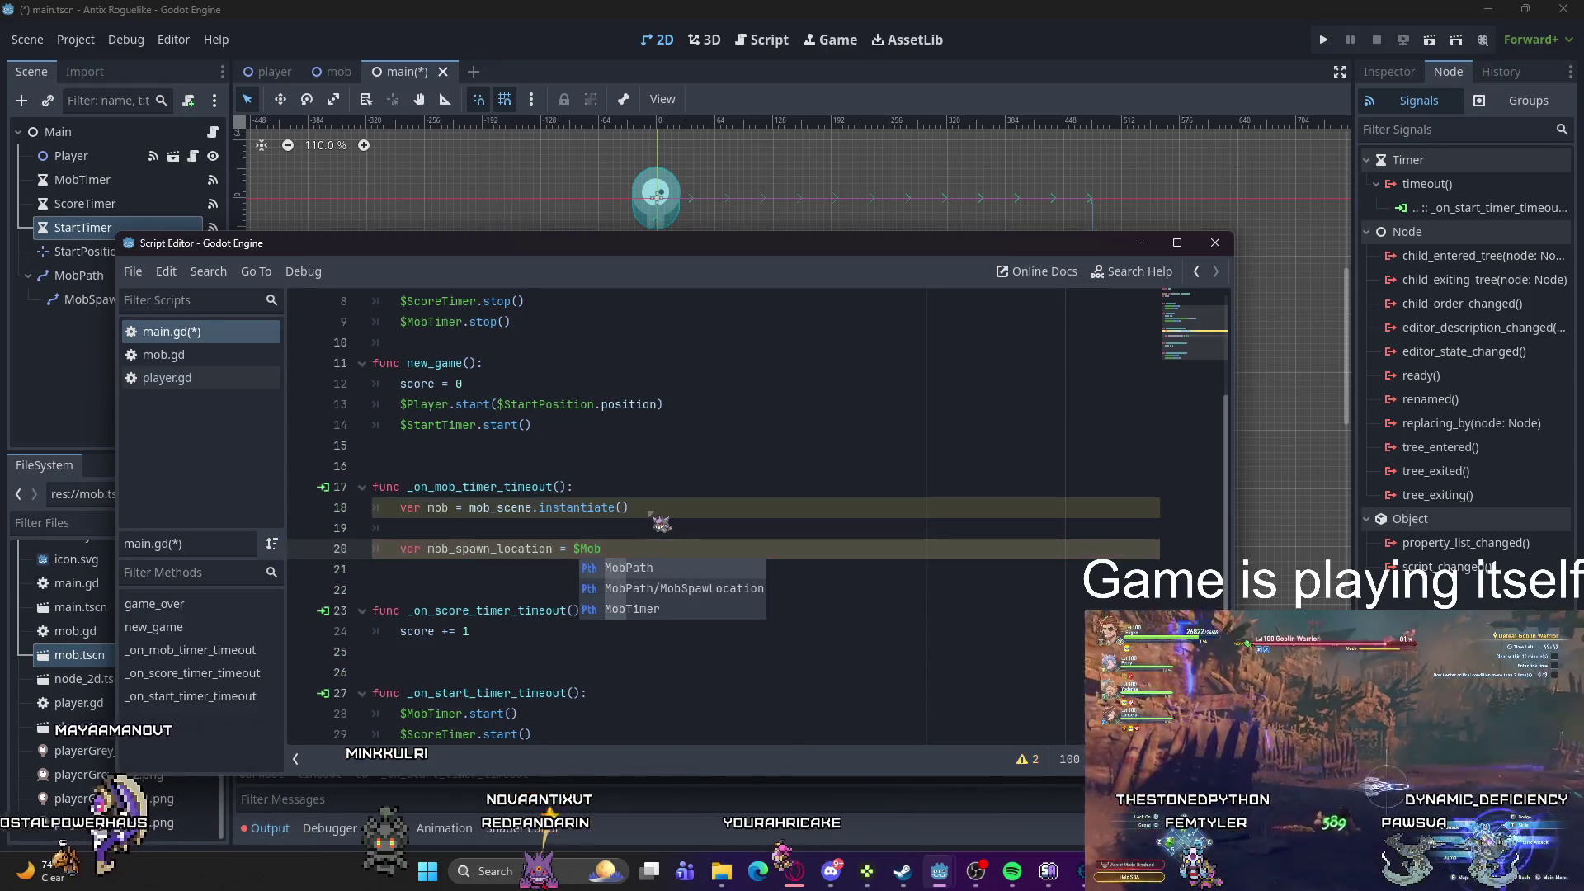
{"action": "key", "text": "Down"}
{"action": "key", "text": "Return"}
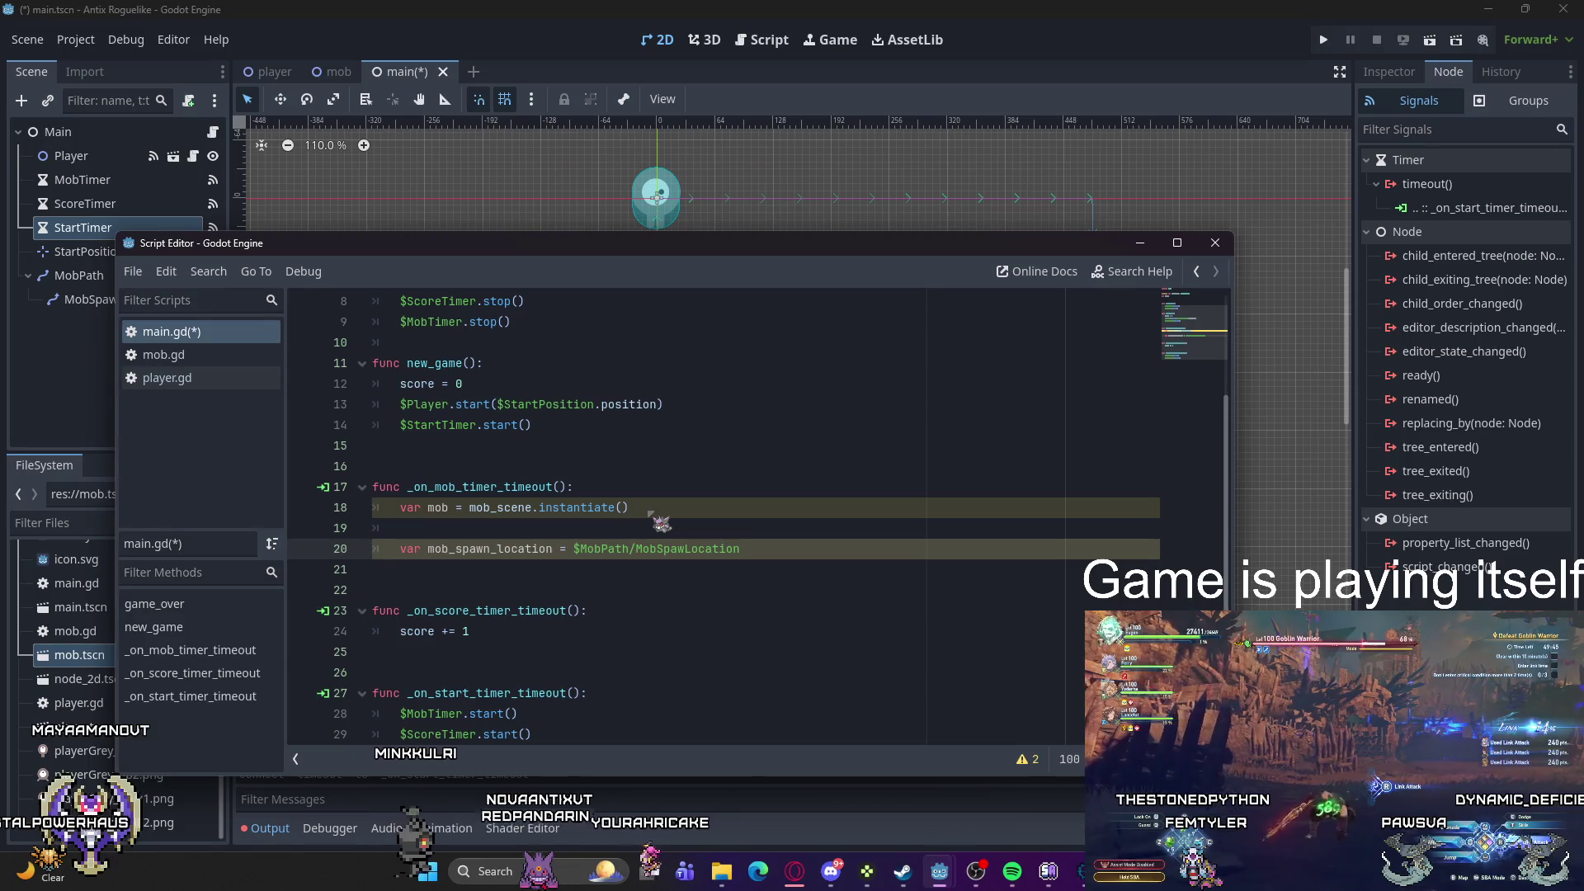
Step: Set mob_spawn_location.progress_ratio = randf() on the next line
{"action": "key", "text": "Return"}
{"action": "type", "text": "mob"}
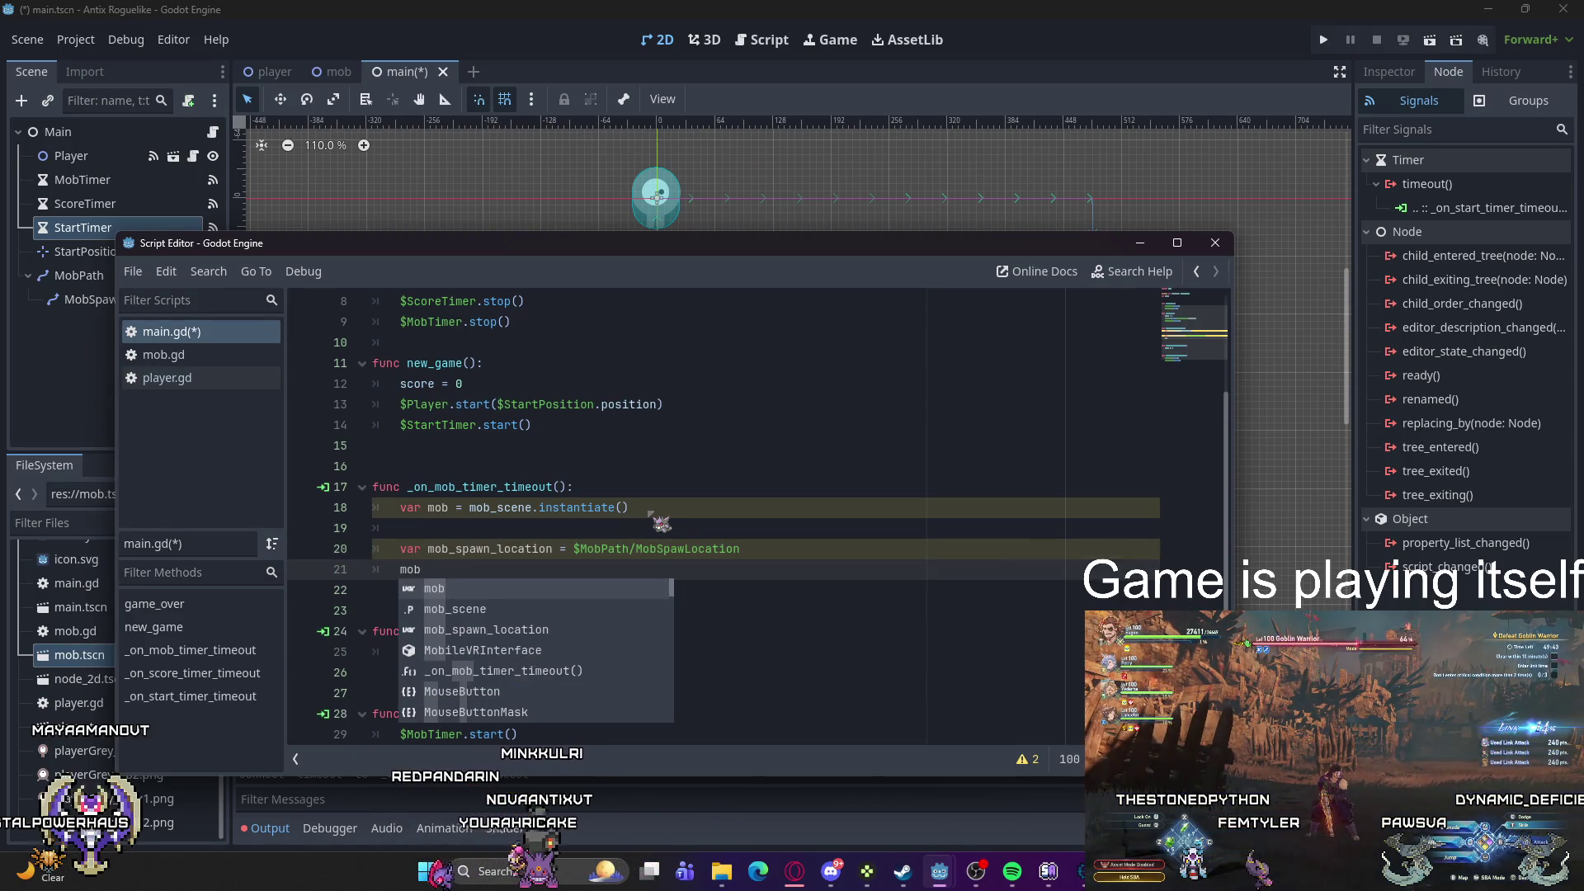
{"action": "type", "text": ")"}
{"action": "key", "text": "BackSpace"}
{"action": "type", "text": "_spawn"}
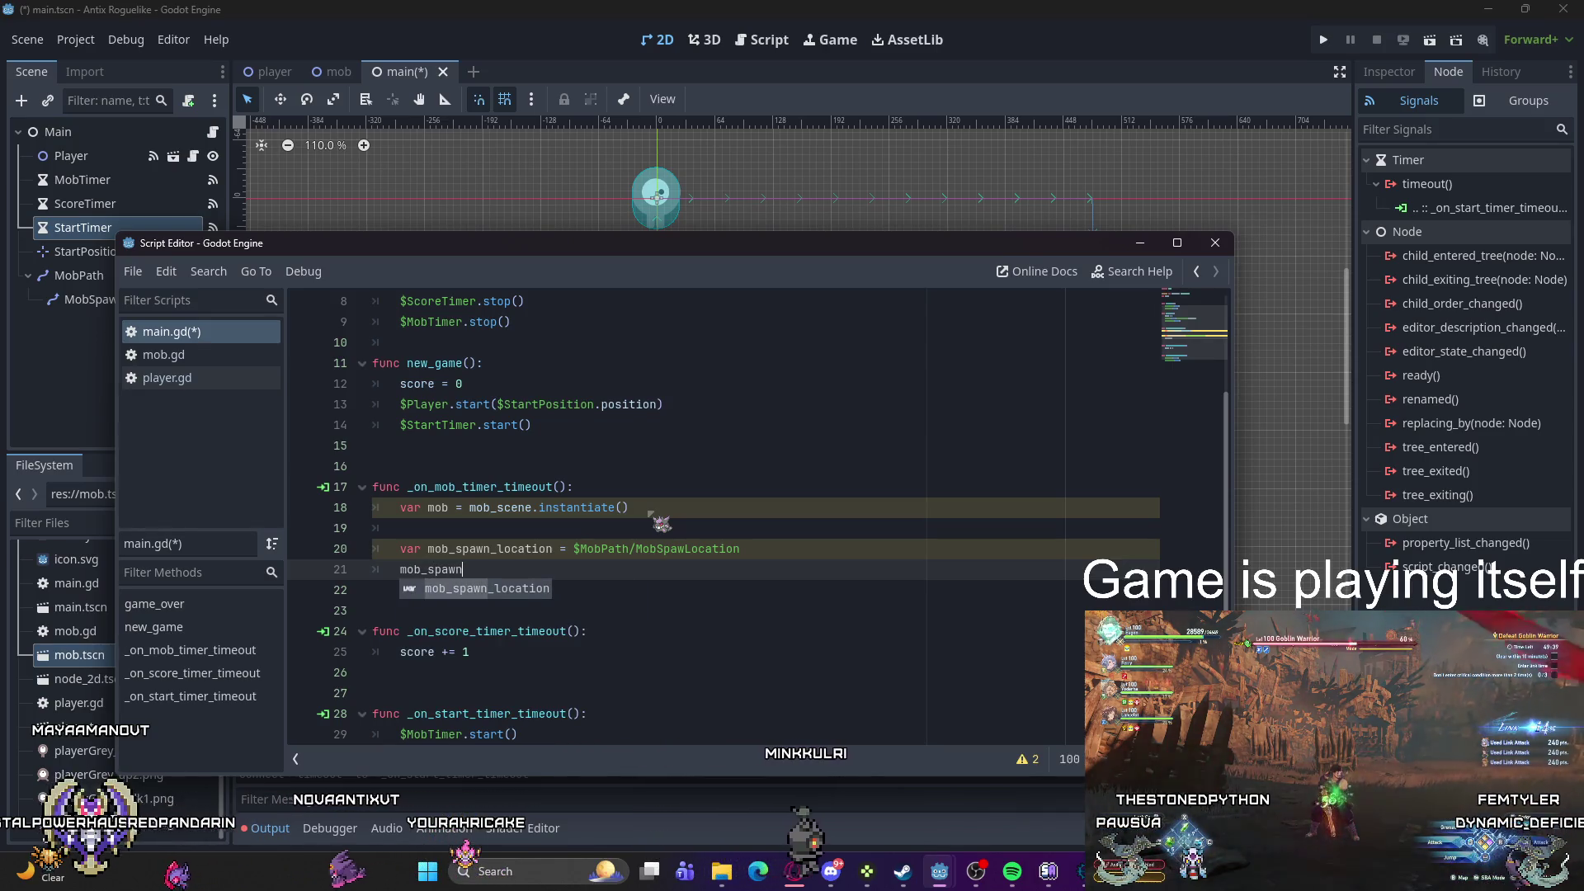
{"action": "key", "text": "Return"}
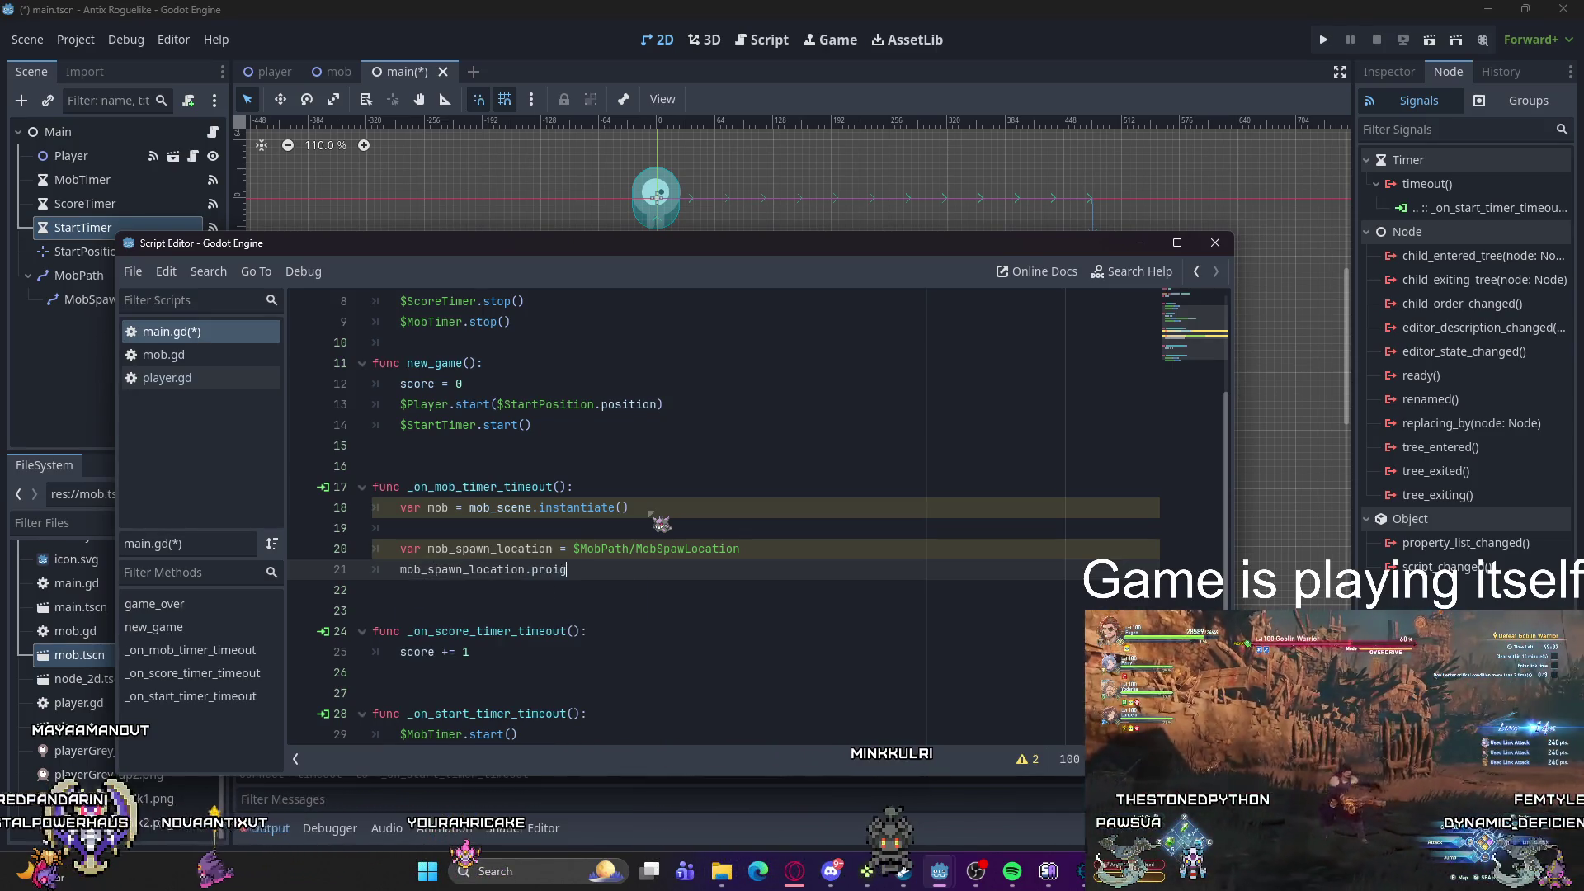
{"action": "key", "text": "BackSpace"}
{"action": "key", "text": "BackSpace"}
{"action": "type", "text": "g"}
{"action": "key", "text": "Return"}
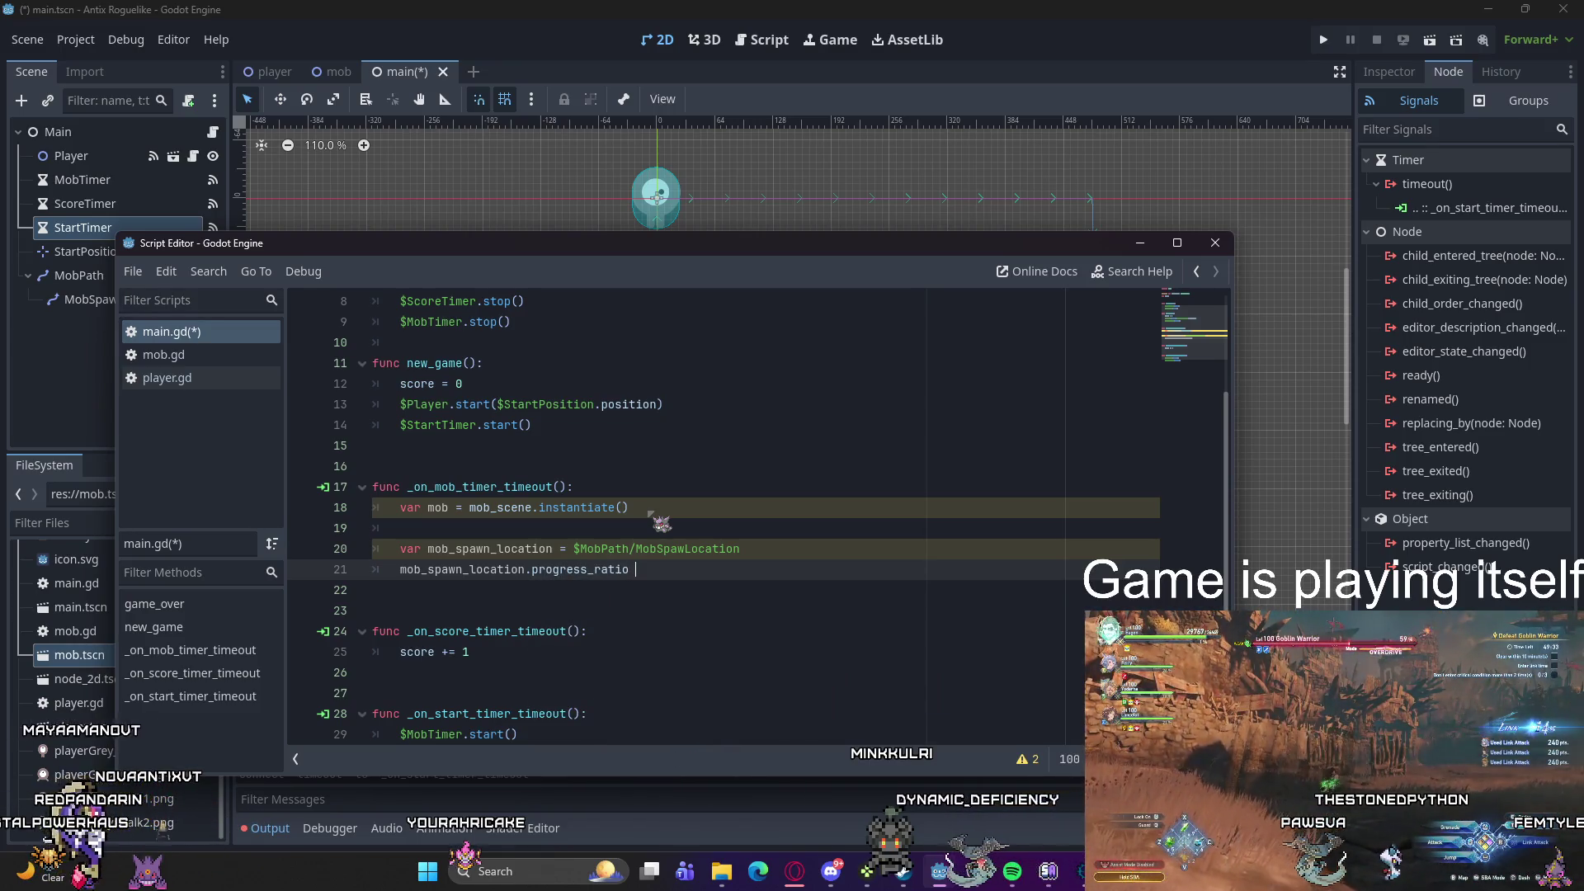
{"action": "type", "text": "= randf("}
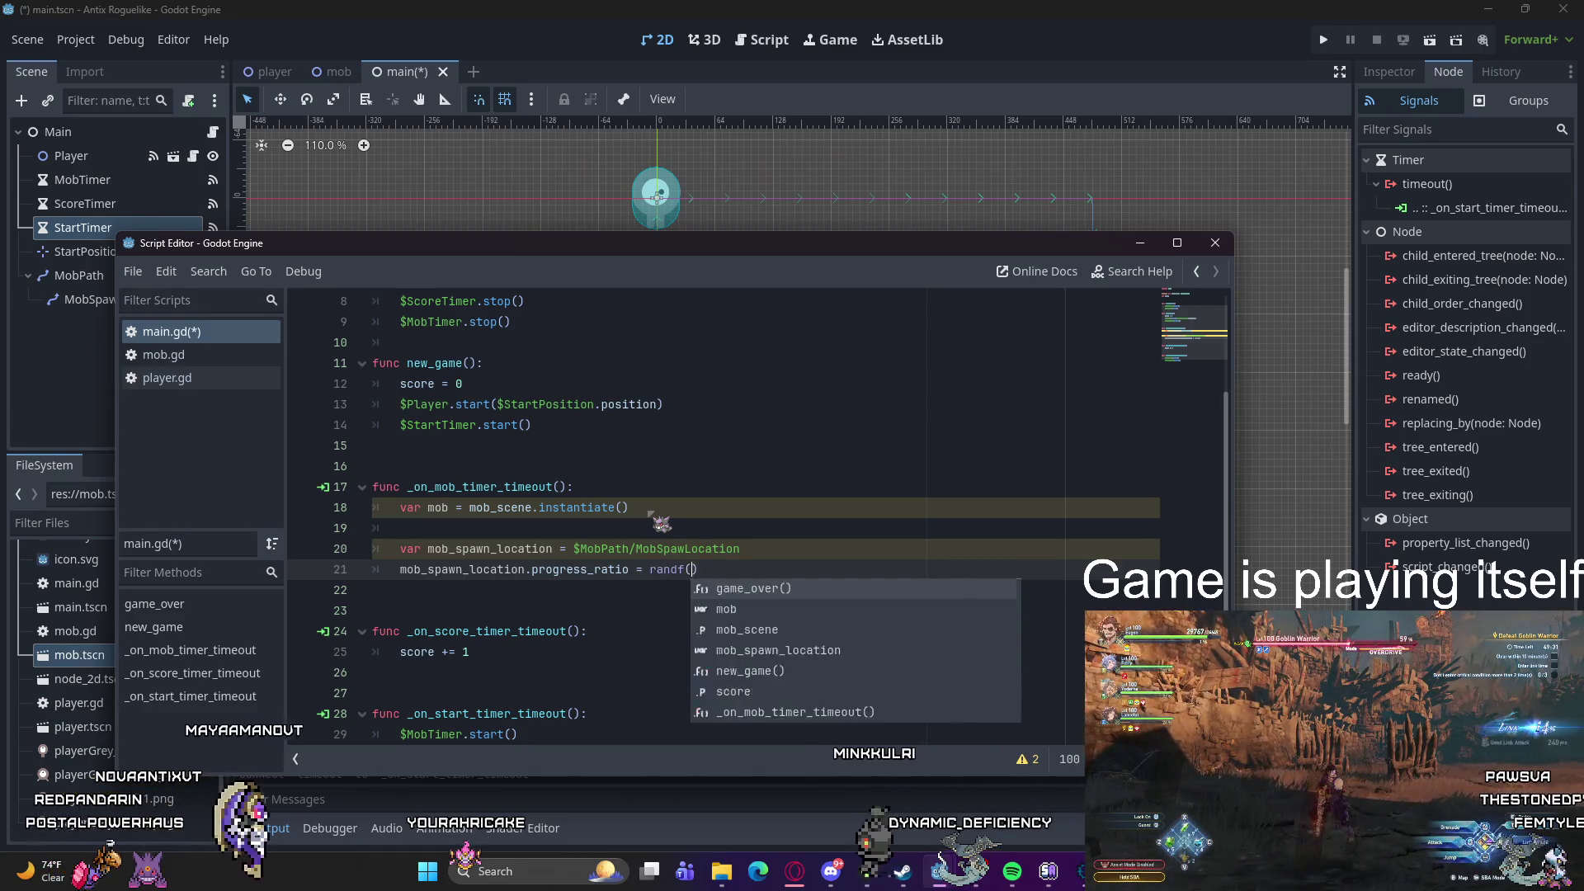
{"action": "key", "text": "Return"}
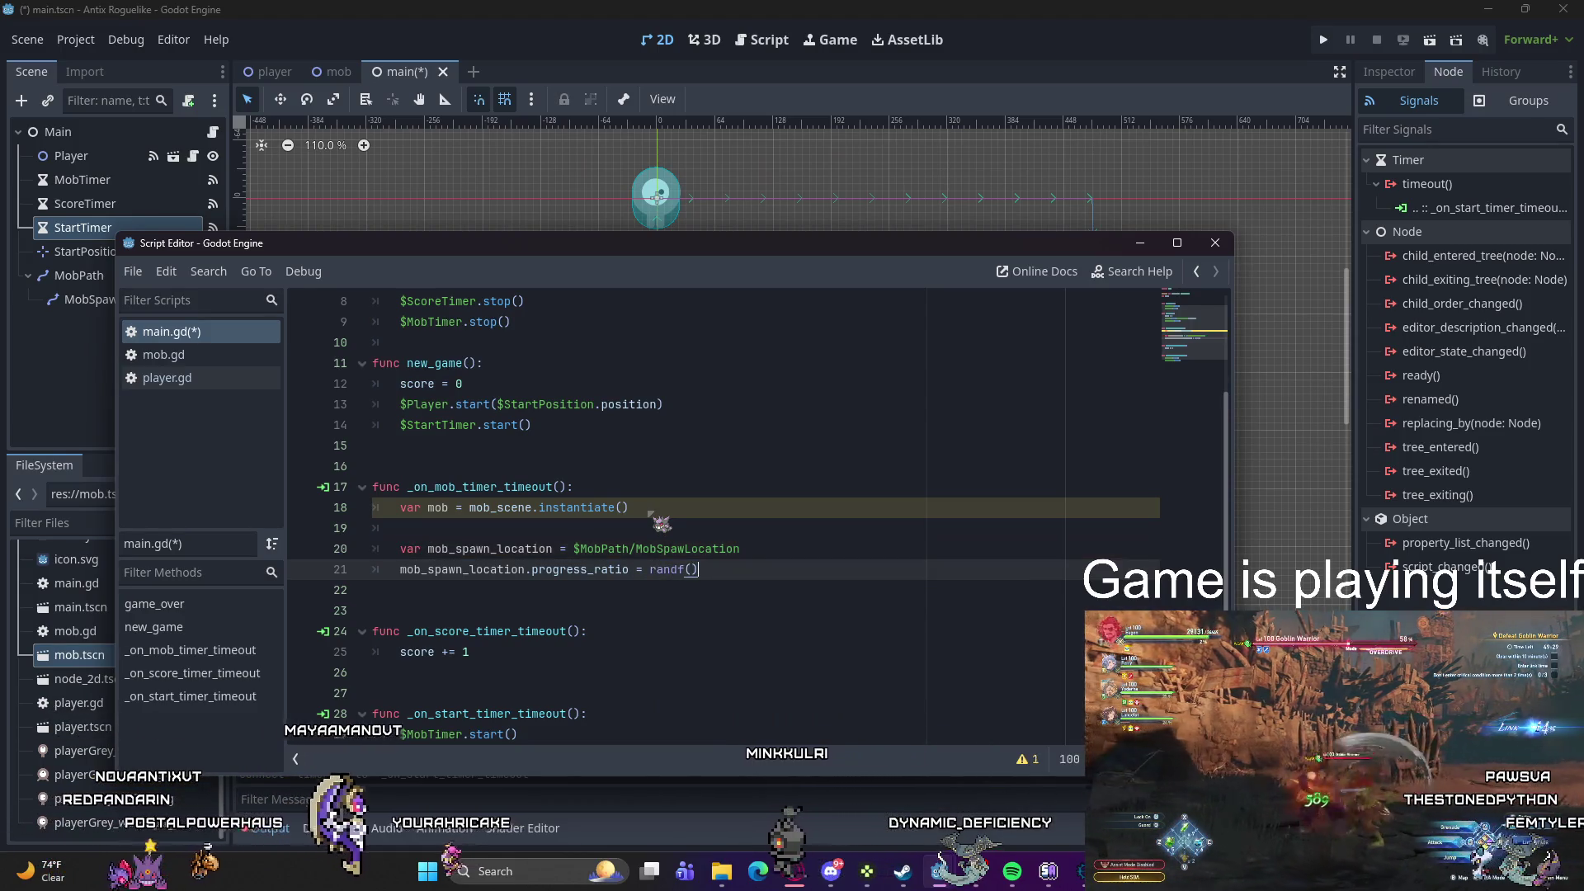
{"action": "key", "text": "Return"}
{"action": "key", "text": "Return"}
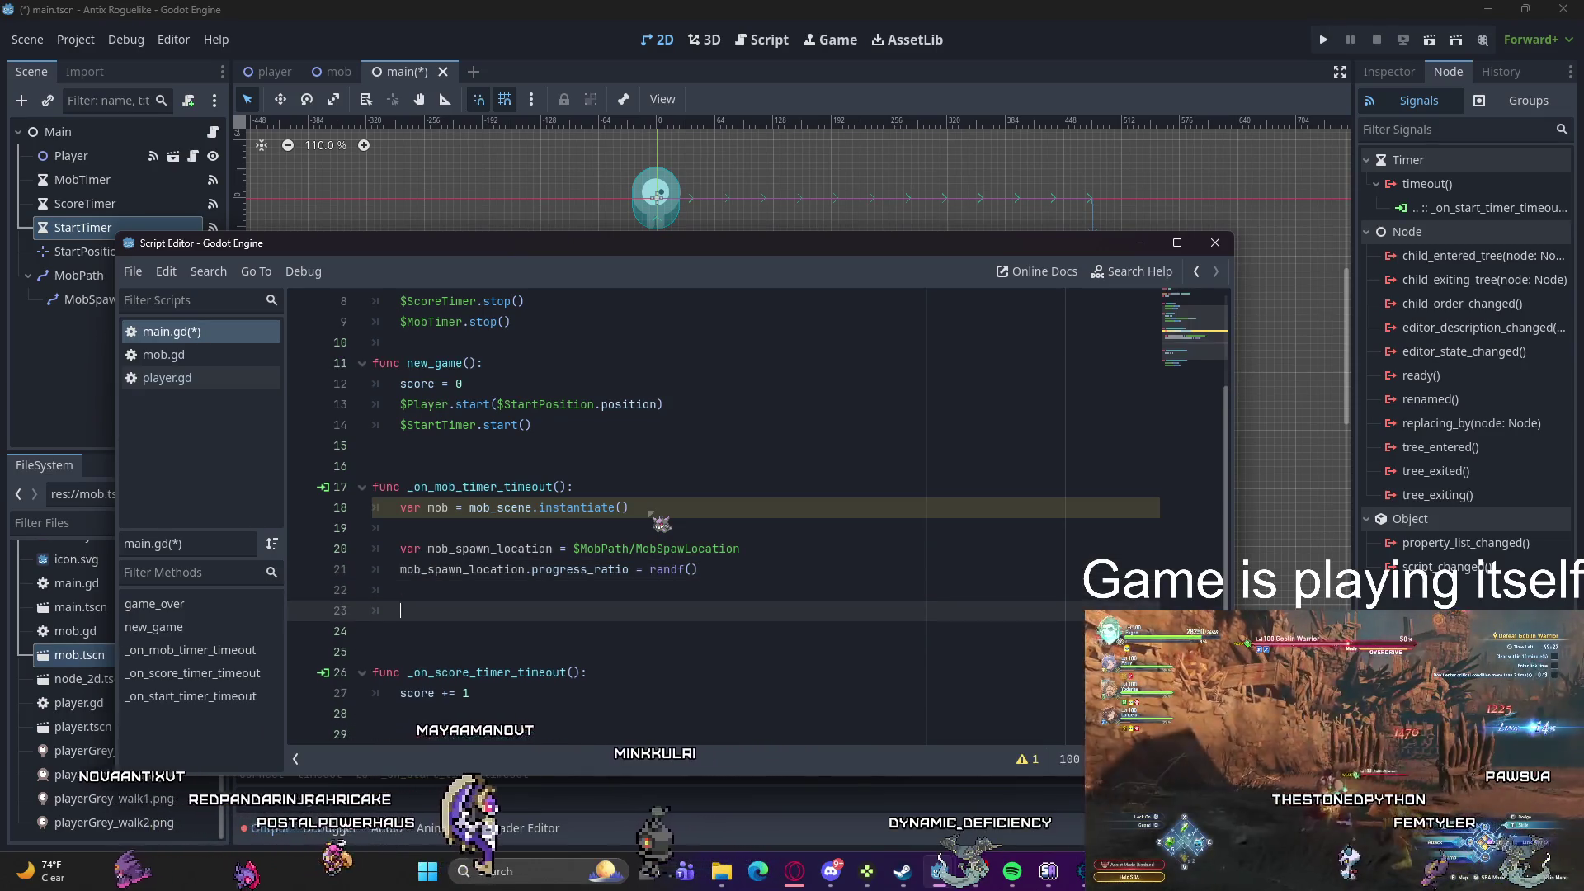
{"action": "left_click", "coordinate": [427, 532]}
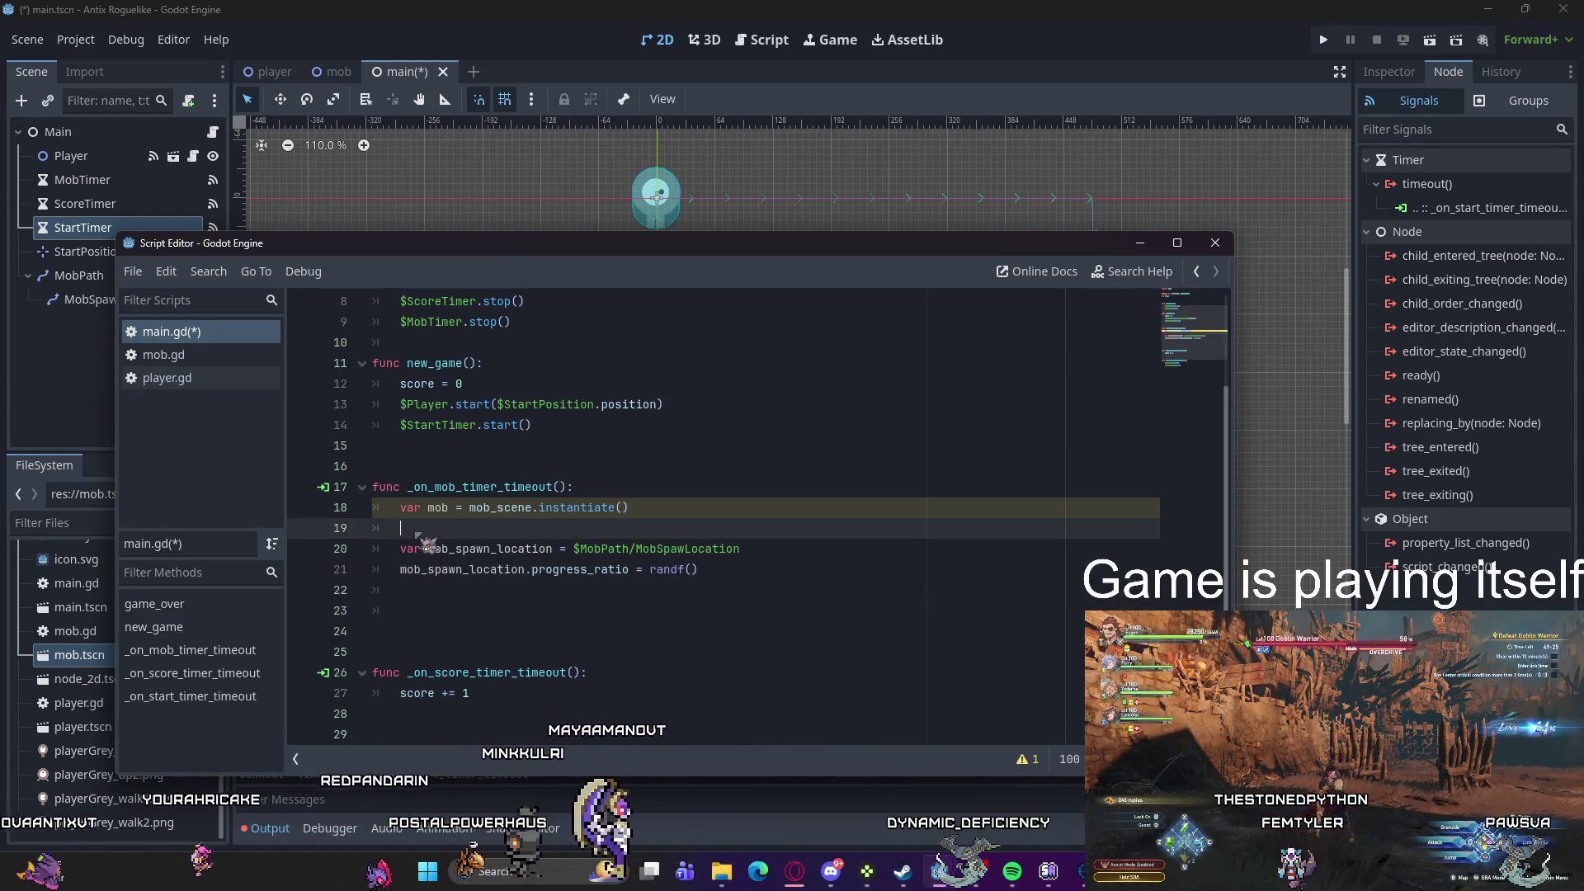
Step: Add the comment '# Chooses a random location on Path2D' above the spawn-location lines
{"action": "key", "text": "Return"}
{"action": "type", "text": "#Choos"}
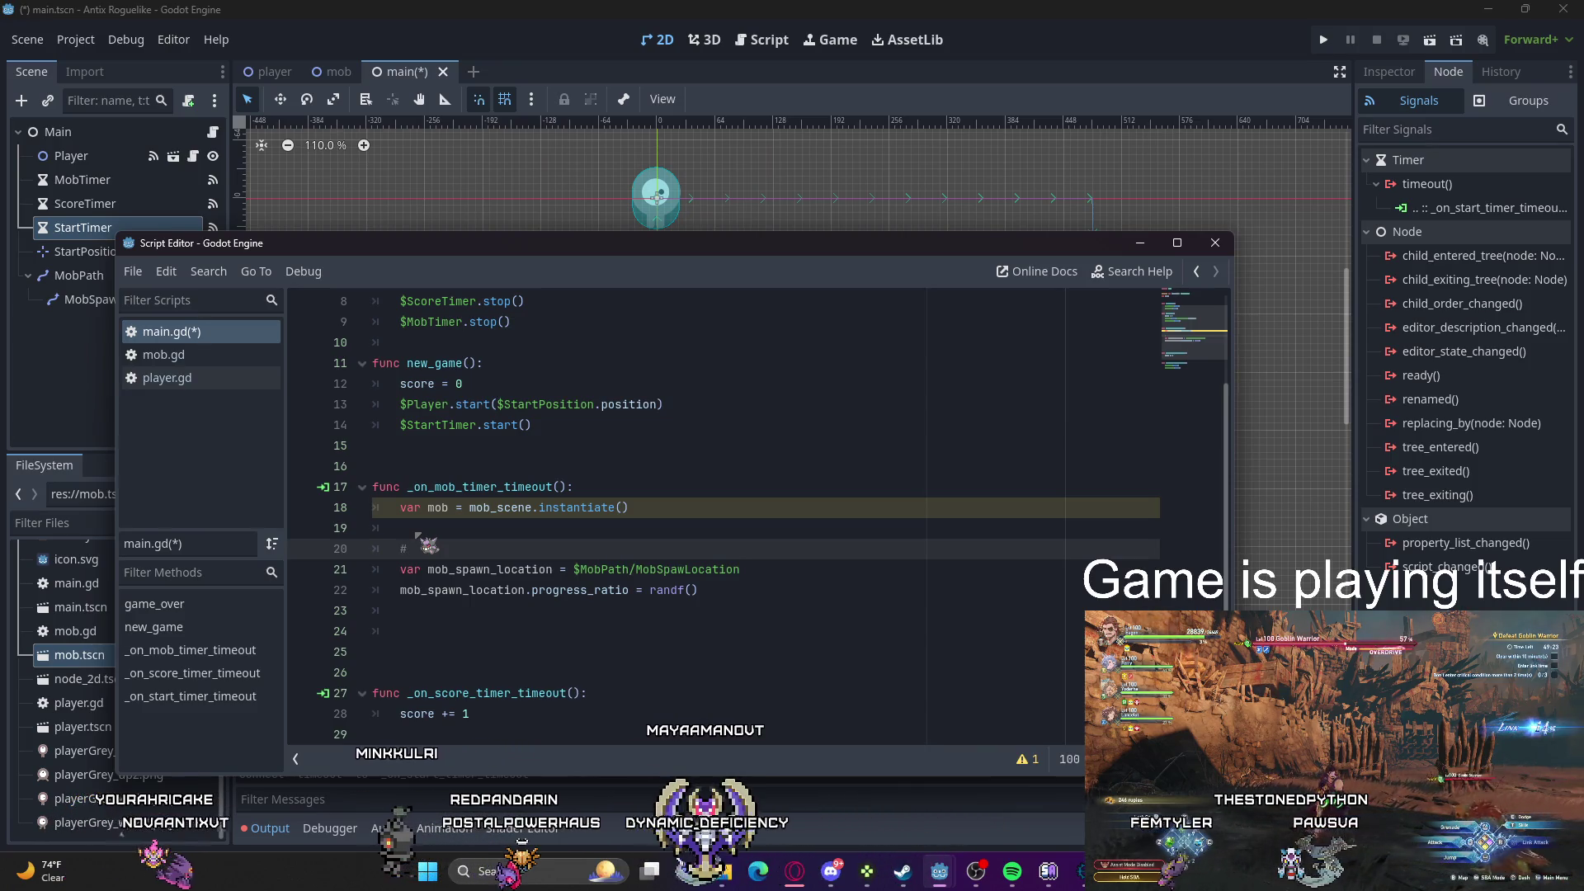
{"action": "key", "text": "BackSpace"}
{"action": "key", "text": "BackSpace"}
{"action": "key", "text": "BackSpace"}
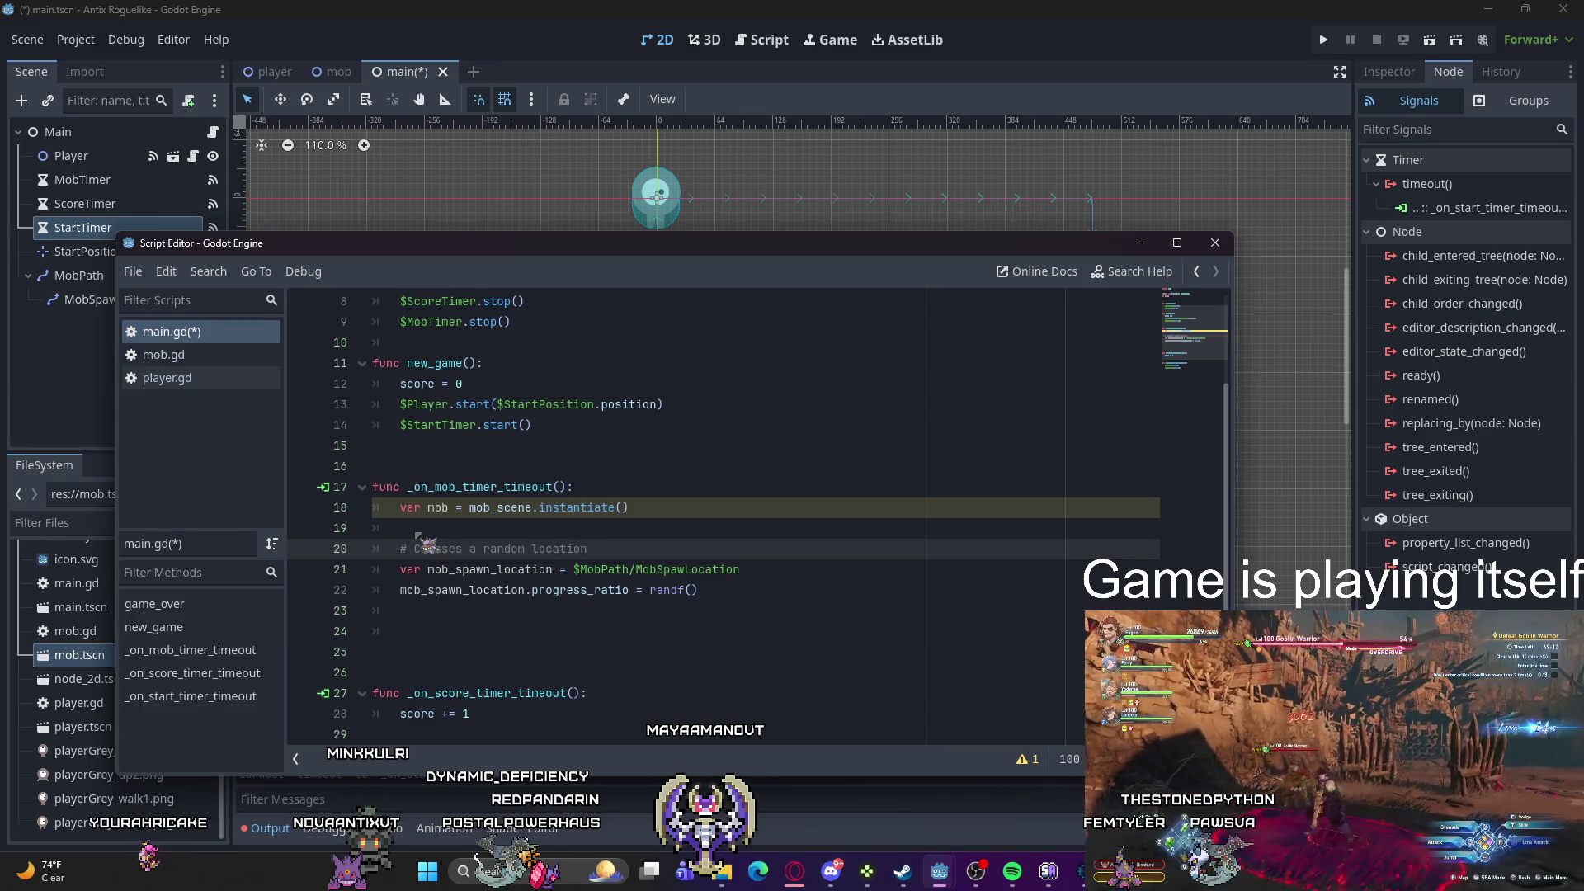
{"action": "type", "text": " on Path2D"}
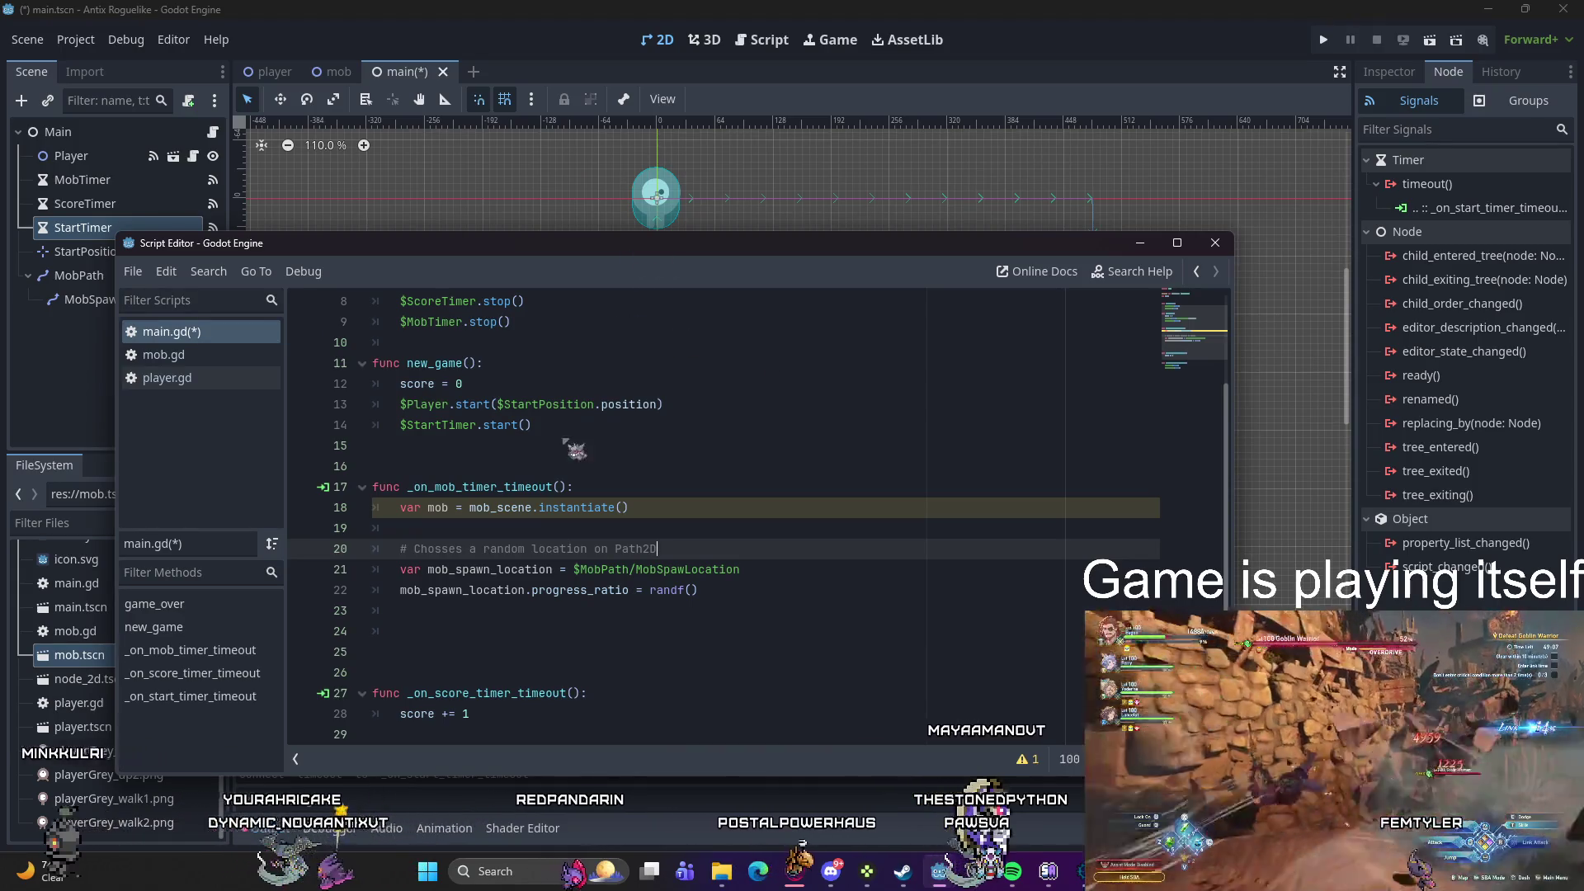
Step: Add '# Create a new instance of the Mob Scene' atop the function and correct 'Chosses' to 'Chooses'
{"action": "left_click", "coordinate": [619, 488]}
{"action": "key", "text": "Return"}
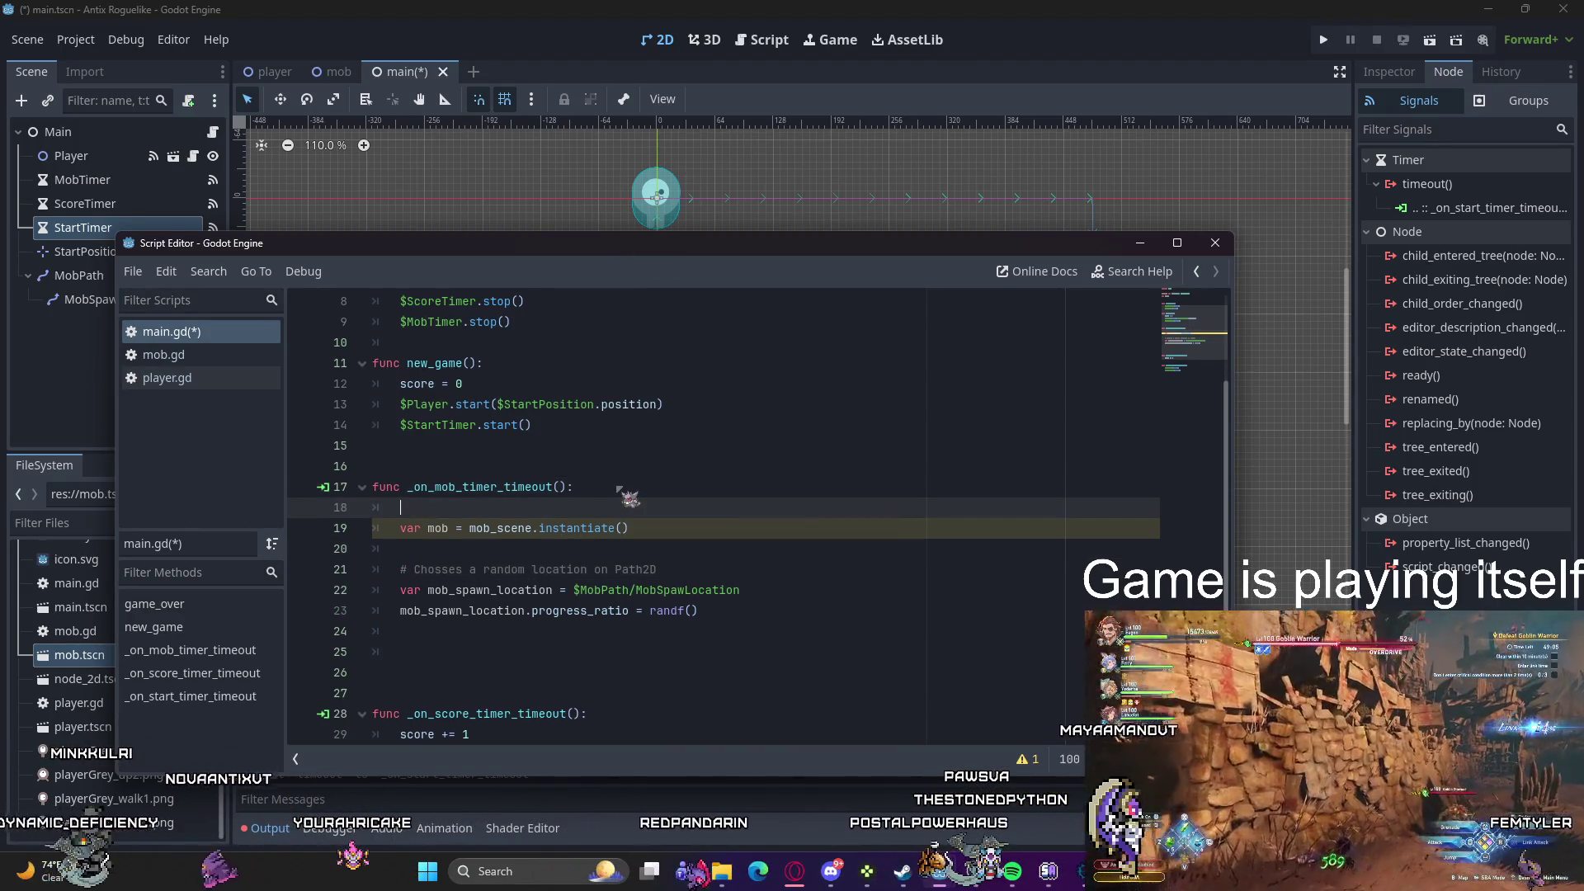
{"action": "type", "text": "#"}
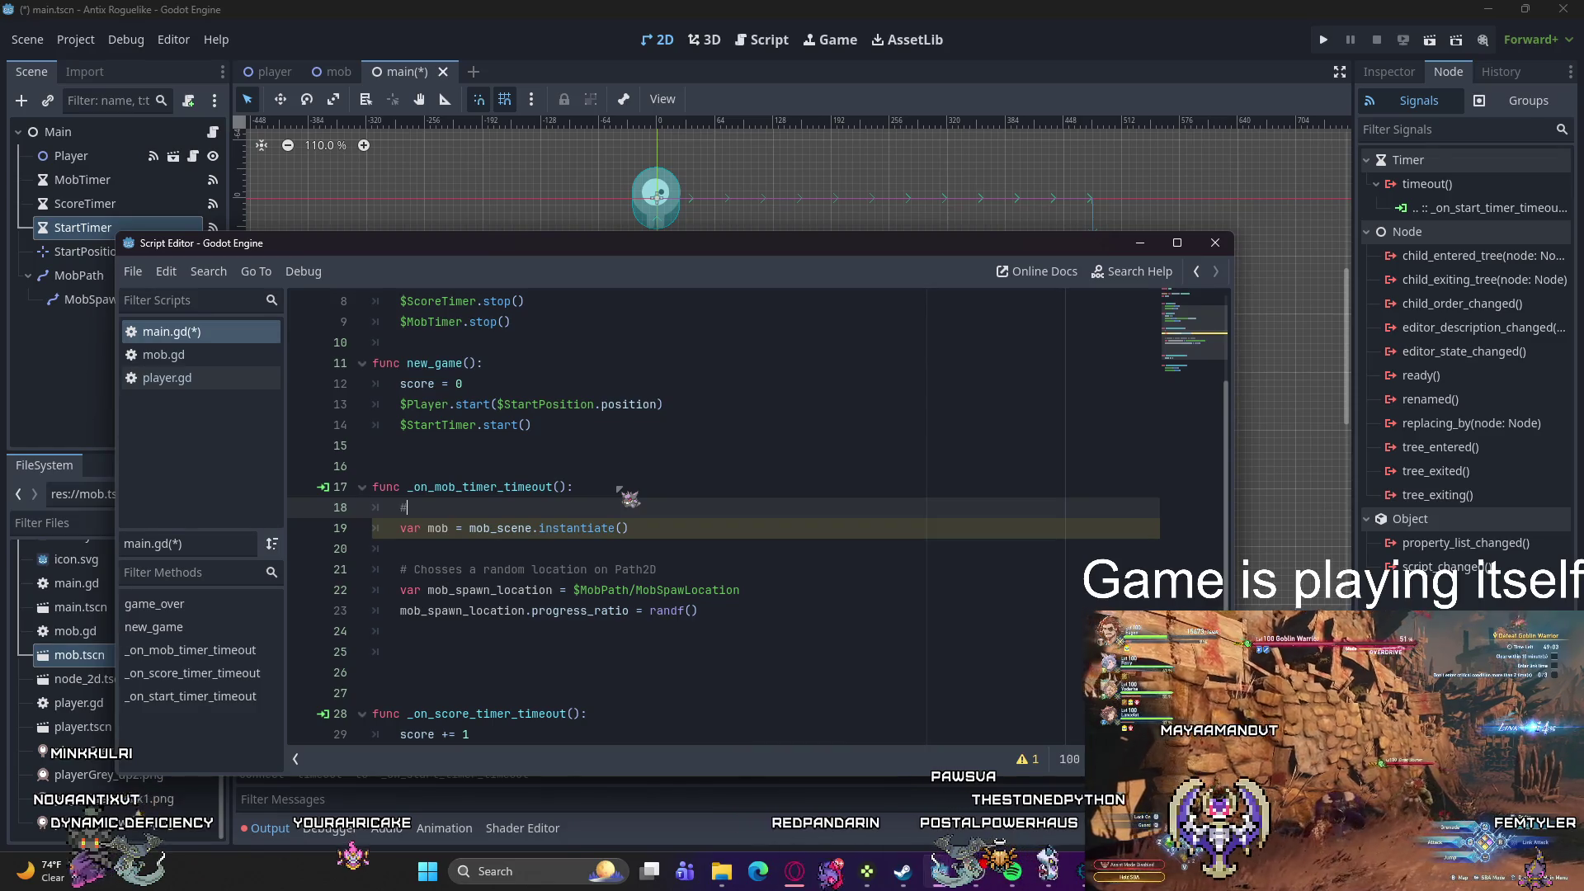
{"action": "type", "text": "Create"}
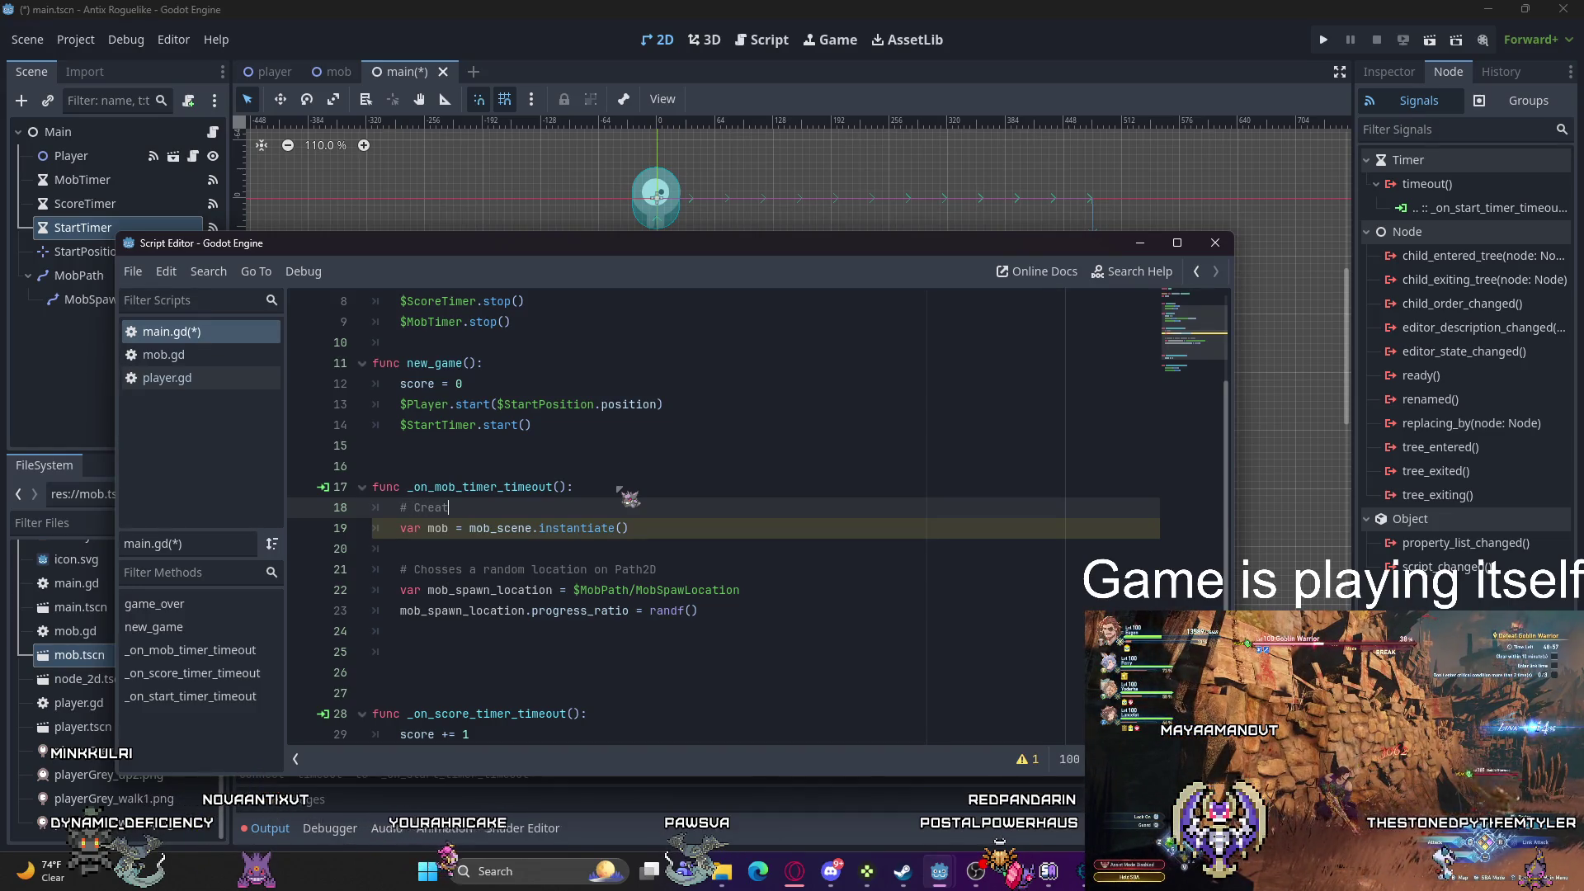
{"action": "type", "text": " a new in"}
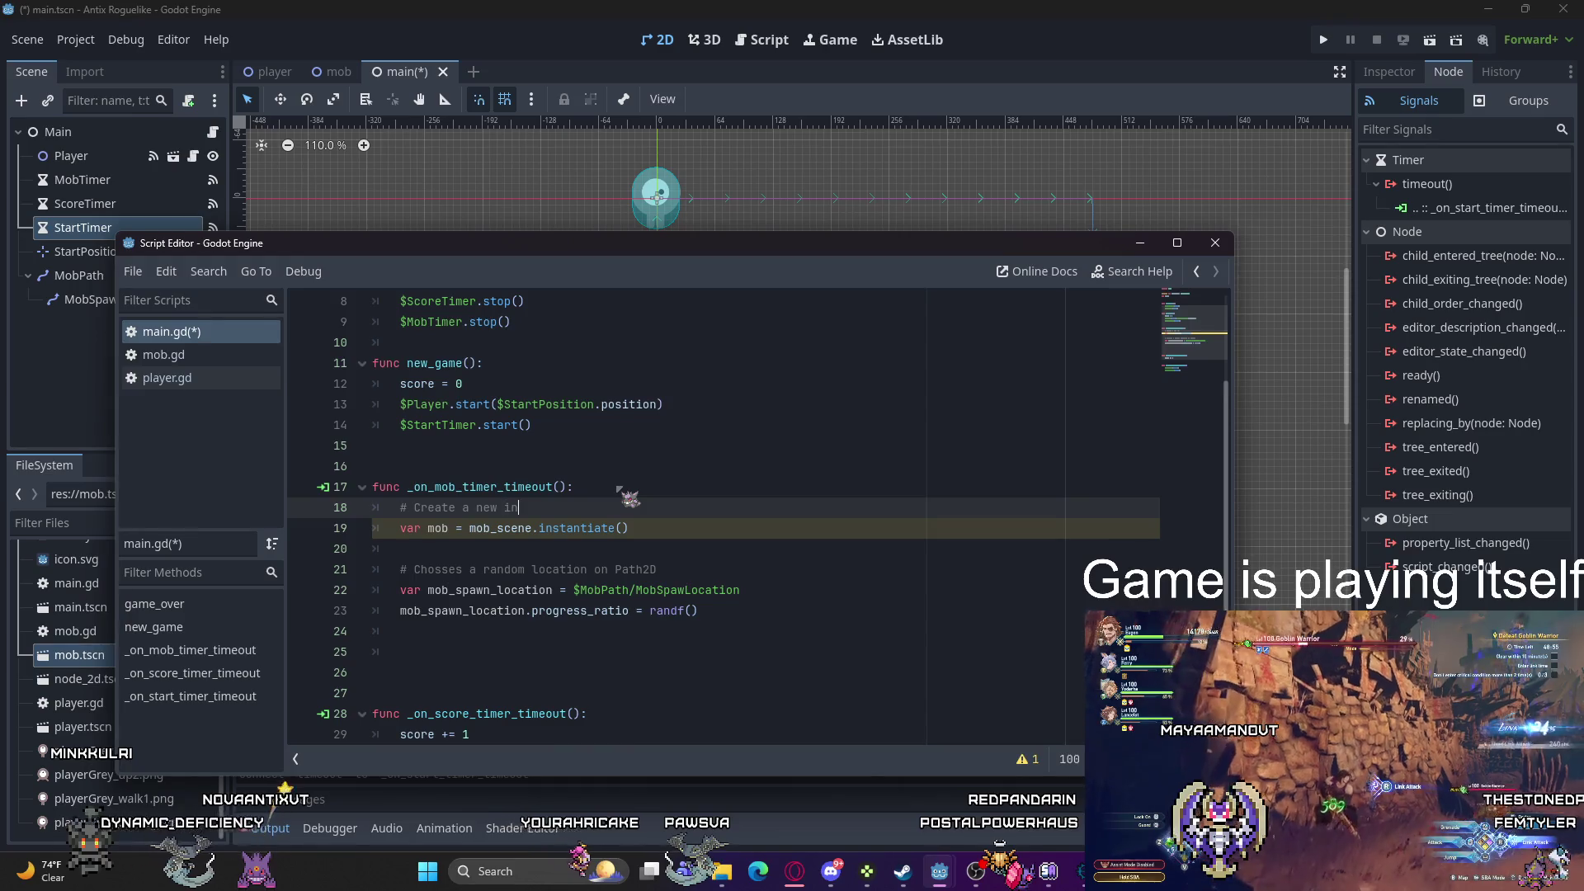
{"action": "type", "text": "stance of the"}
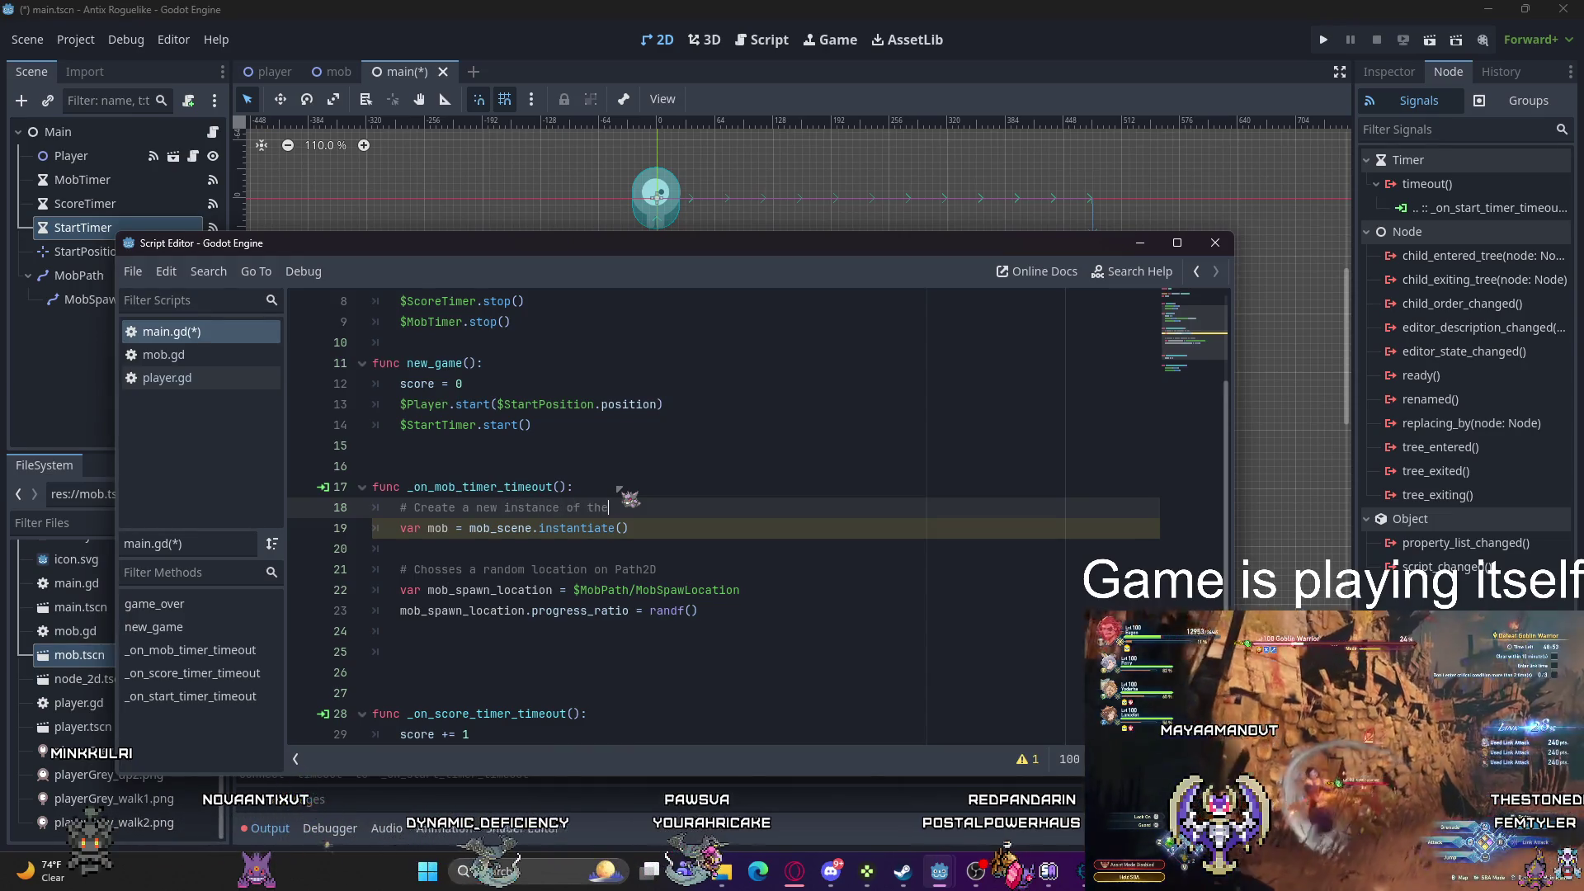
{"action": "type", "text": " Mob Scene"}
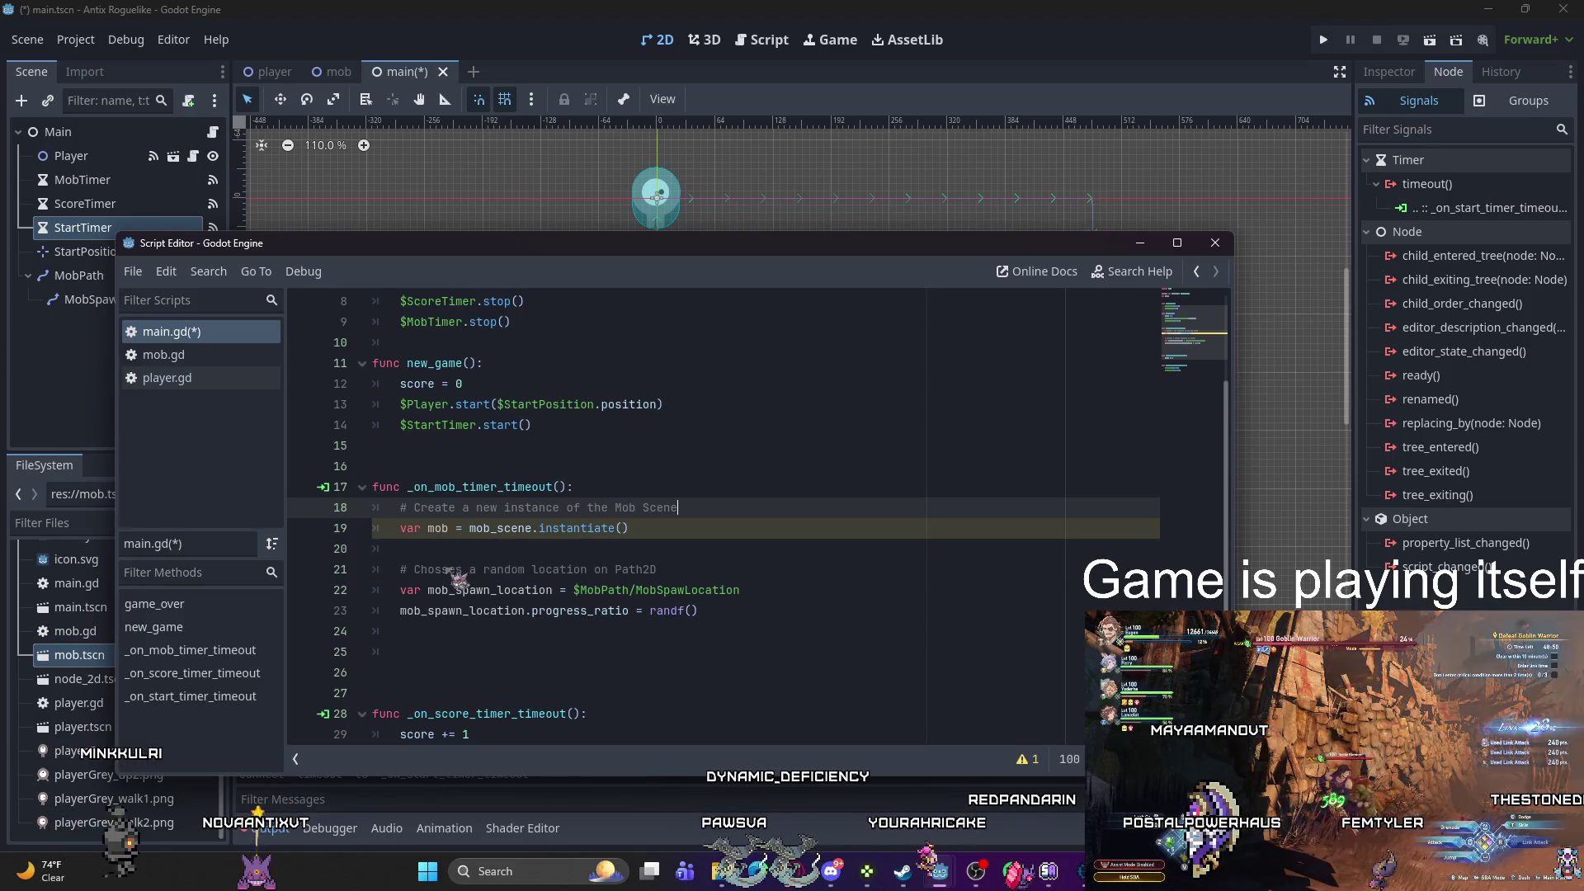
{"action": "left_click", "coordinate": [450, 569]}
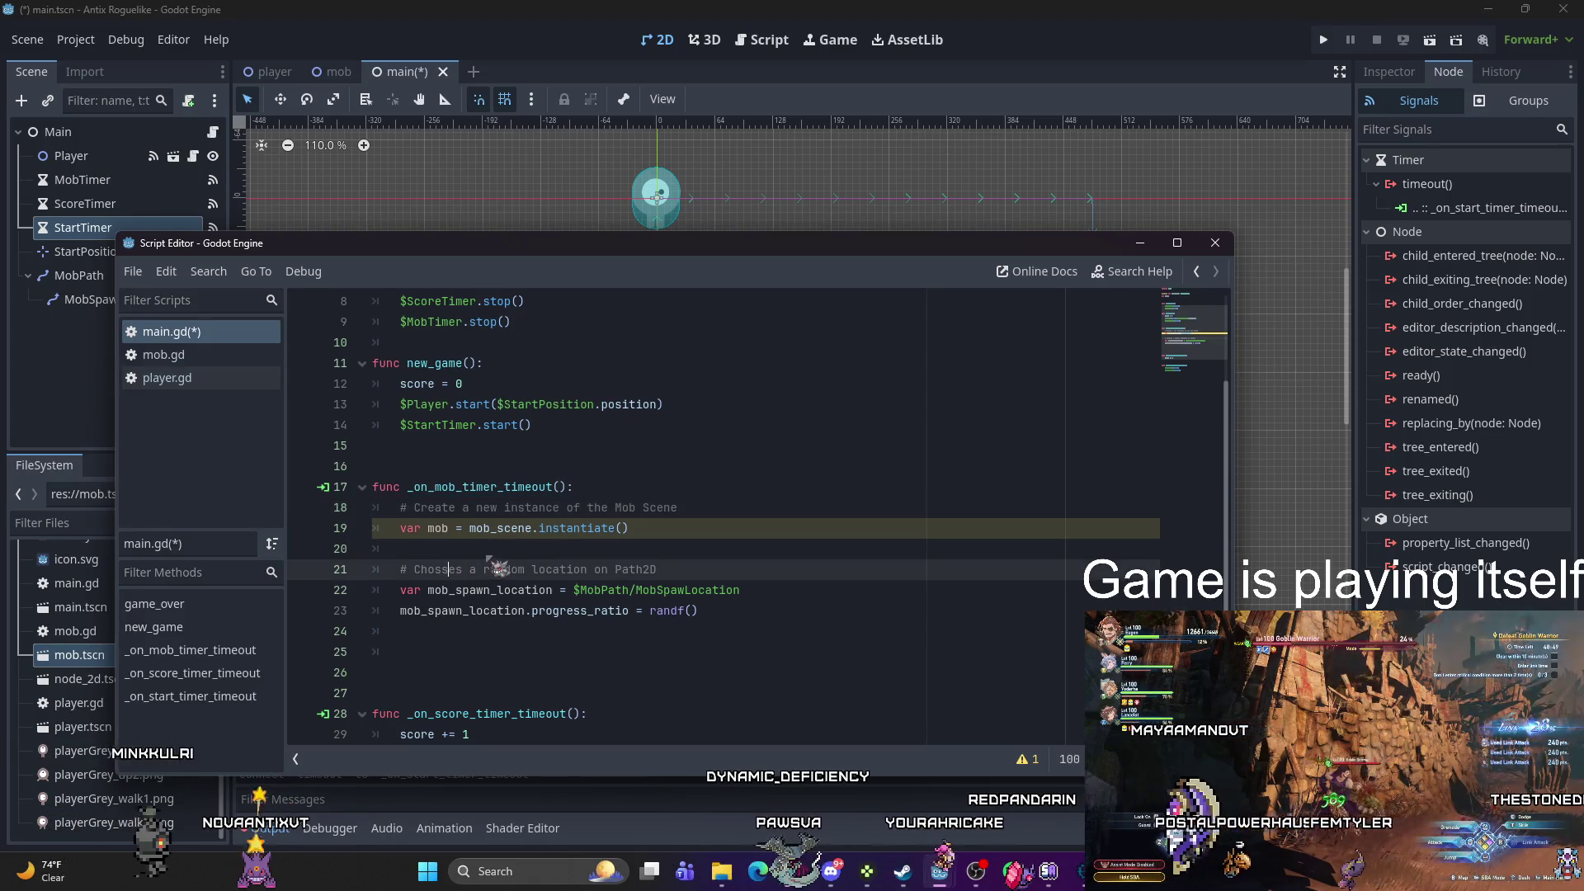
{"action": "key", "text": "BackSpace"}
{"action": "key", "text": "BackSpace"}
{"action": "type", "text": "os"}
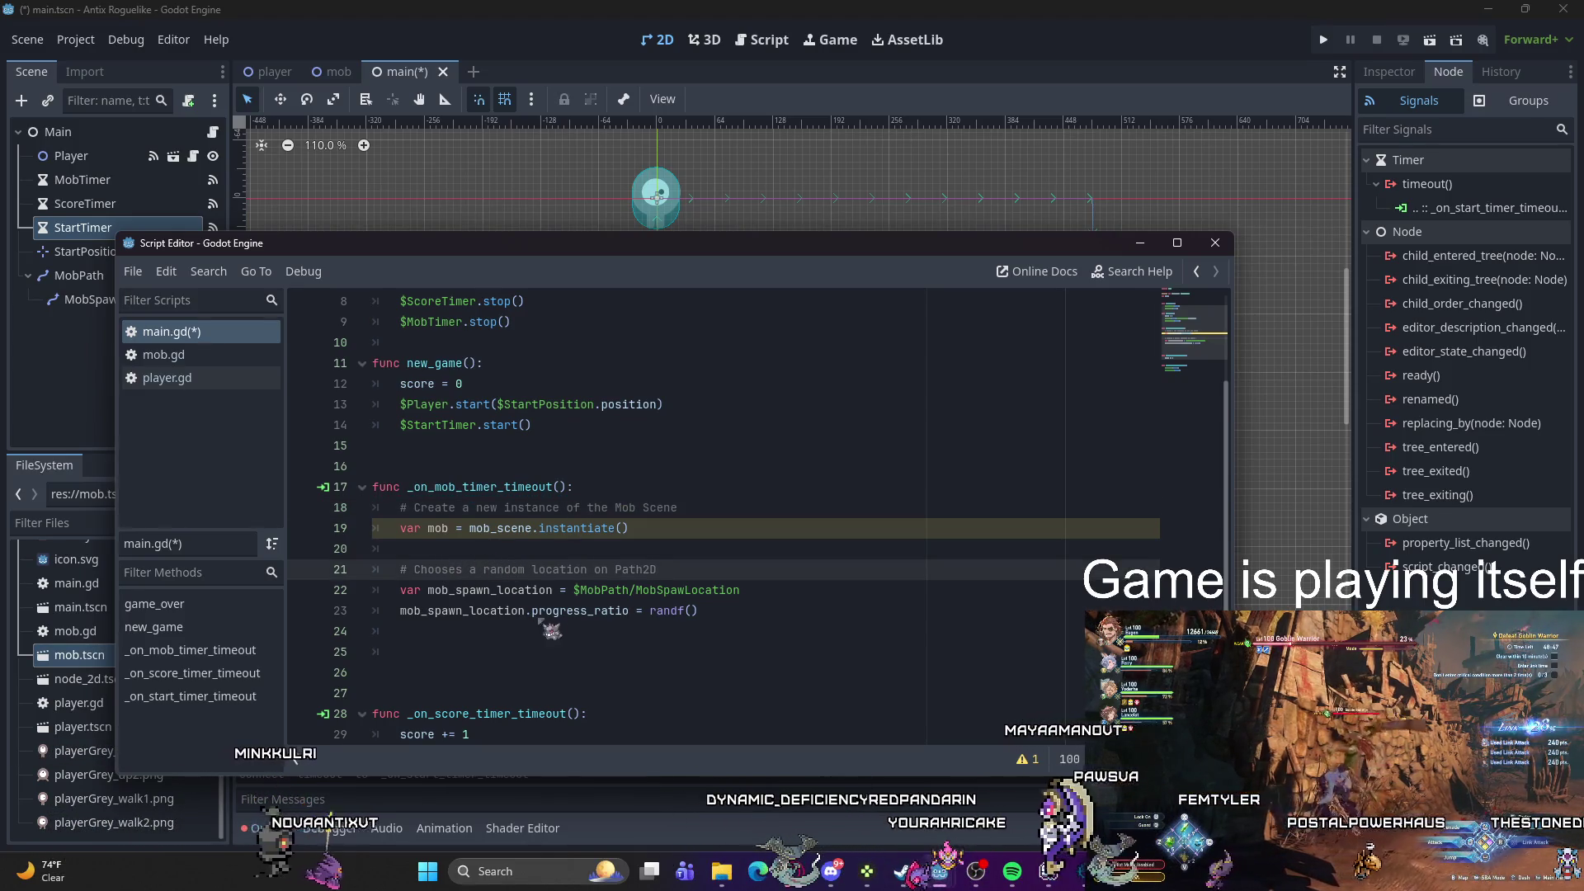
{"action": "left_click", "coordinate": [707, 632]}
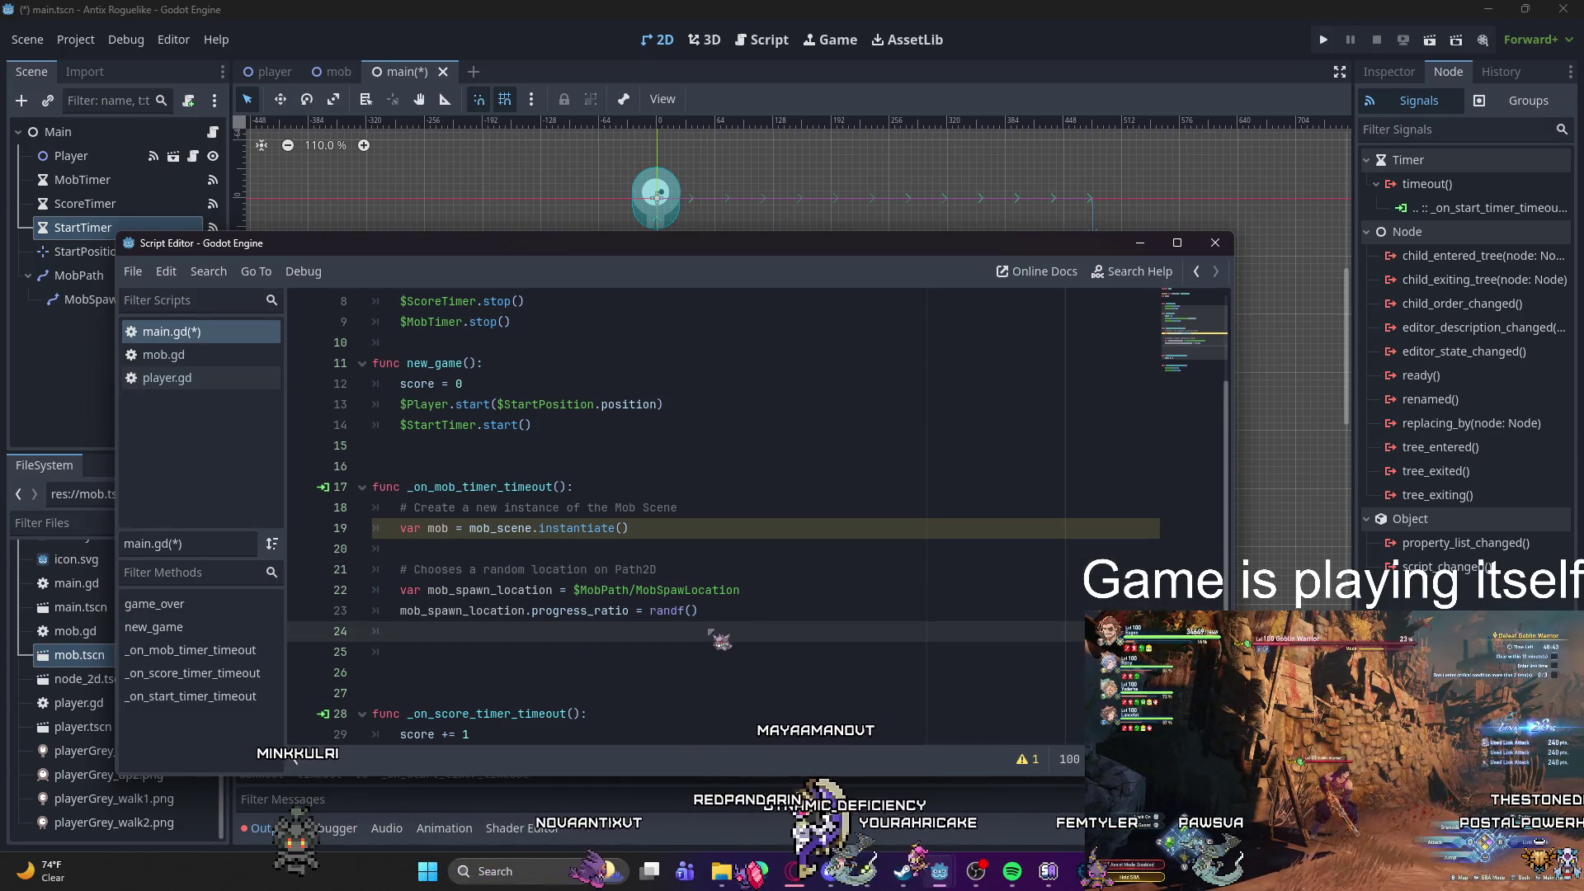
Step: Add the comment '# Set the mob's position to the random location'
{"action": "key", "text": "Return"}
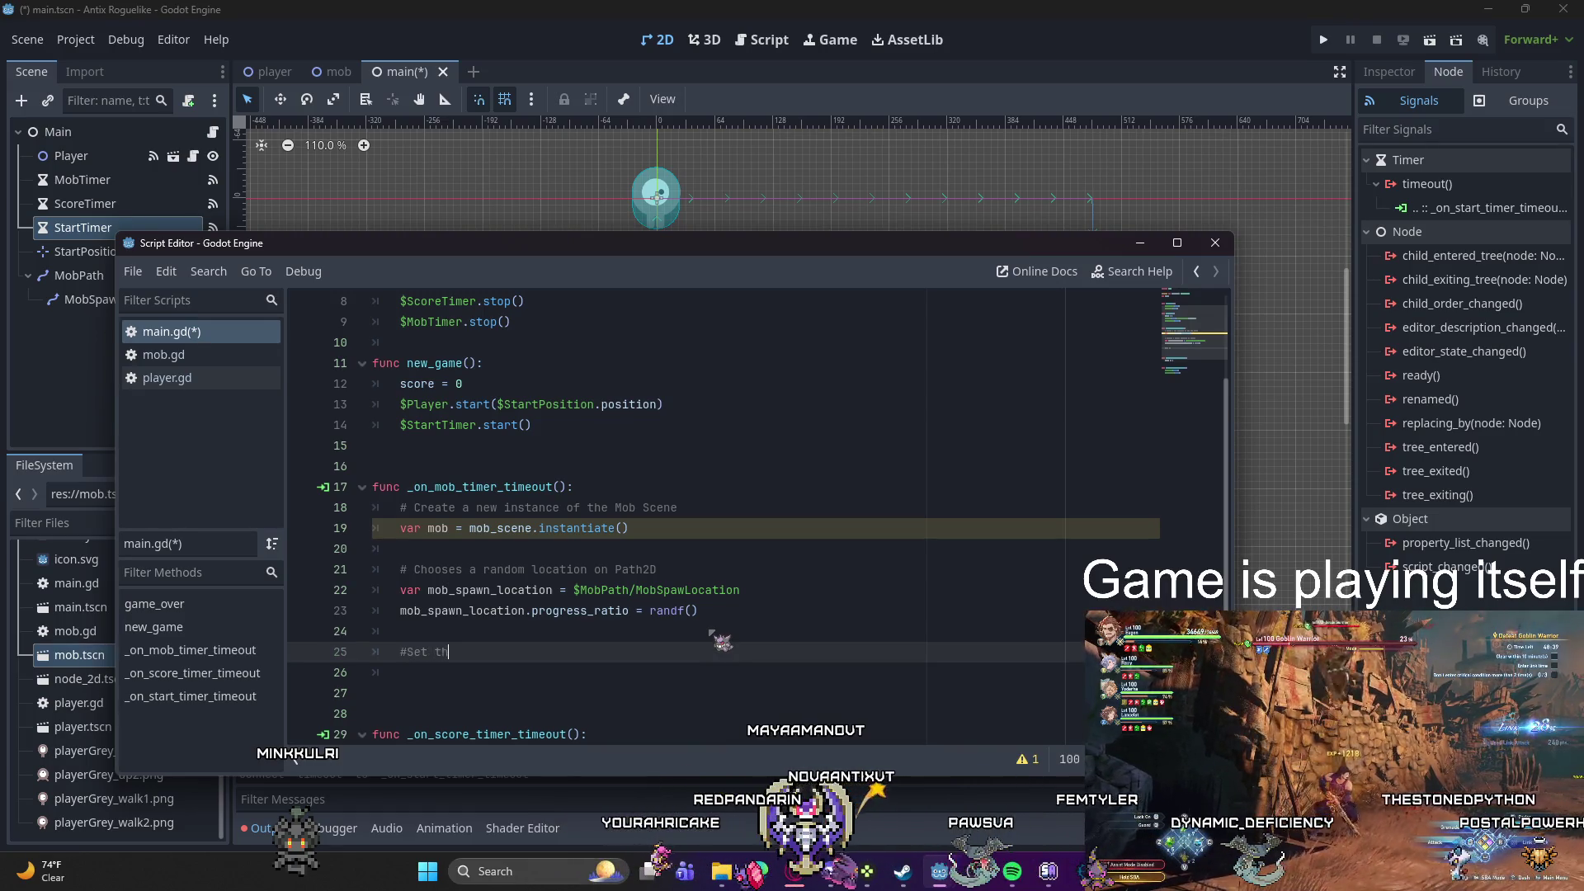
{"action": "key", "text": "BackSpace"}
{"action": "type", "text": "S"}
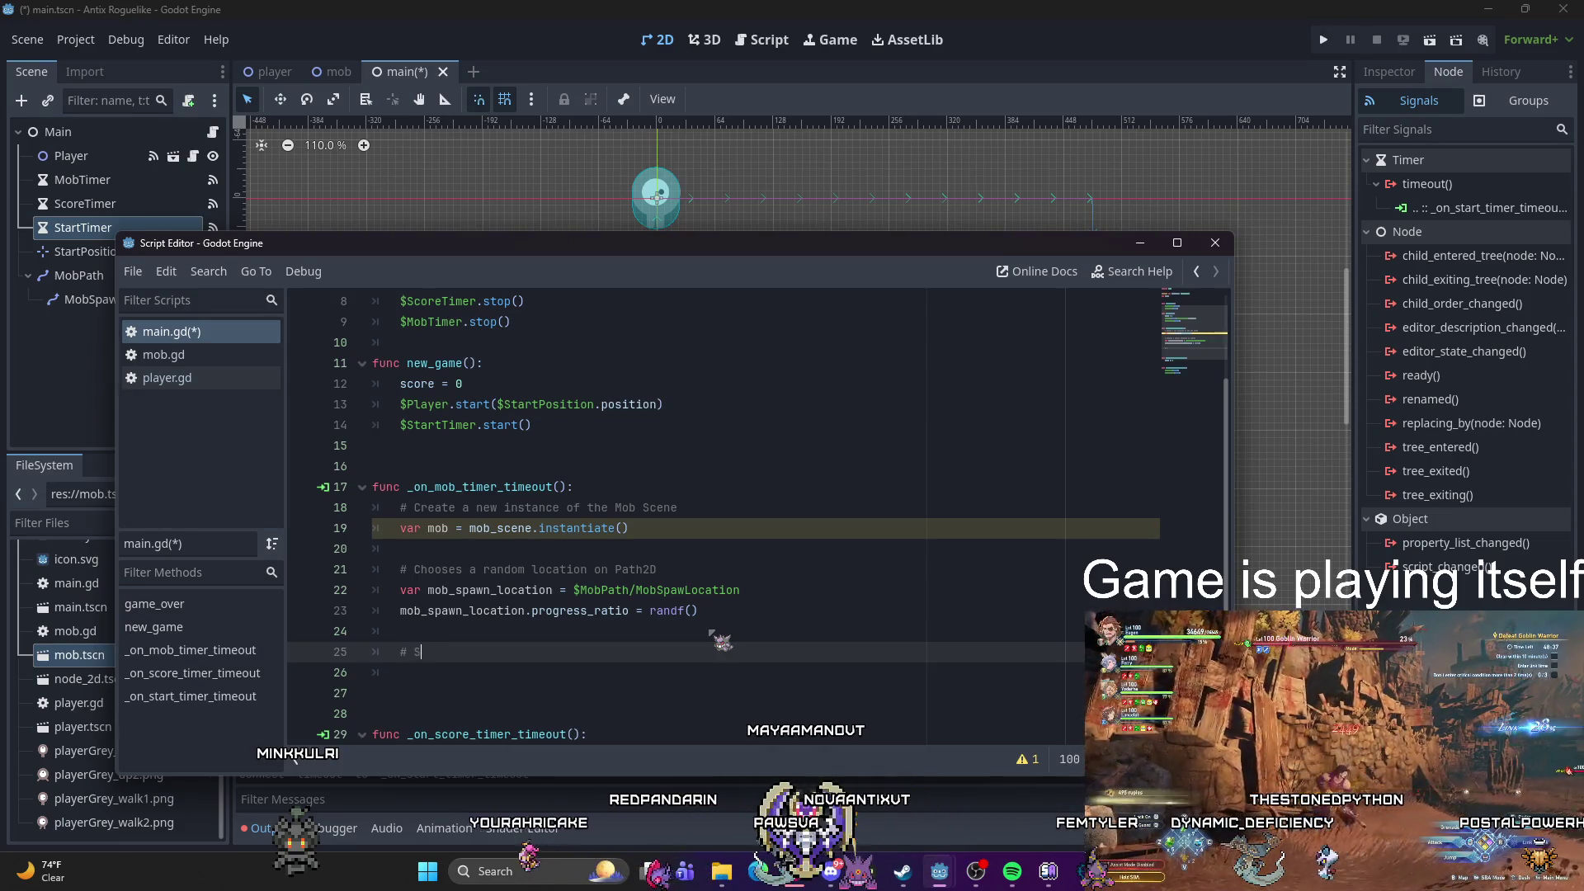
{"action": "type", "text": "et the mob"}
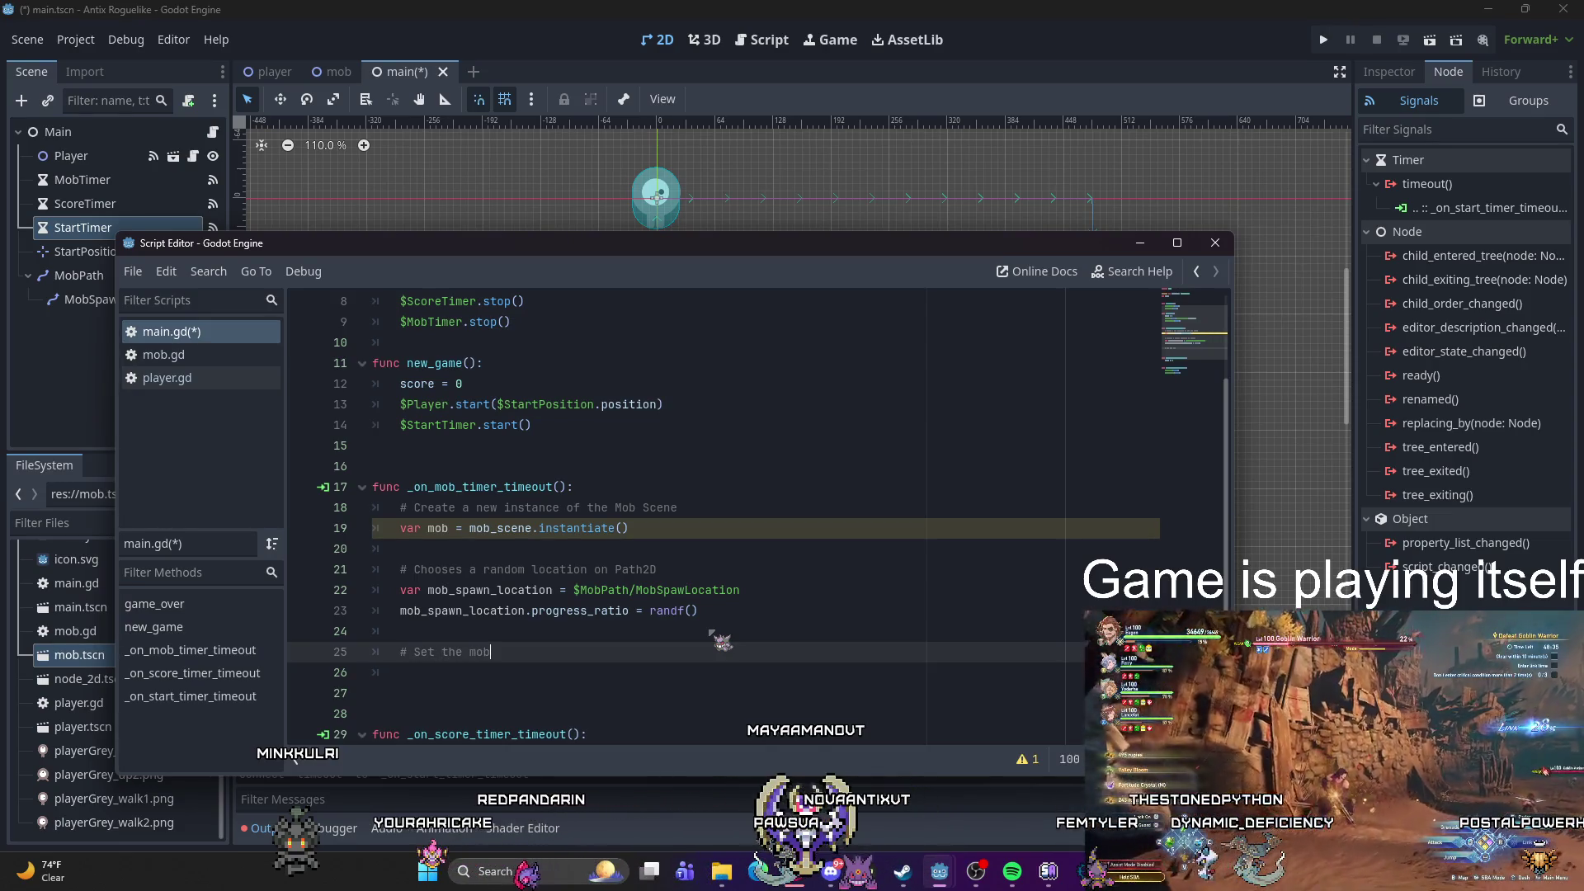
{"action": "type", "text": "'s position to the "}
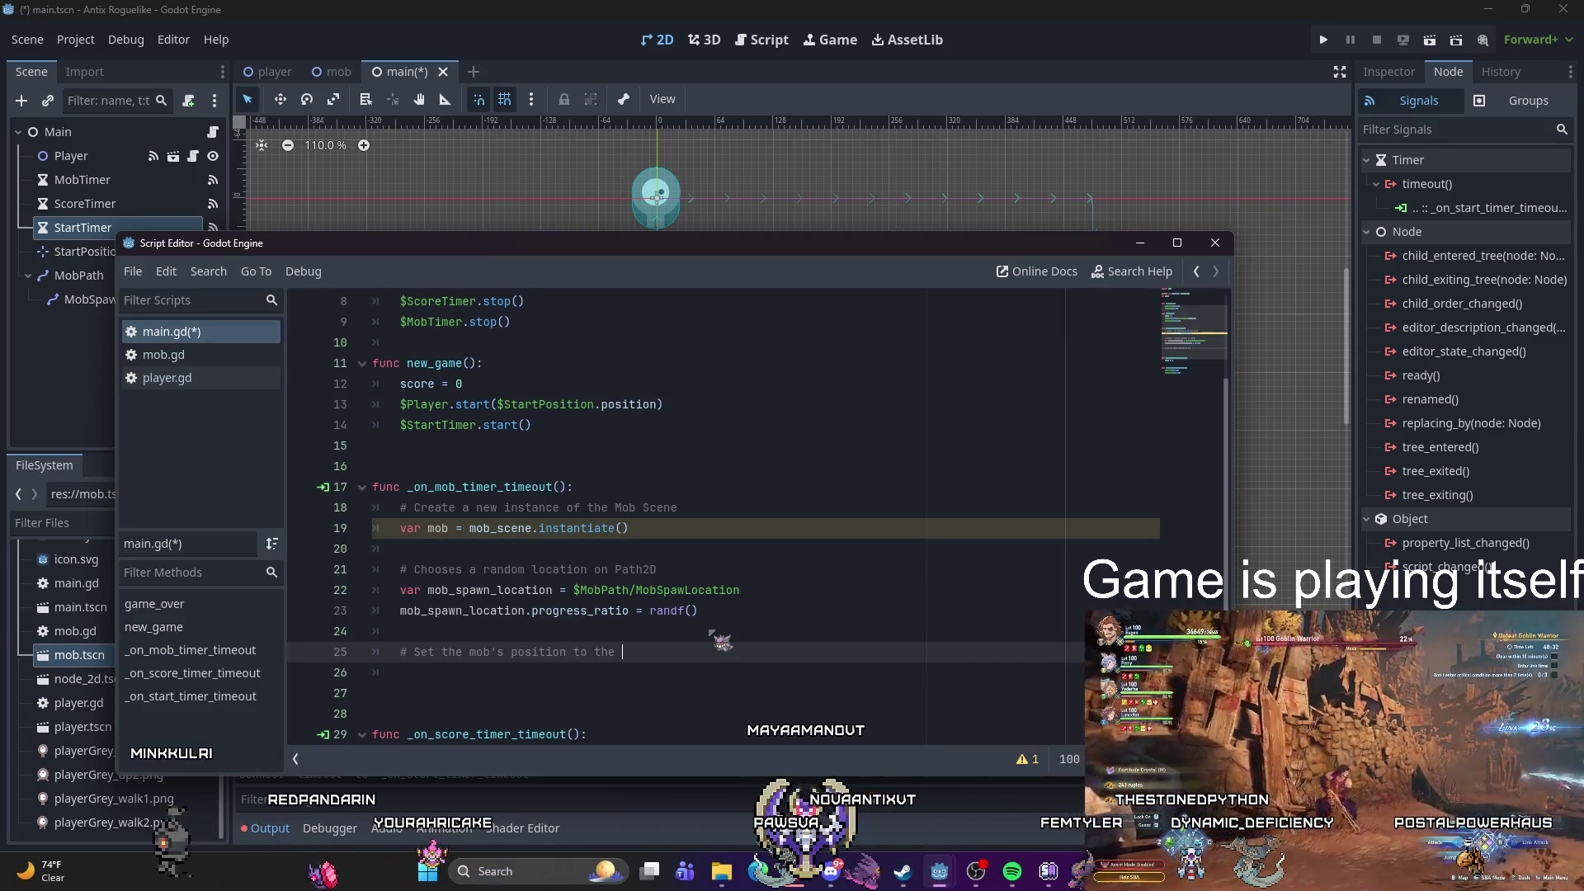
{"action": "type", "text": "random location"}
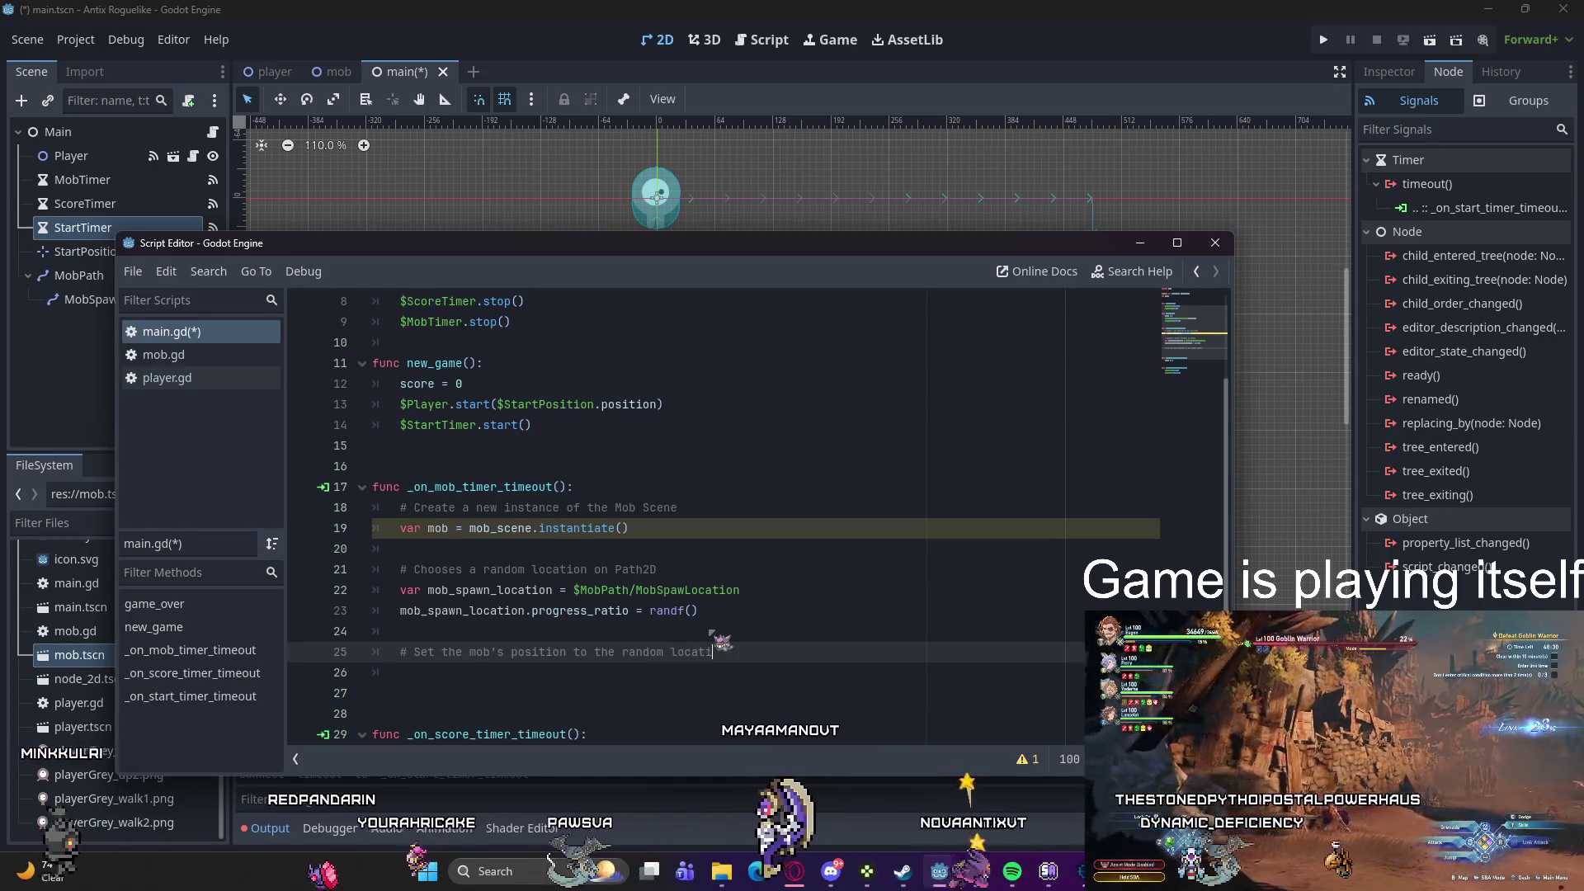
{"action": "key", "text": "Return"}
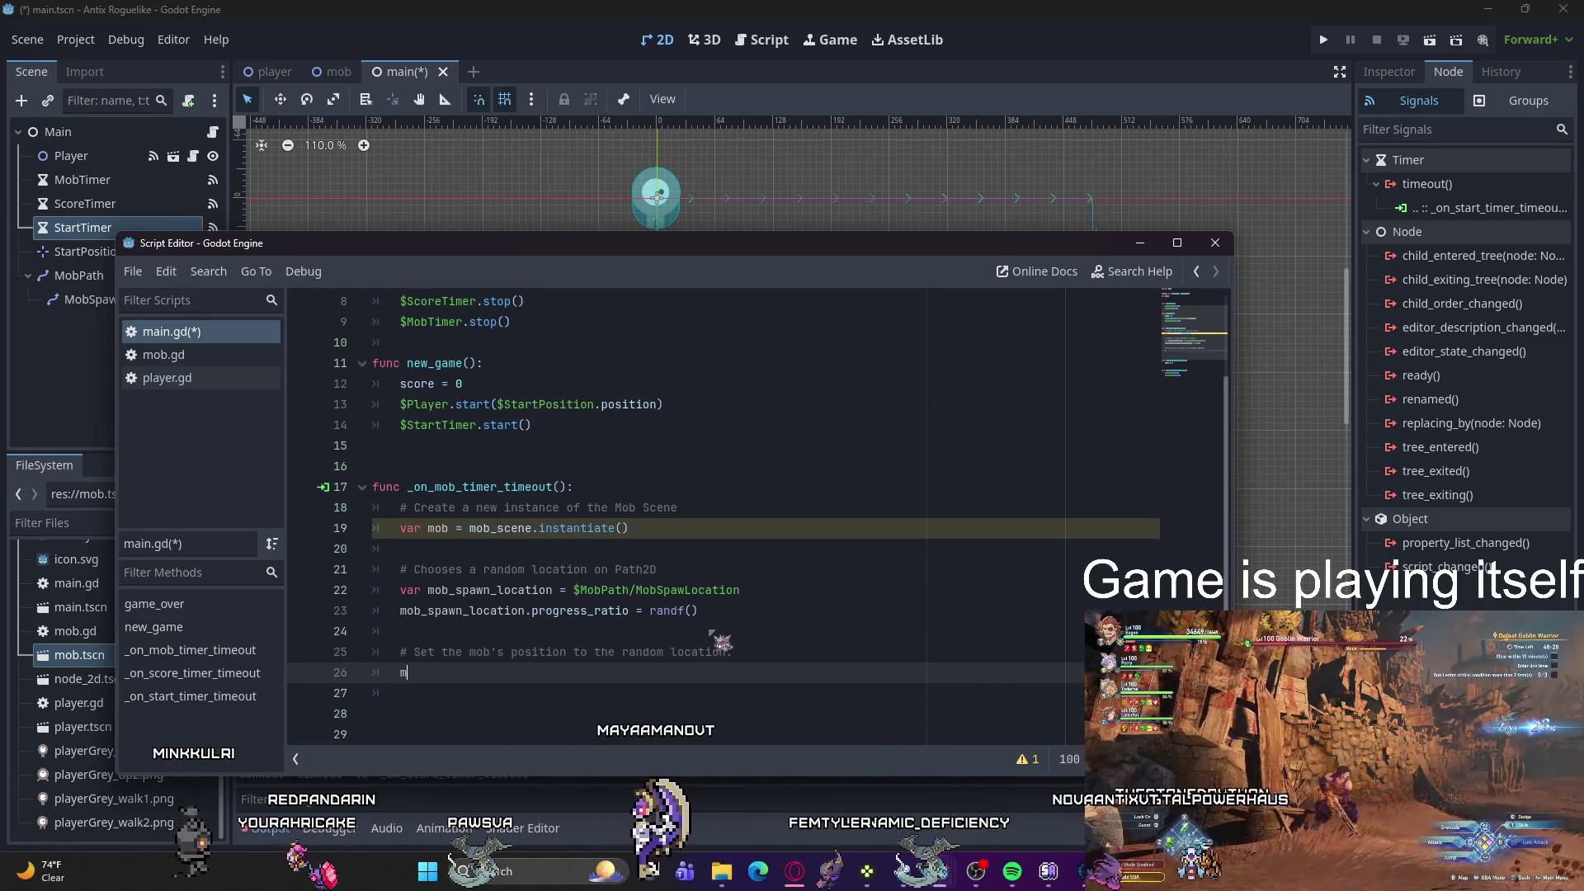
Step: Write mob.position = mob_spawn_location.position below the comment, then begin the direction comment
{"action": "type", "text": "mob.position "}
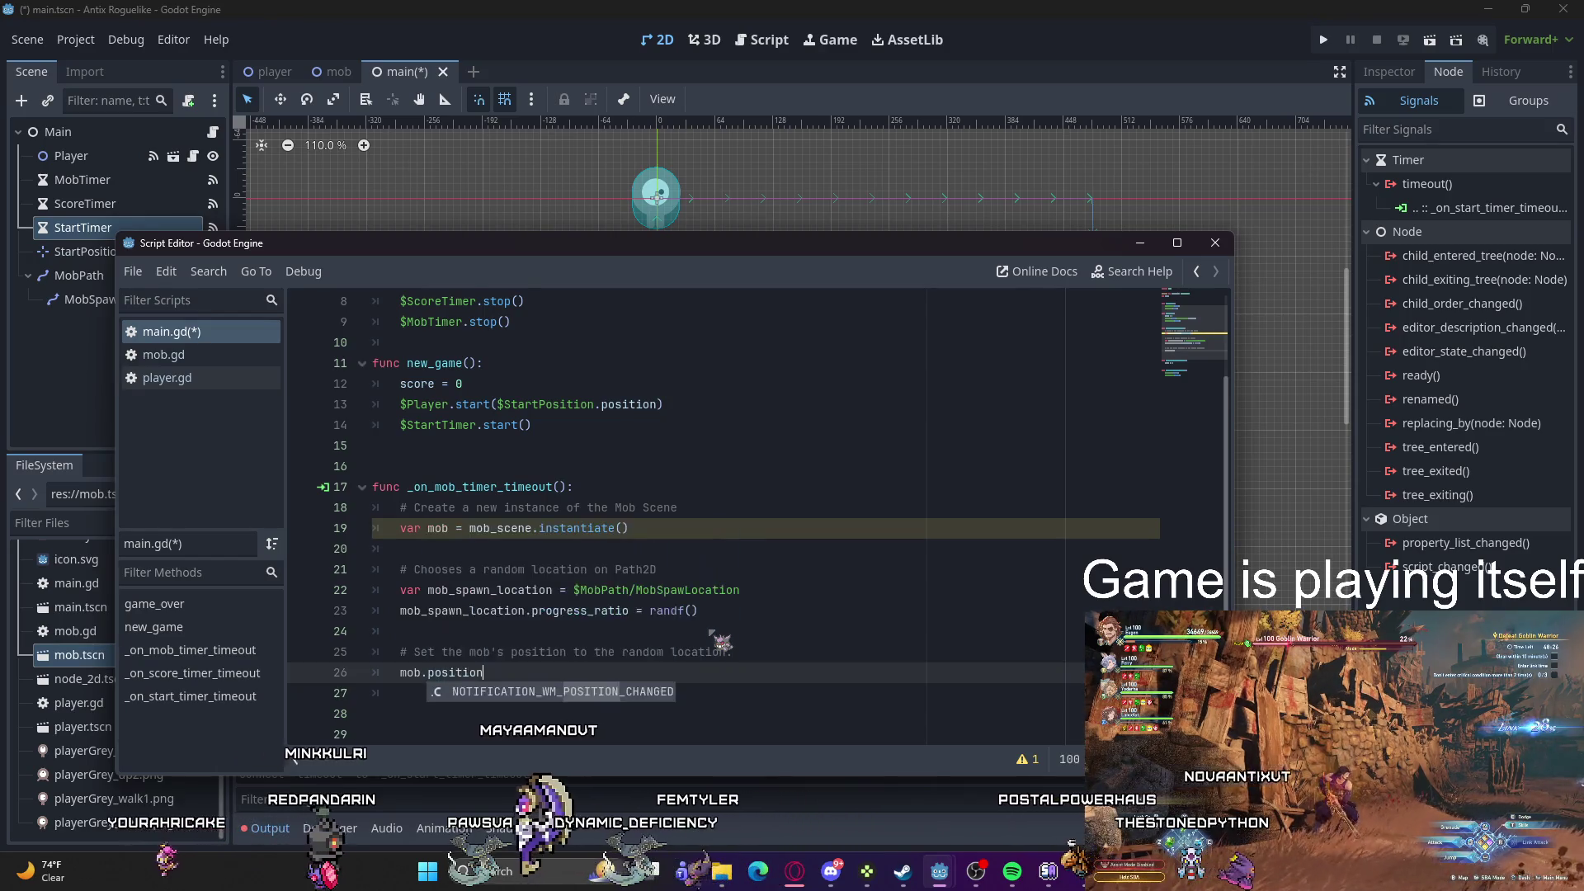
{"action": "type", "text": "-"}
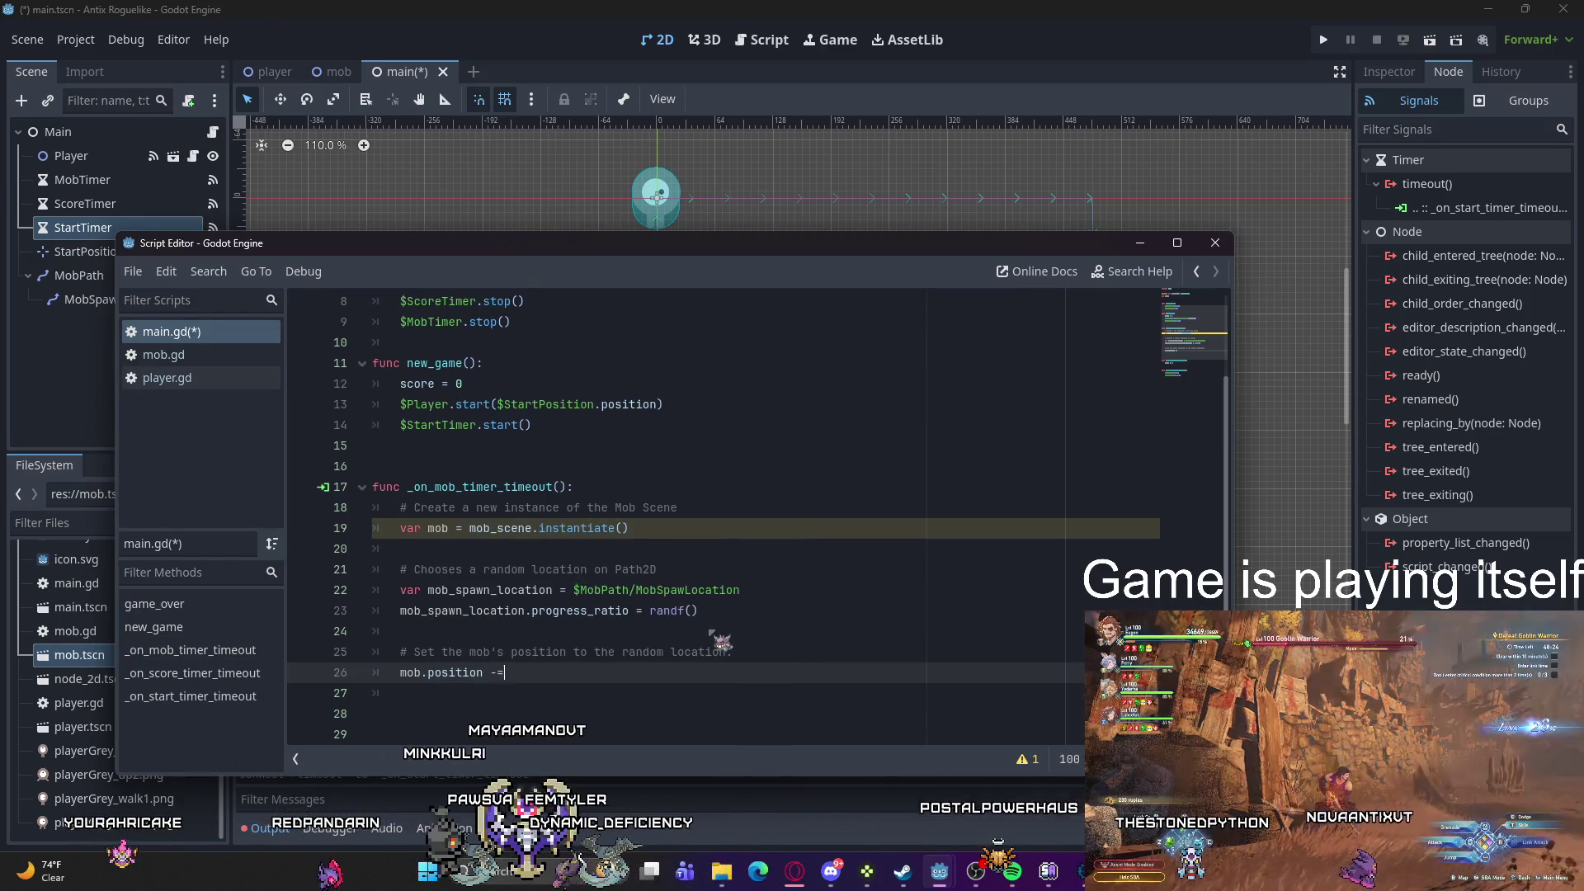
{"action": "key", "text": "BackSpace"}
{"action": "key", "text": "BackSpace"}
{"action": "key", "text": "BackSpace"}
{"action": "key", "text": "BackSpace"}
{"action": "type", "text": "= "}
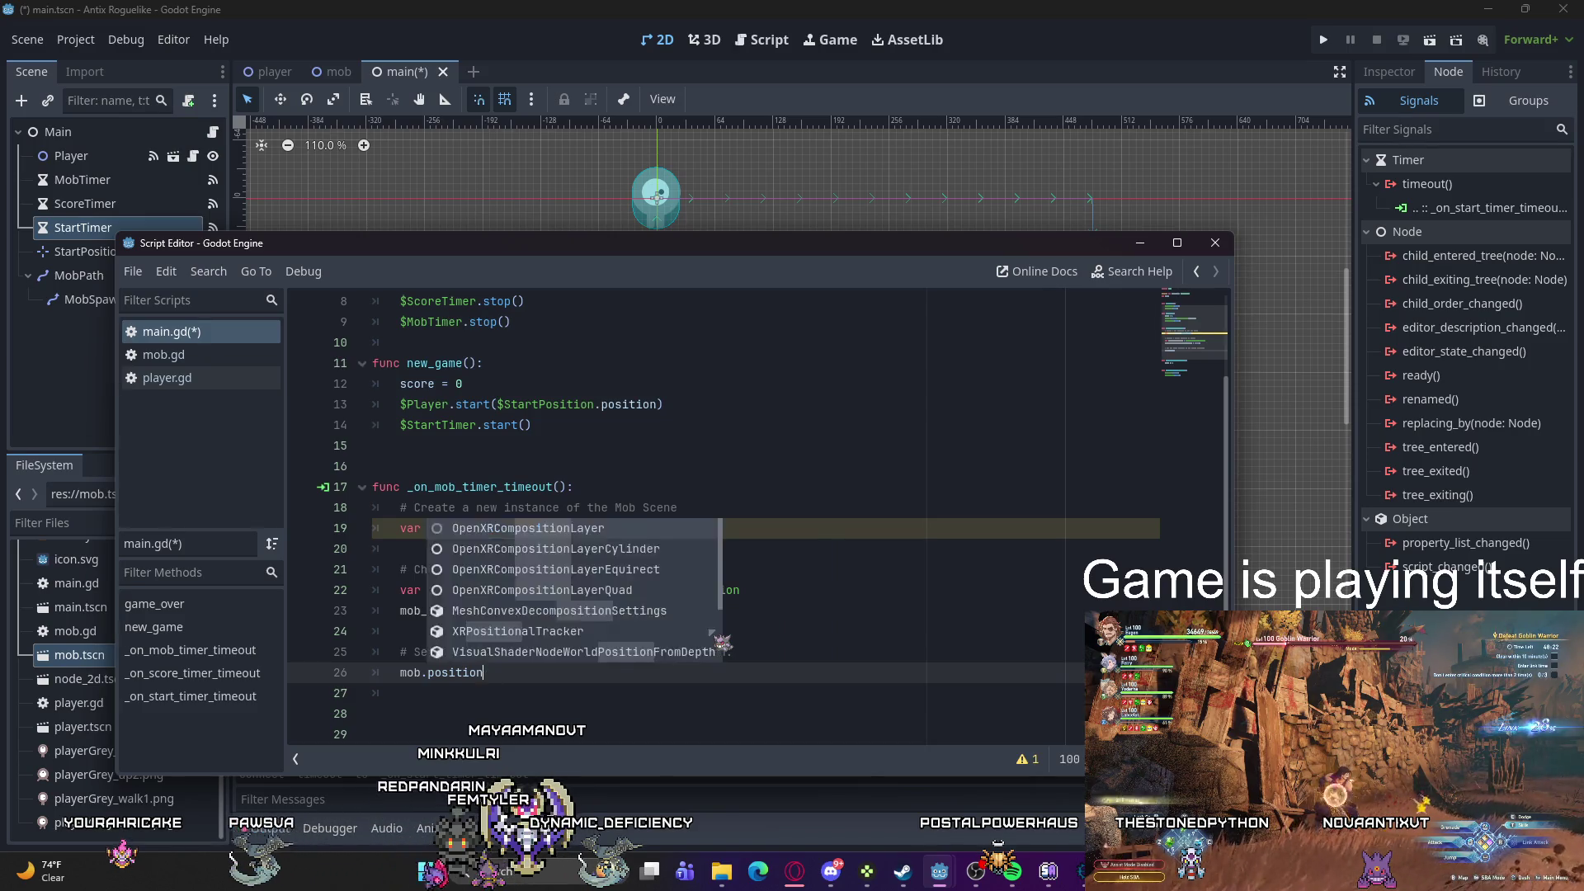
{"action": "type", "text": "mob"}
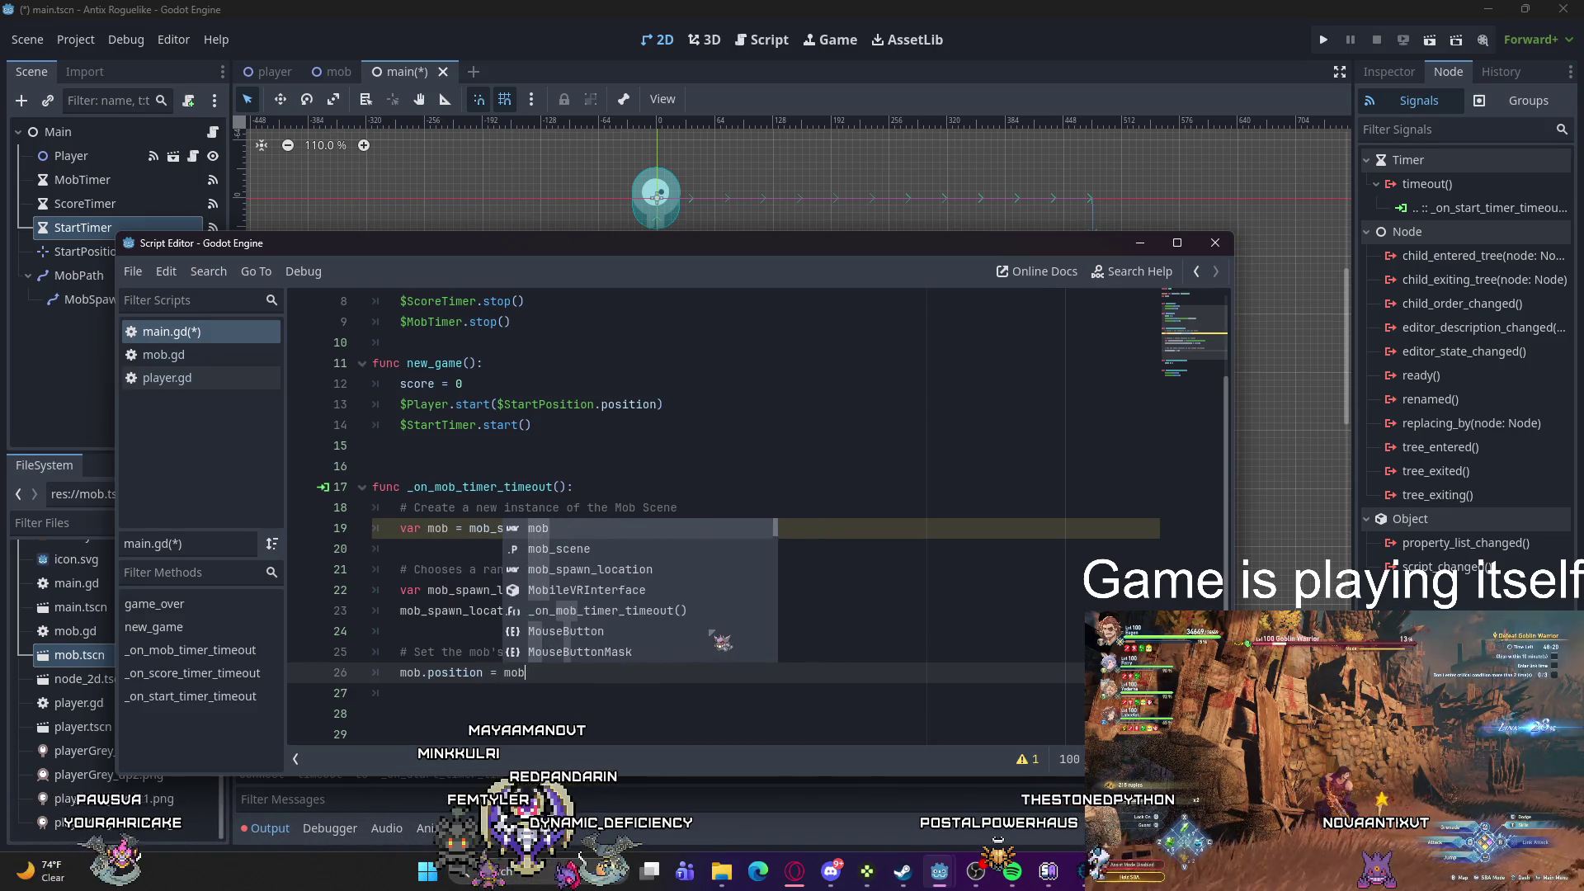
{"action": "key", "text": "Down"}
{"action": "key", "text": "Down"}
{"action": "key", "text": "Return"}
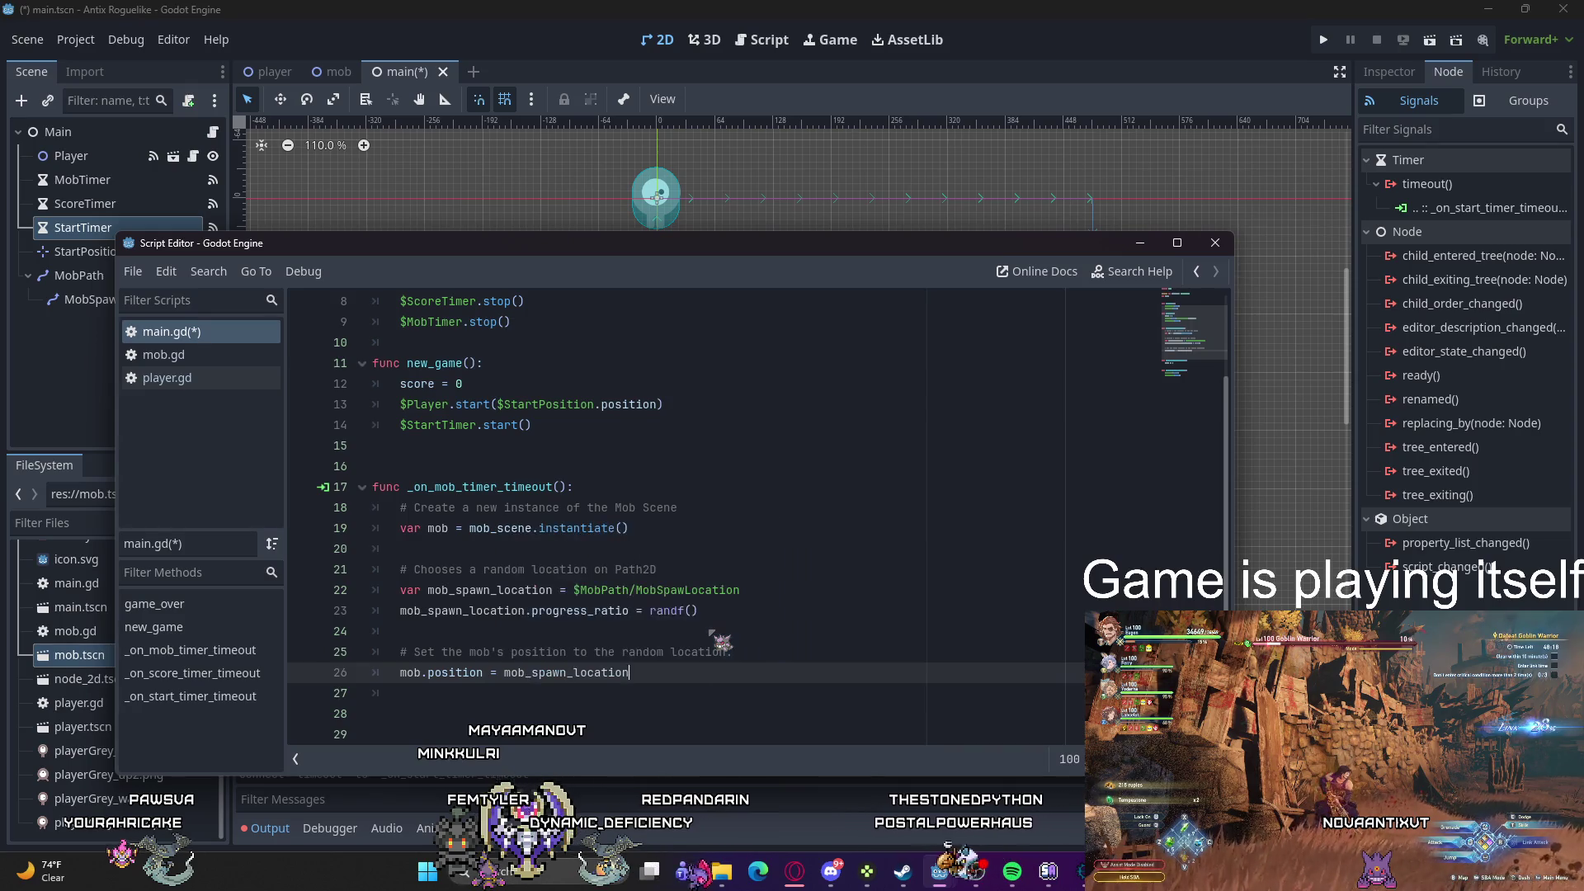
{"action": "key", "text": "Return"}
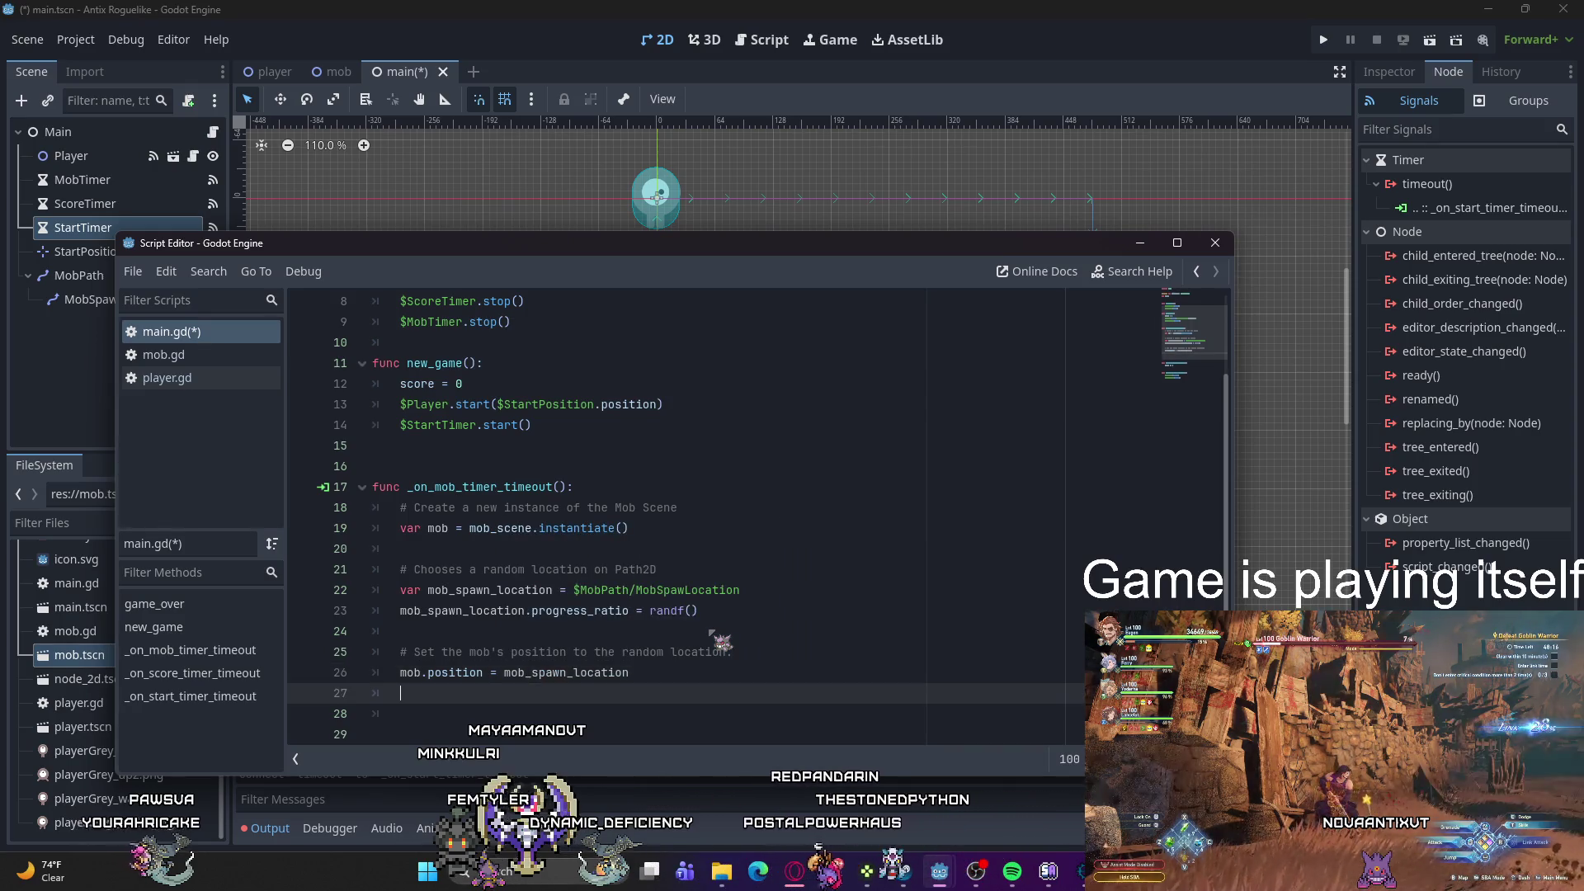
{"action": "key", "text": "BackSpace"}
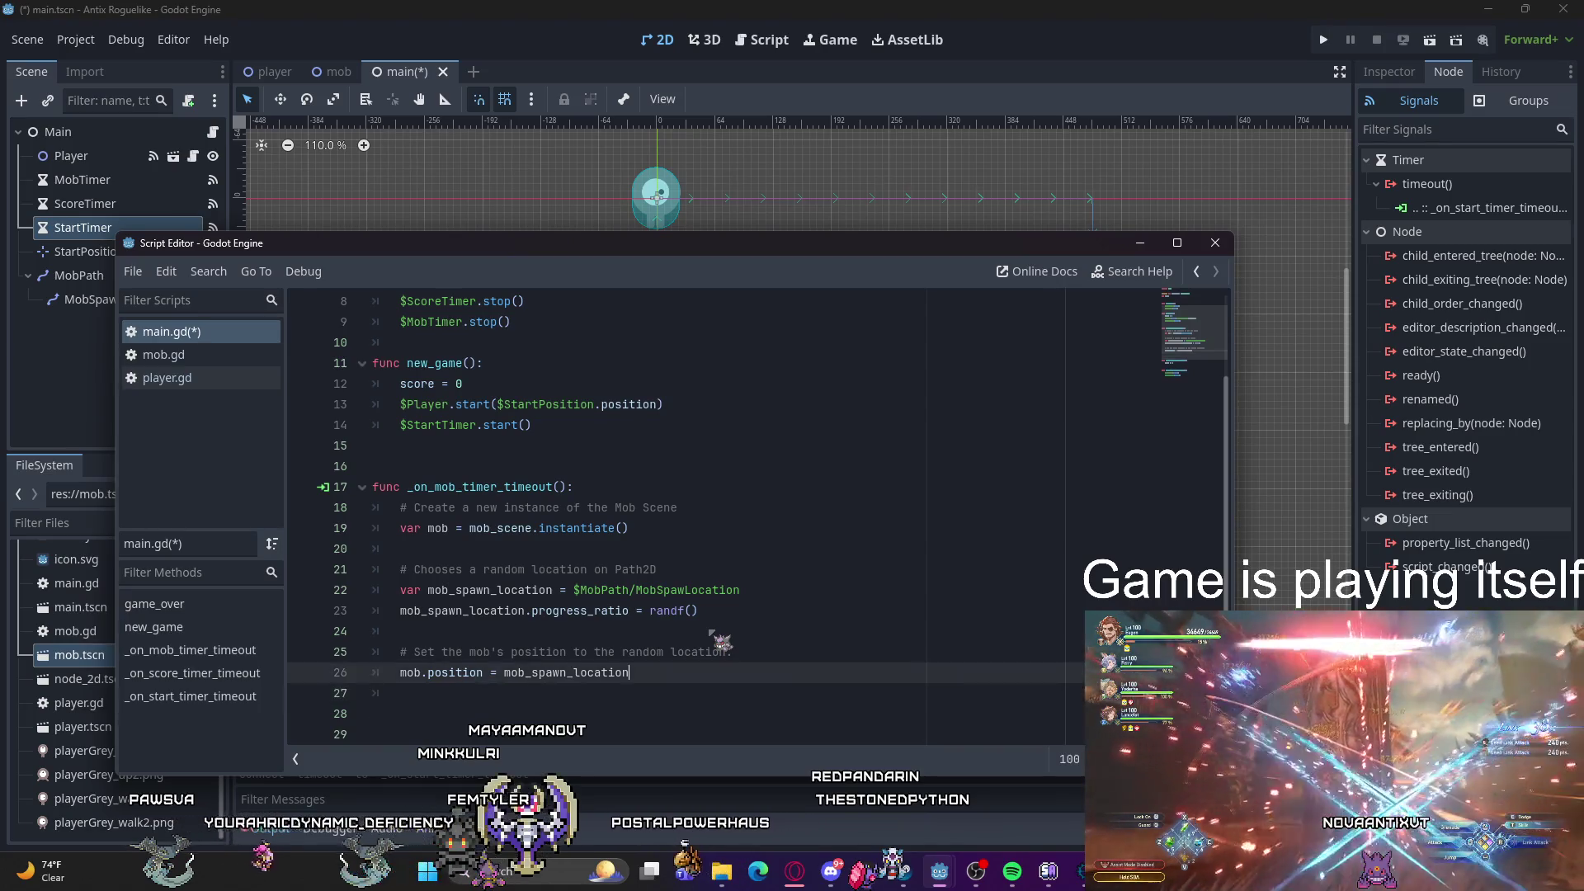
{"action": "type", "text": ".posito"}
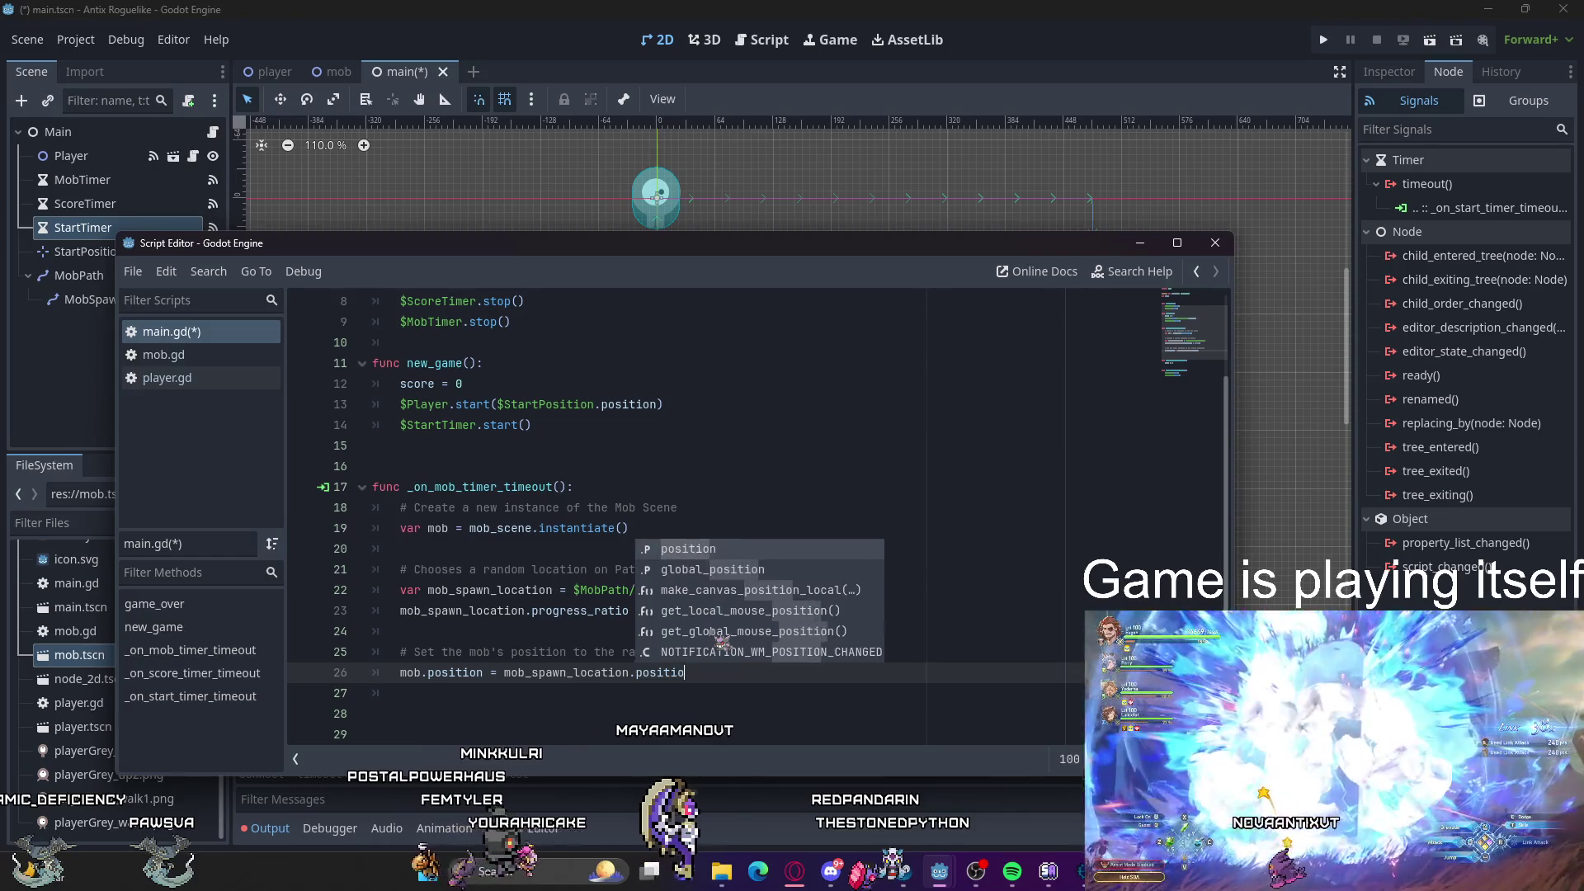
{"action": "type", "text": "ion"}
{"action": "key", "text": "Return"}
{"action": "key", "text": "Return"}
{"action": "type", "text": "# Set the mob"}
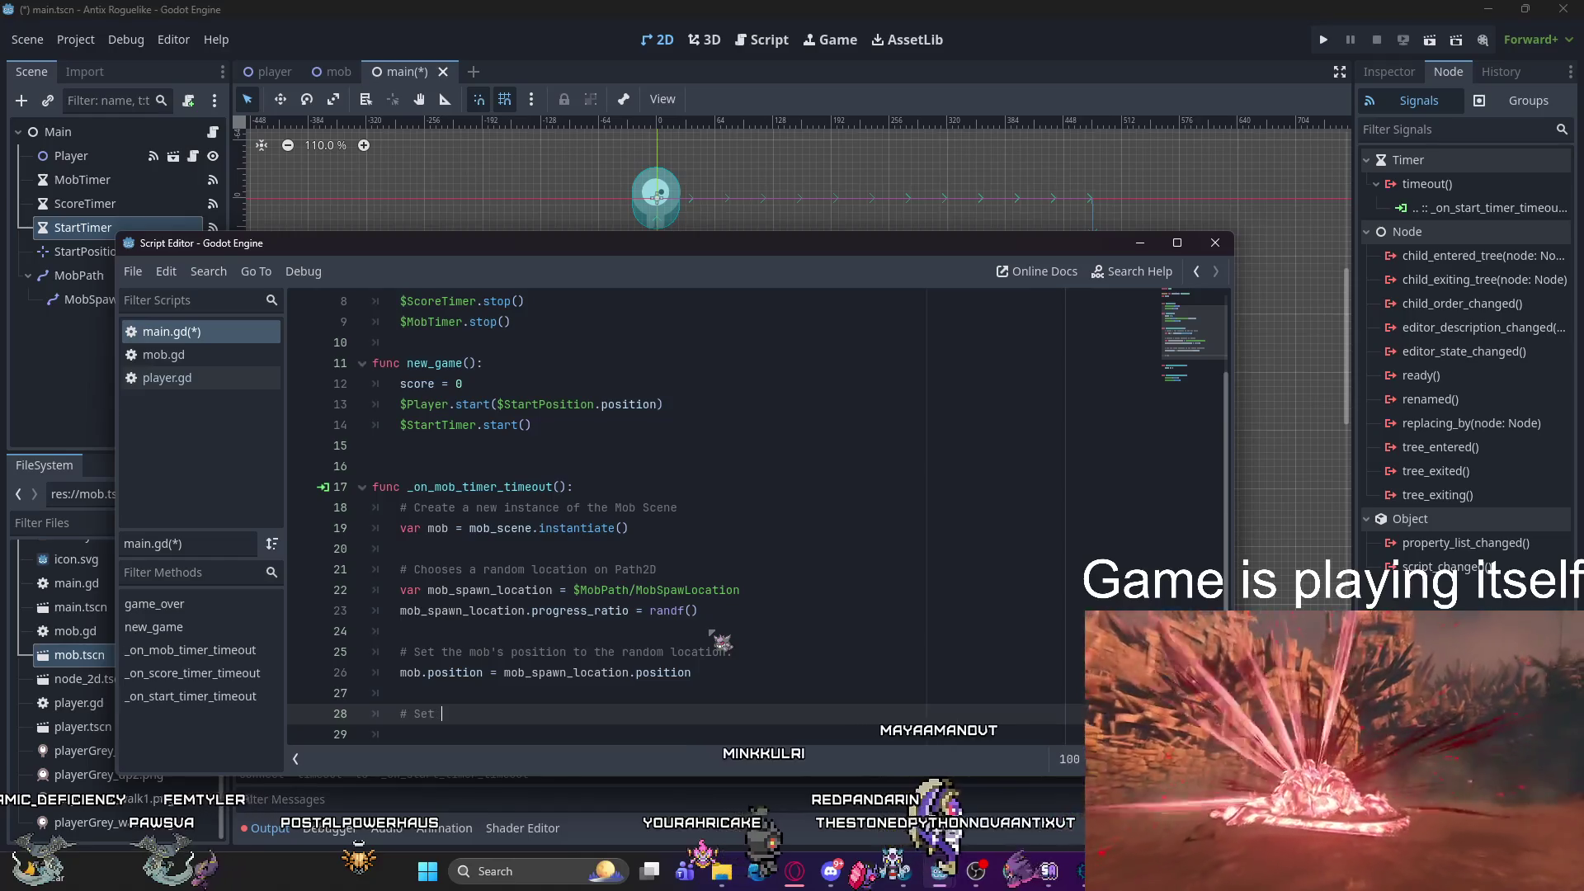
{"action": "type", "text": "'s direction perpendi"}
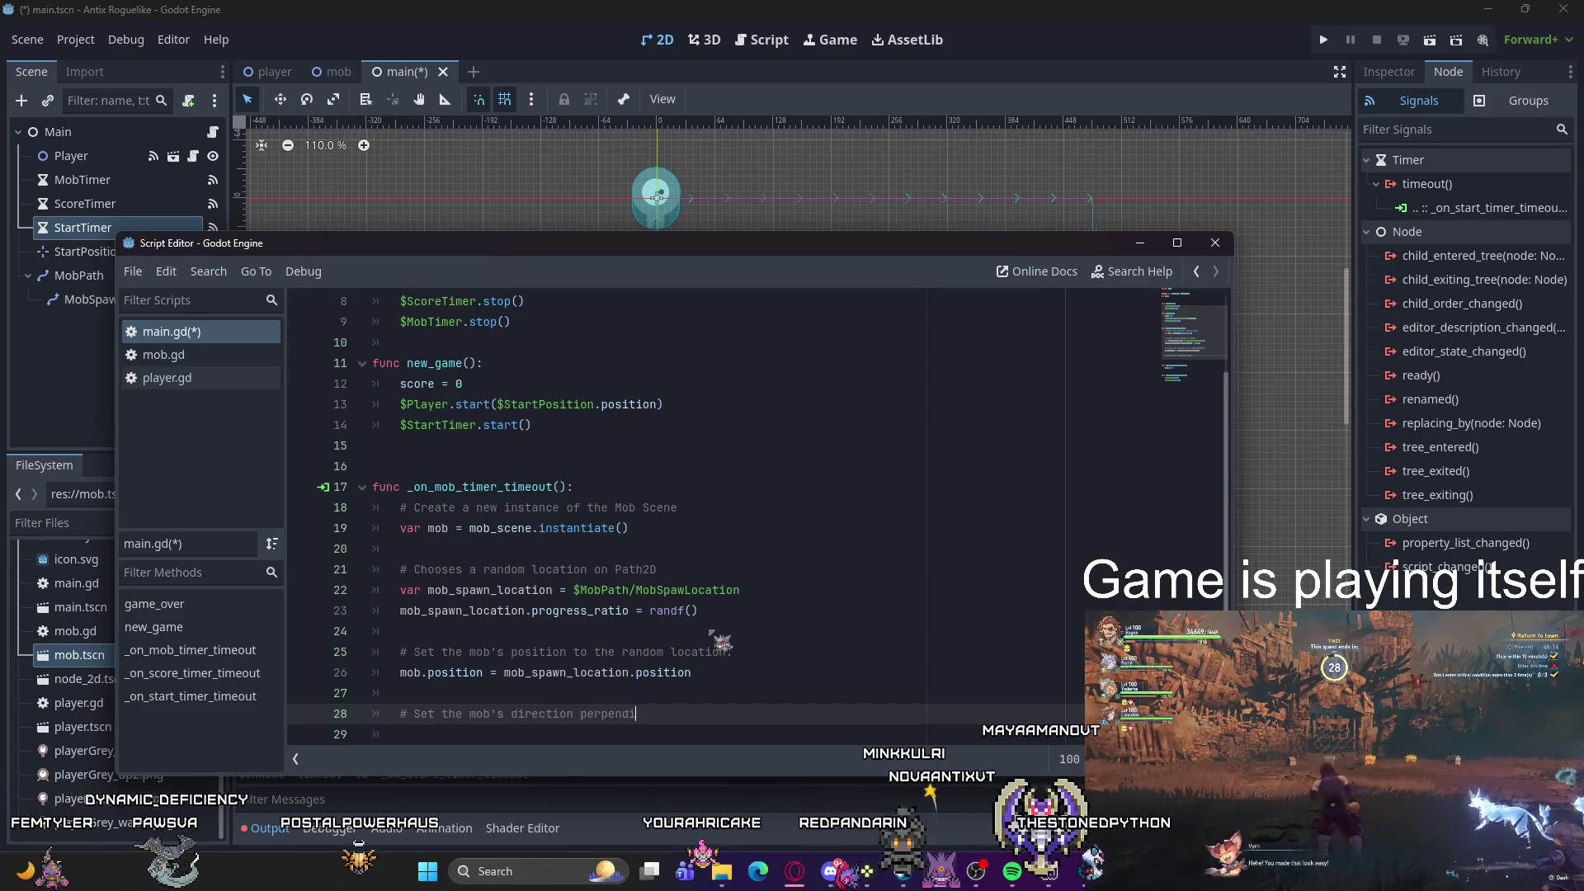
{"action": "type", "text": "cular to the path di"}
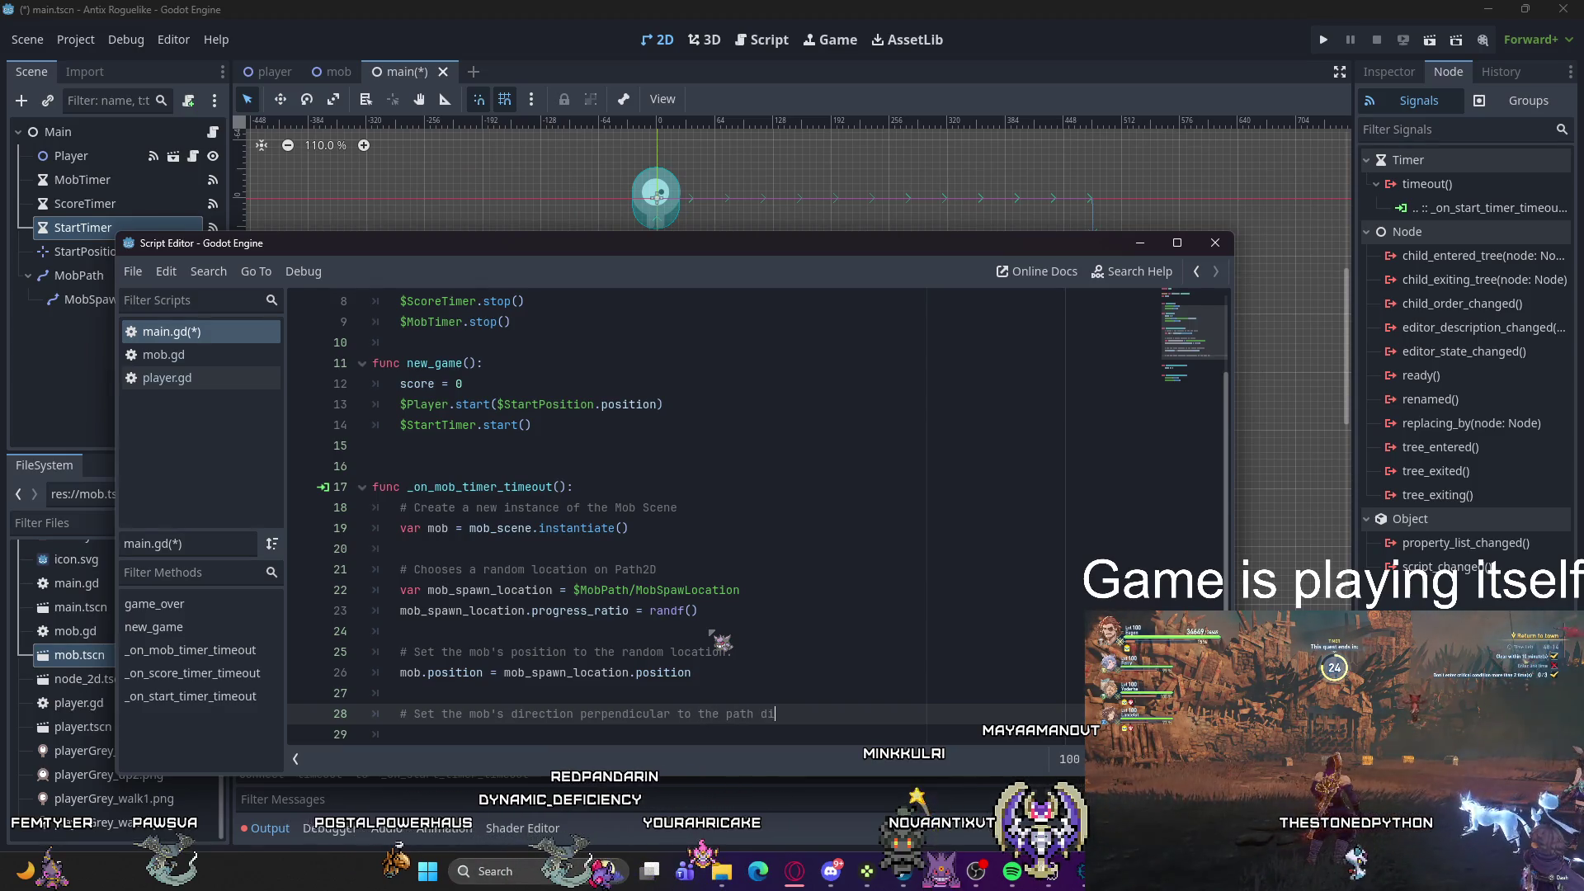
{"action": "type", "text": "rection."}
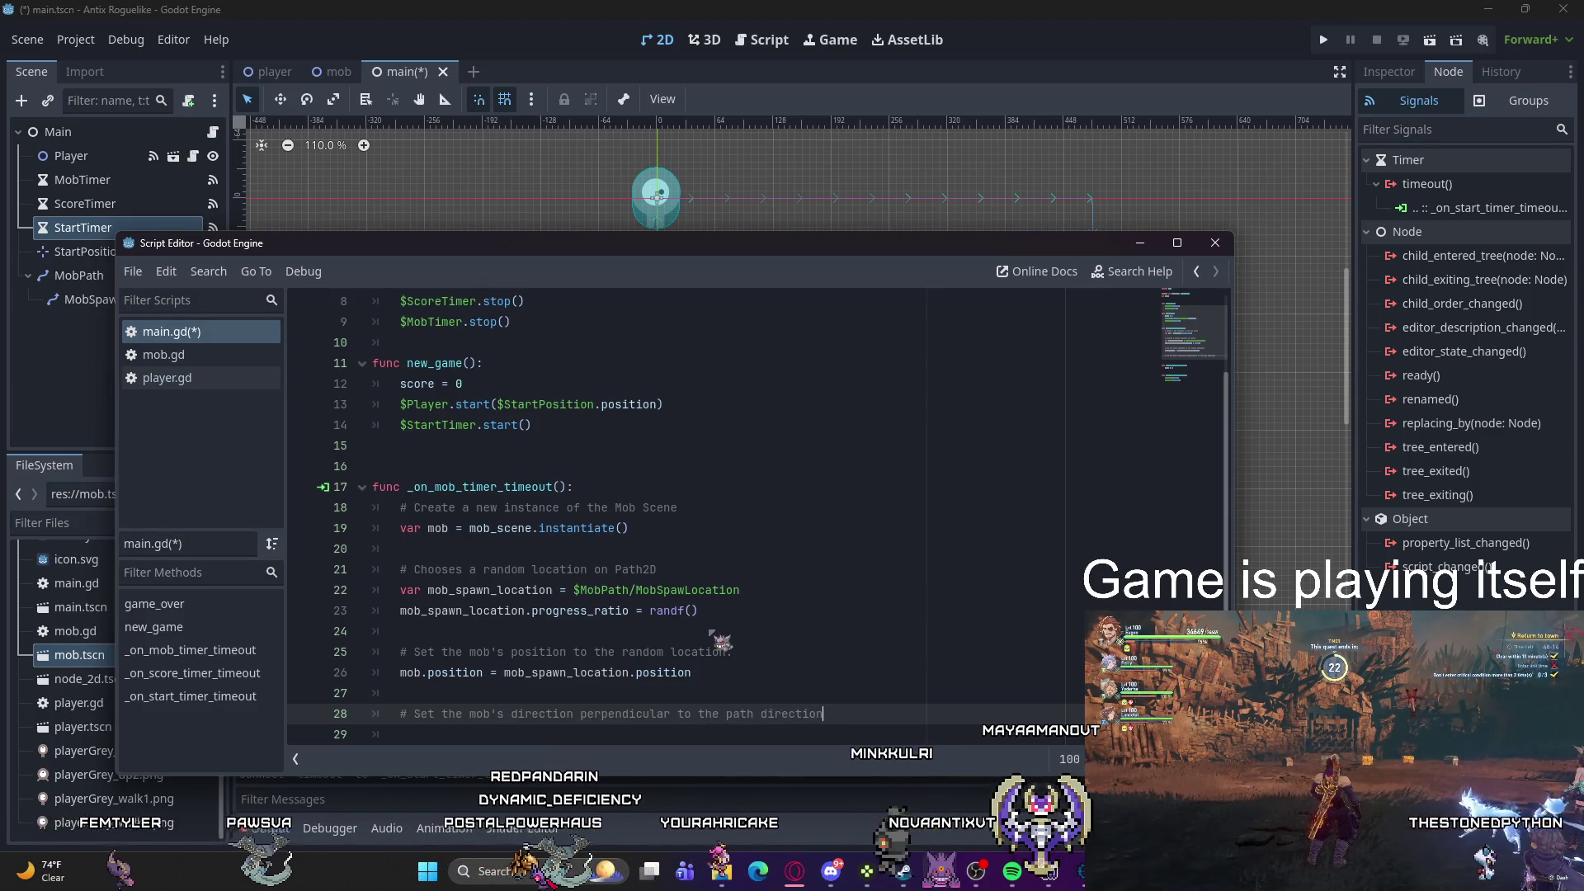
Step: Add var direction = mob_spawn_location.rotation + PI / 2 below the direction comment
{"action": "key", "text": "Return"}
{"action": "type", "text": "var "}
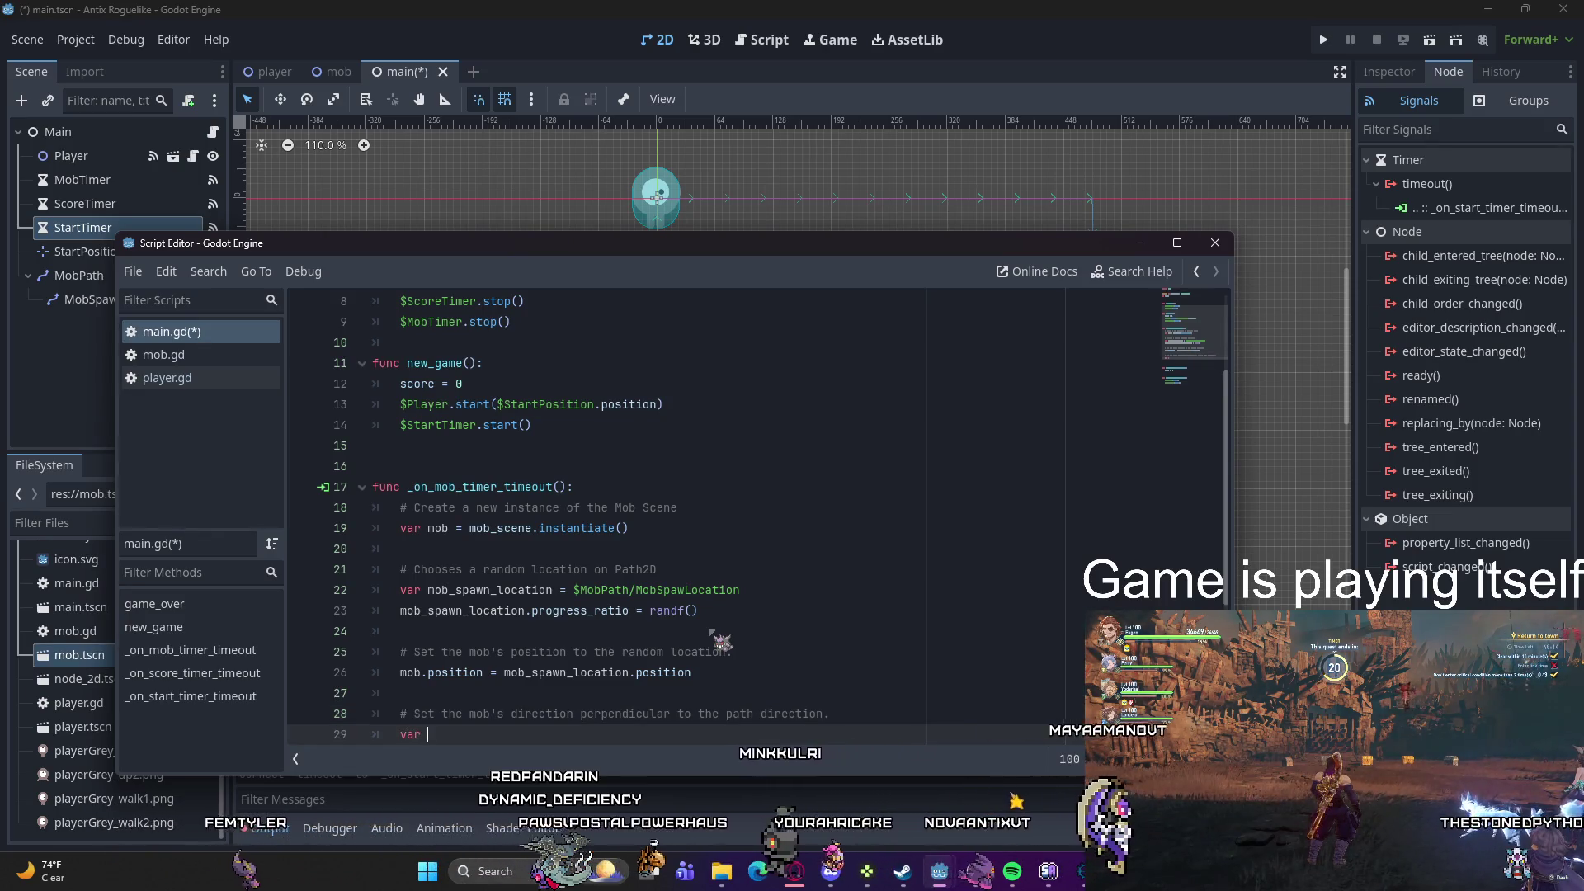
{"action": "type", "text": "direction "}
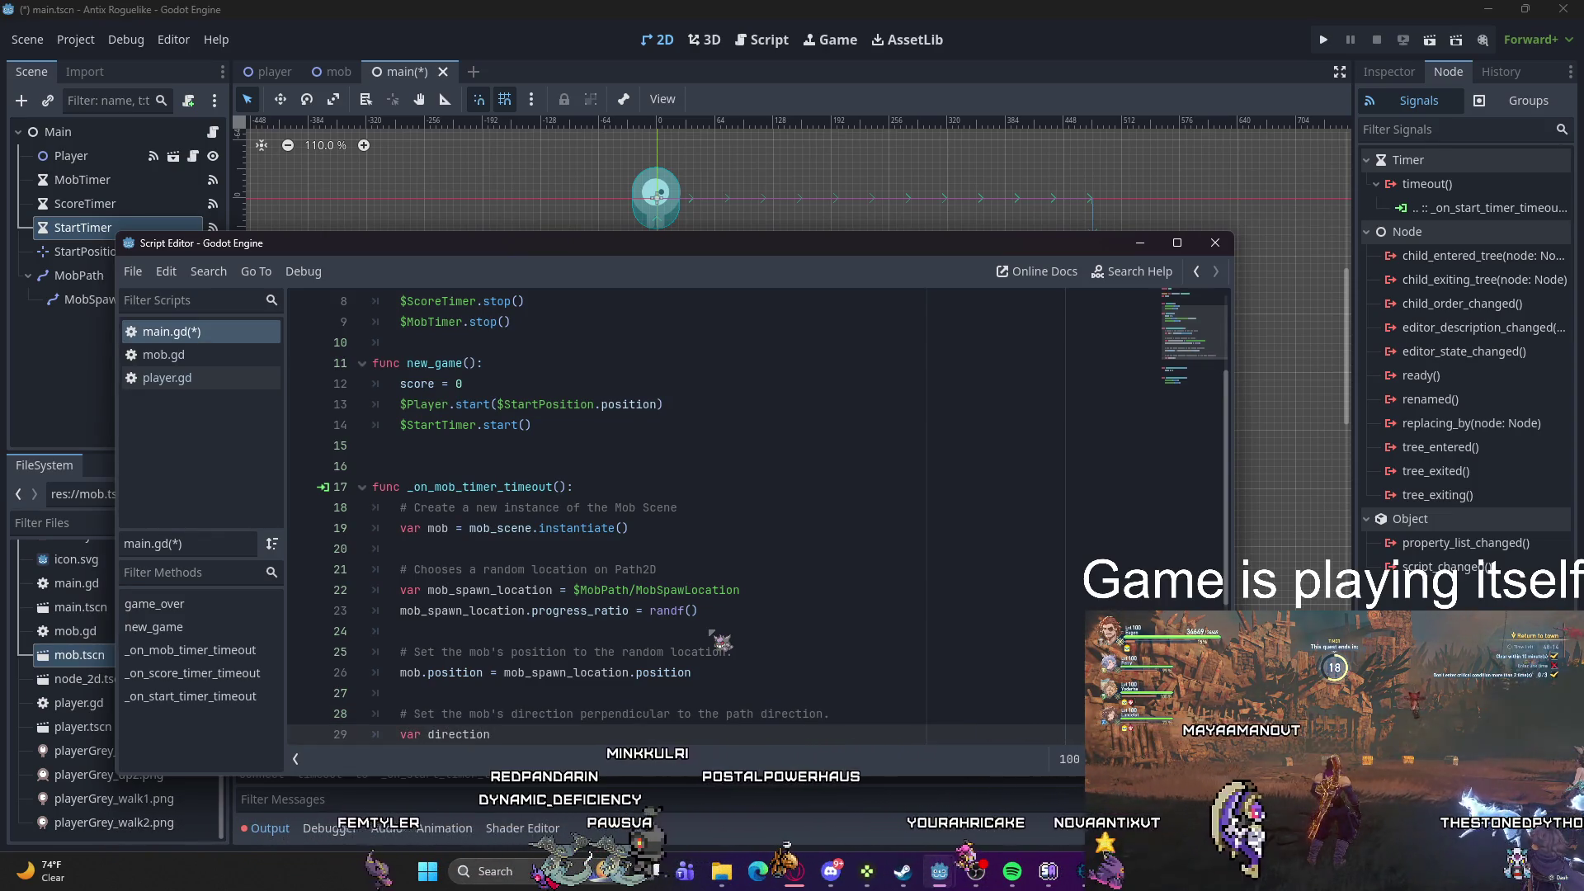
{"action": "type", "text": "= mob_"}
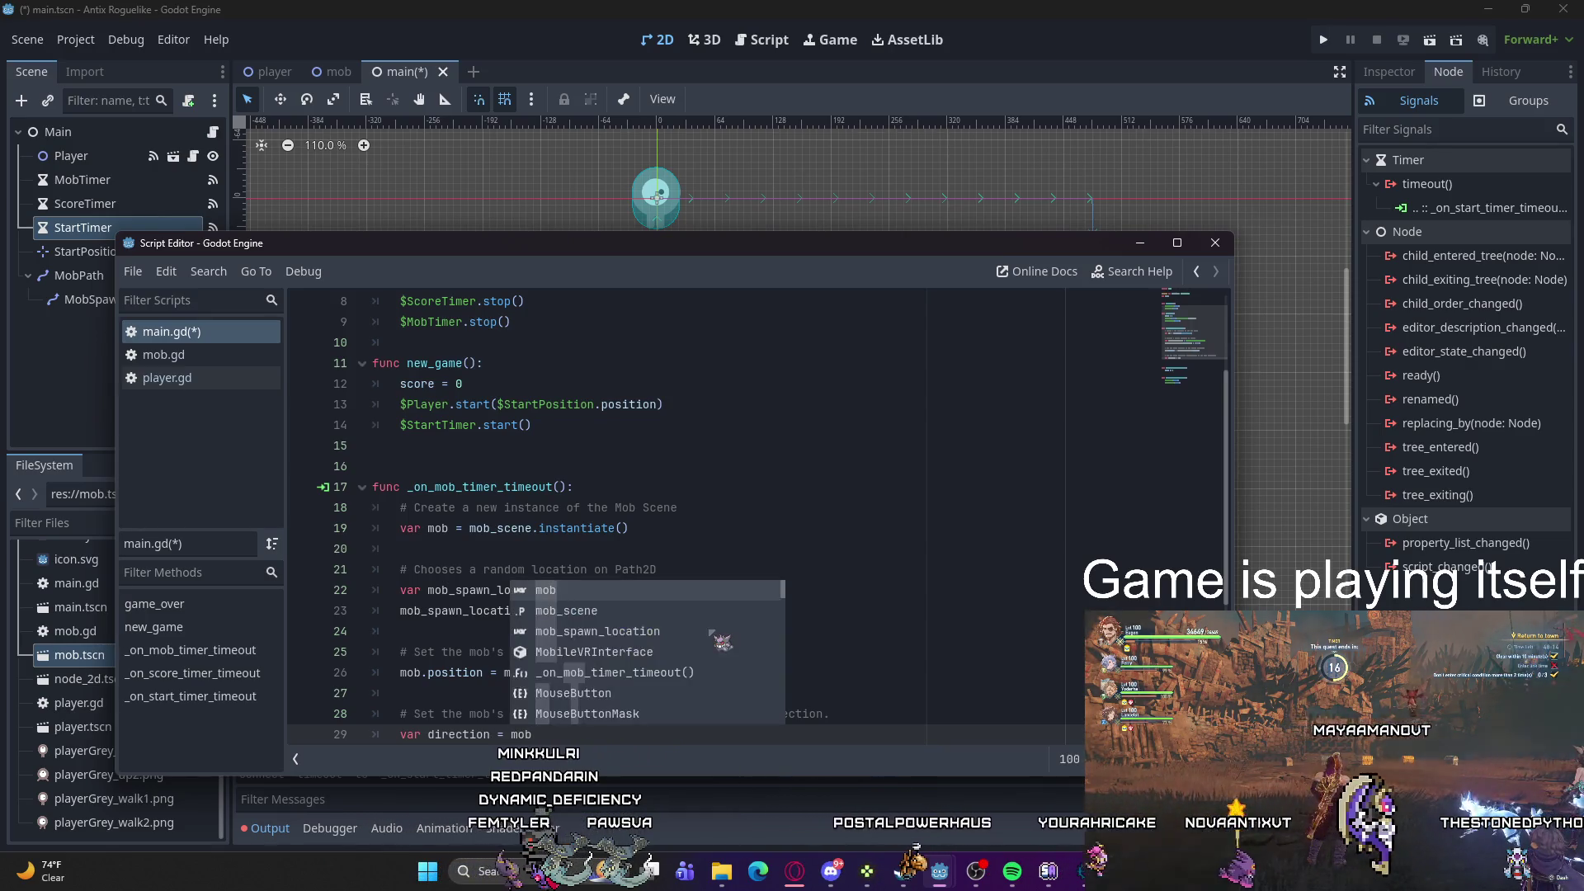
{"action": "type", "text": "spawn_location.ro"}
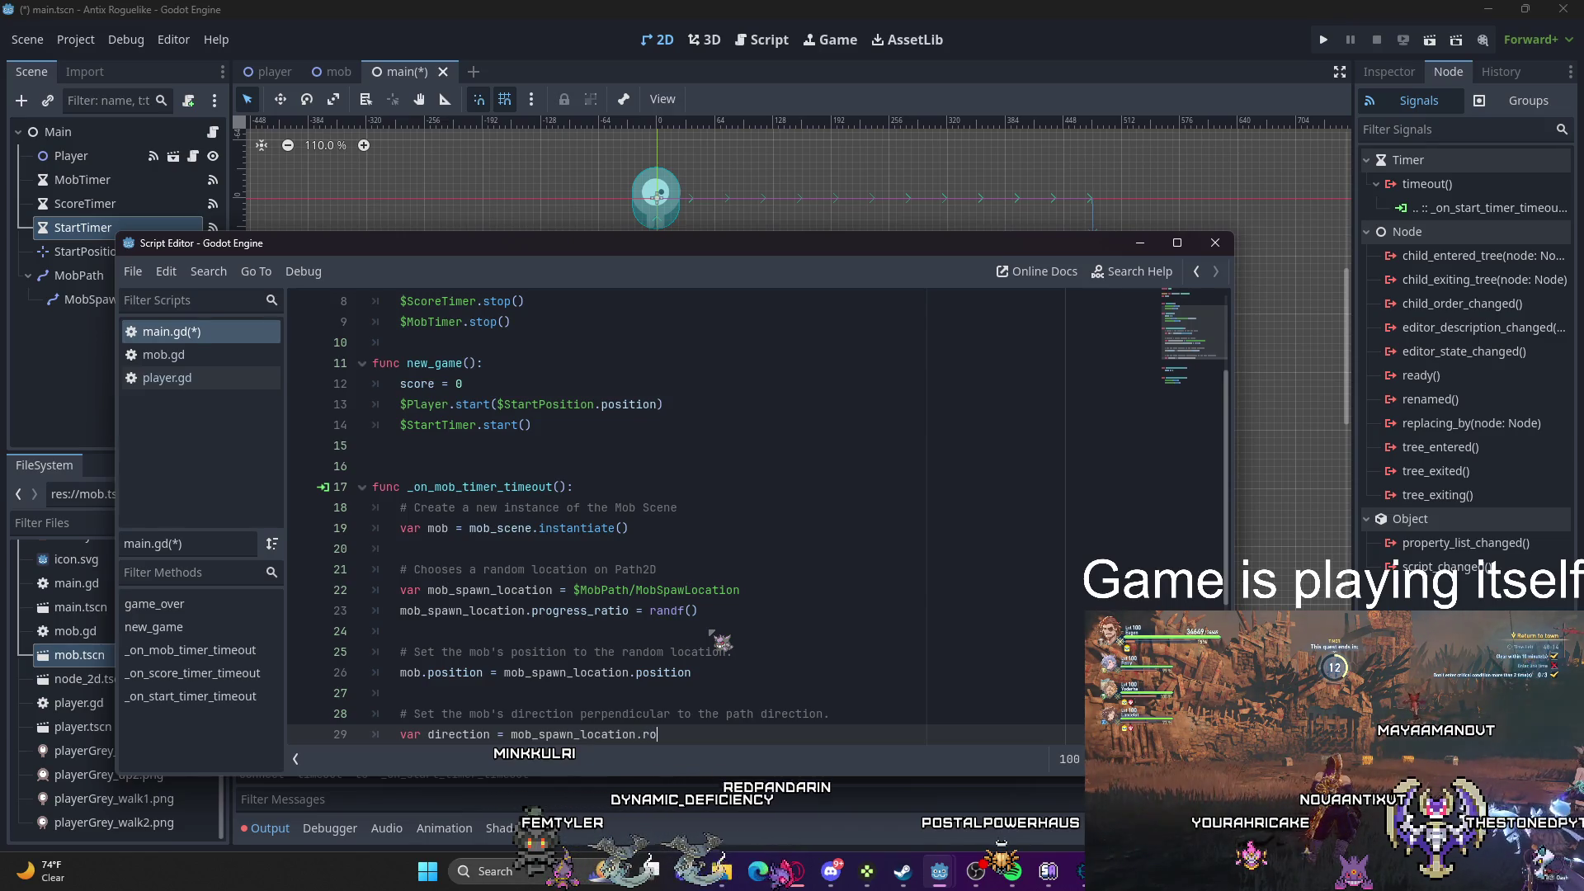
{"action": "type", "text": "tation "}
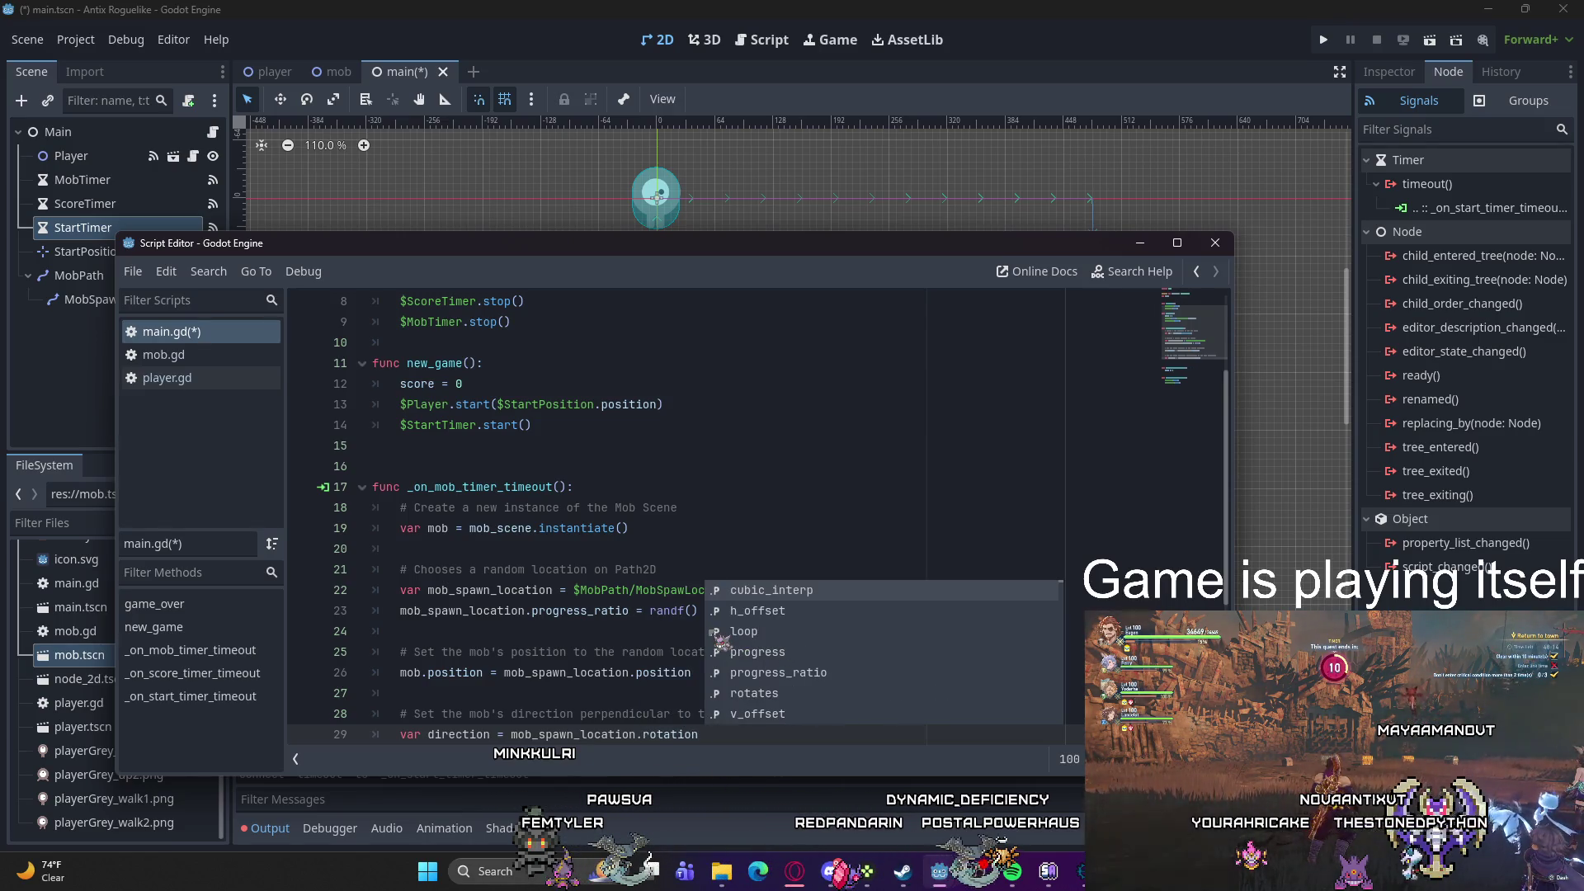
{"action": "type", "text": "+ PI"}
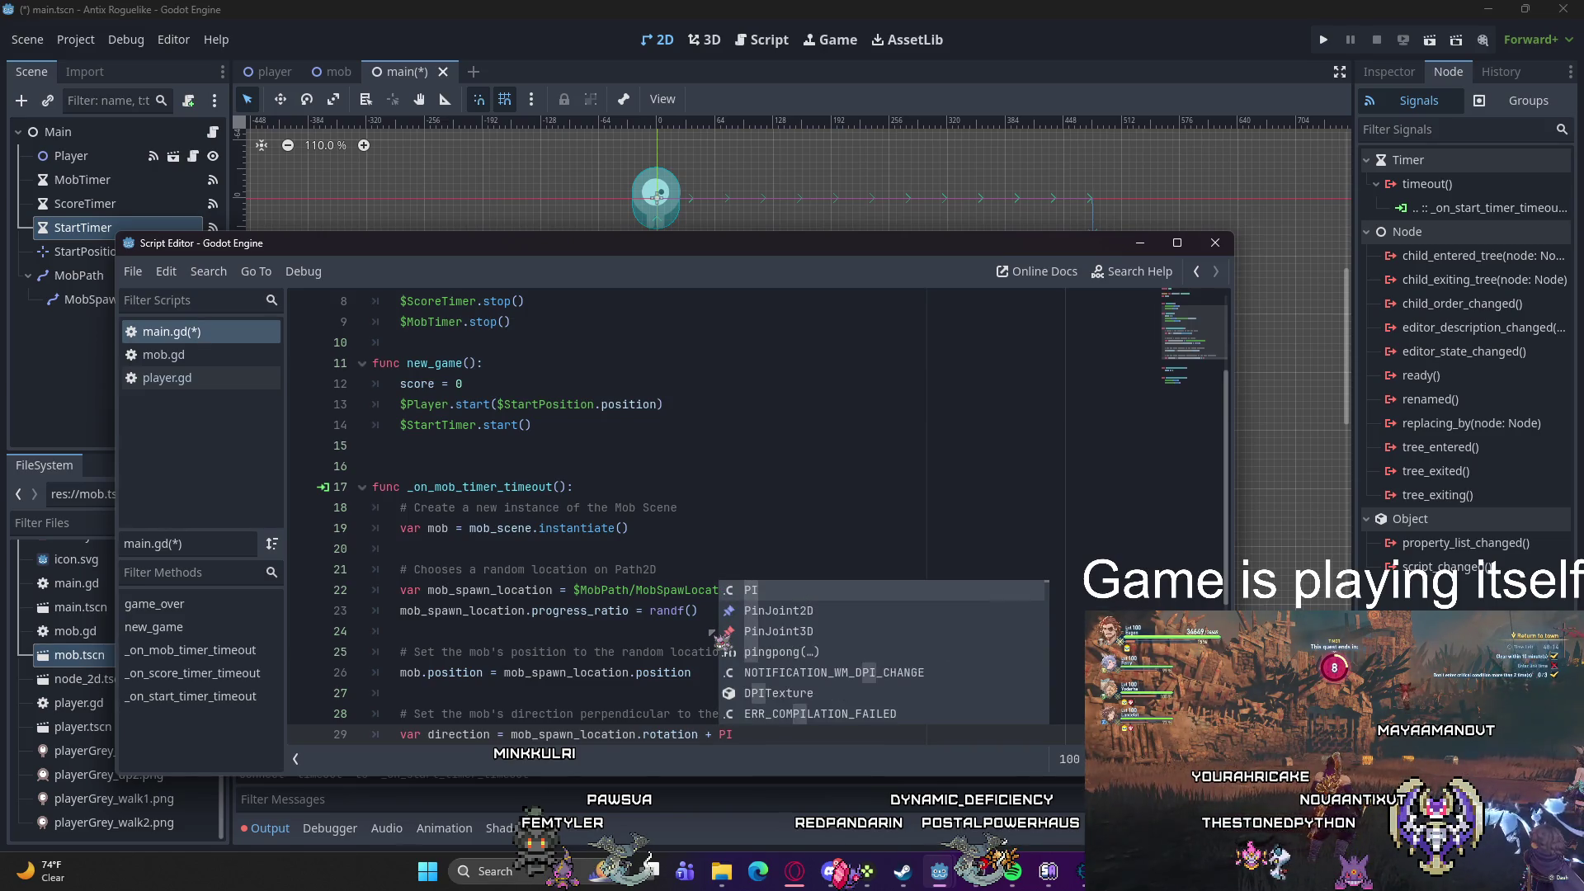
{"action": "key", "text": "Escape"}
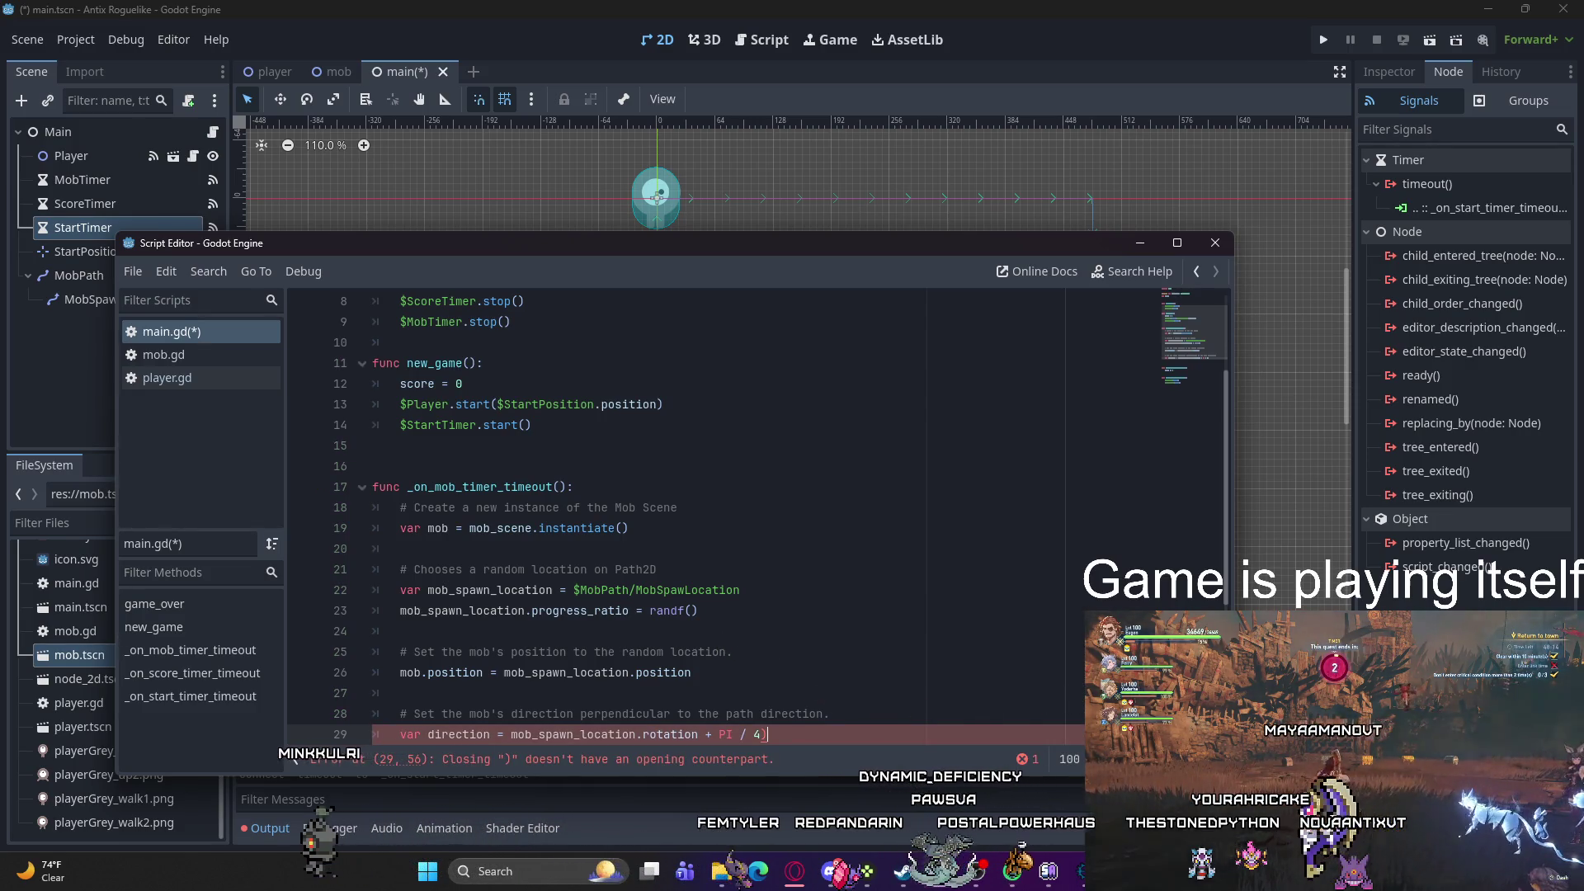
{"action": "key", "text": "BackSpace"}
{"action": "key", "text": "BackSpace"}
{"action": "type", "text": "2"}
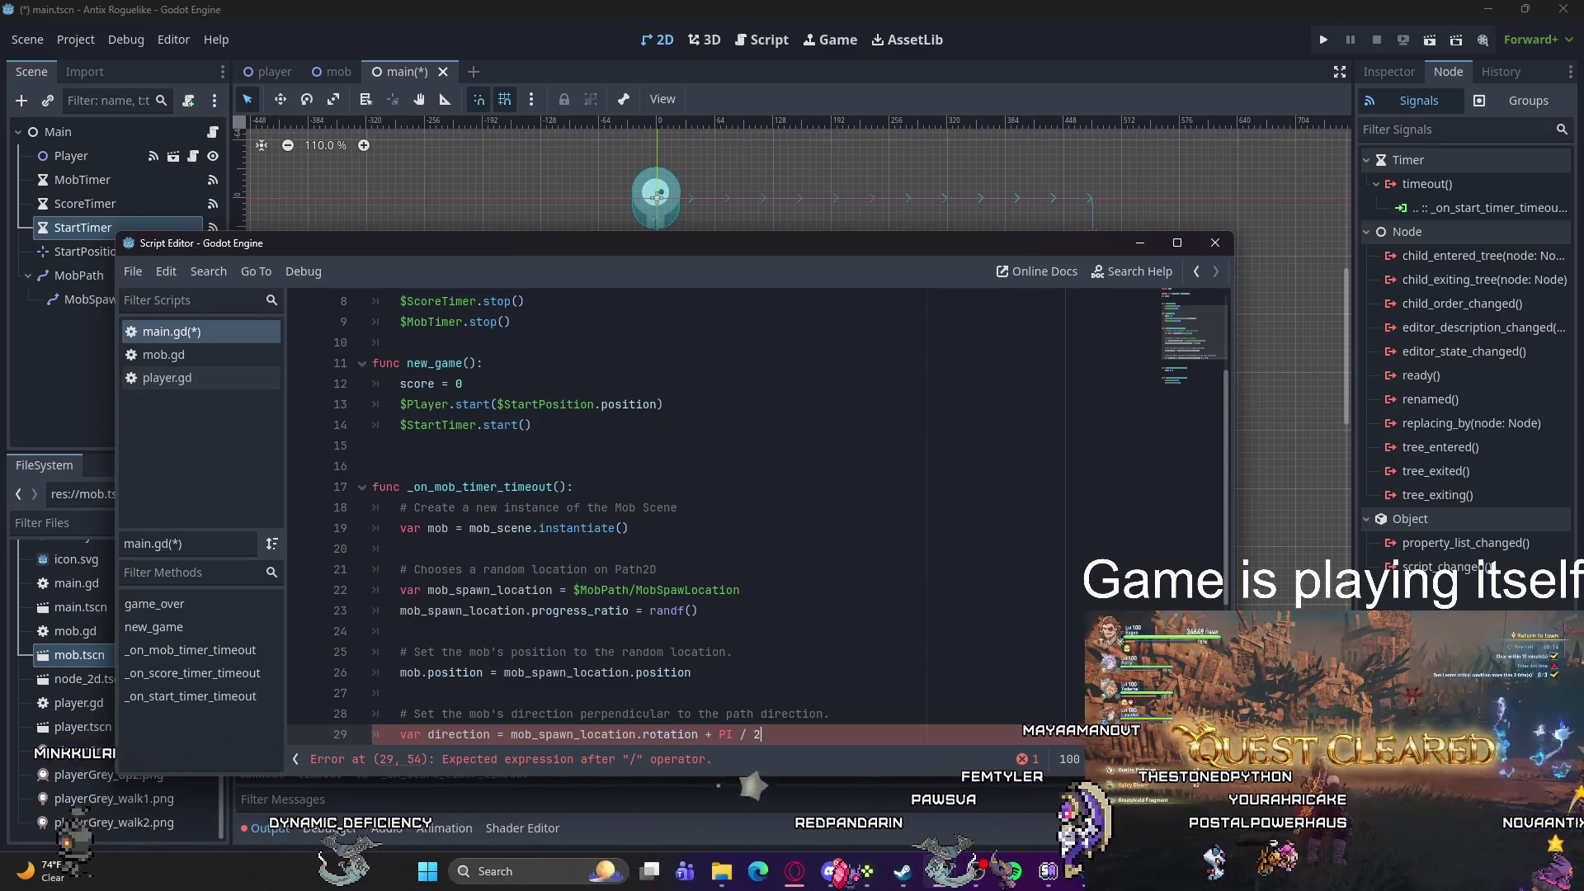
{"action": "scroll", "coordinate": [757, 598], "scroll_direction": "down", "scroll_amount": 3}
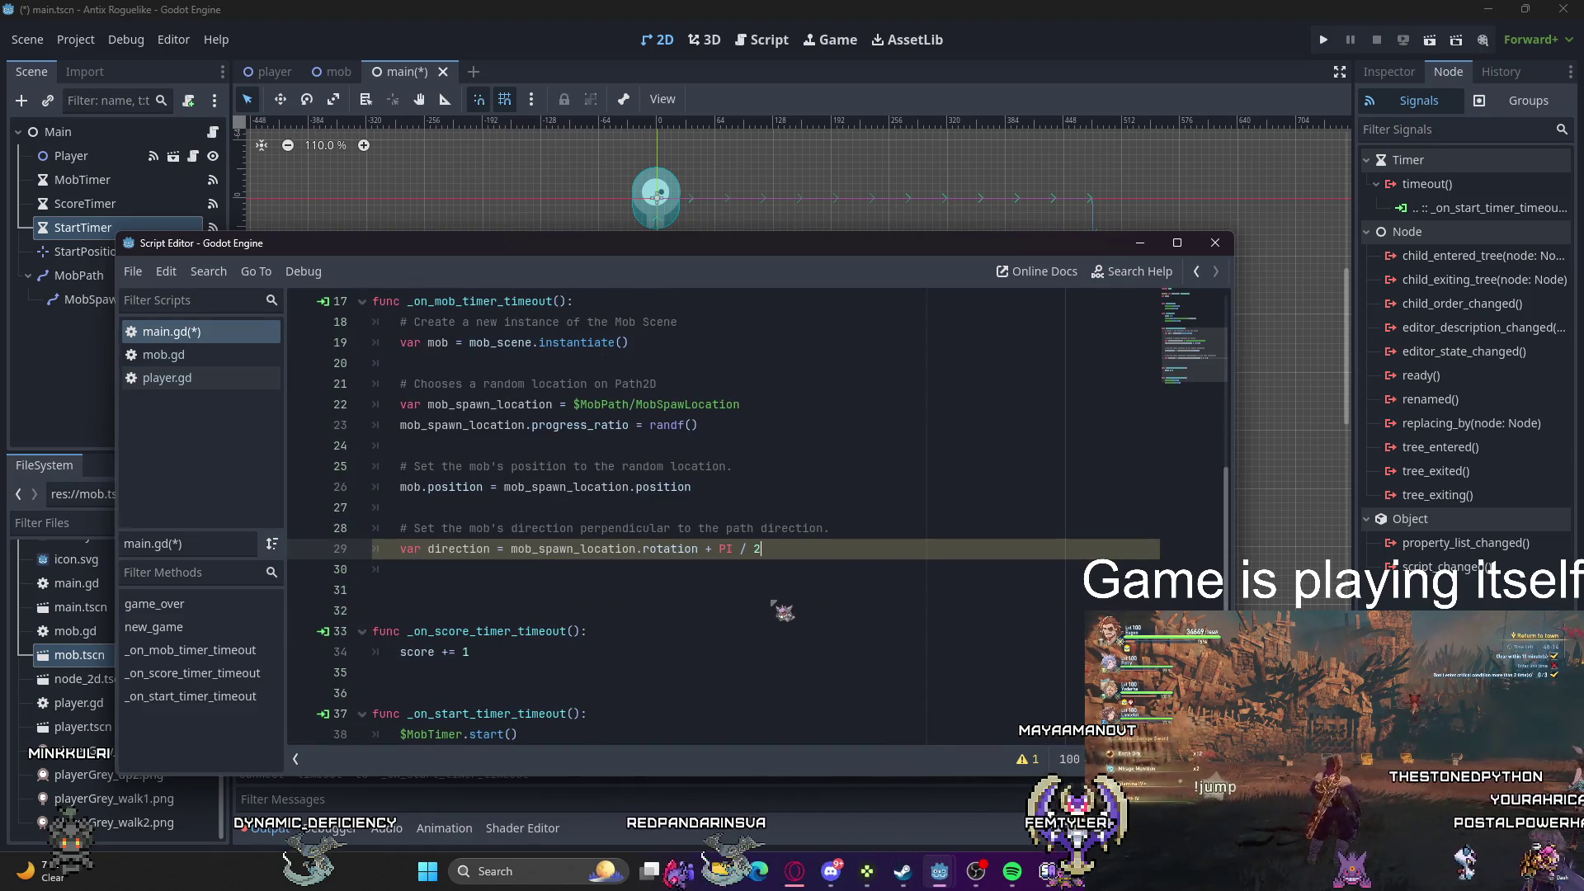
Step: Add the randomness comment and direction += randf_range(-PI / 4, PI / 4)
{"action": "key", "text": "Return"}
{"action": "key", "text": "Return"}
{"action": "type", "text": "# Add some randomness to the directi"}
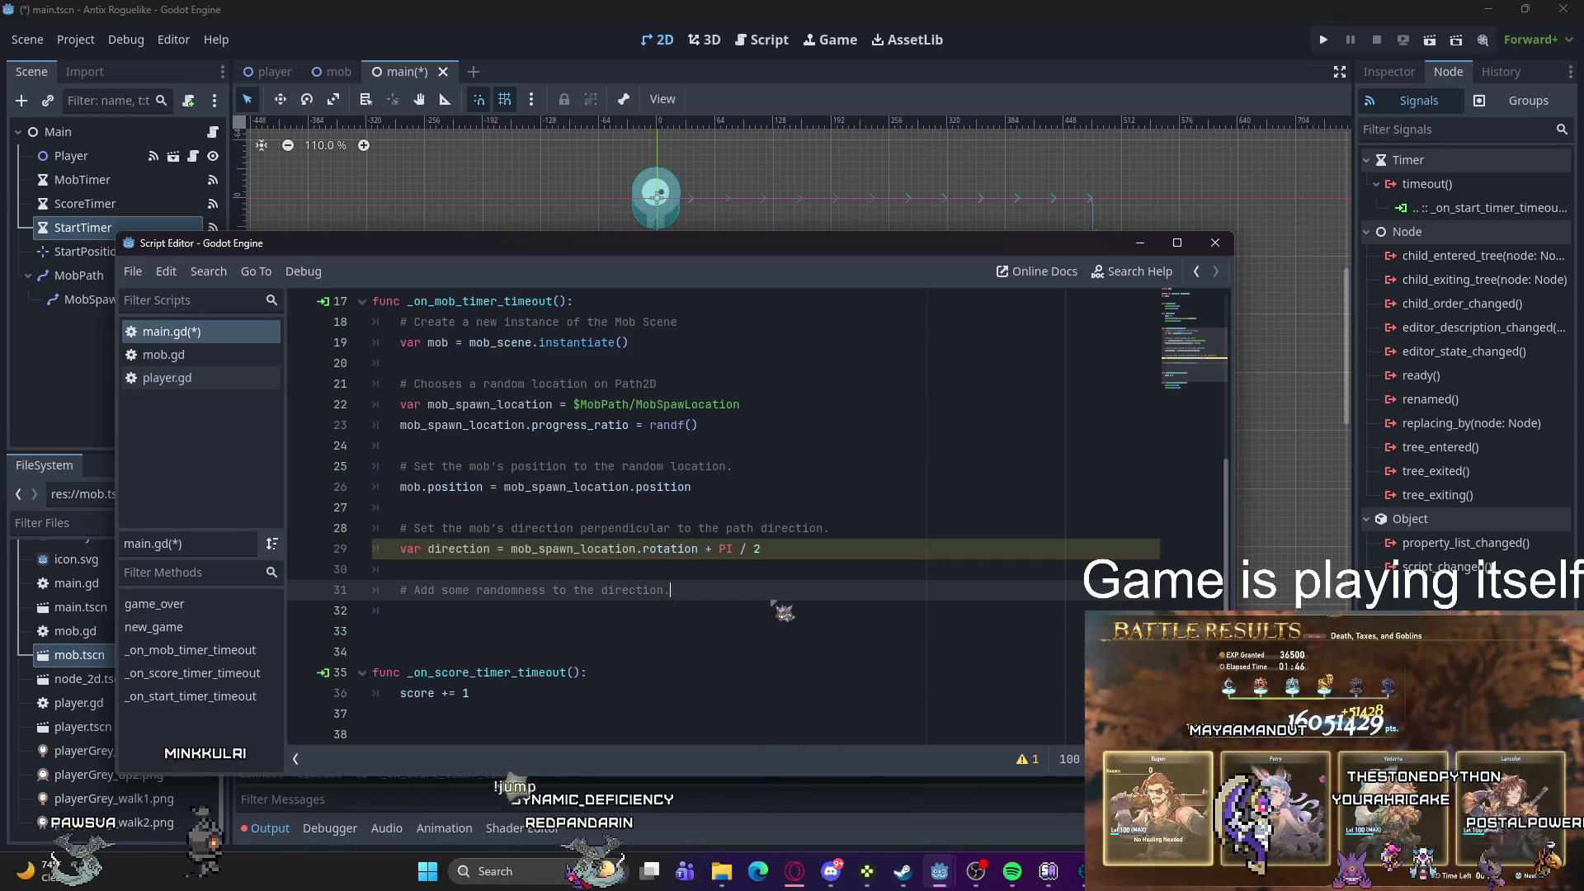
{"action": "type", "text": "on."}
{"action": "key", "text": "Return"}
{"action": "type", "text": "direction "}
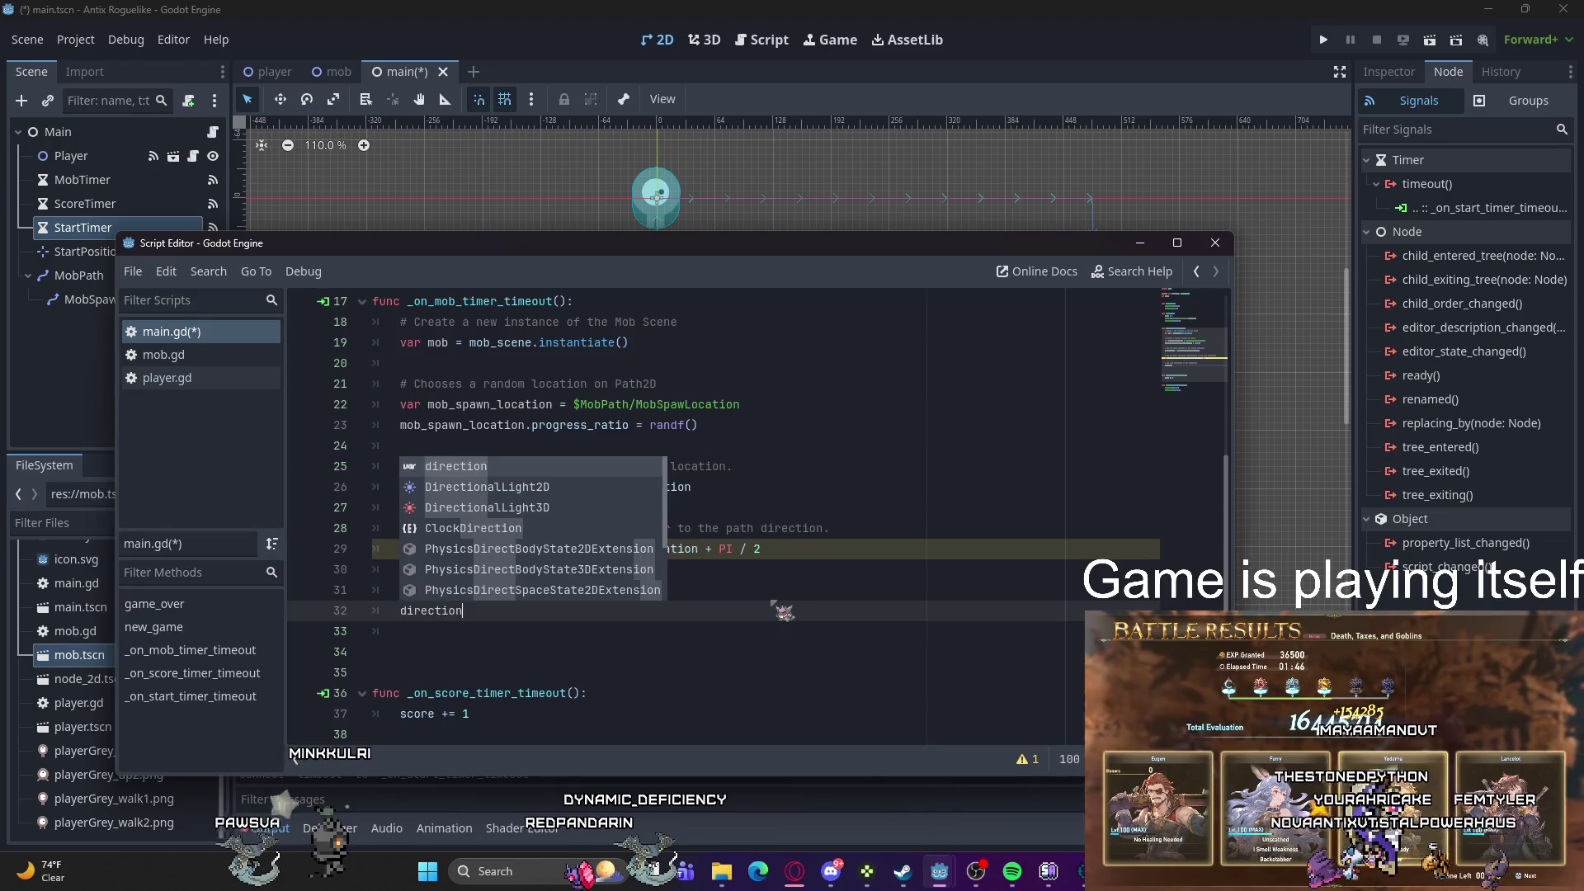
{"action": "type", "text": "+= randf_r"}
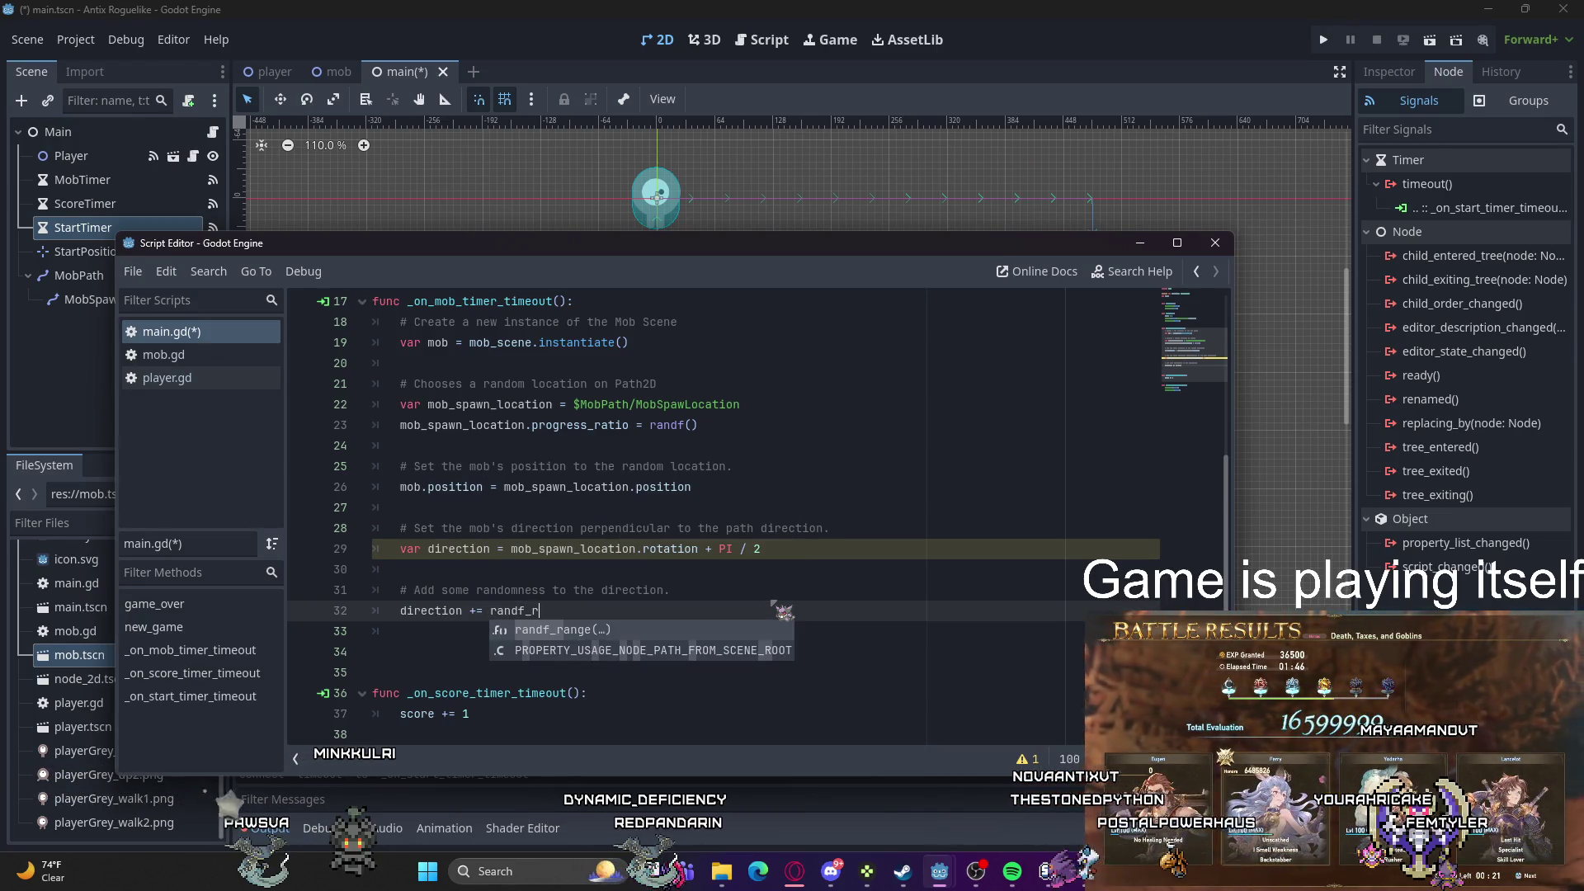
{"action": "key", "text": "Return"}
{"action": "type", "text": "-P"}
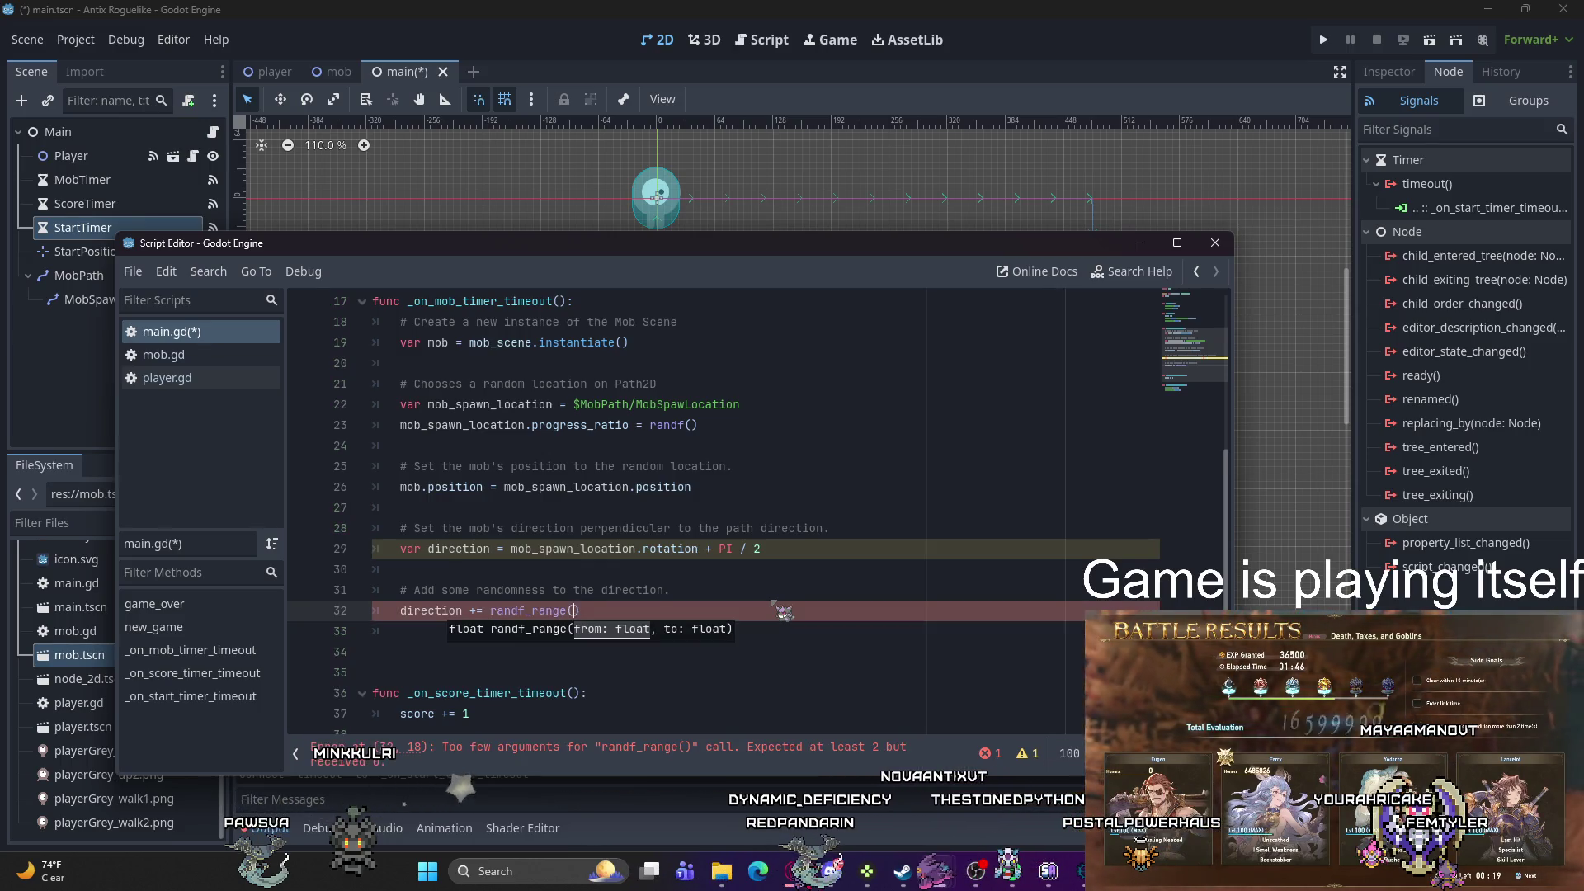
{"action": "type", "text": "I "}
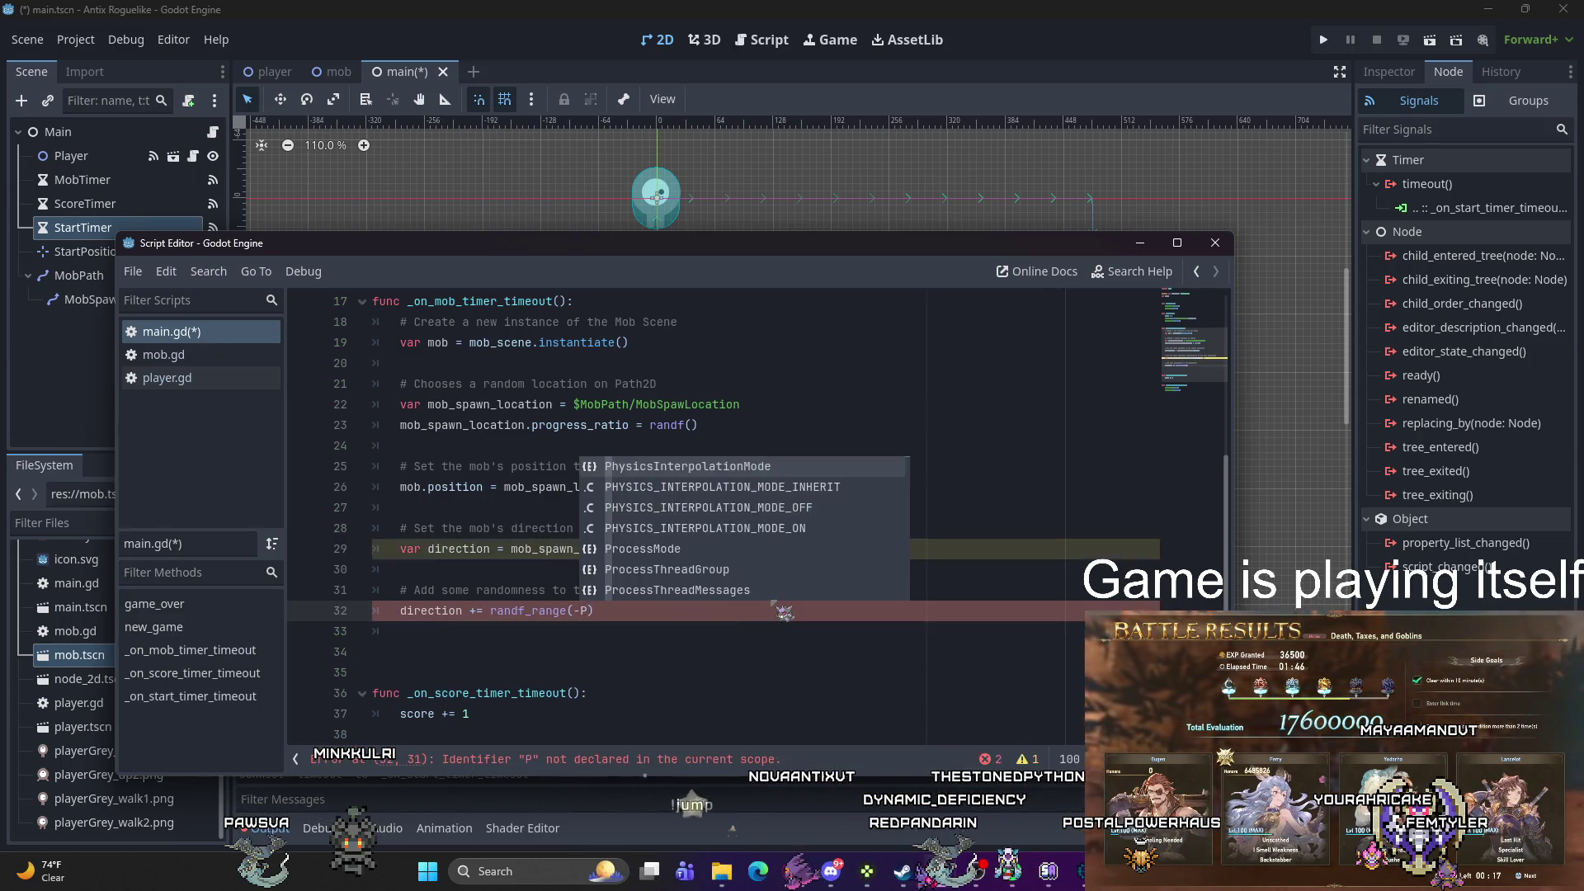
{"action": "type", "text": "/ 4"}
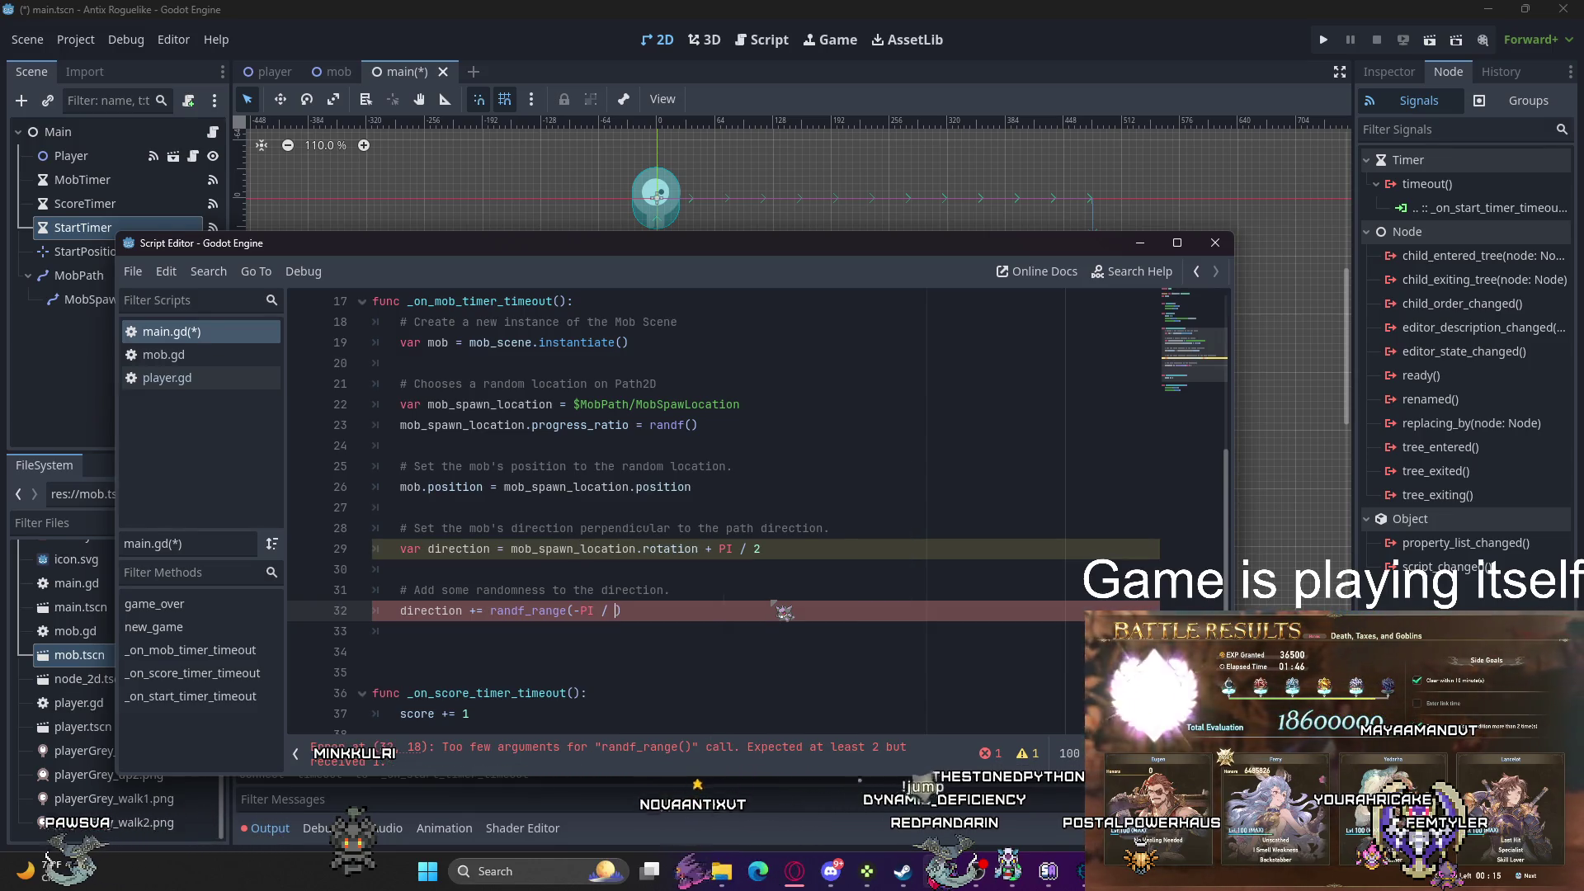
{"action": "key", "text": "BackSpace"}
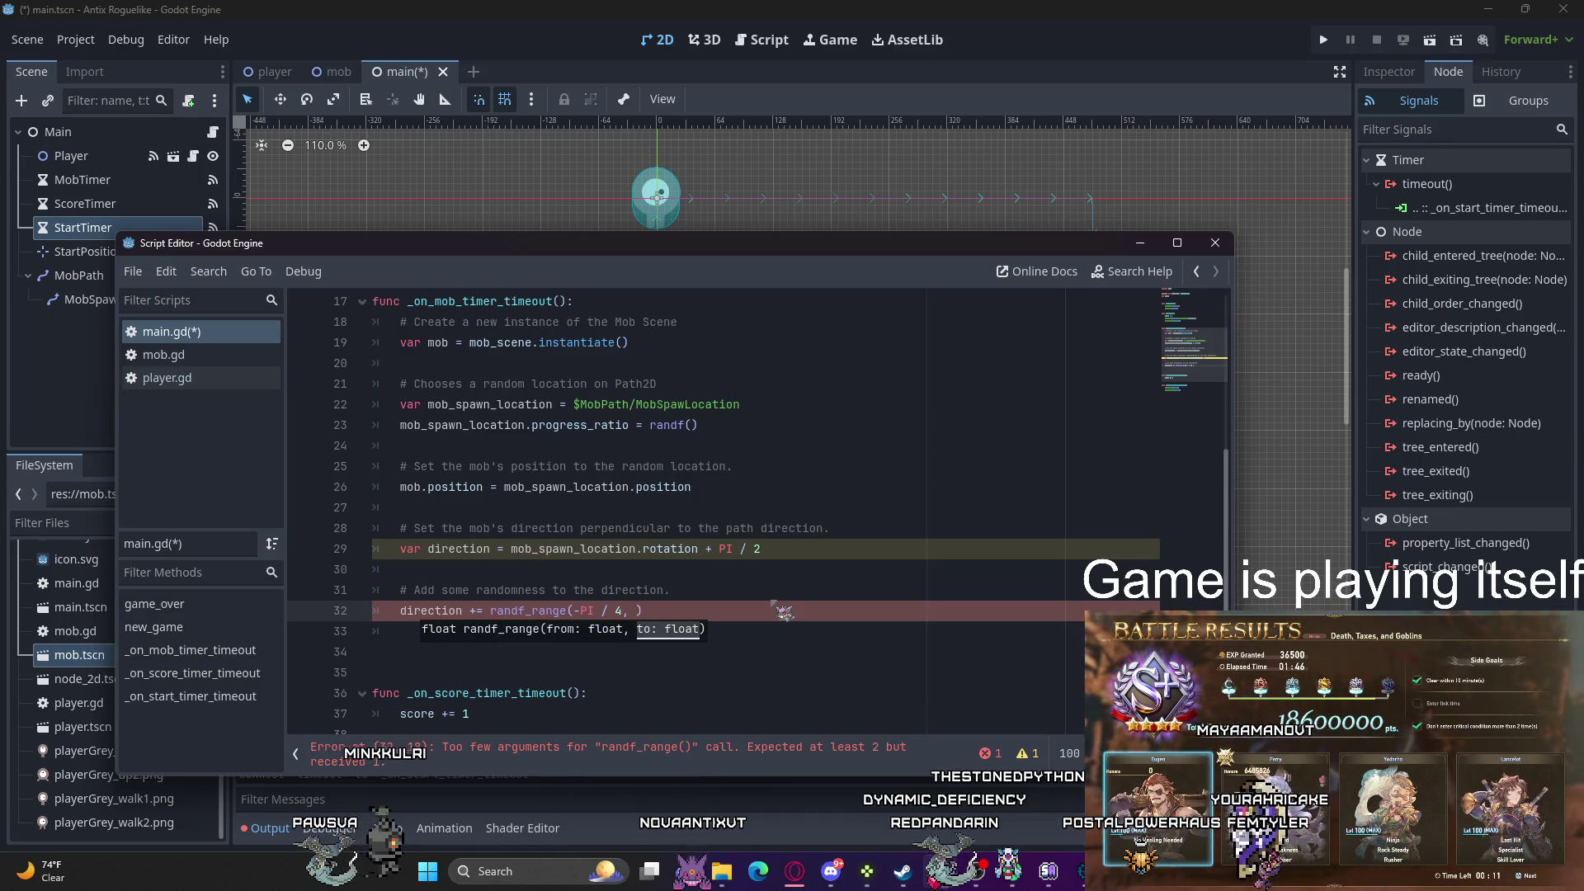
{"action": "type", "text": "PI"}
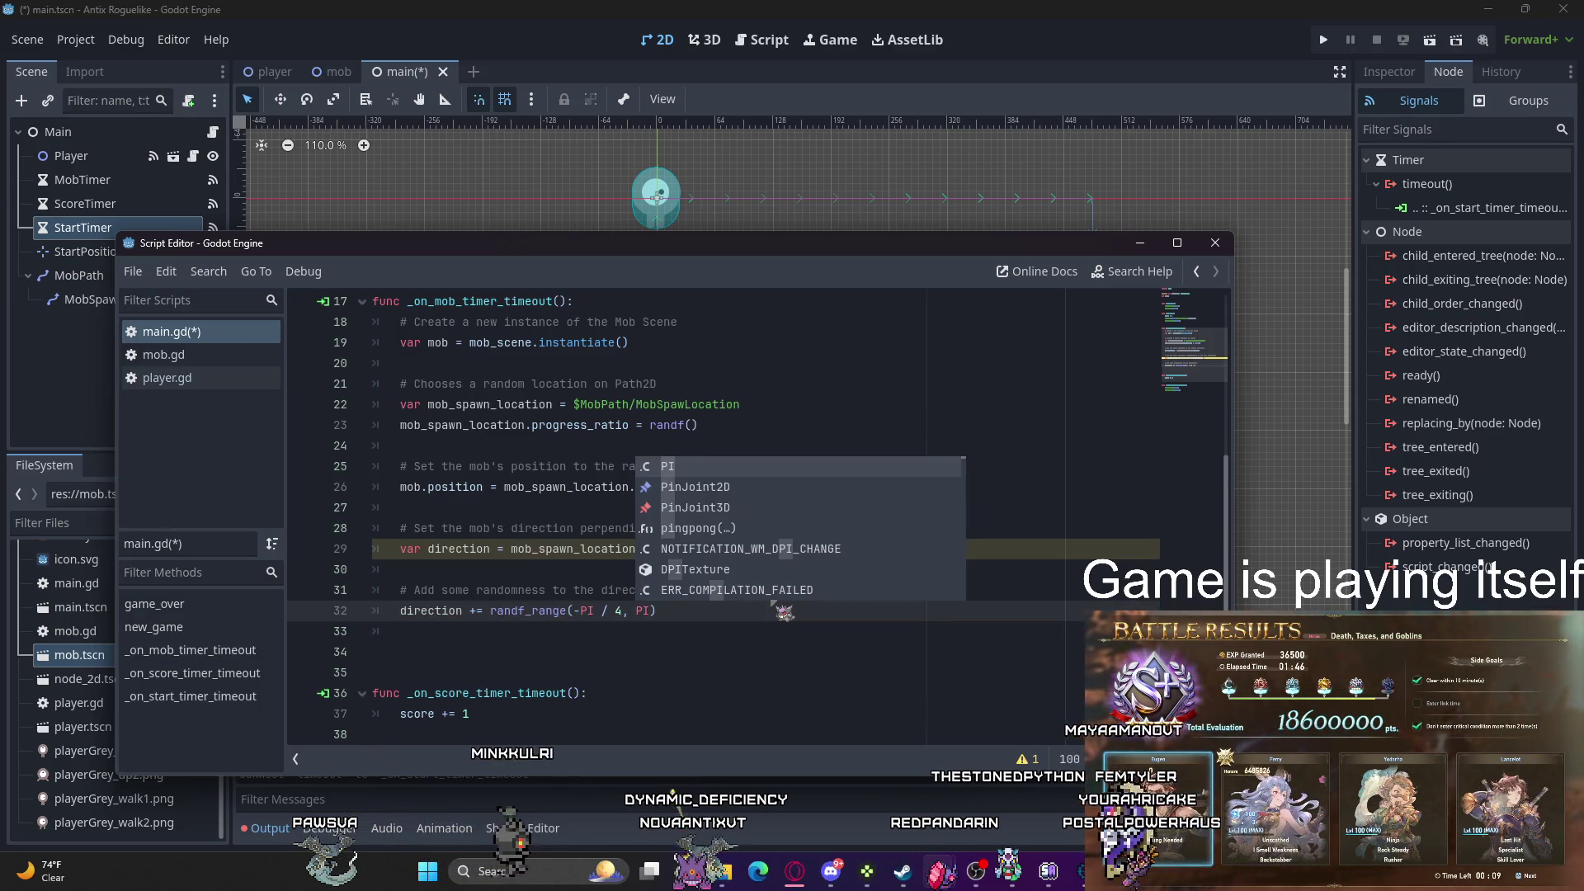
{"action": "type", "text": " / "}
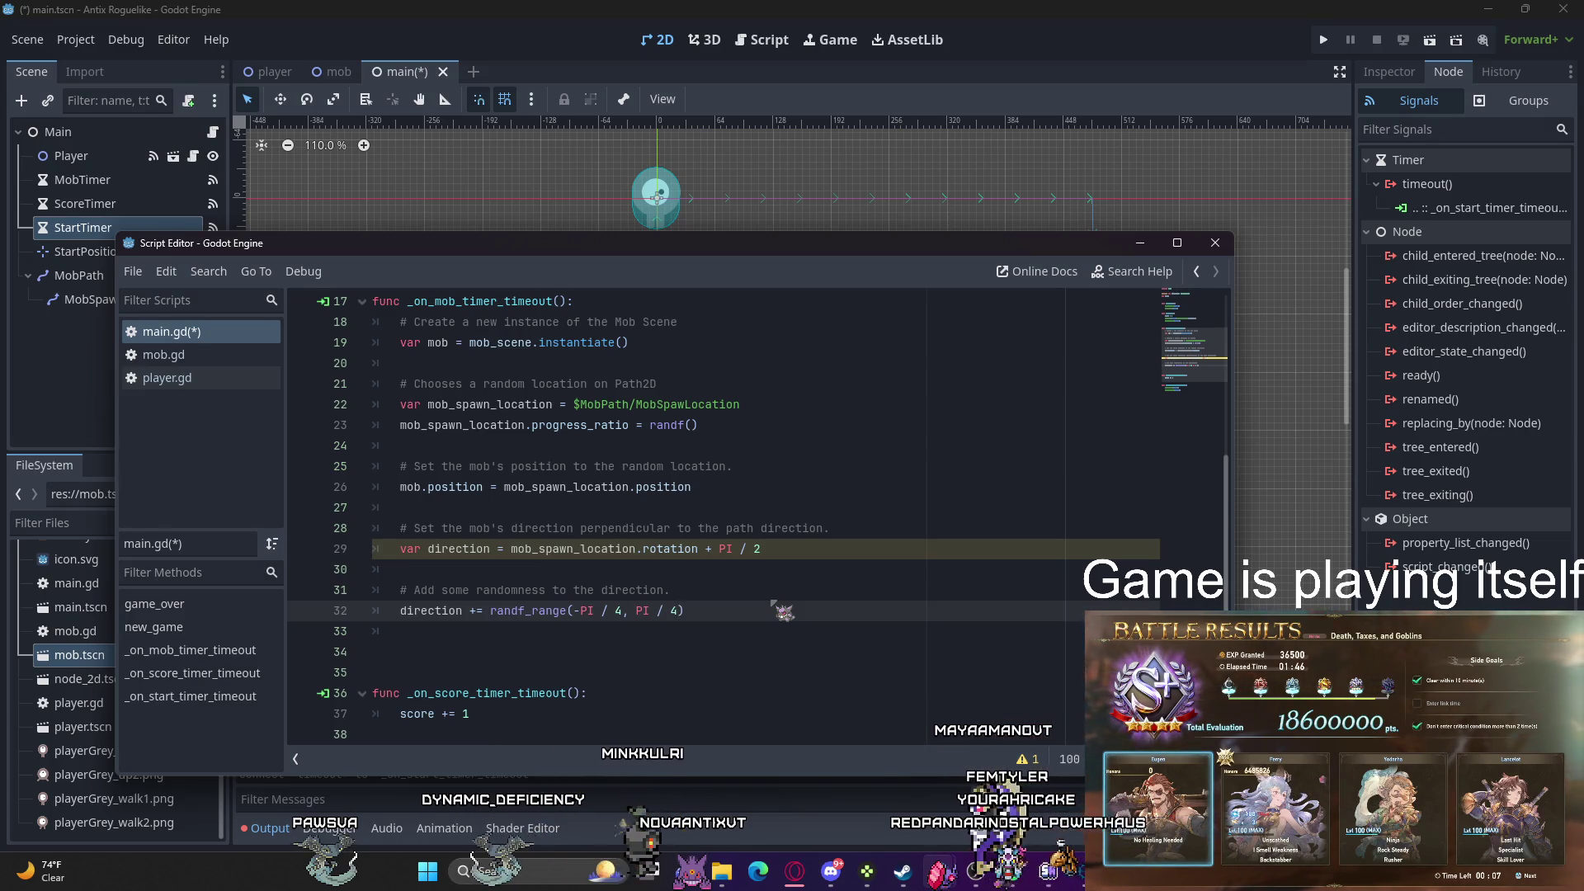
{"action": "type", "text": "4)"}
Step: Apply the randomized direction with mob.rotation = direction
{"action": "key", "text": "Return"}
{"action": "type", "text": "mo"}
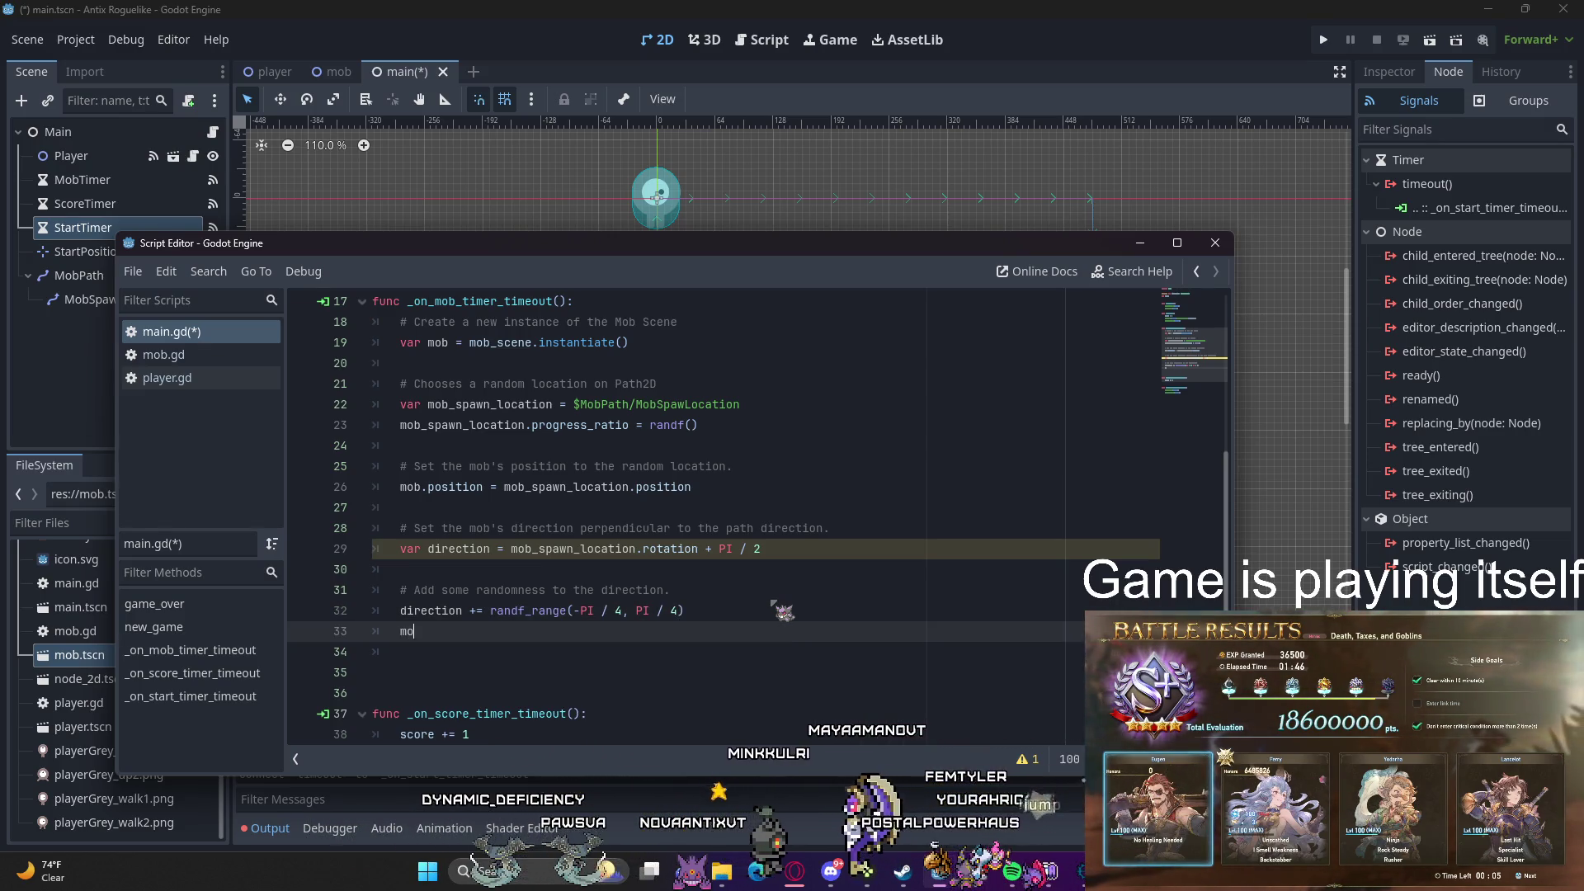
{"action": "type", "text": "b.rotation"}
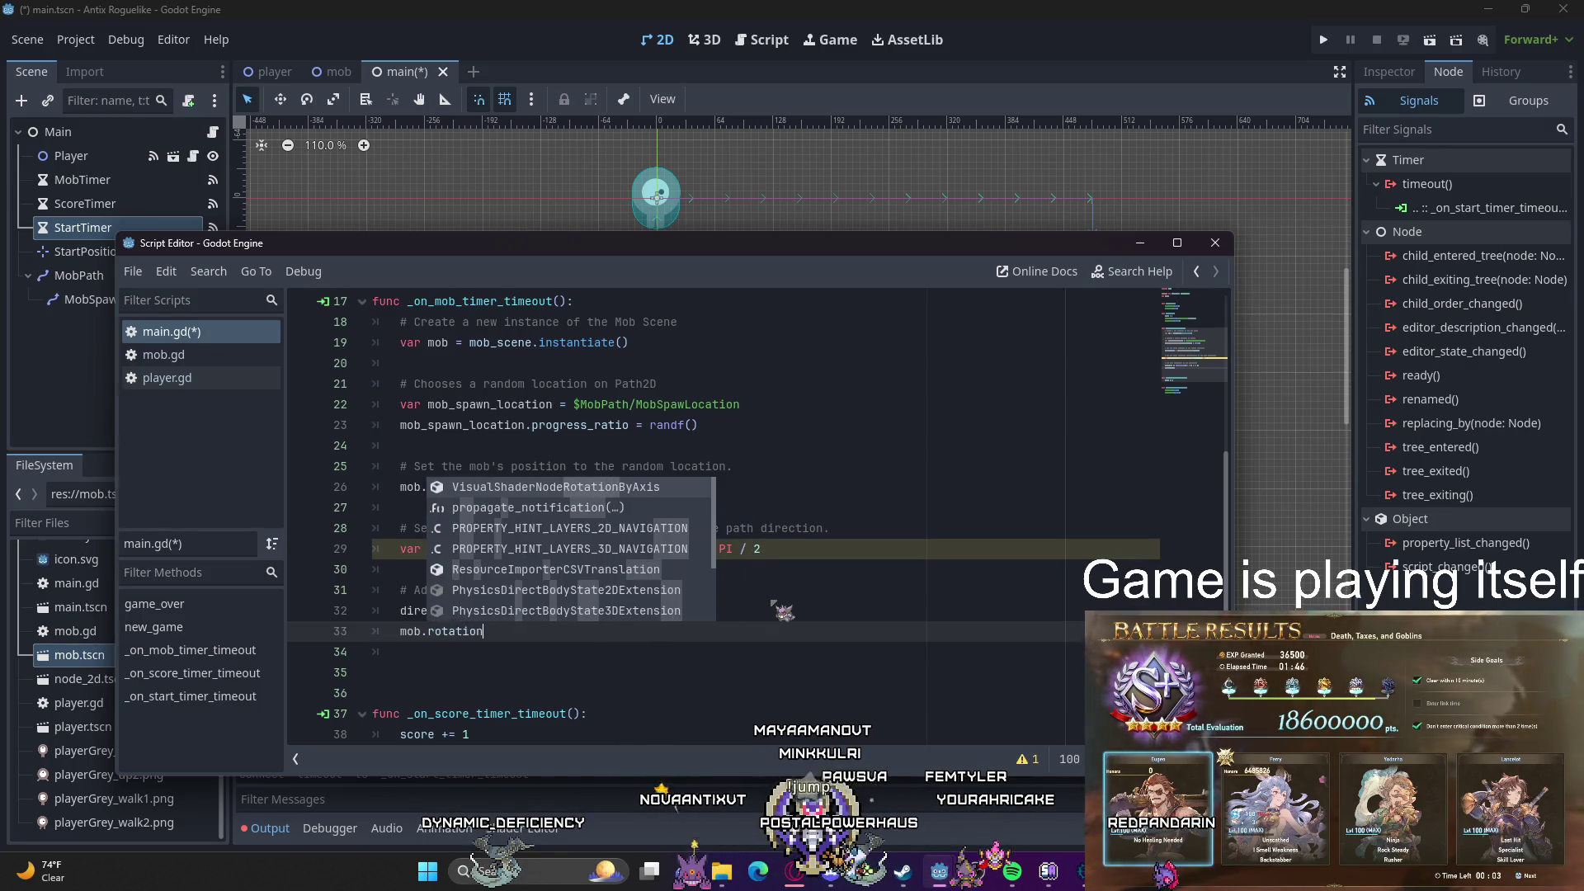
{"action": "type", "text": " - "}
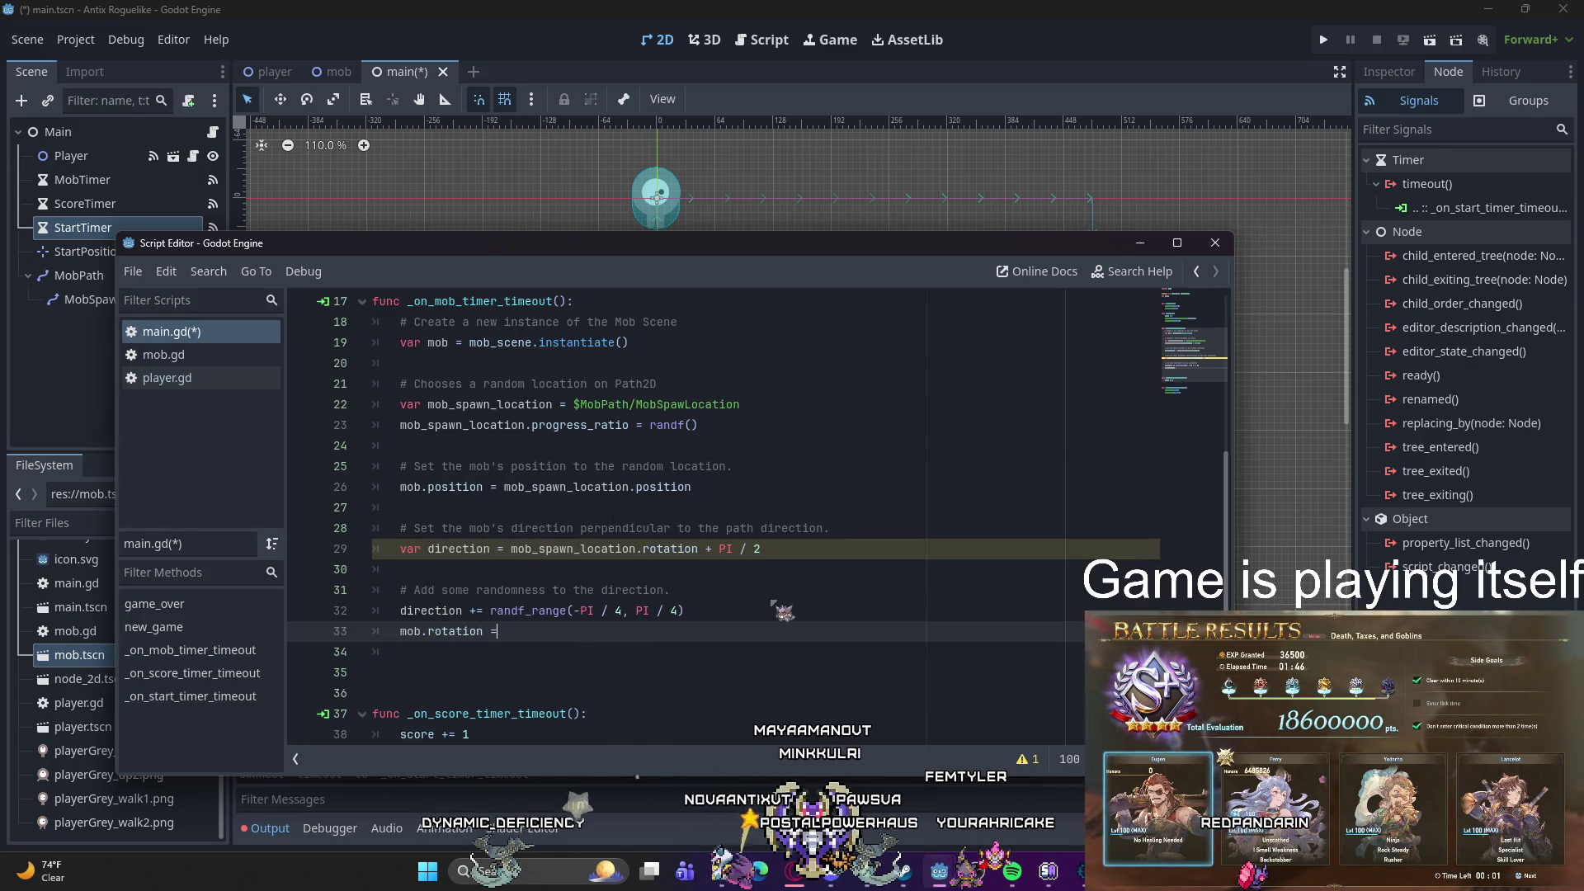
{"action": "type", "text": " direction"}
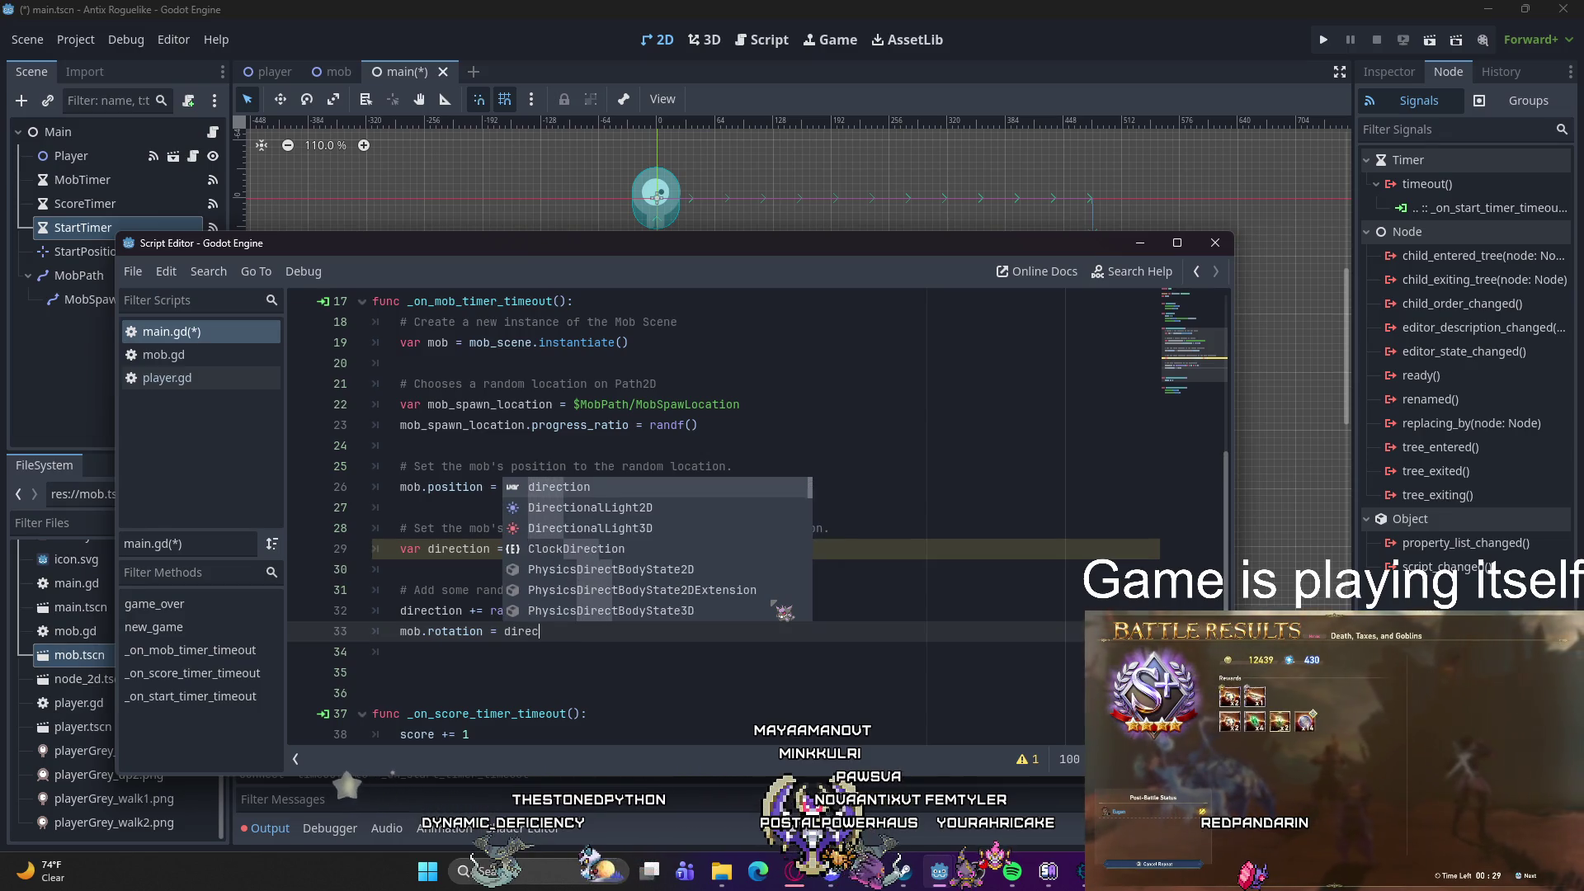
{"action": "key", "text": "Return"}
{"action": "key", "text": "Return"}
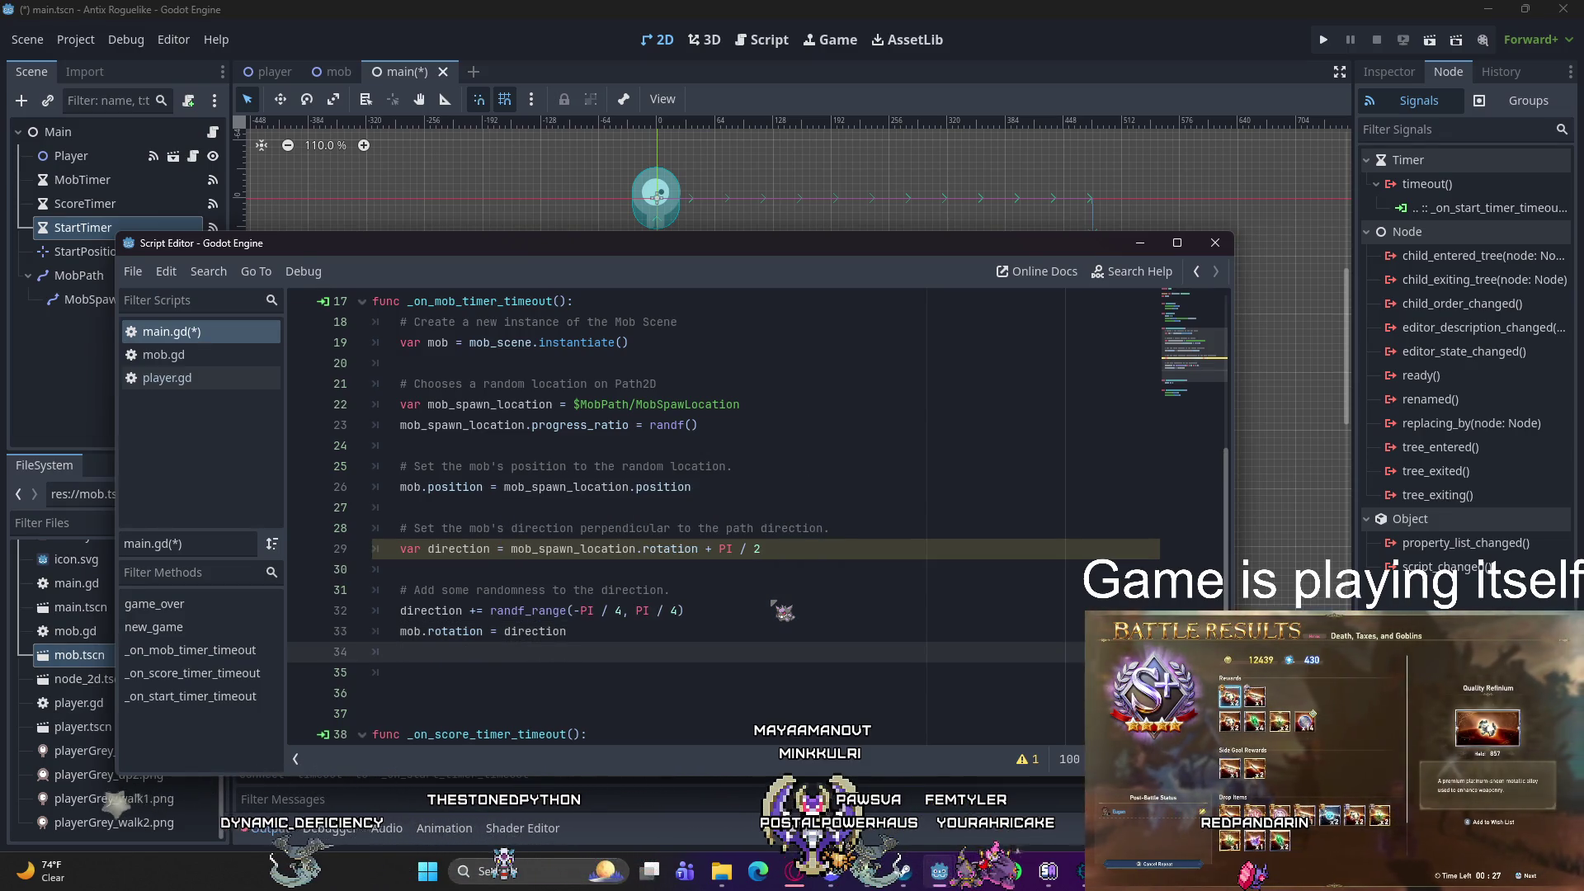
Step: Add a comment about choosing the velocity for the mob
{"action": "type", "text": "#"}
{"action": "key", "text": "Return"}
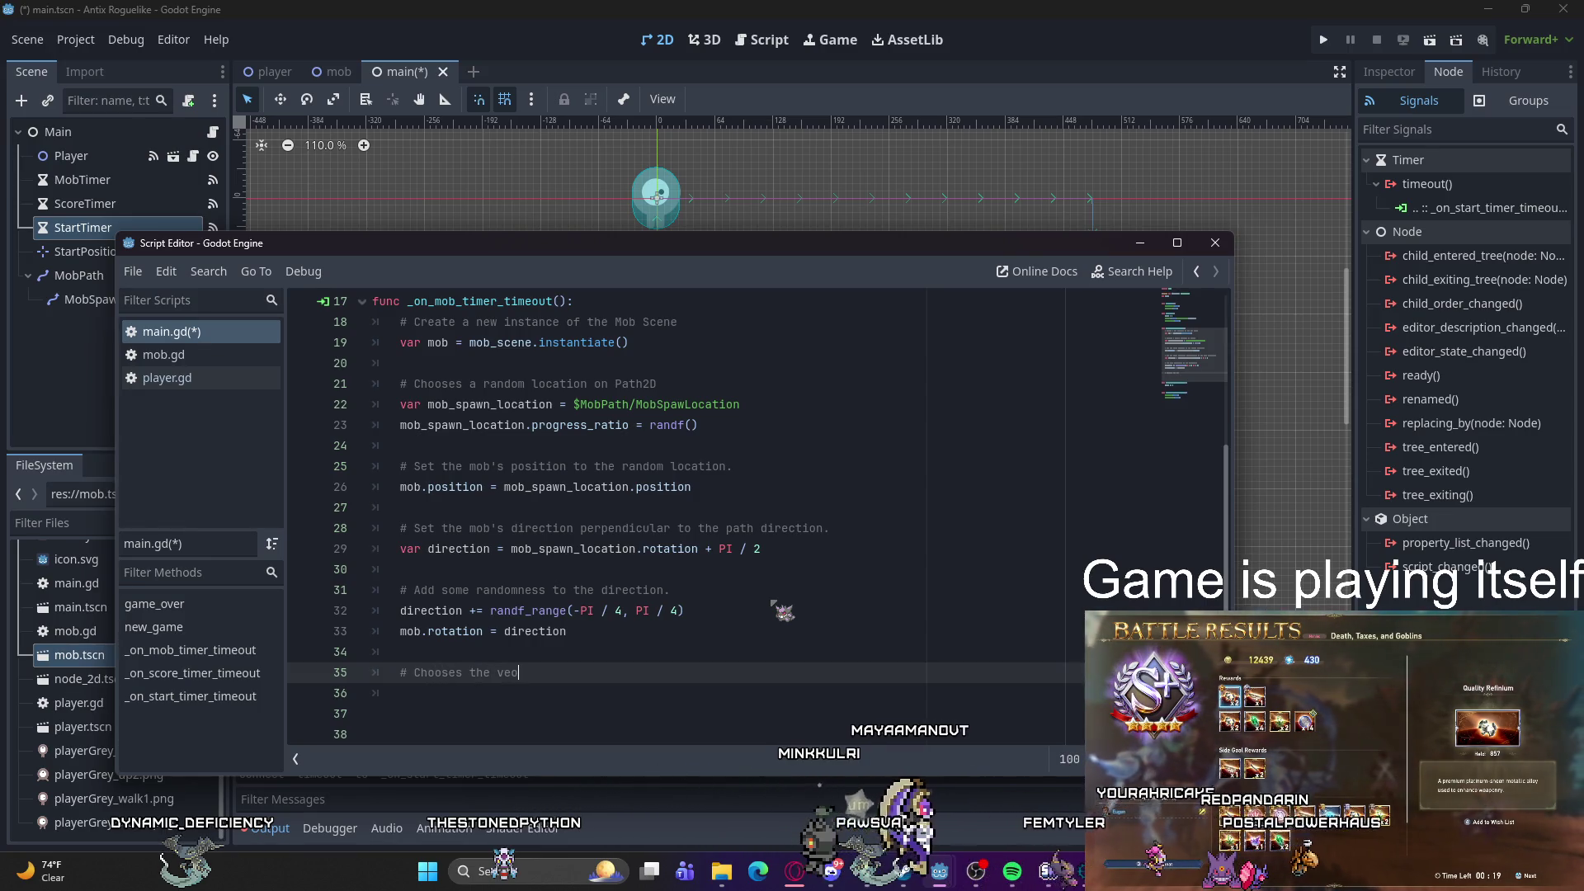
{"action": "key", "text": "BackSpace"}
{"action": "type", "text": "locity for the mob."}
{"action": "key", "text": "Return"}
Step: Write var velocity = Vector2(randf_range(150.0, 250.0), 0.0) and begin the mob.linear line
{"action": "type", "text": "bv"}
{"action": "key", "text": "BackSpace"}
{"action": "key", "text": "BackSpace"}
{"action": "type", "text": "var velocity"}
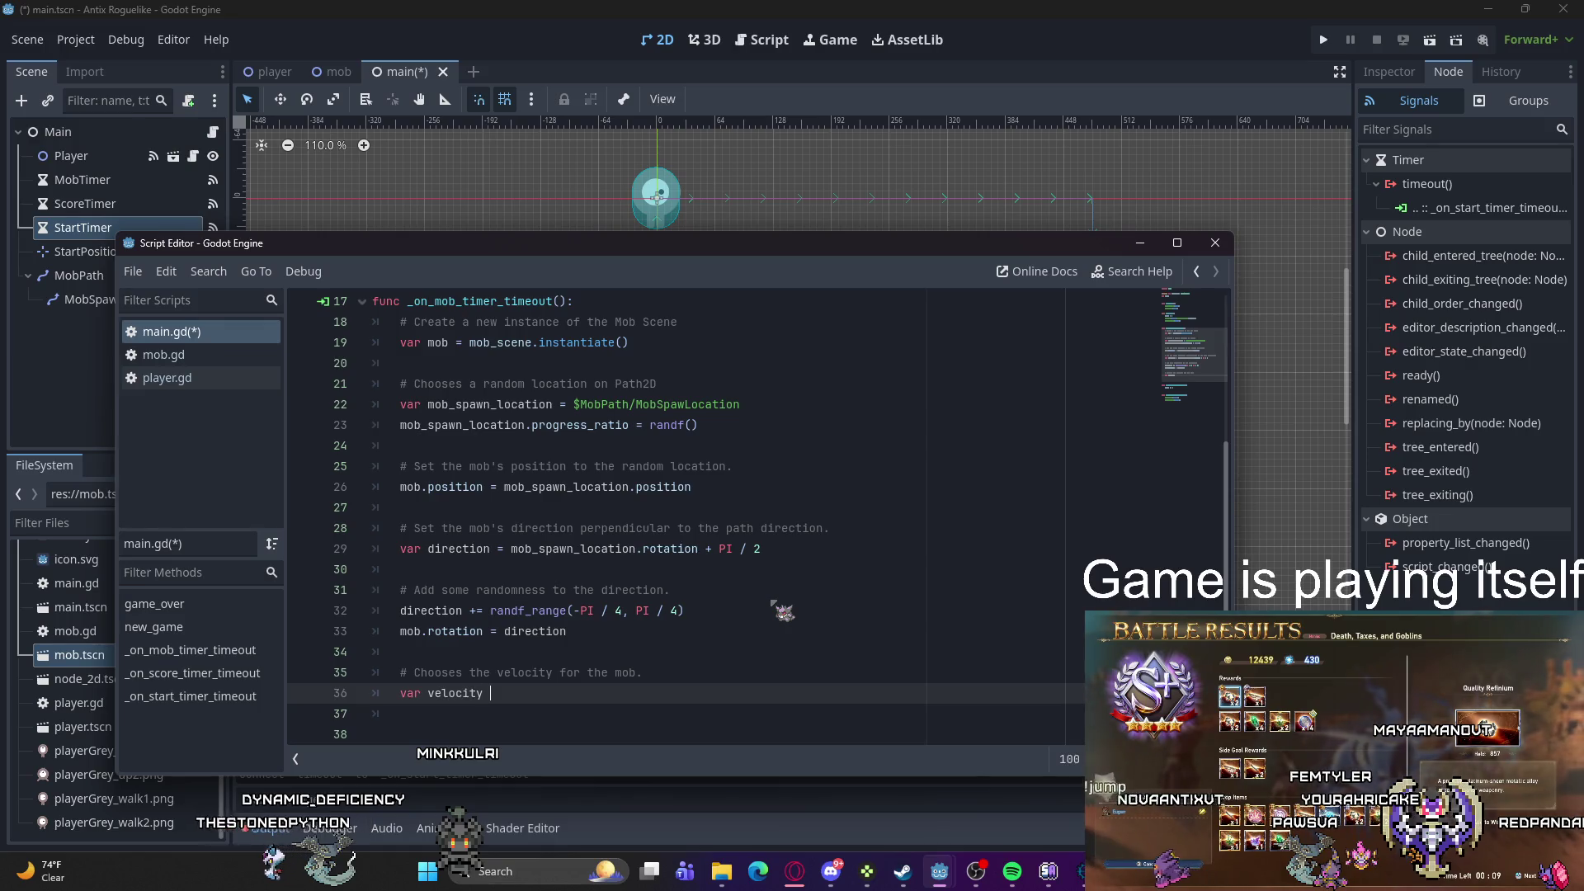
{"action": "type", "text": "Vec"}
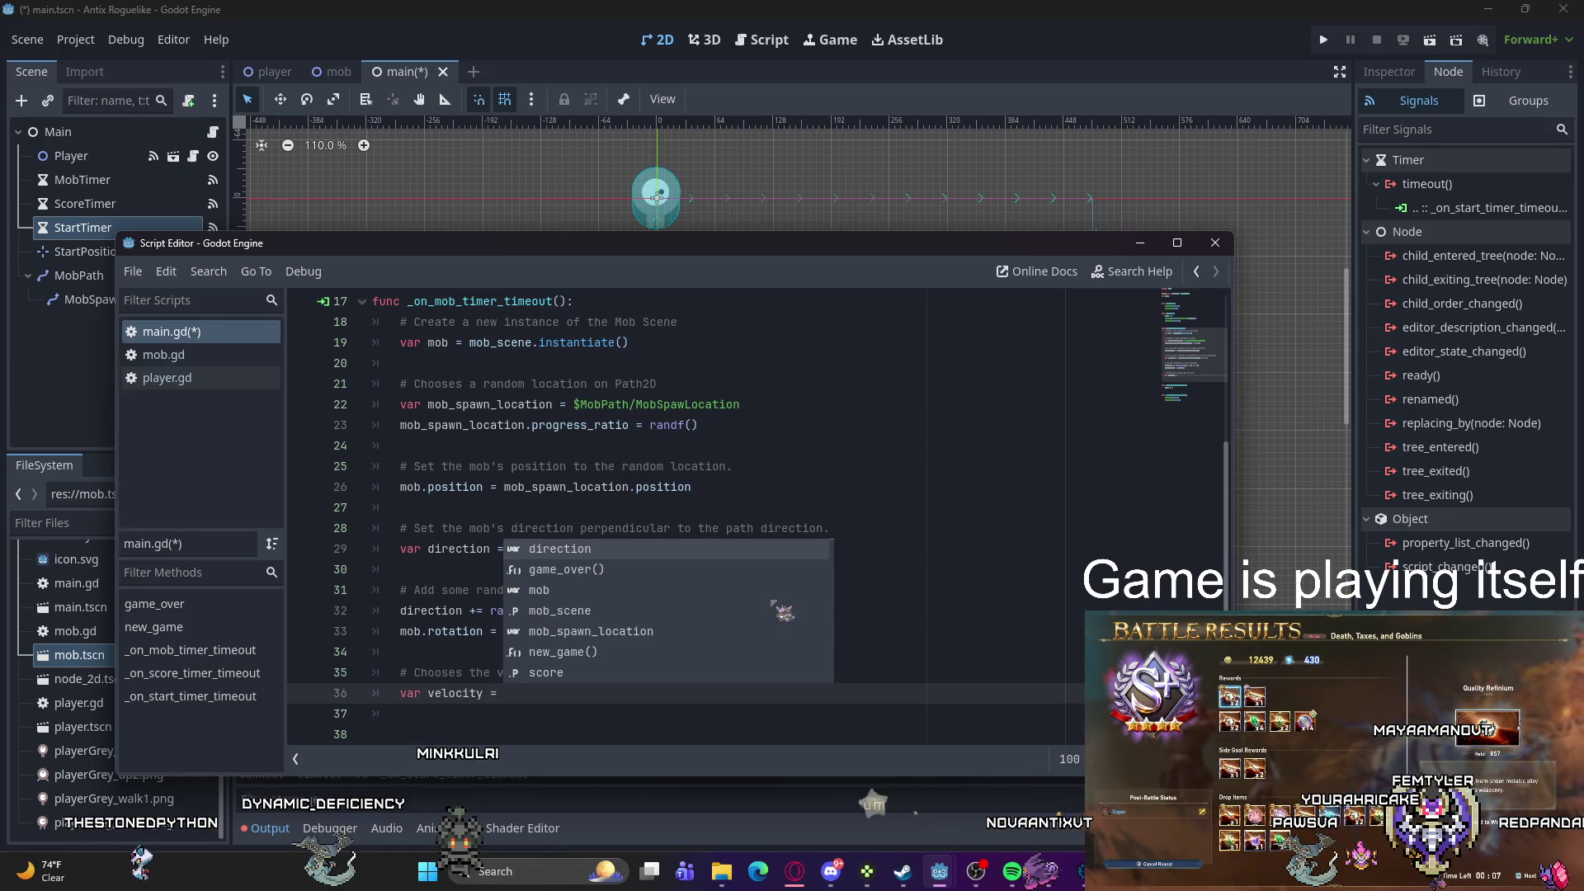
{"action": "key", "text": "Return"}
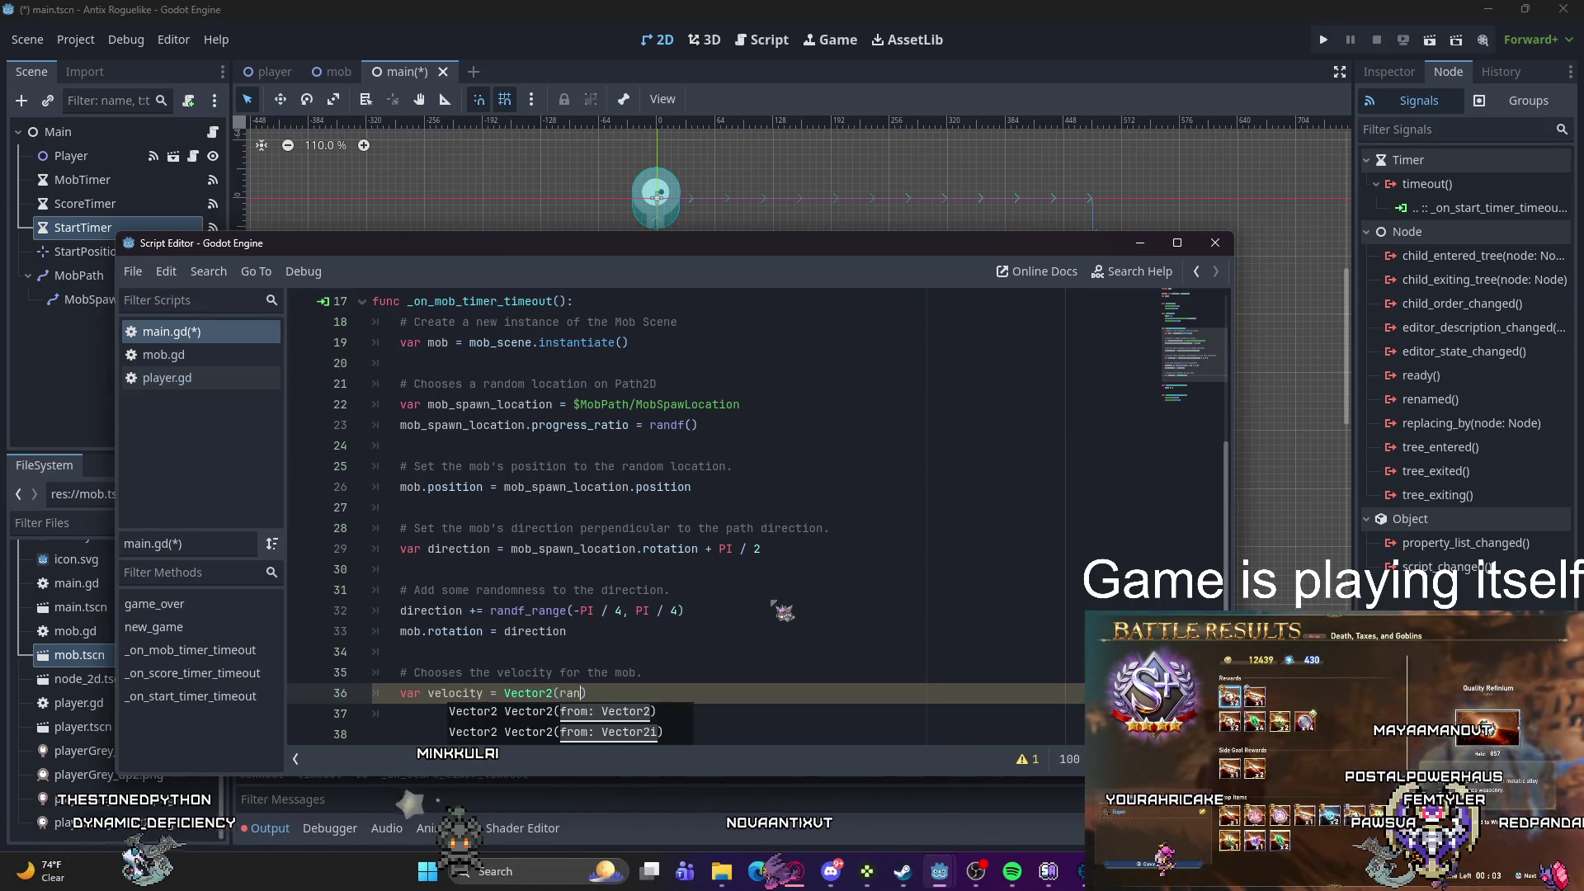
{"action": "type", "text": "randf_r"}
{"action": "key", "text": "Return"}
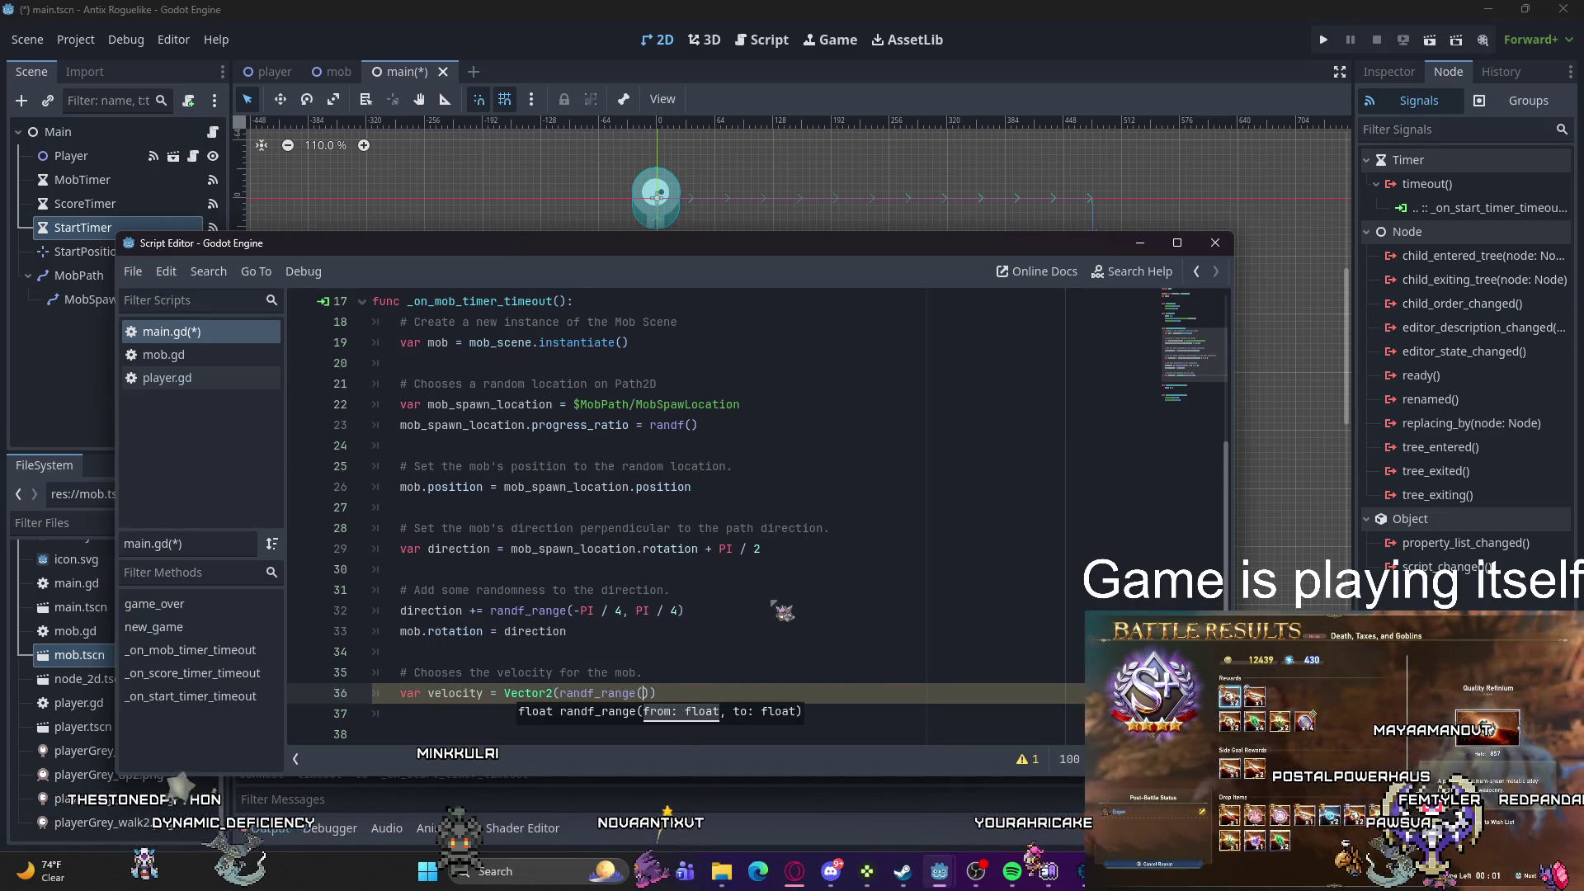
{"action": "type", "text": "150"}
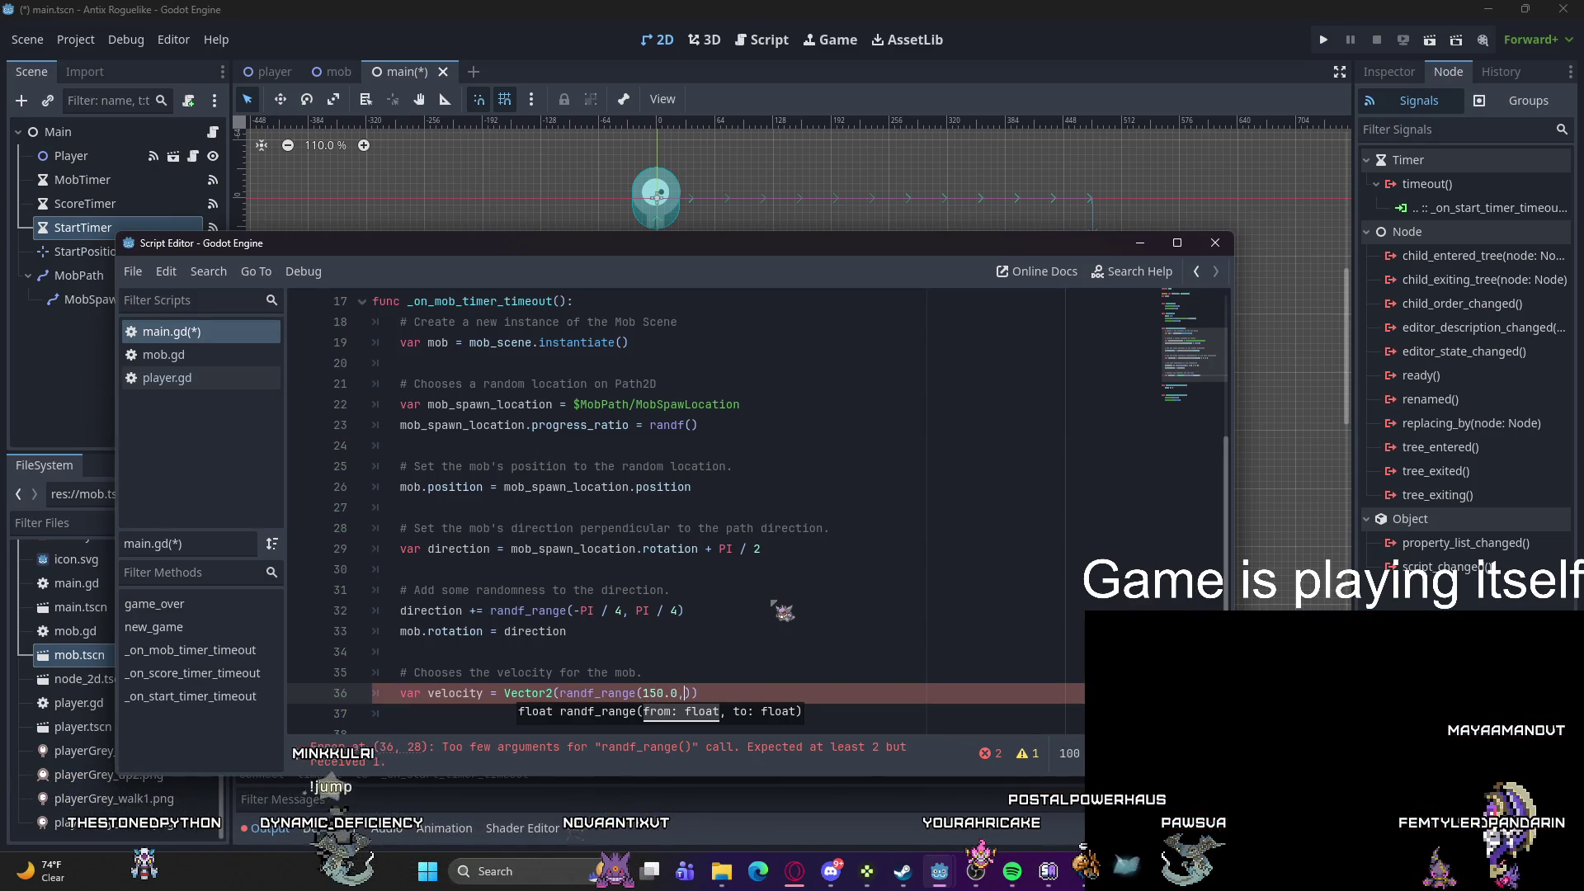
{"action": "type", "text": ".0, "}
{"action": "type", "text": "250."}
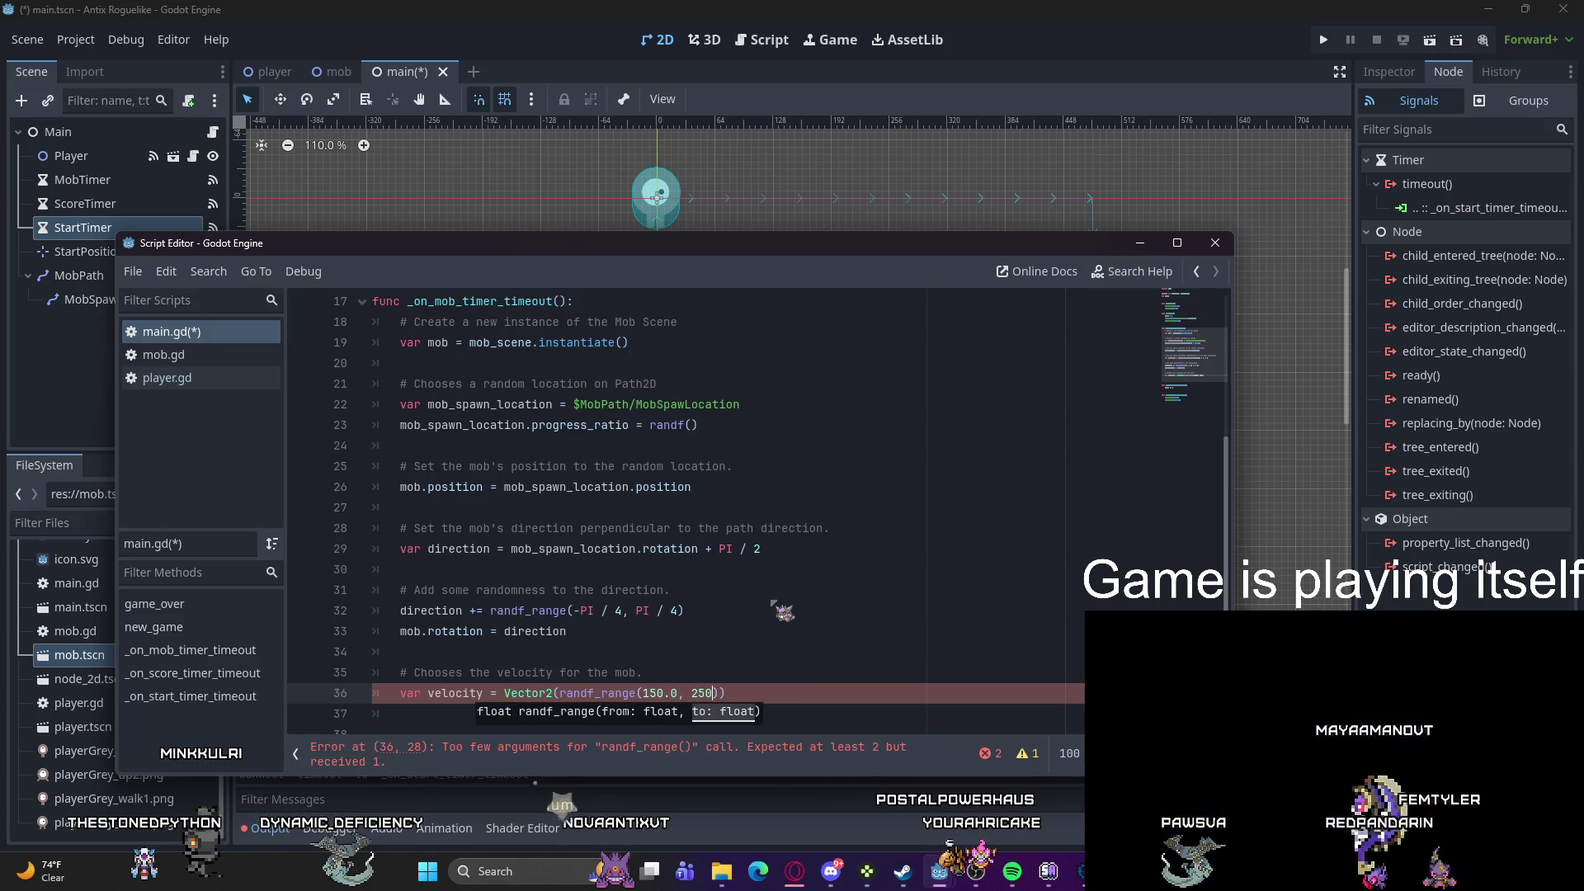
{"action": "type", "text": "0)"}
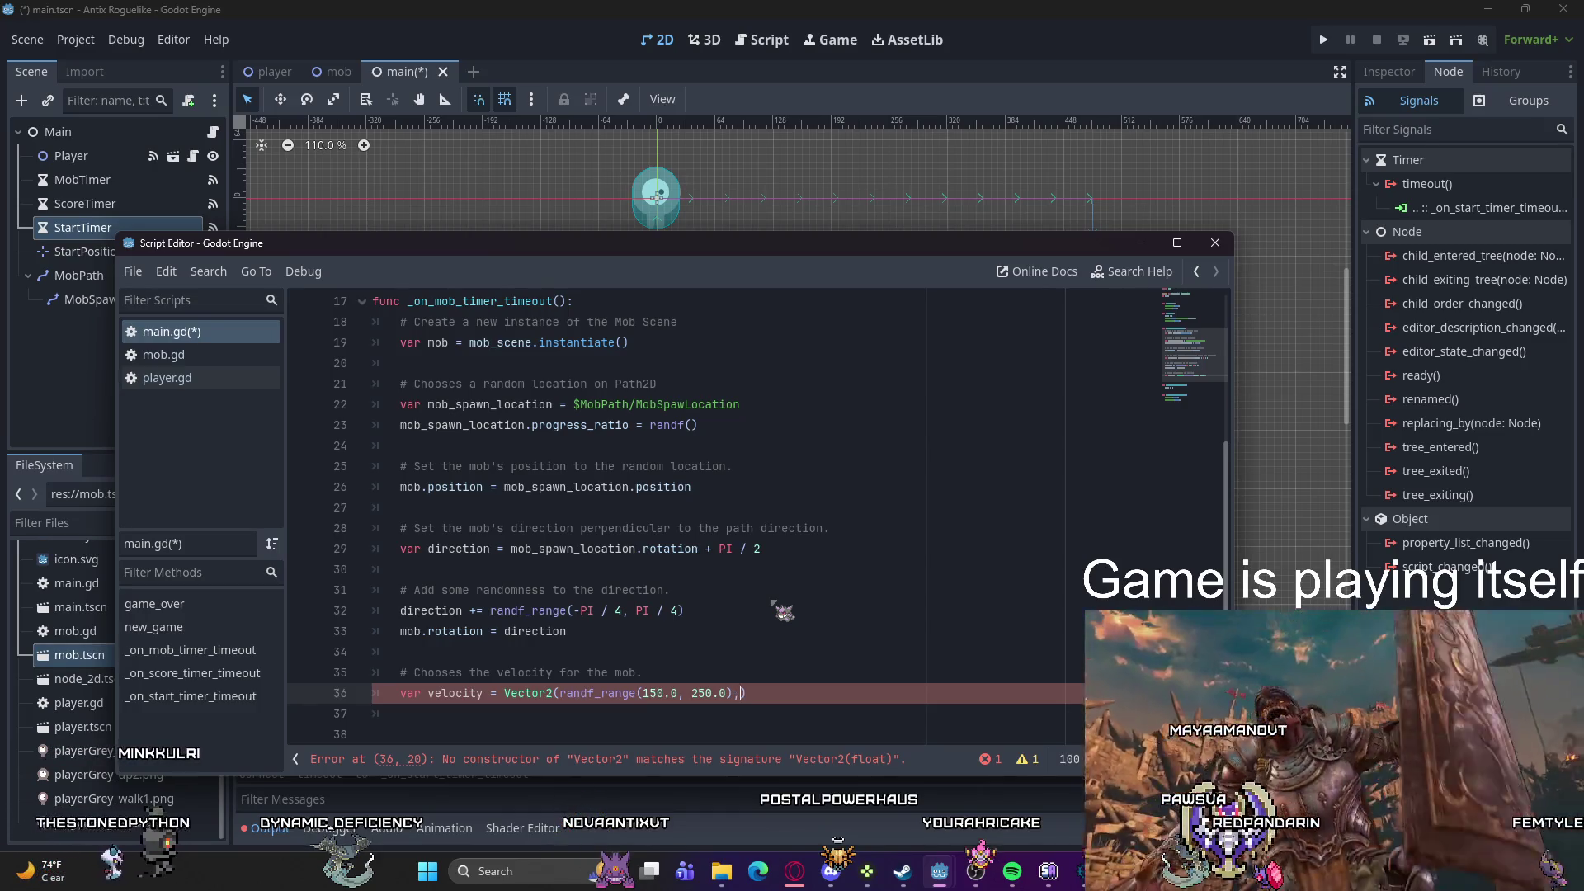
{"action": "type", "text": ", 0.0"}
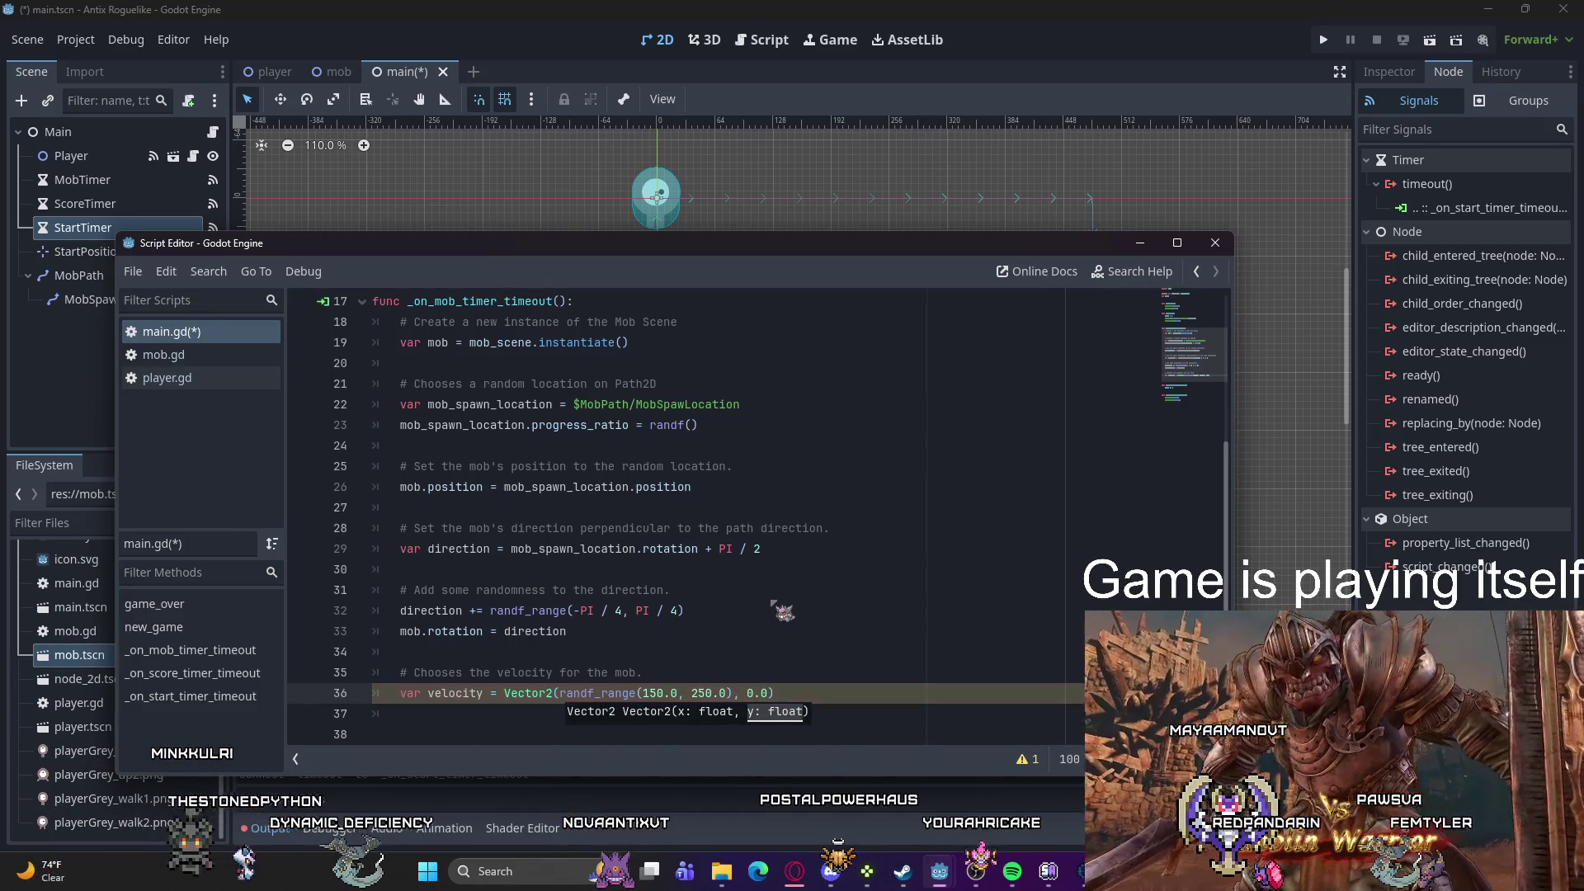
{"action": "type", "text": ")"}
{"action": "key", "text": "Return"}
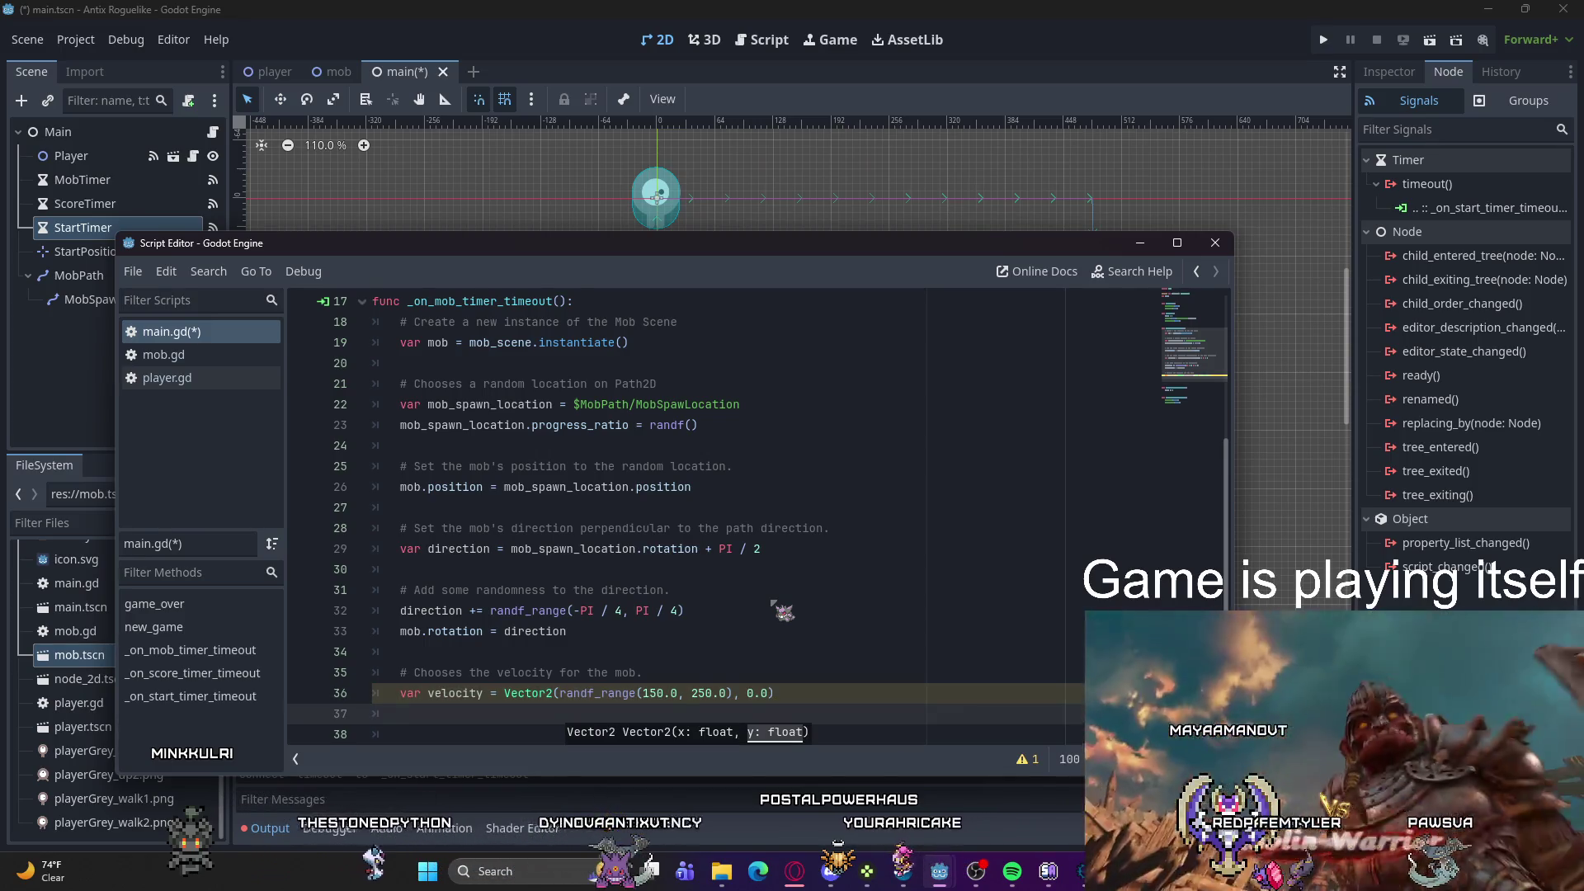
{"action": "type", "text": "mob.lin"}
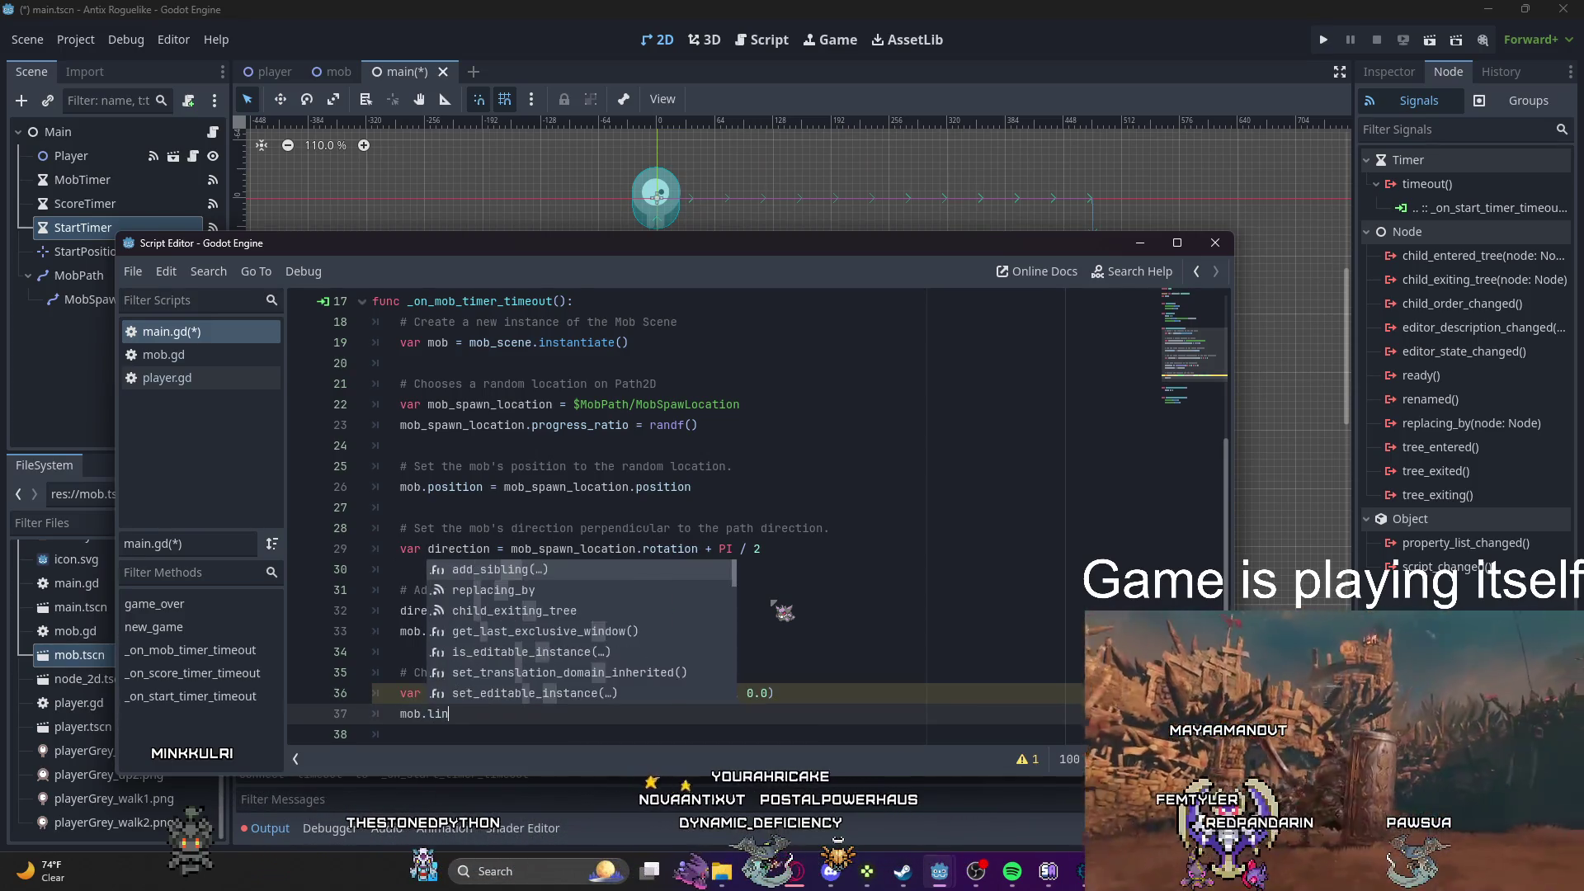
{"action": "type", "text": "ear"}
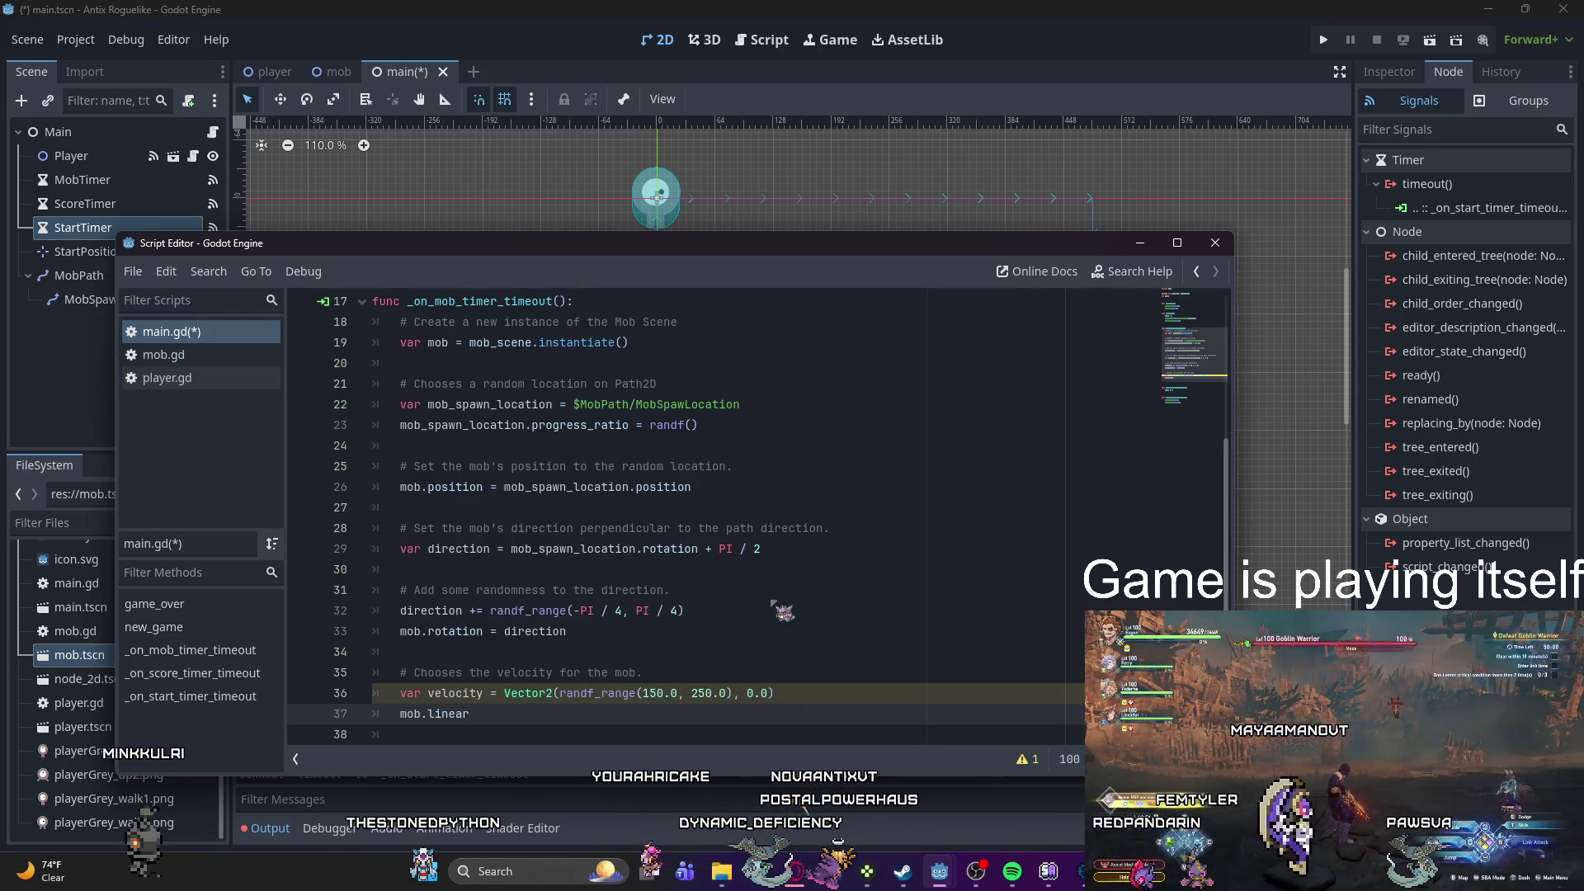
Step: Complete mob.linear_velocity = velocity.rotated(direction) and start the spawn comment line
{"action": "type", "text": "_v"}
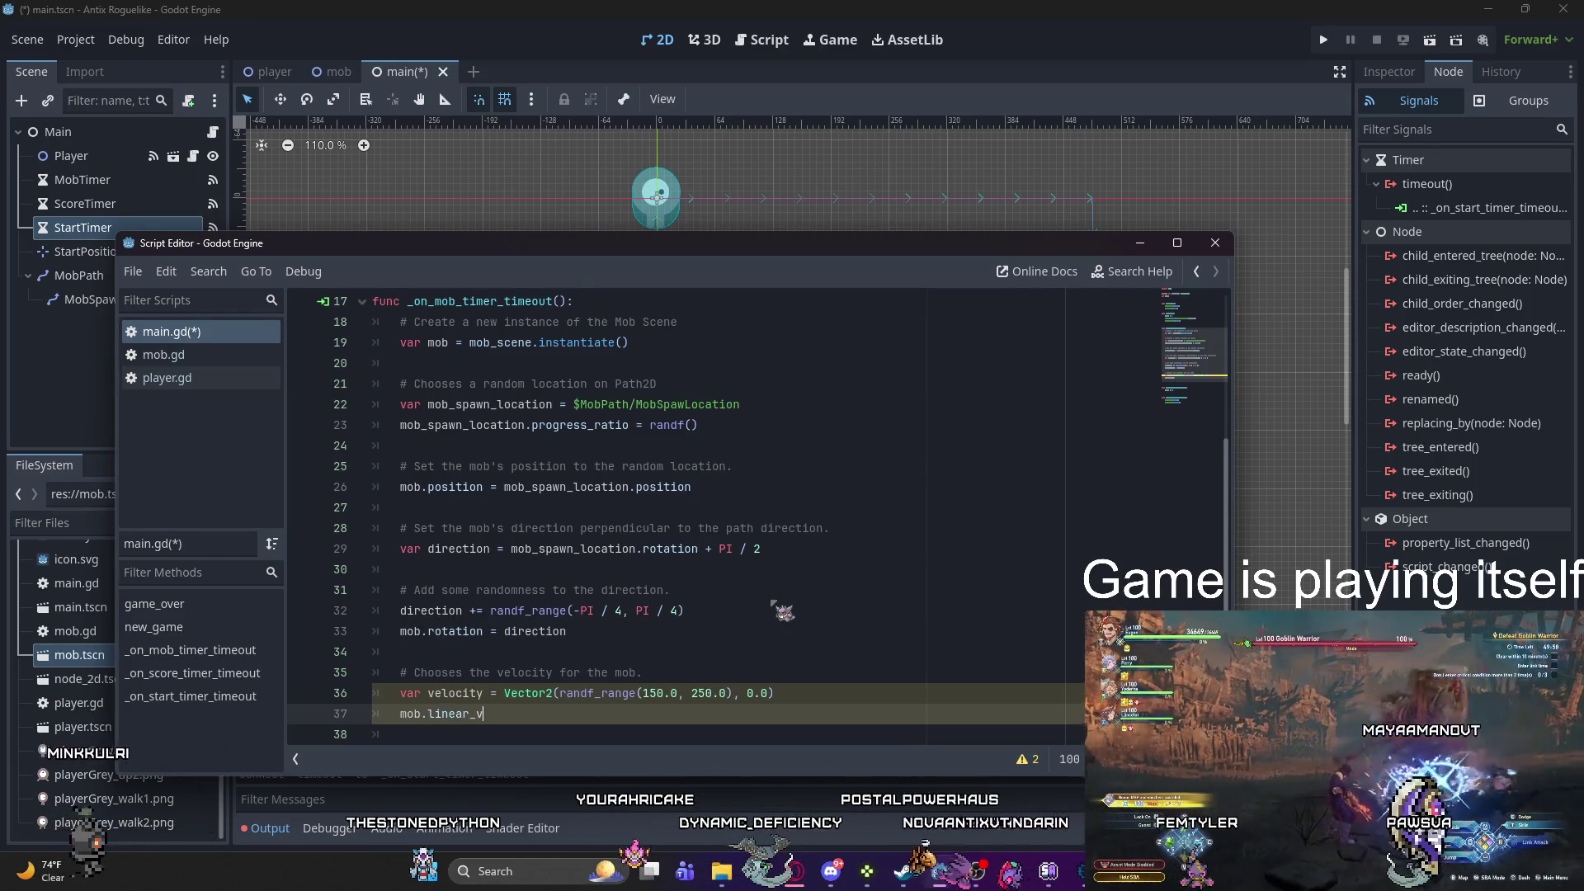
{"action": "type", "text": "elocity "}
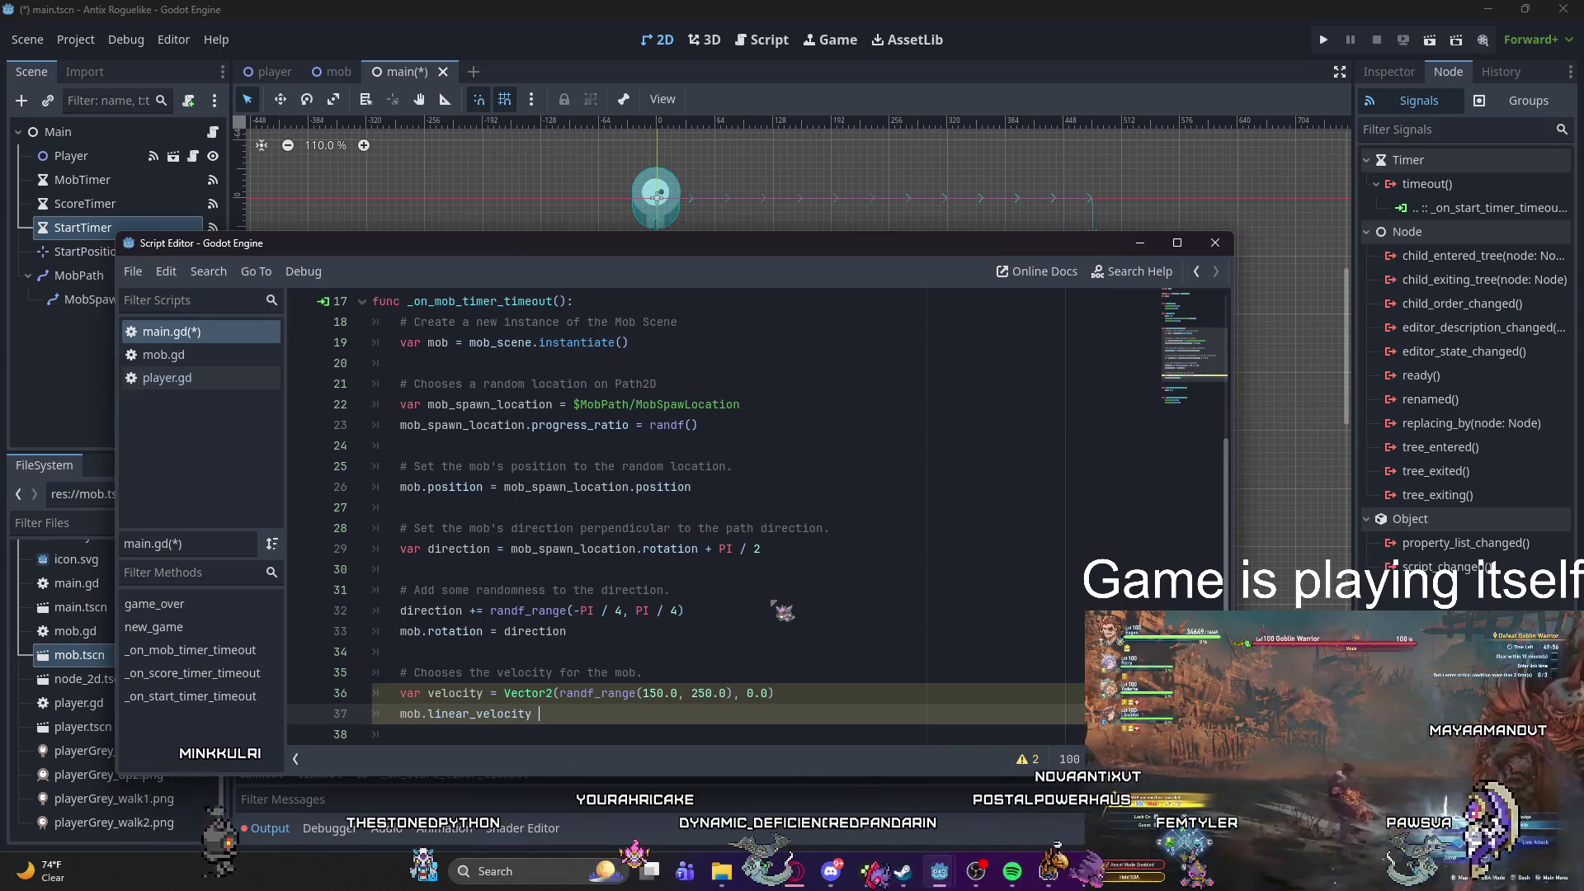
{"action": "type", "text": "= velocity"}
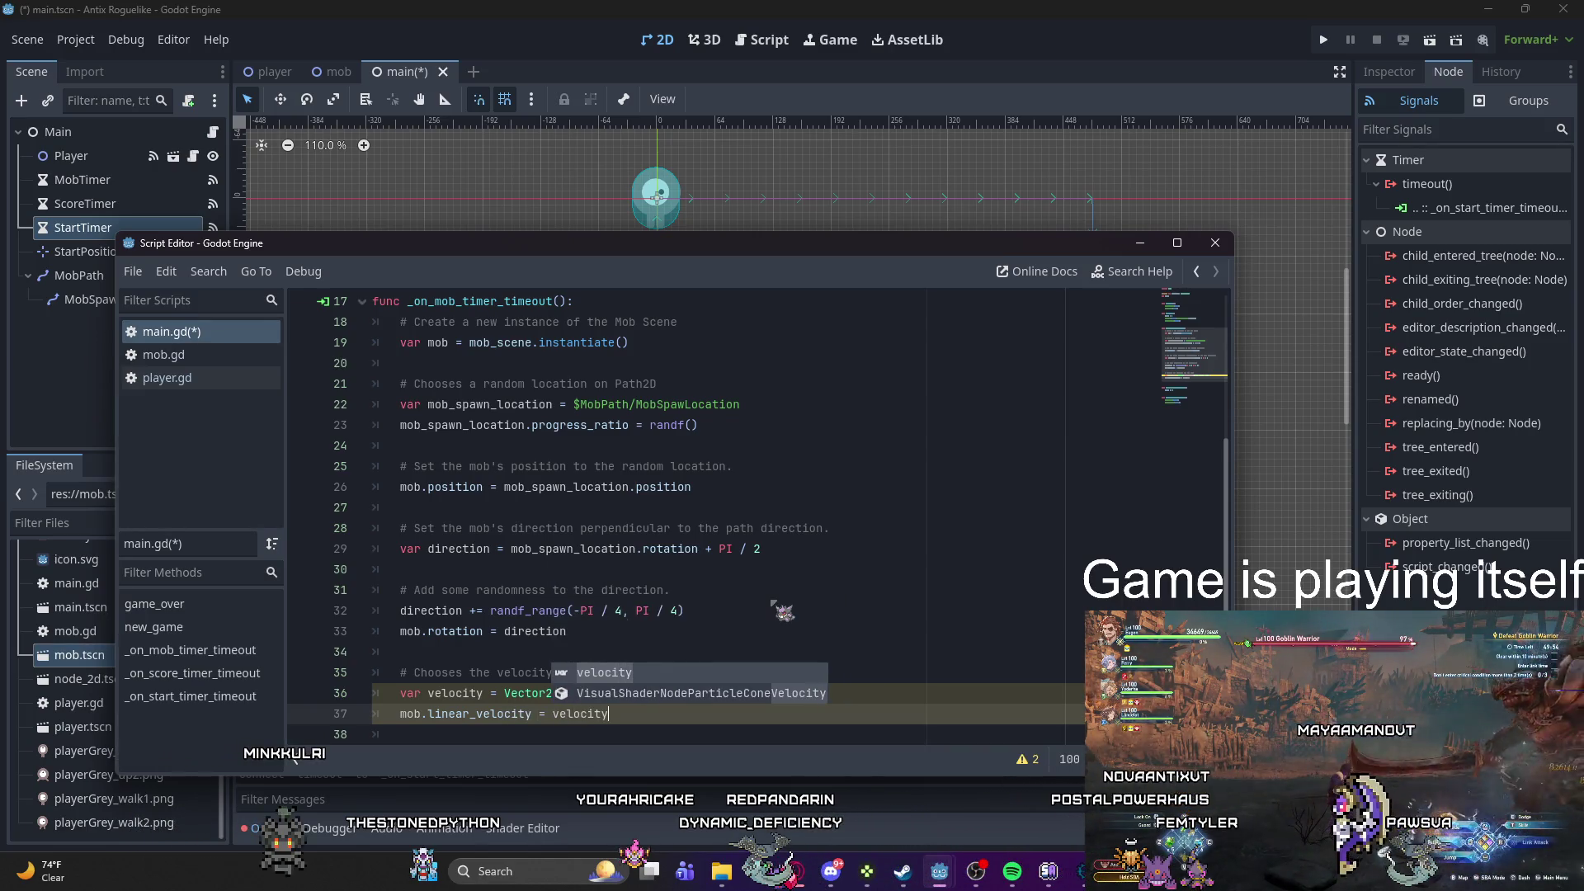
{"action": "type", "text": ".rot"}
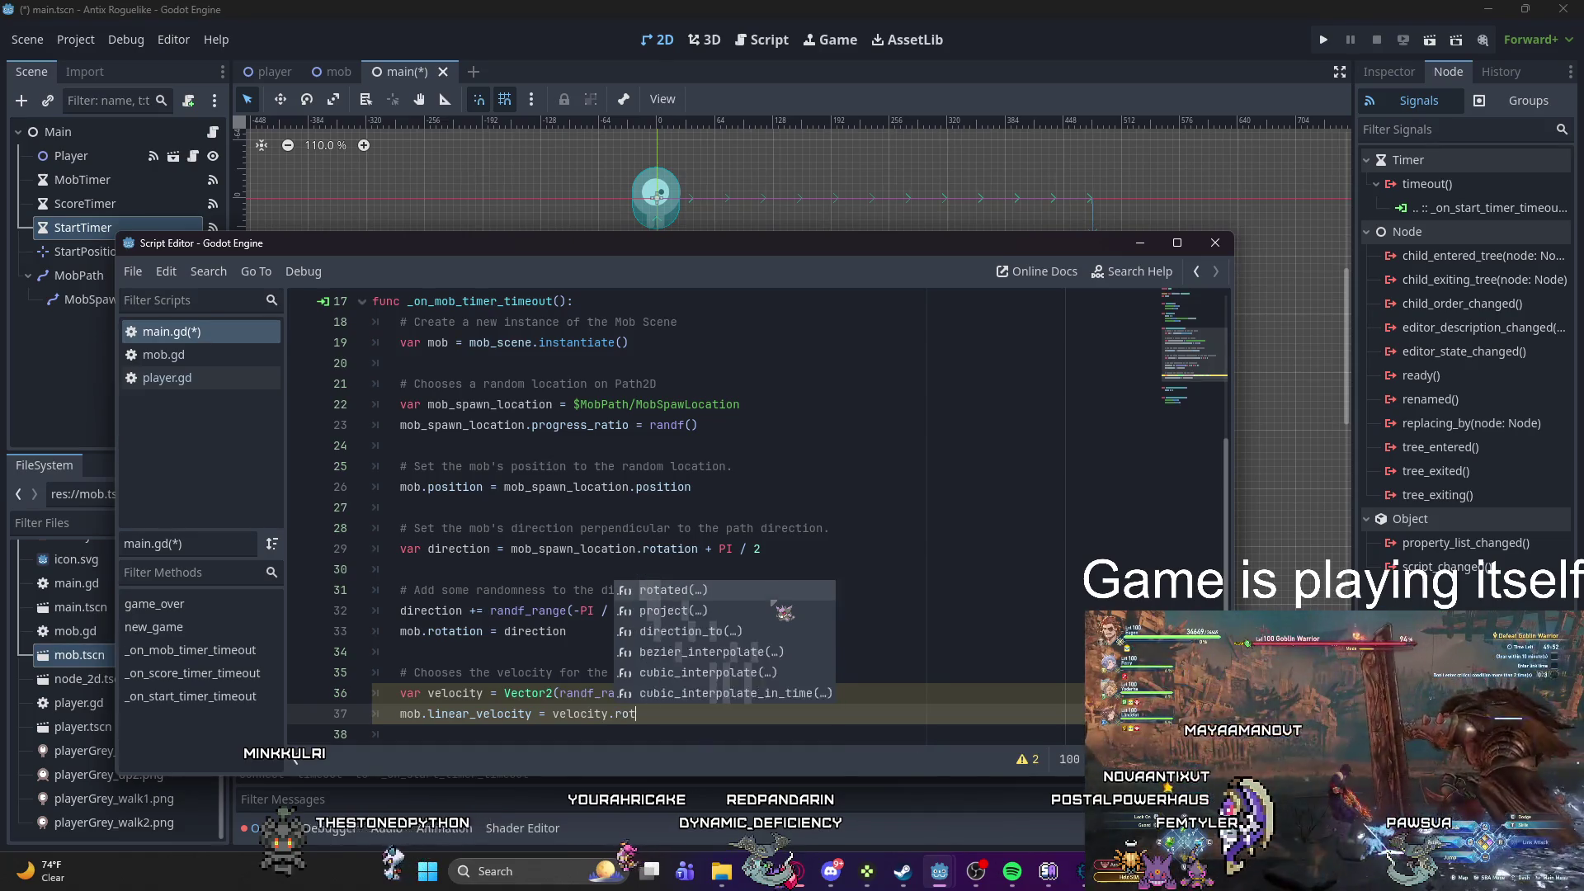
{"action": "type", "text": "ated"}
{"action": "type", "text": "(direction"}
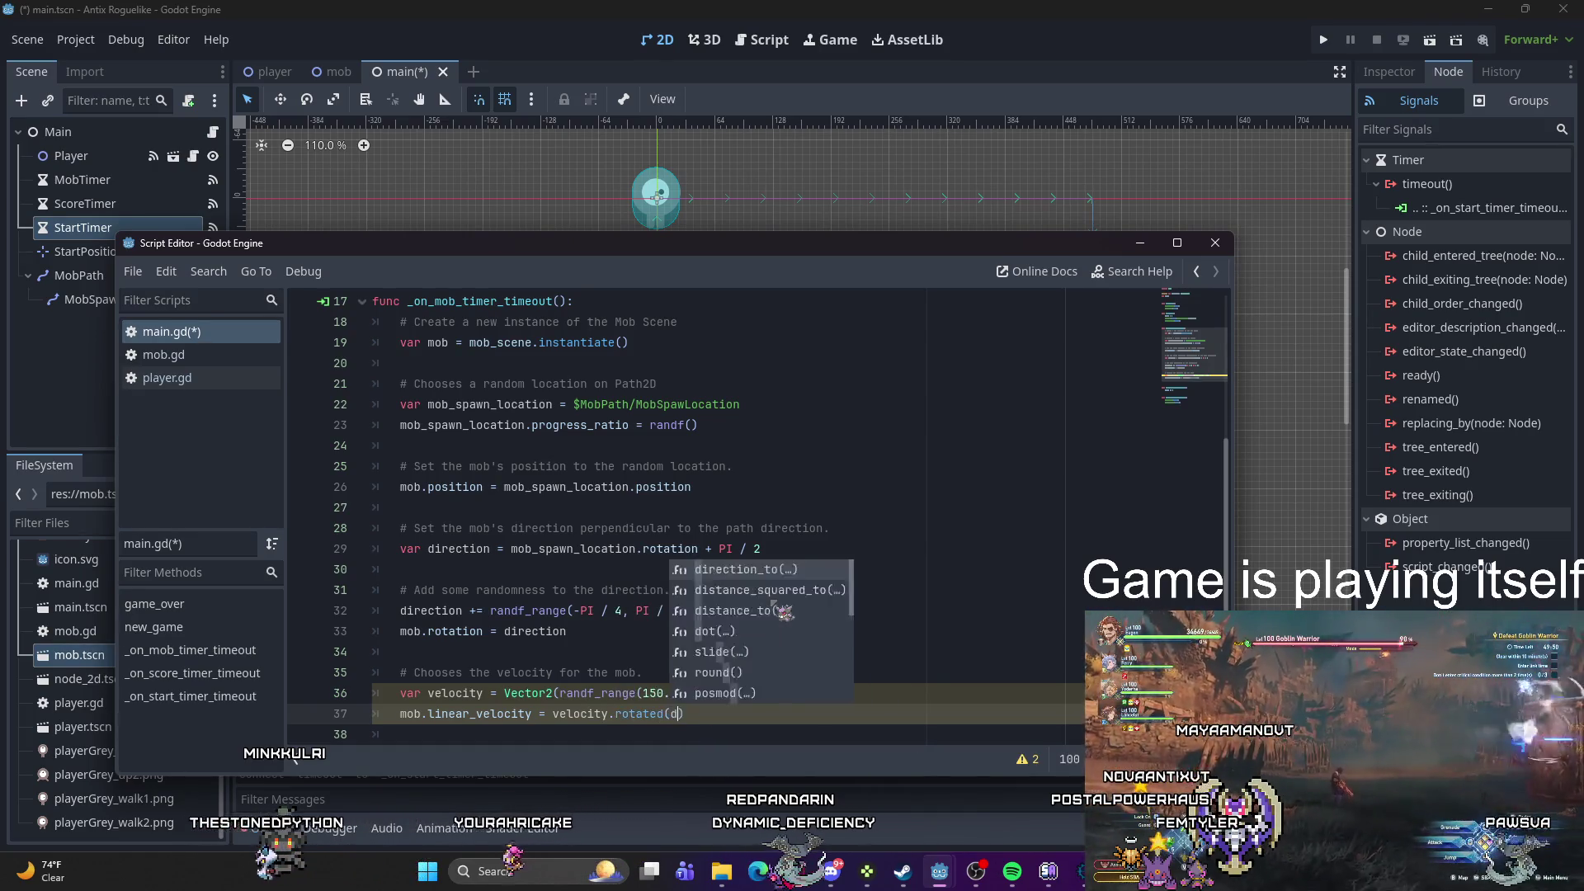
{"action": "key", "text": "Escape"}
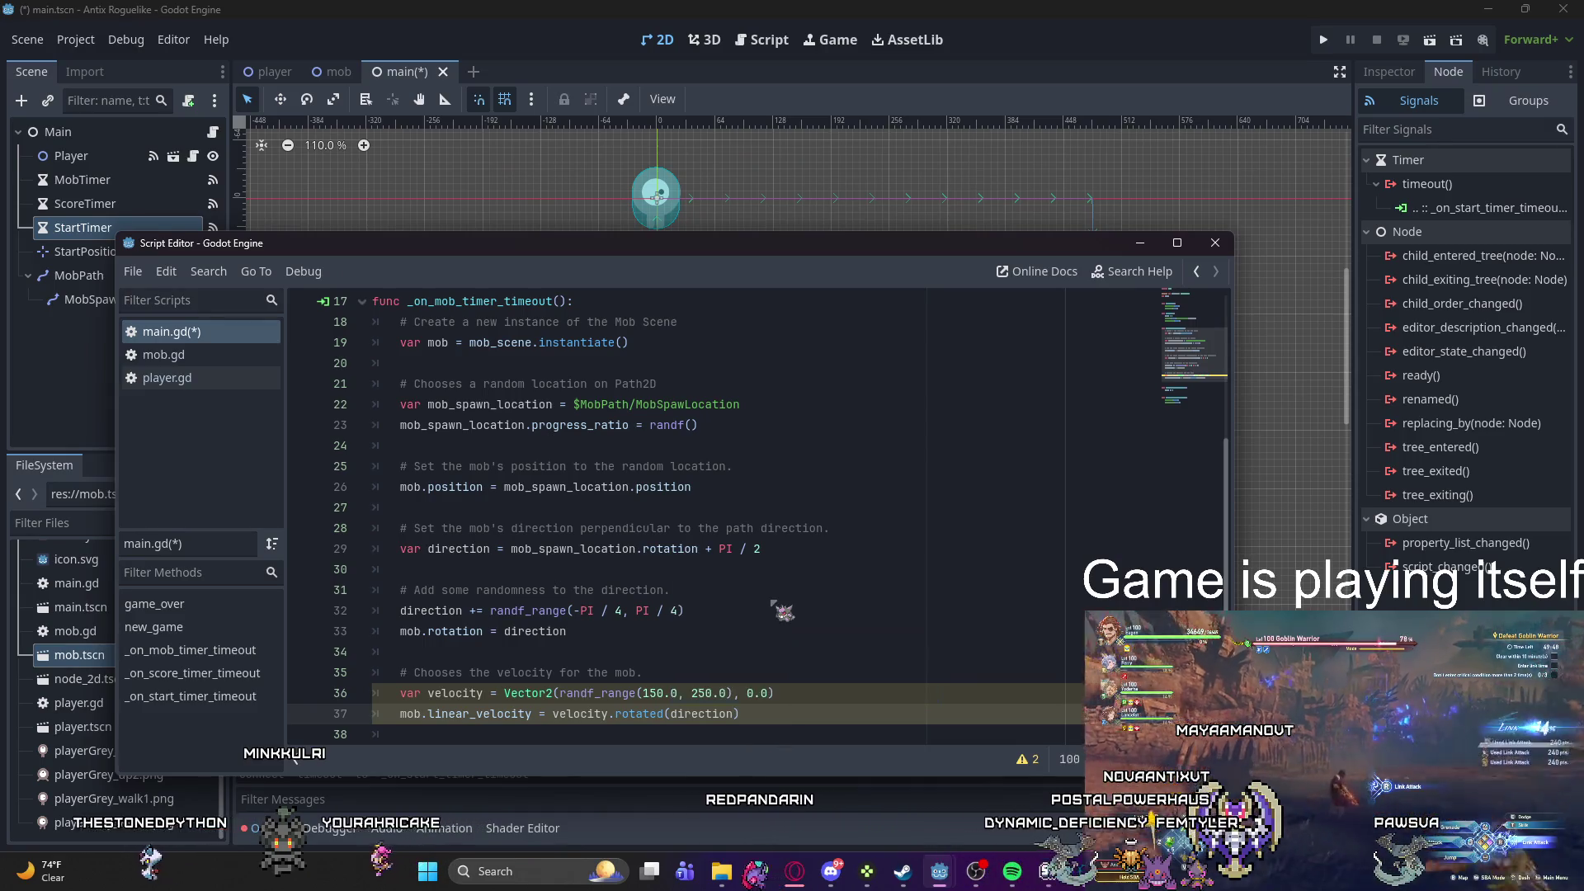
{"action": "key", "text": "Return"}
{"action": "key", "text": "Return"}
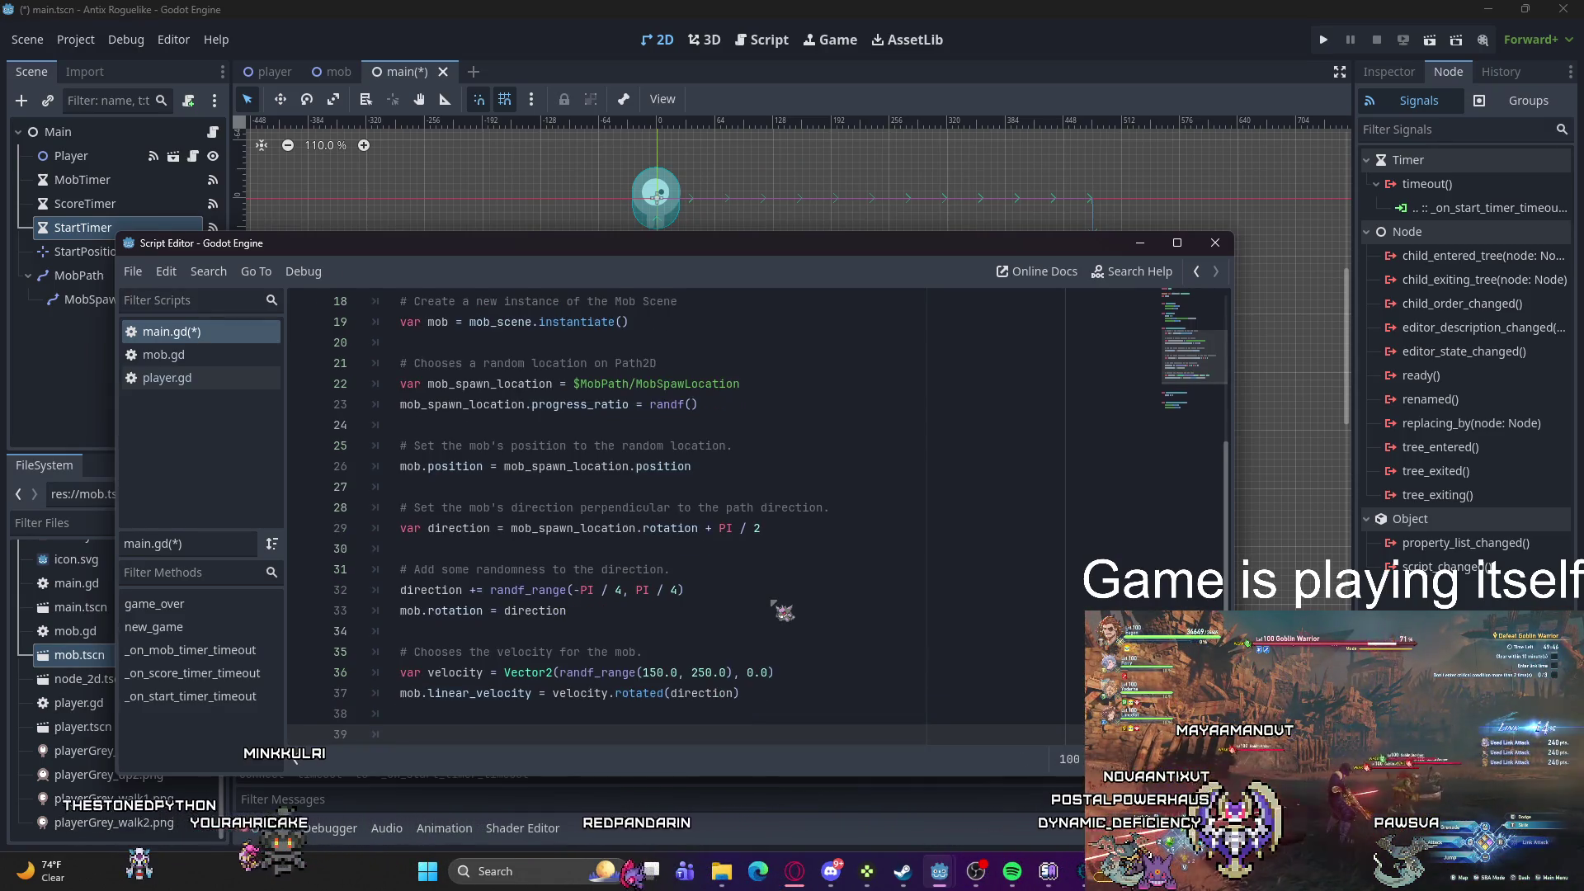
{"action": "type", "text": "#Spa"}
{"action": "key", "text": "BackSpace"}
{"action": "type", "text": "wn the mob by adding it to the Main"}
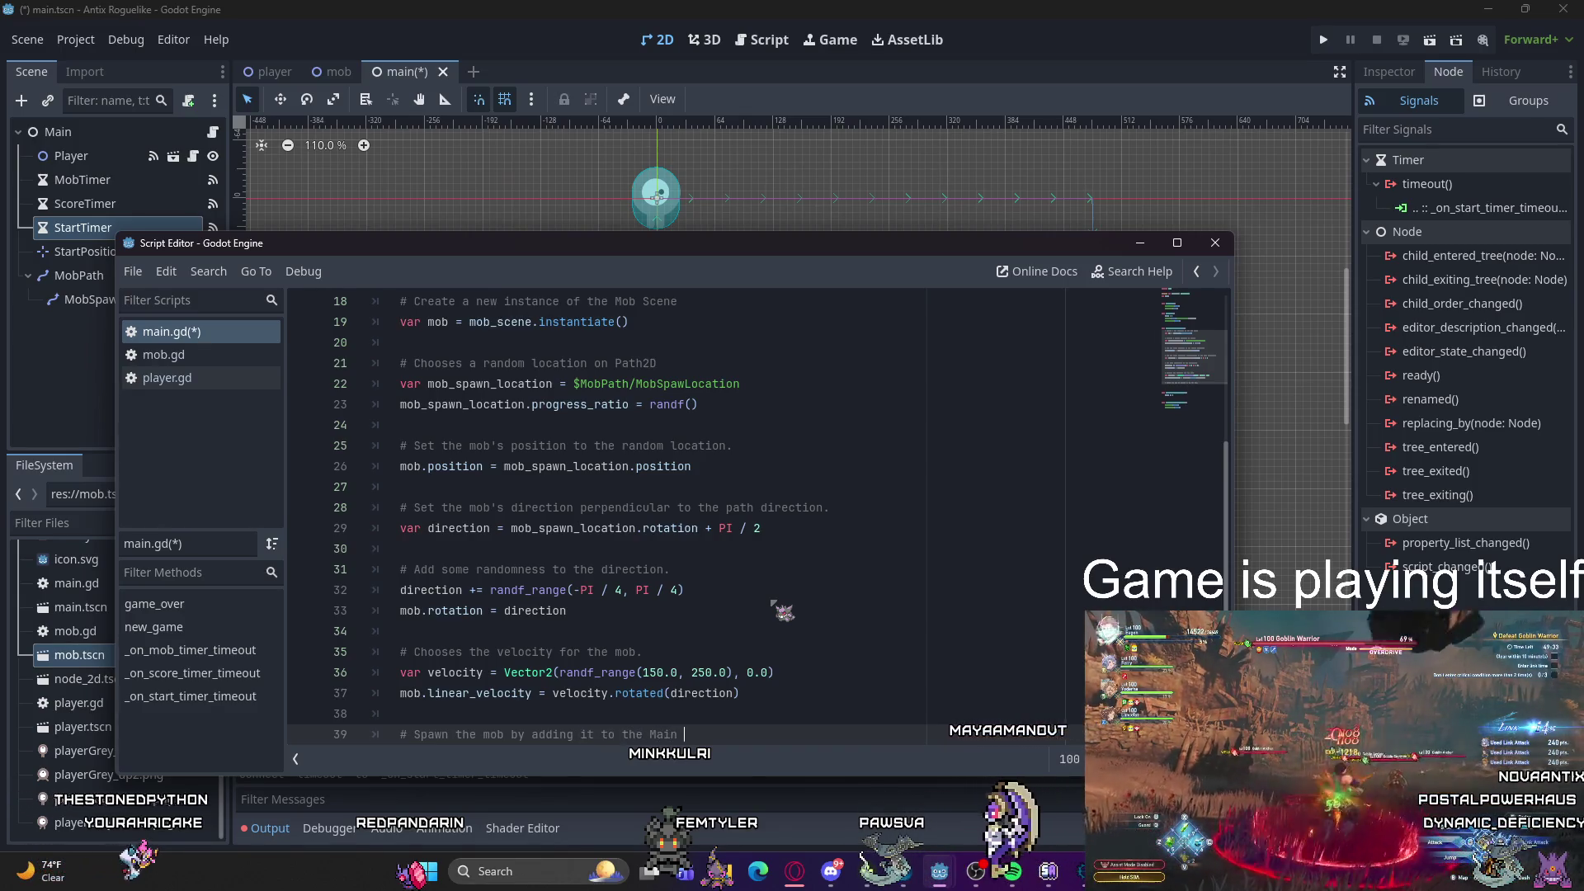
Step: Finish '# Spawn the mob by adding it to the Main scene.' and add add_child(mob) below
{"action": "type", "text": "scene."}
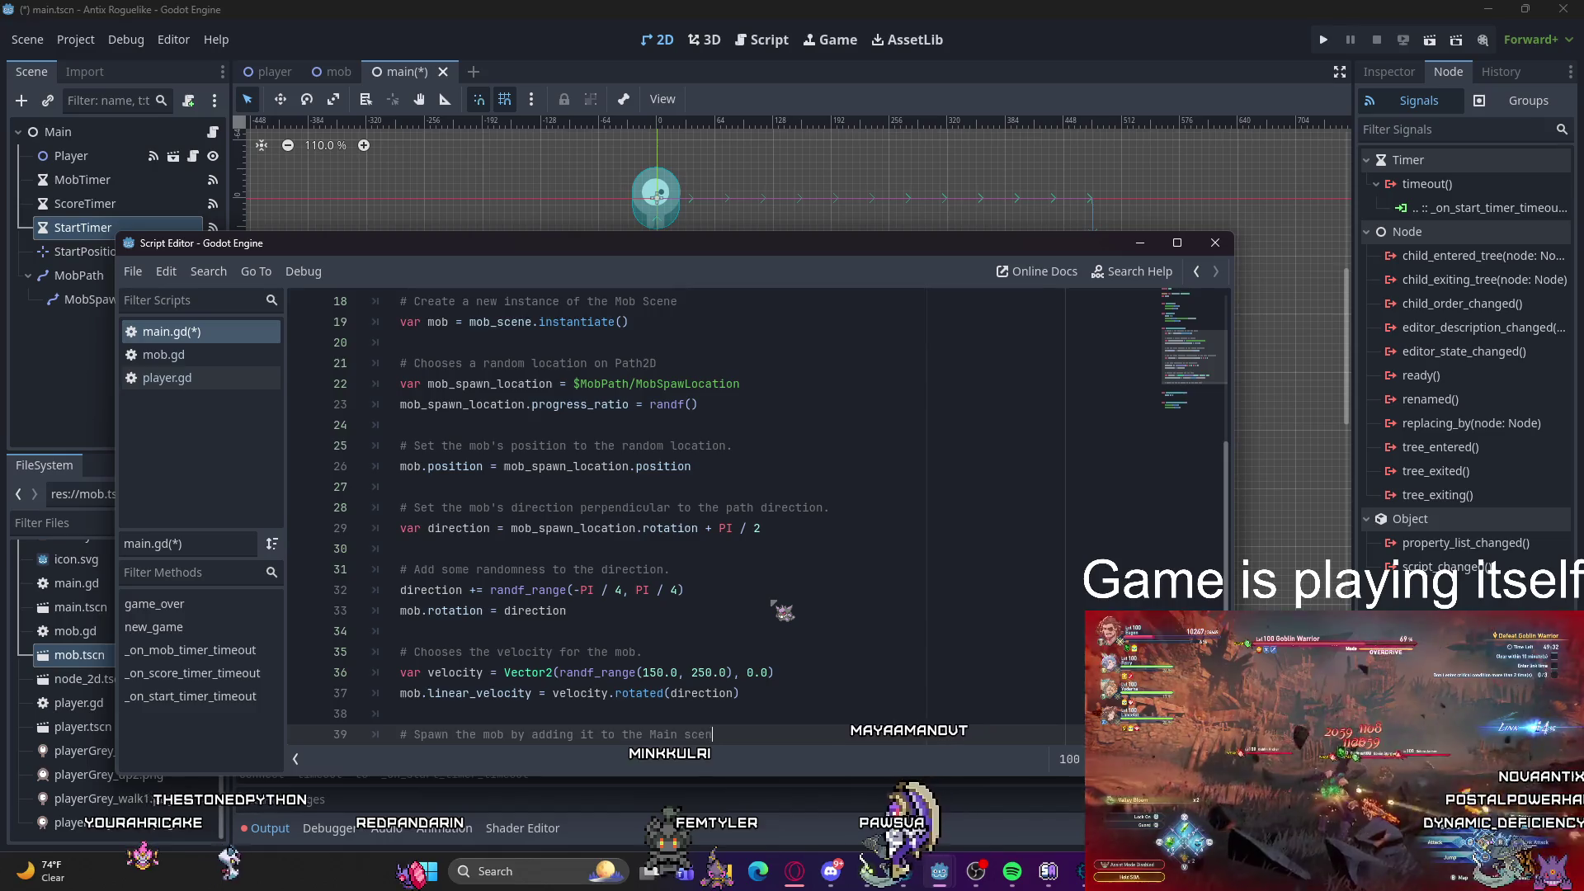
{"action": "key", "text": "Return"}
{"action": "type", "text": "ad"}
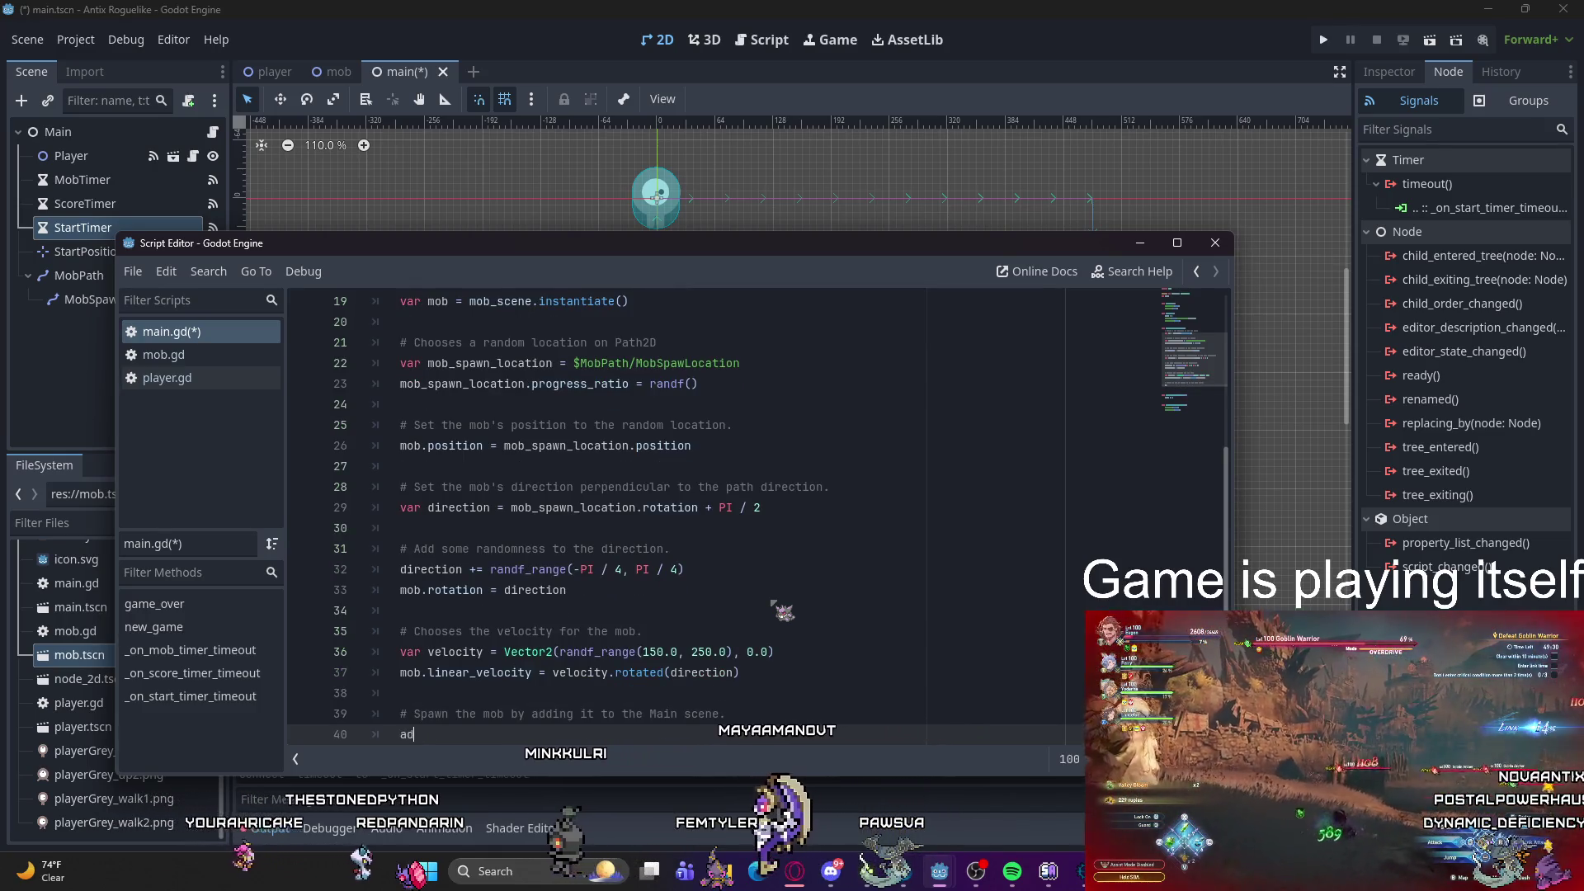
{"action": "type", "text": "d_child"}
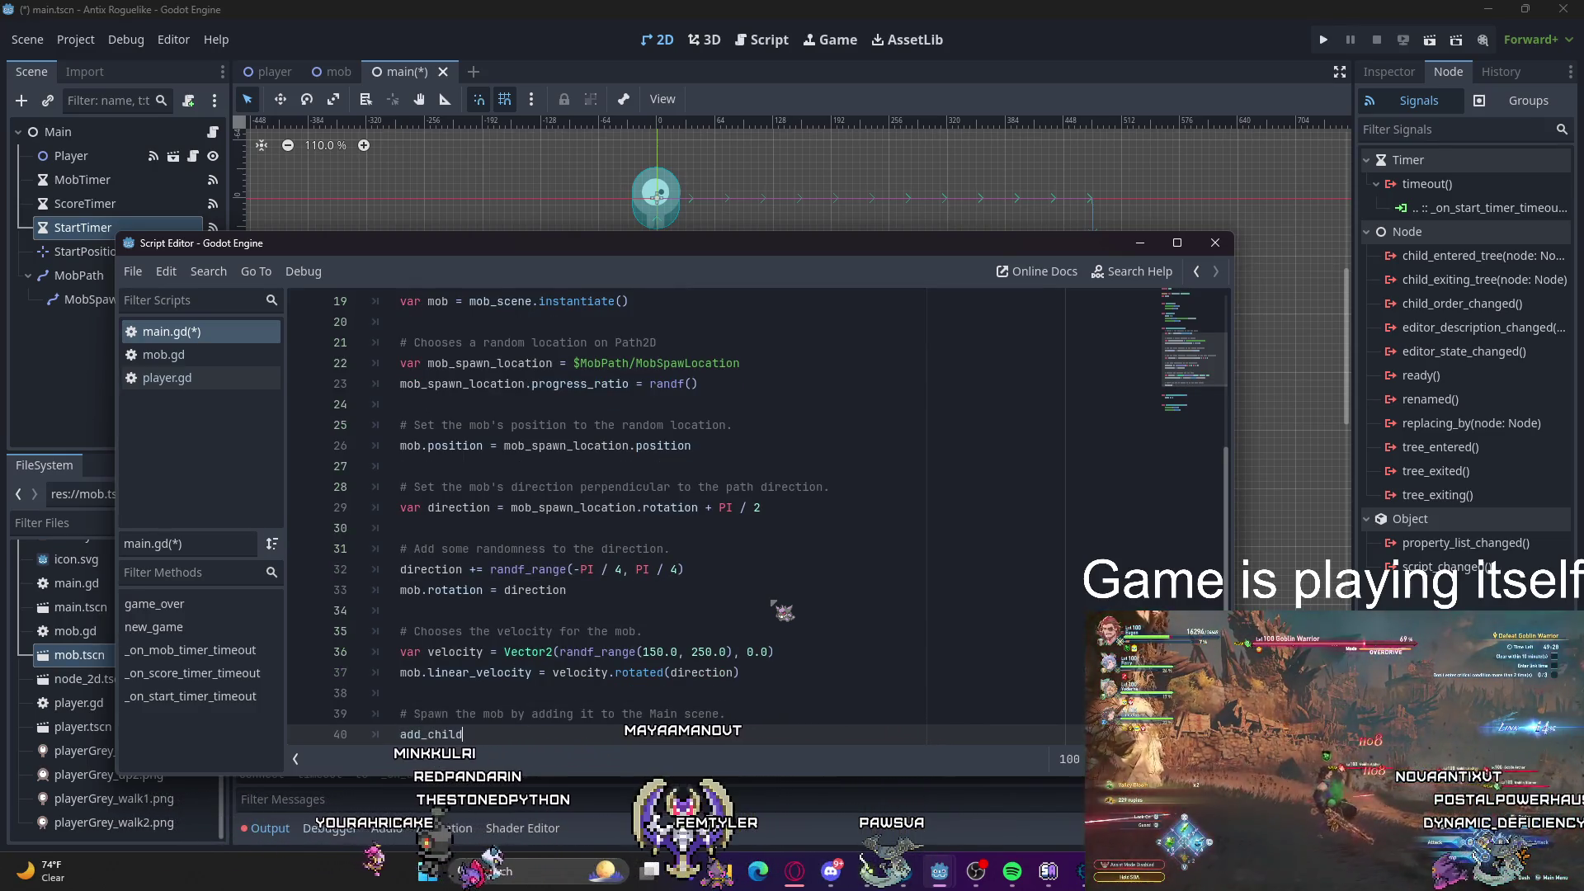
{"action": "type", "text": "(mob"}
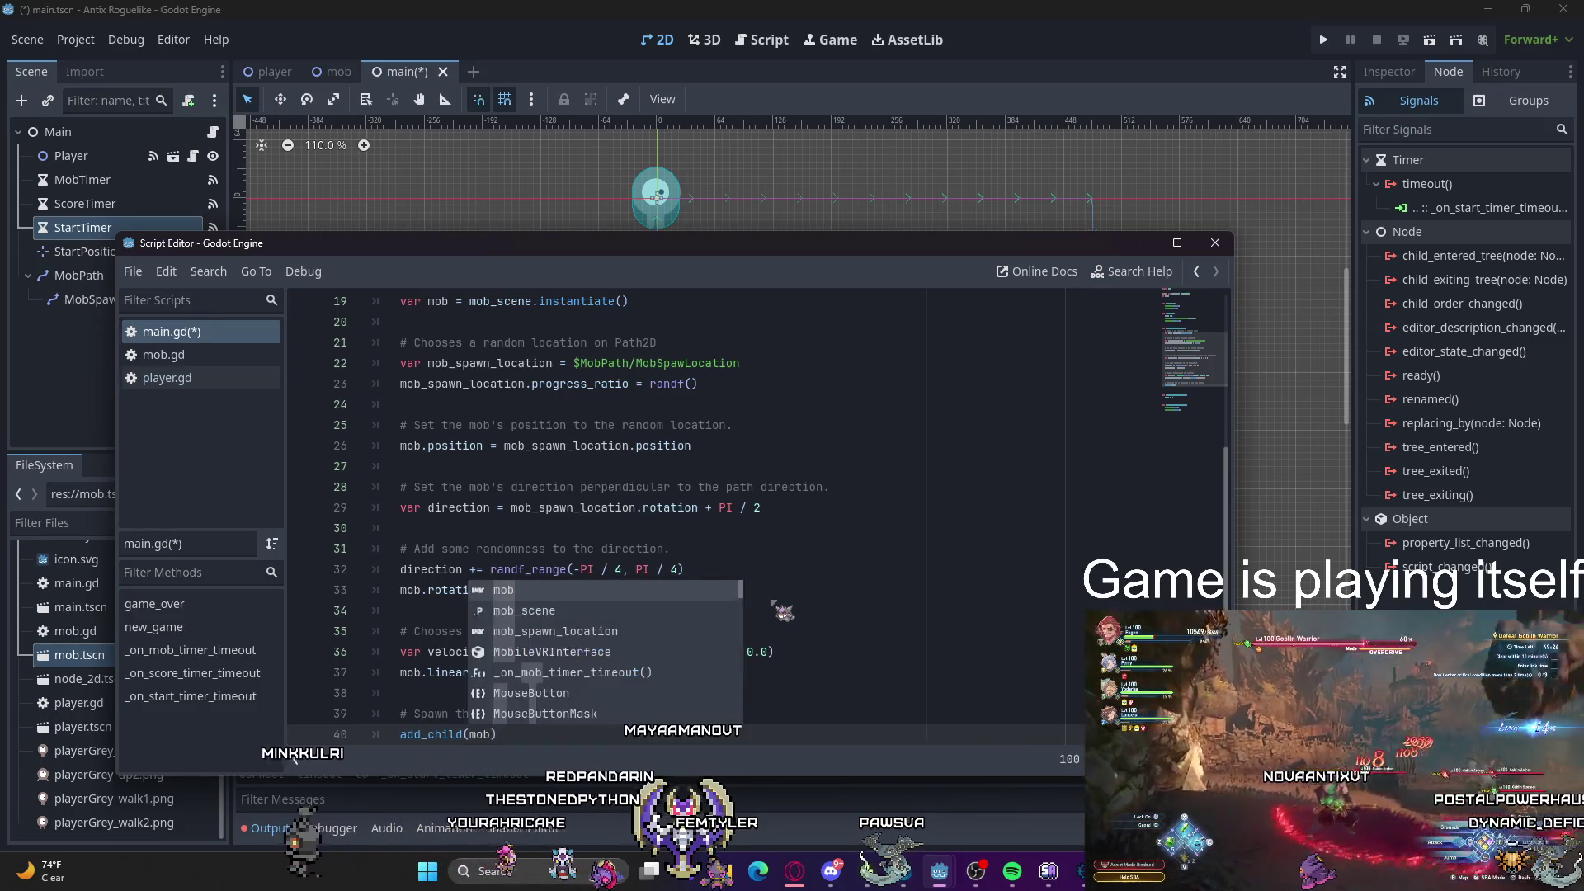
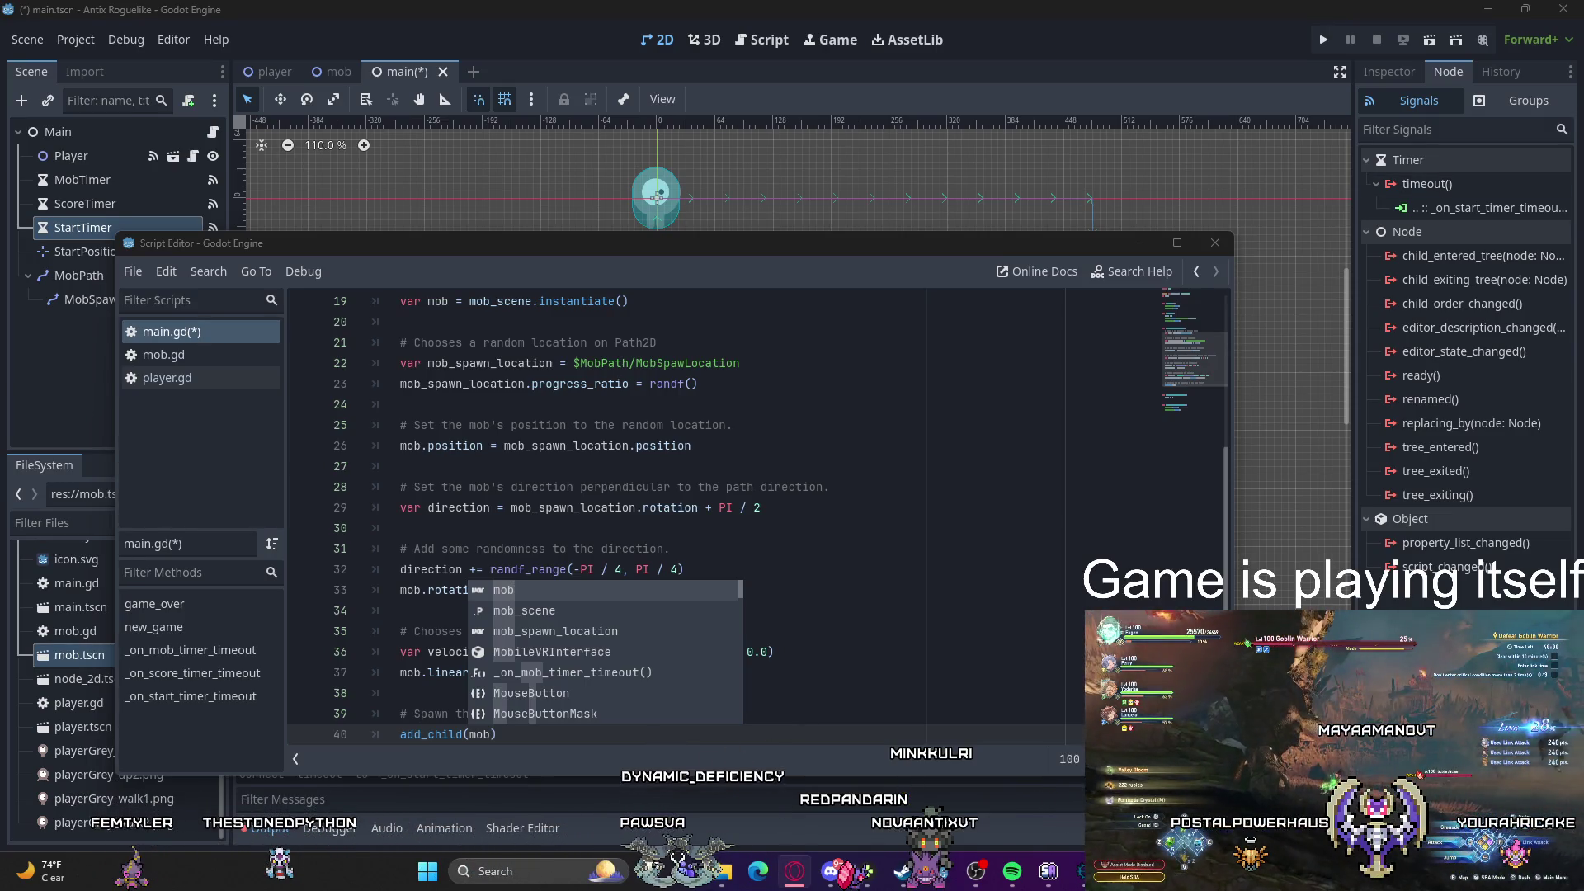
Step: Delete the extra blank lines after add_child(mob) in the mob timer function
{"action": "left_click", "coordinate": [684, 569]}
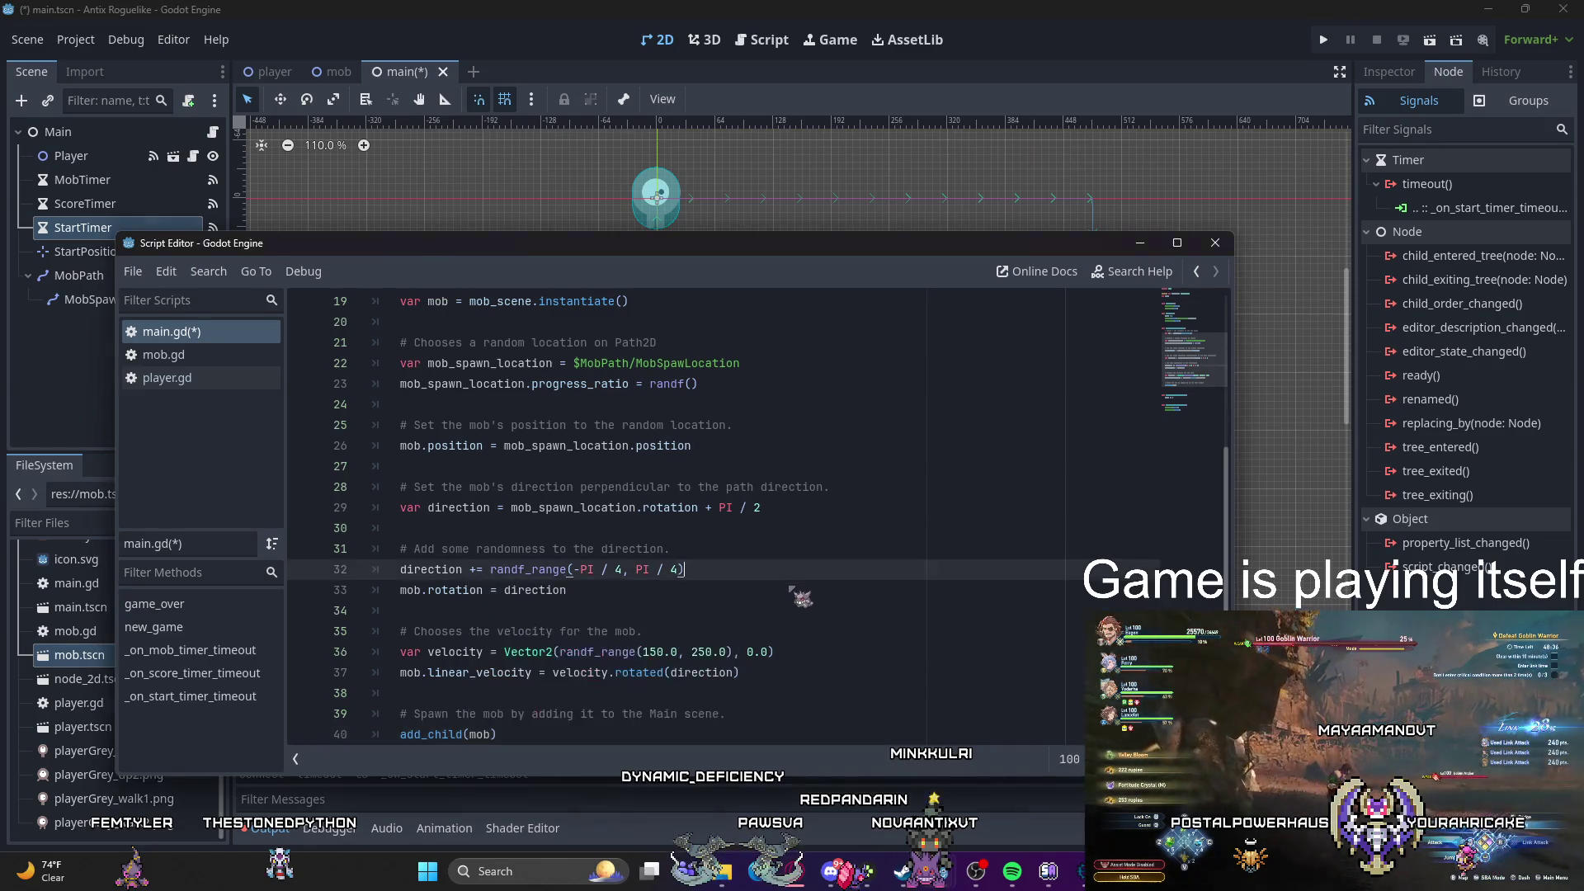
{"action": "scroll", "coordinate": [684, 569], "scroll_direction": "up", "scroll_amount": 2}
{"action": "scroll", "coordinate": [678, 637], "scroll_direction": "down", "scroll_amount": 4}
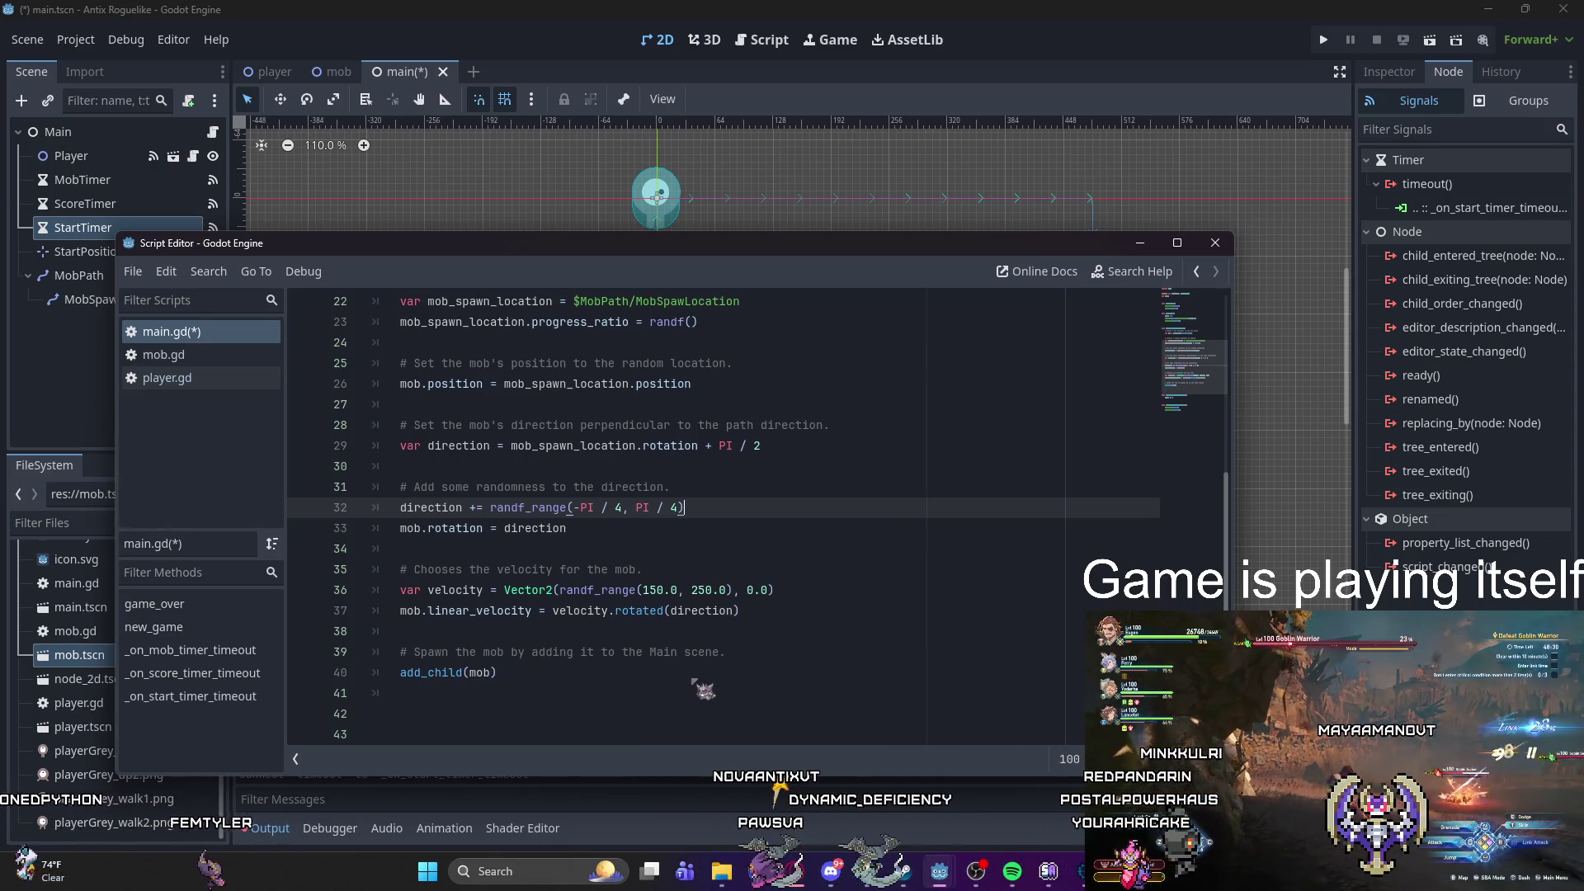
{"action": "scroll", "coordinate": [853, 640], "scroll_direction": "down", "scroll_amount": 3}
{"action": "scroll", "coordinate": [855, 638], "scroll_direction": "down", "scroll_amount": 1}
{"action": "left_click", "coordinate": [447, 529]}
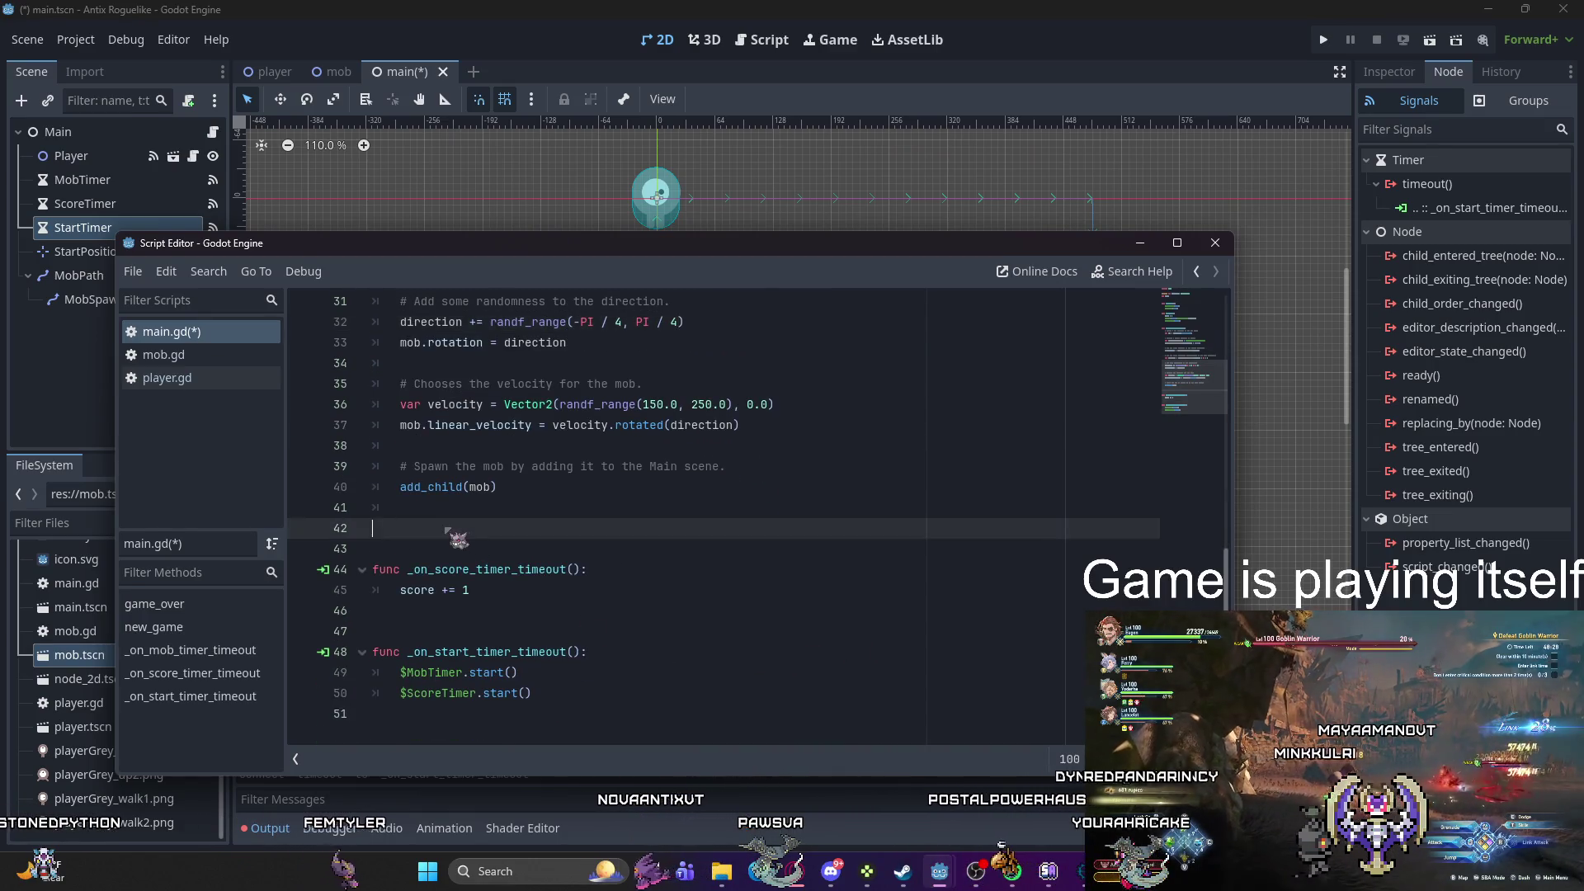
{"action": "key", "text": "BackSpace"}
{"action": "key", "text": "BackSpace"}
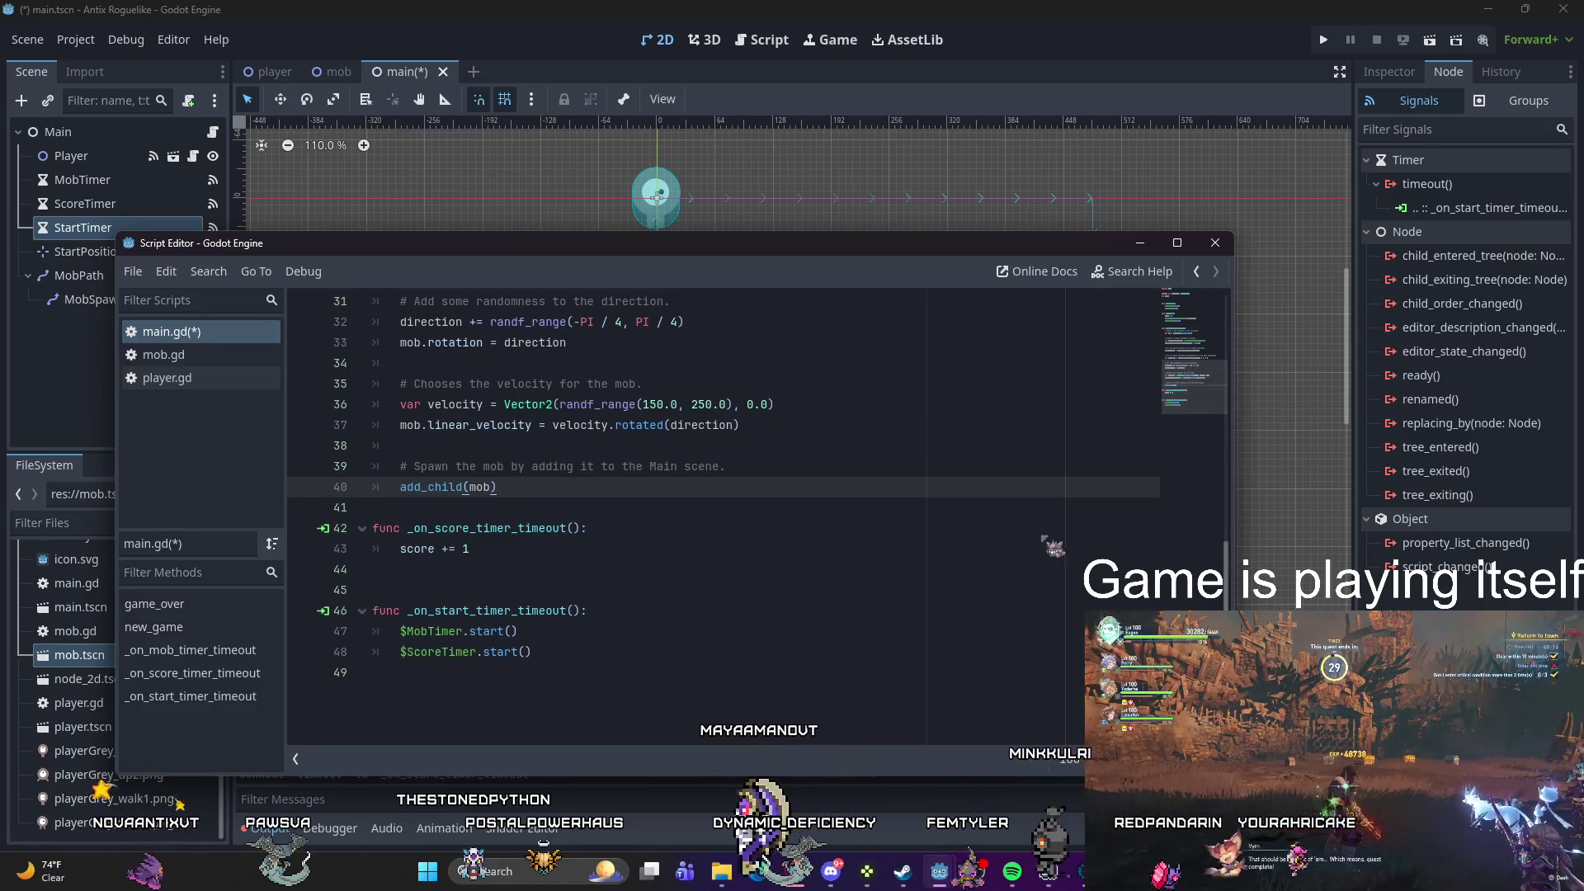
Step: Insert blank lines after the var score declaration in main.gd
{"action": "scroll", "coordinate": [554, 565], "scroll_direction": "up", "scroll_amount": 9}
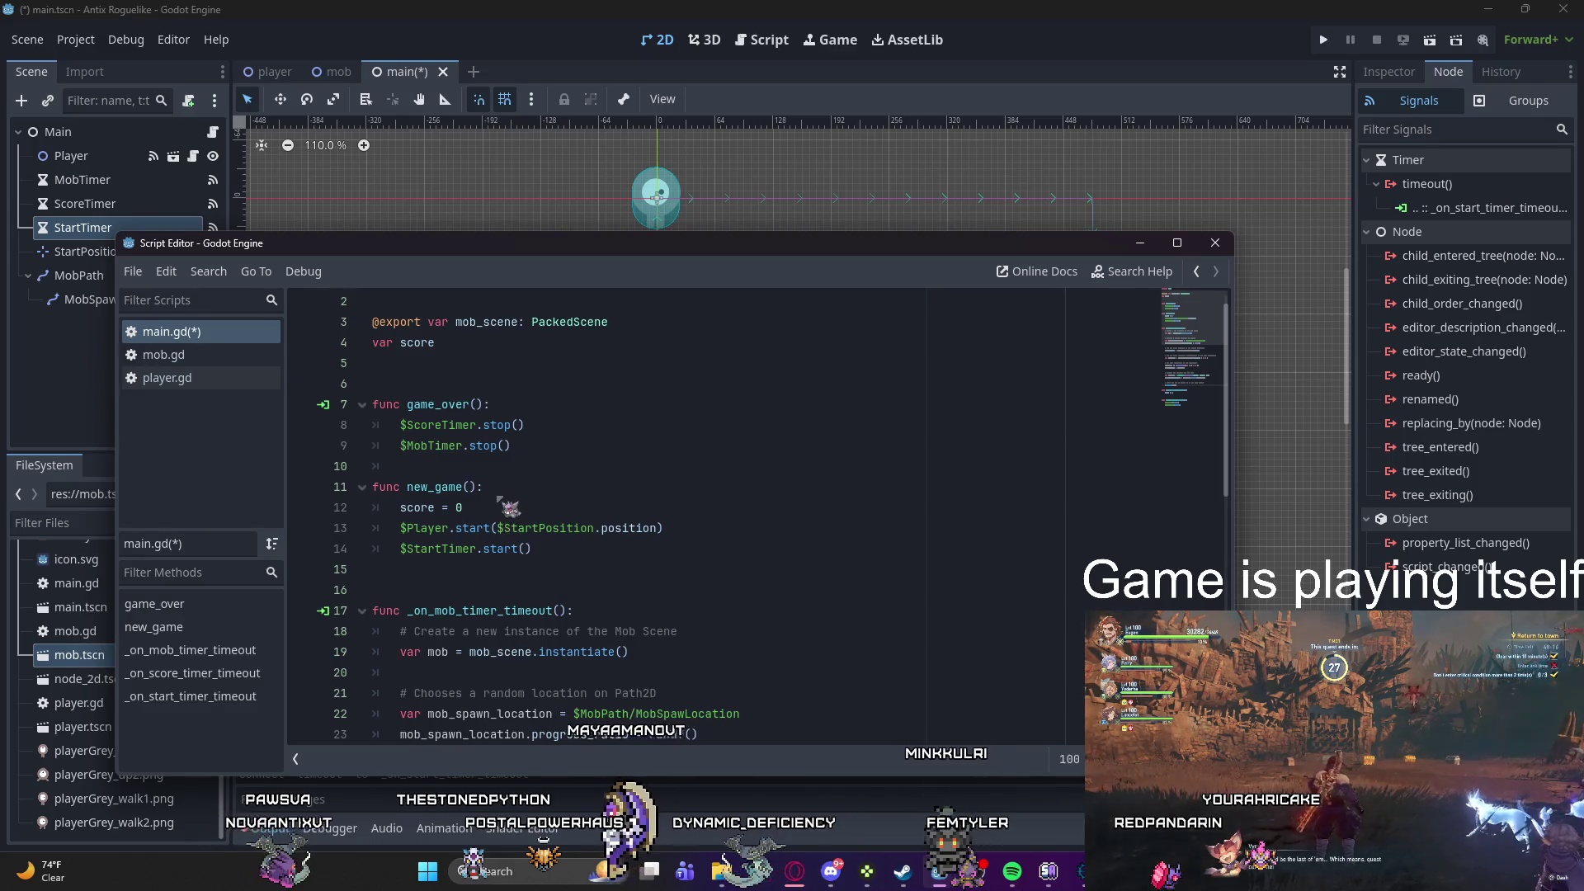
{"action": "scroll", "coordinate": [554, 565], "scroll_direction": "up", "scroll_amount": 1}
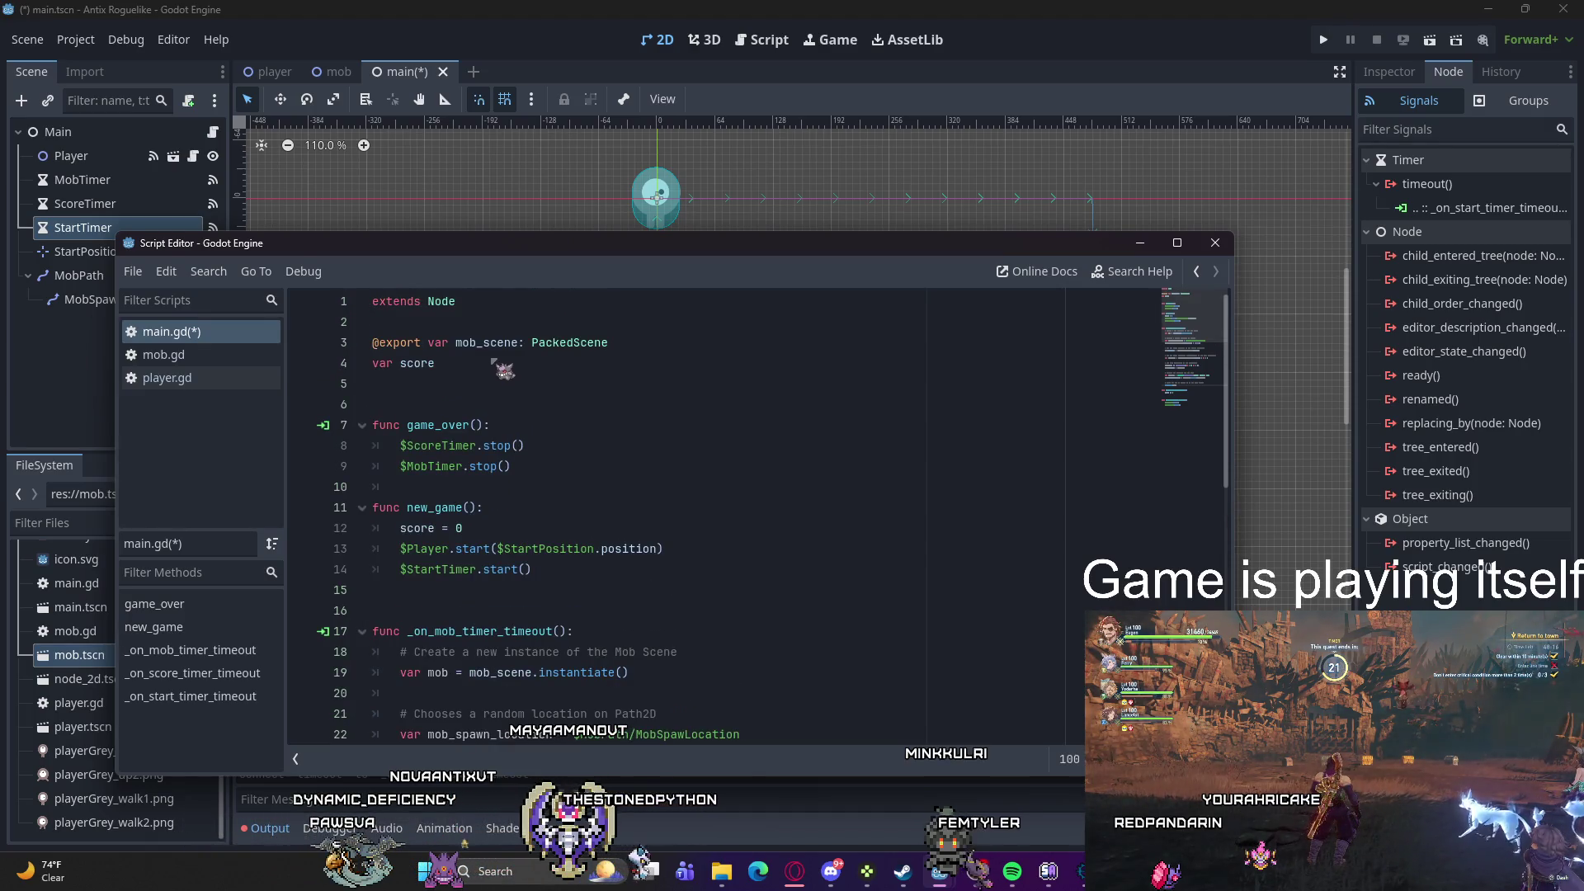
{"action": "left_click", "coordinate": [449, 363]}
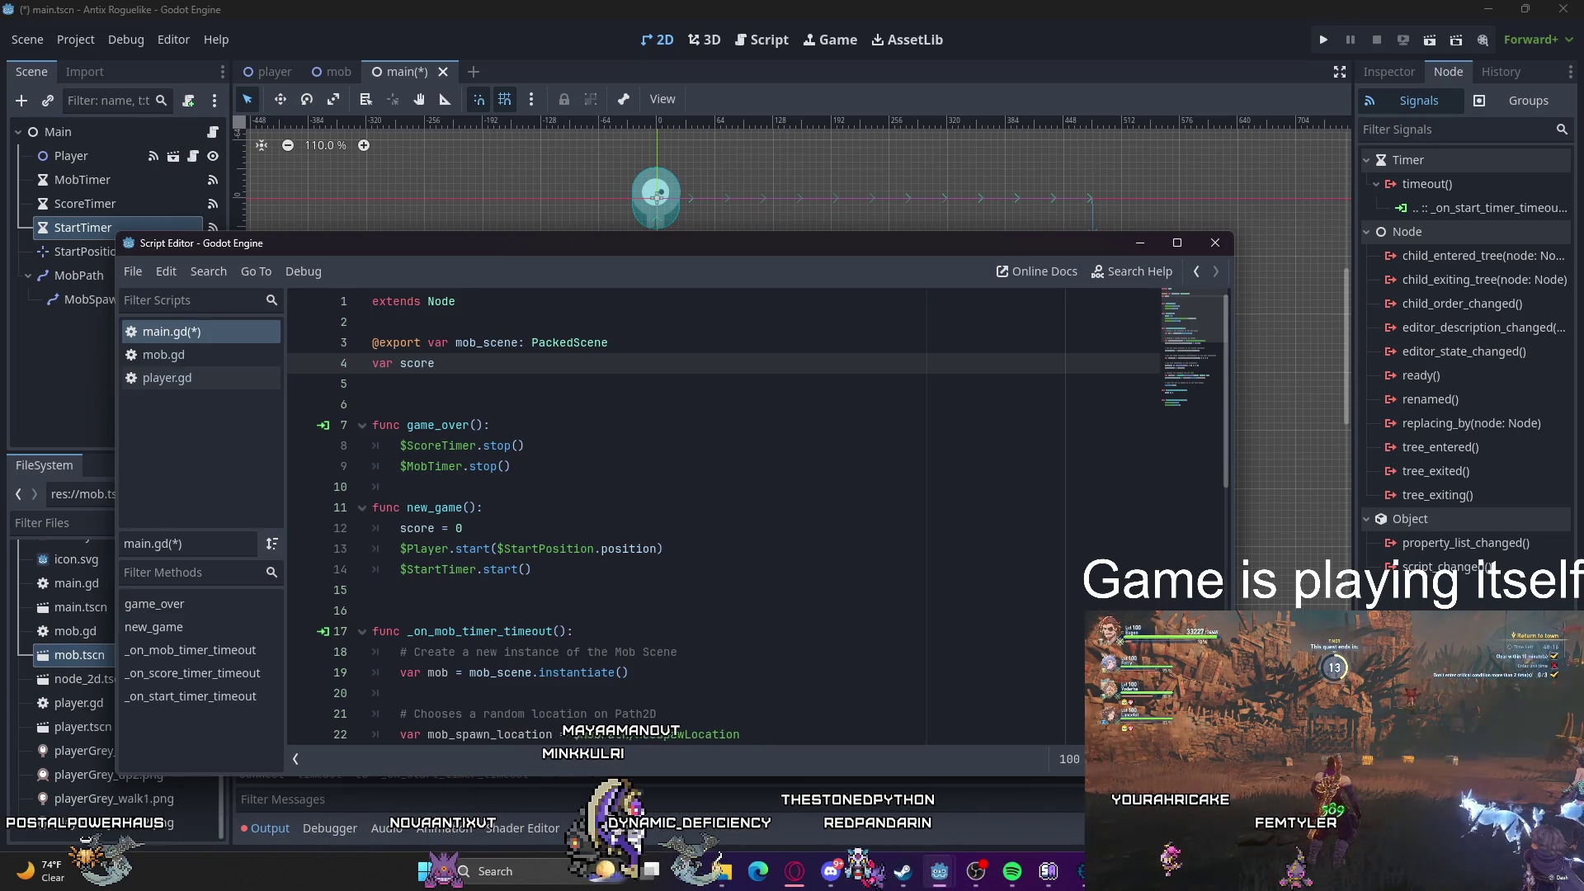
{"action": "scroll", "coordinate": [724, 519], "scroll_direction": "down", "scroll_amount": 2}
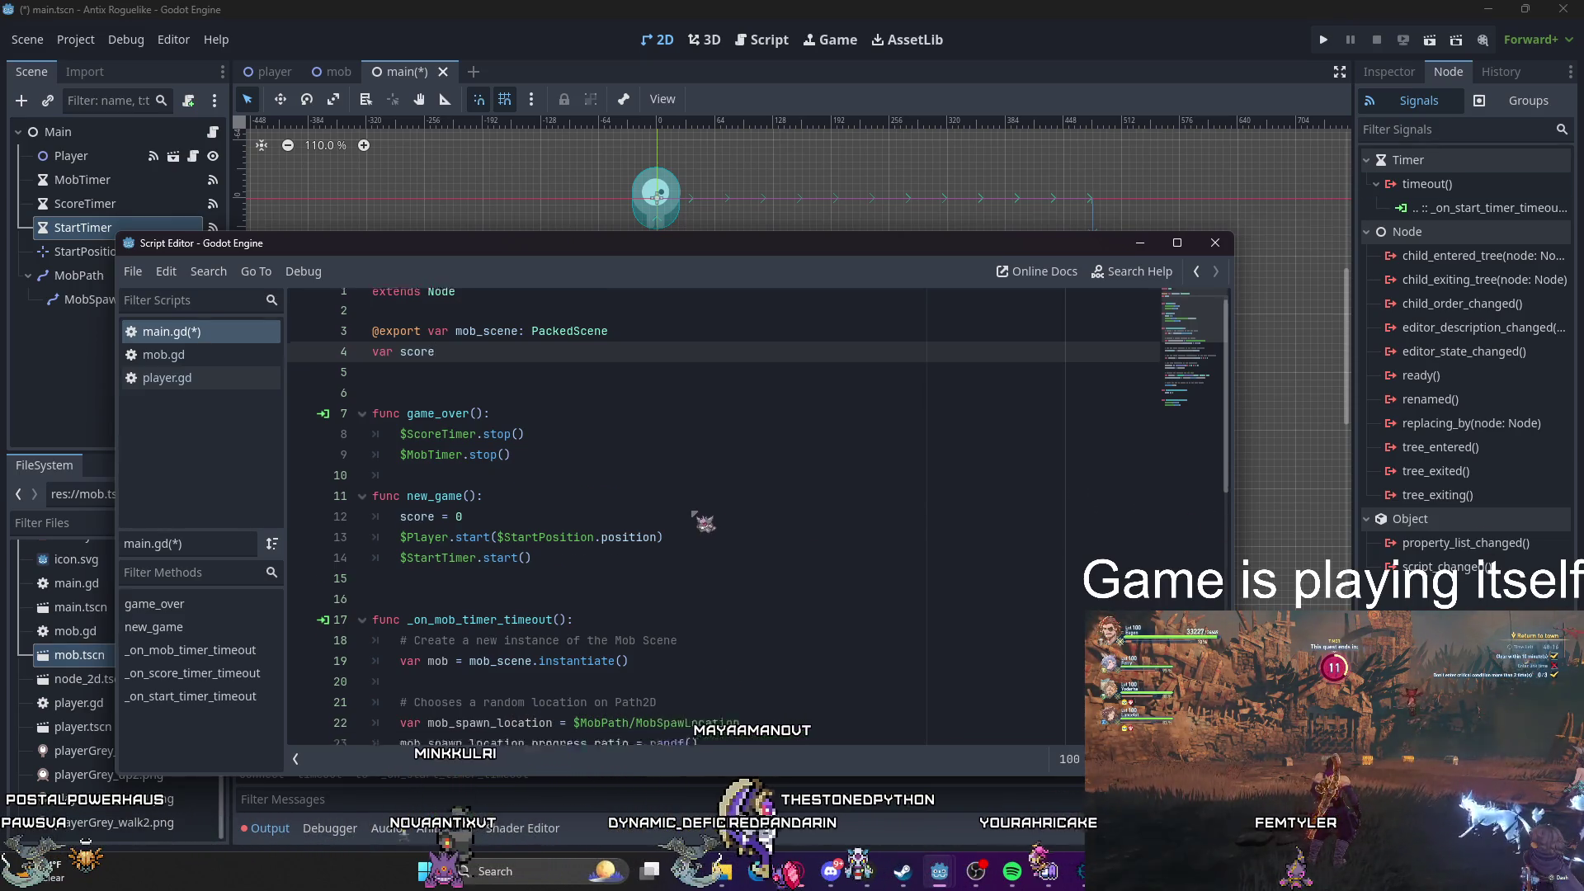
{"action": "scroll", "coordinate": [725, 520], "scroll_direction": "up", "scroll_amount": 2}
{"action": "scroll", "coordinate": [718, 510], "scroll_direction": "down", "scroll_amount": 8}
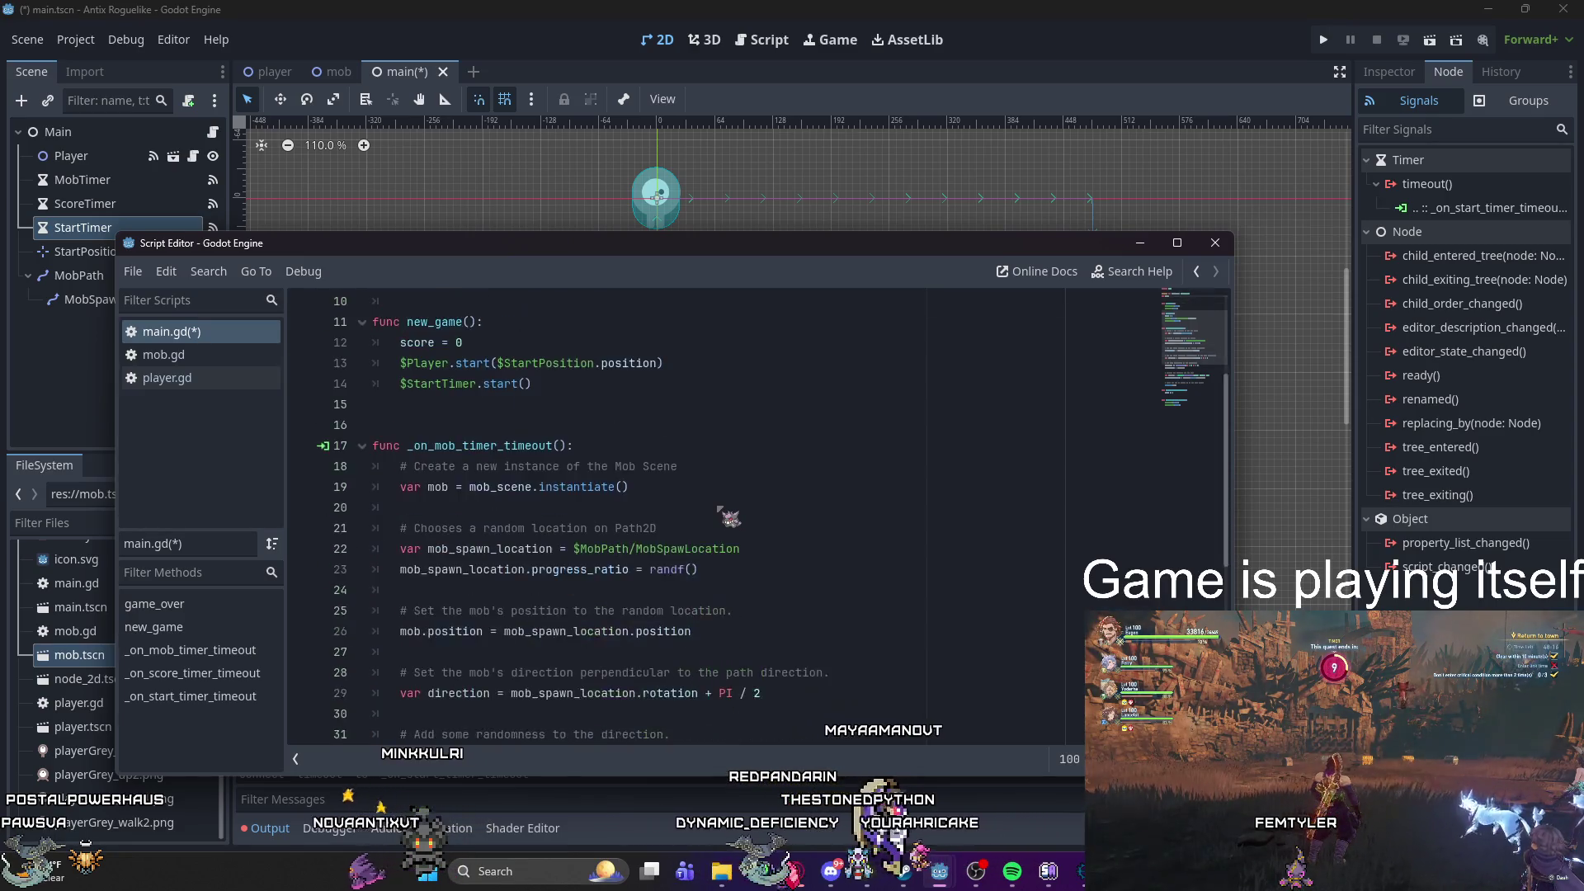
{"action": "scroll", "coordinate": [723, 508], "scroll_direction": "up", "scroll_amount": 8}
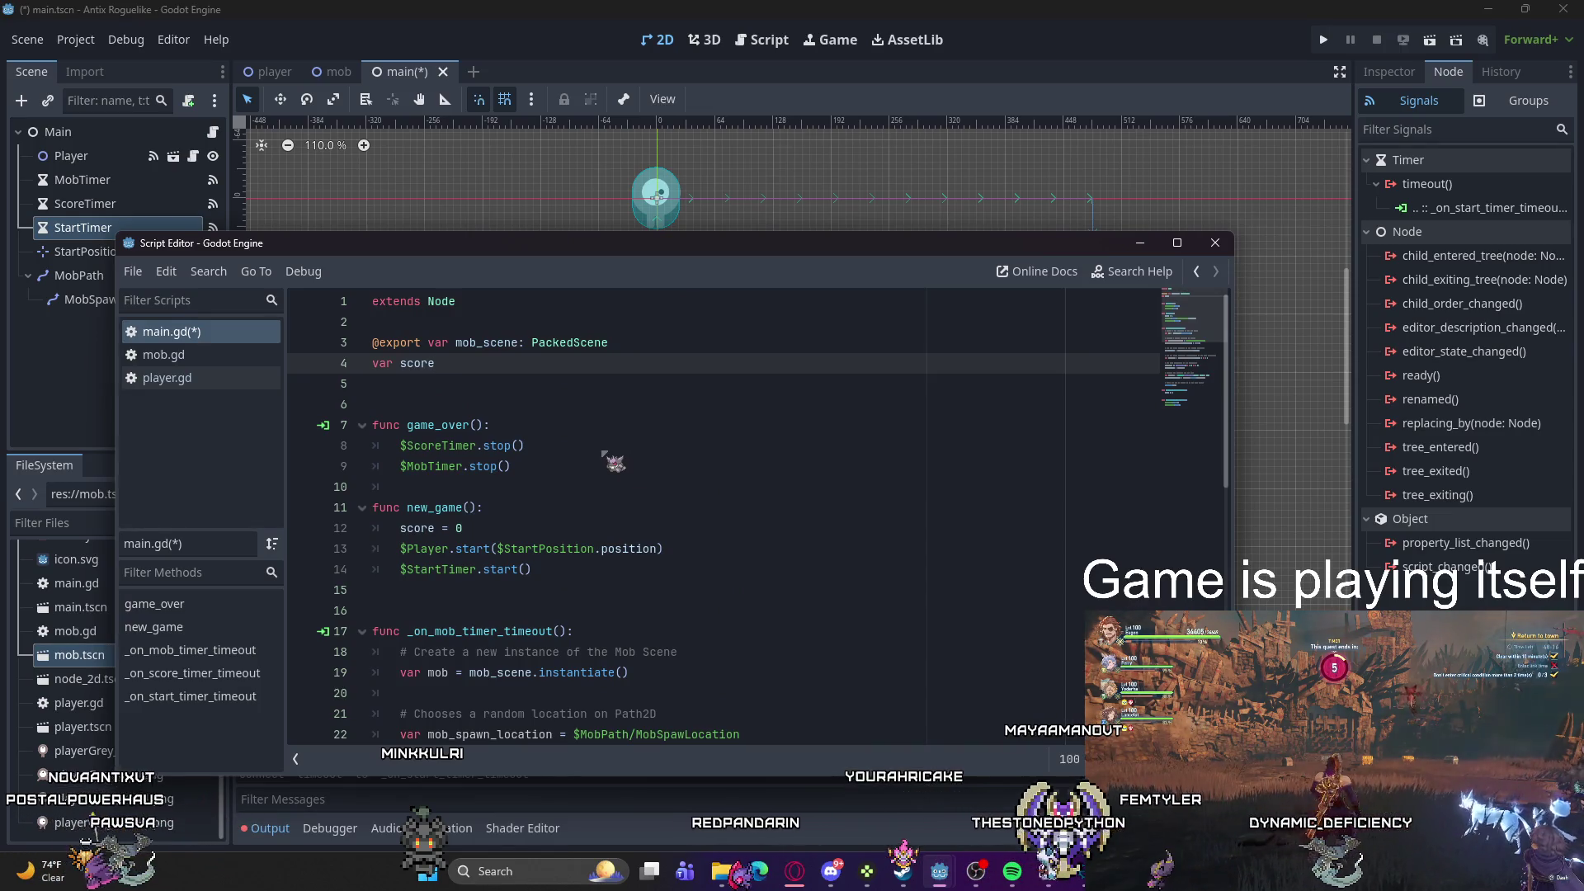
{"action": "key", "text": "Return"}
{"action": "key", "text": "Return"}
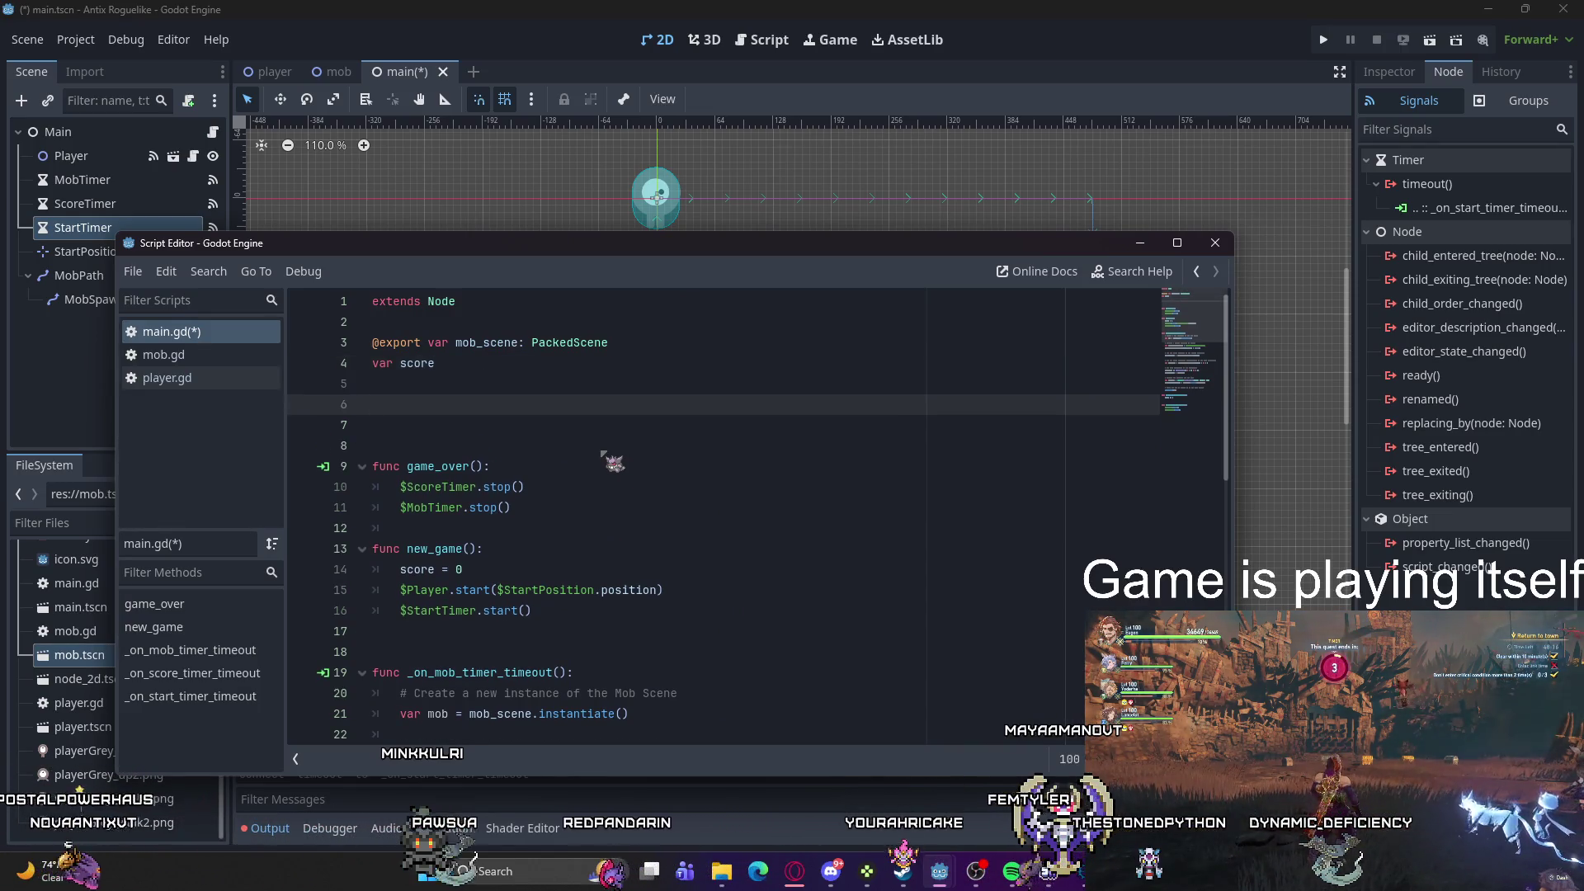
Step: Write a func _ready(): below var score whose indented body calls new_game()
{"action": "key", "text": "Down"}
{"action": "key", "text": "BackSpace"}
{"action": "key", "text": "BackSpace"}
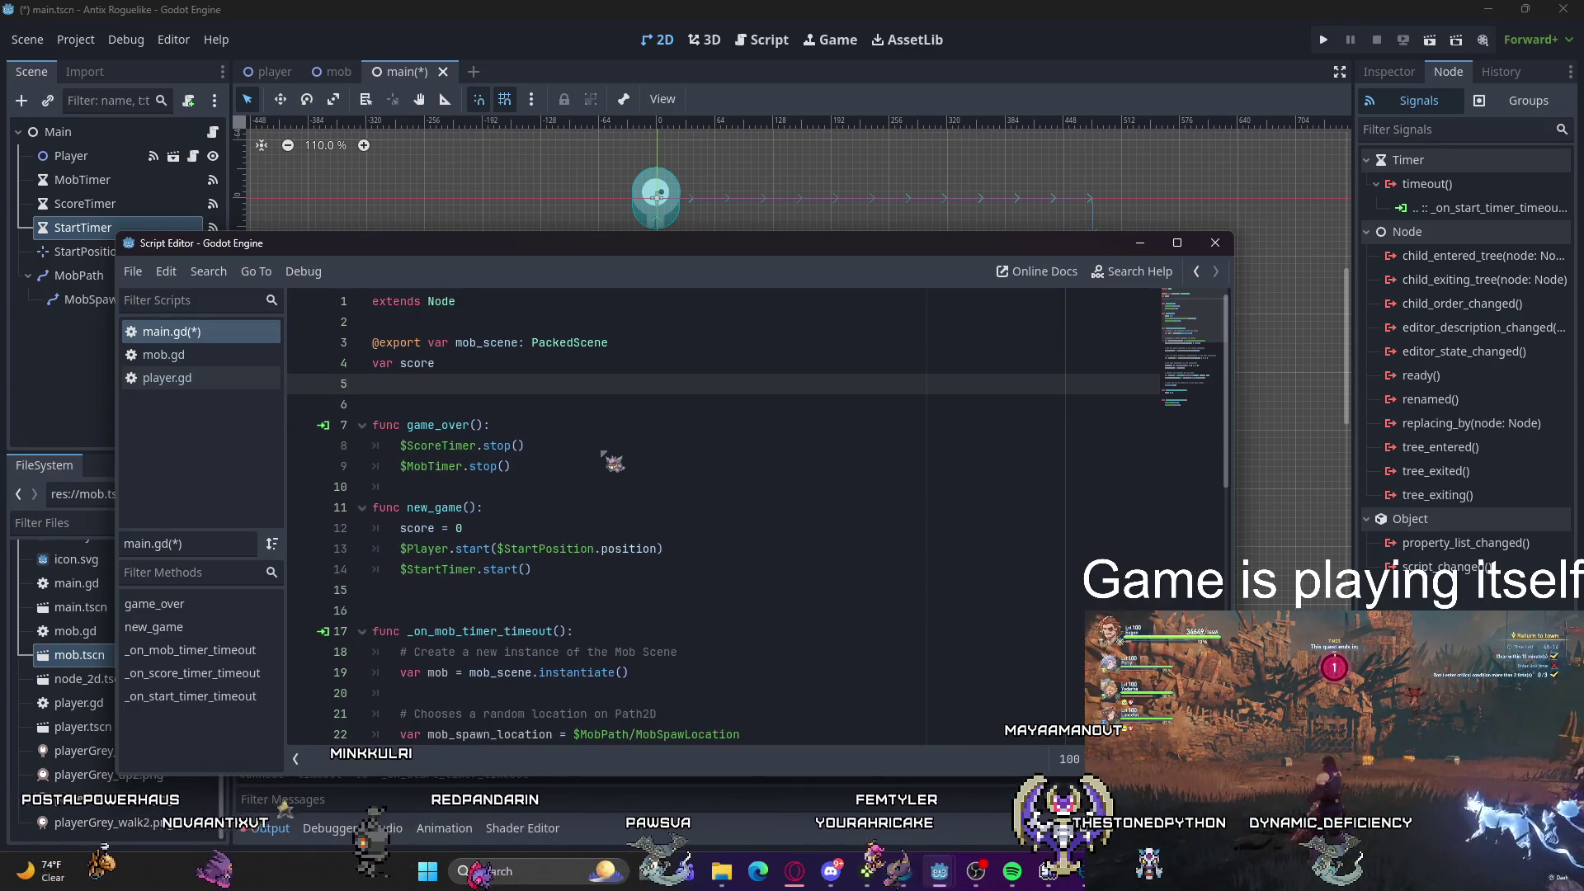
{"action": "key", "text": "Return"}
{"action": "type", "text": "func _ready"}
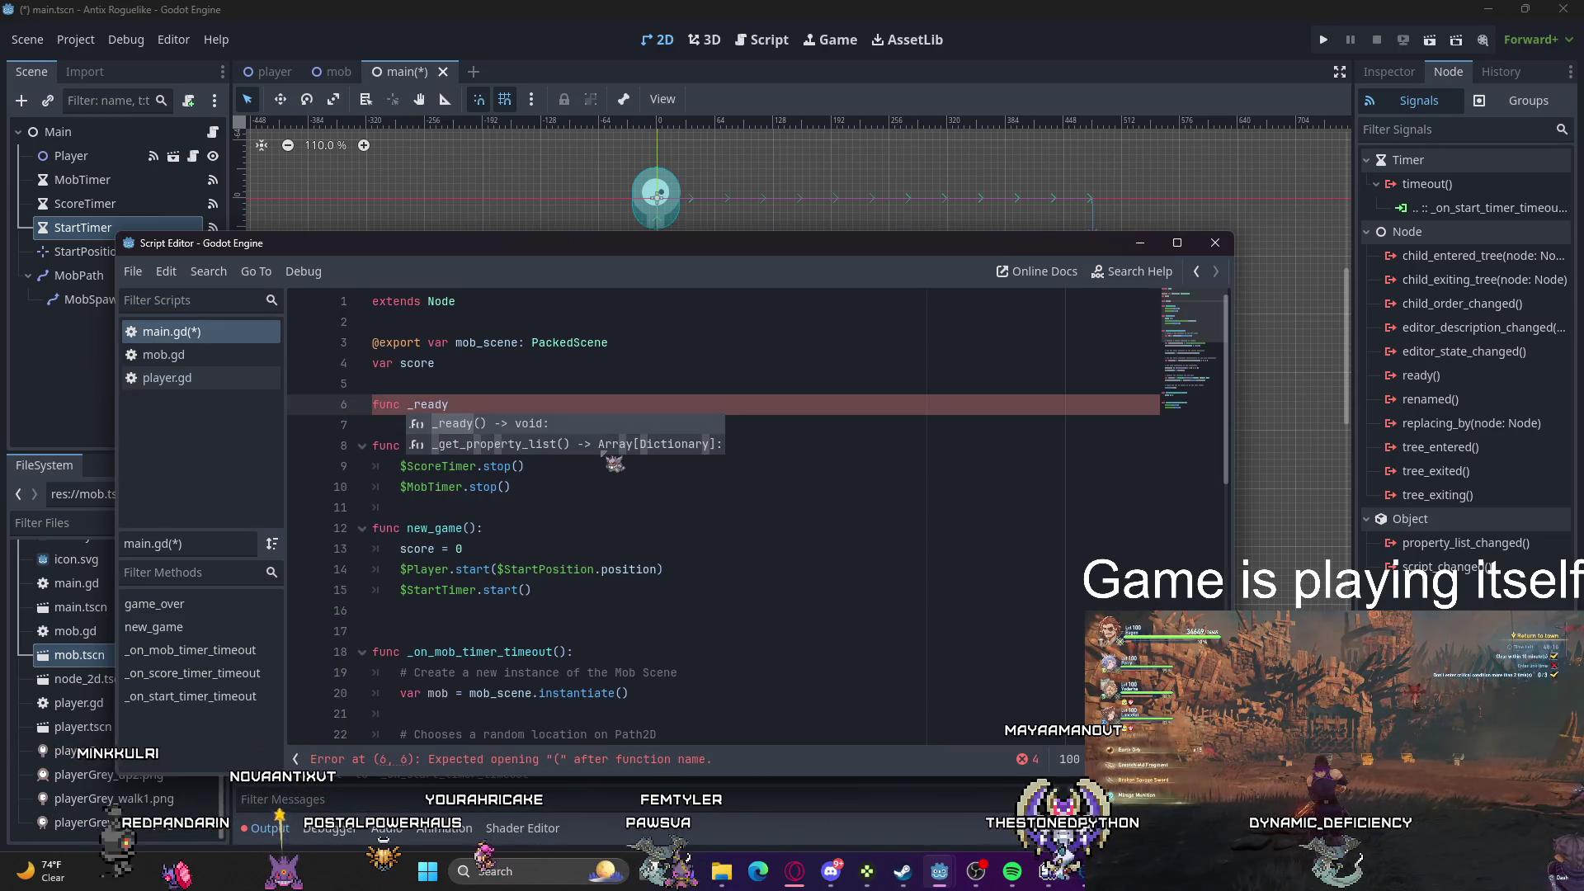
{"action": "key", "text": "Return"}
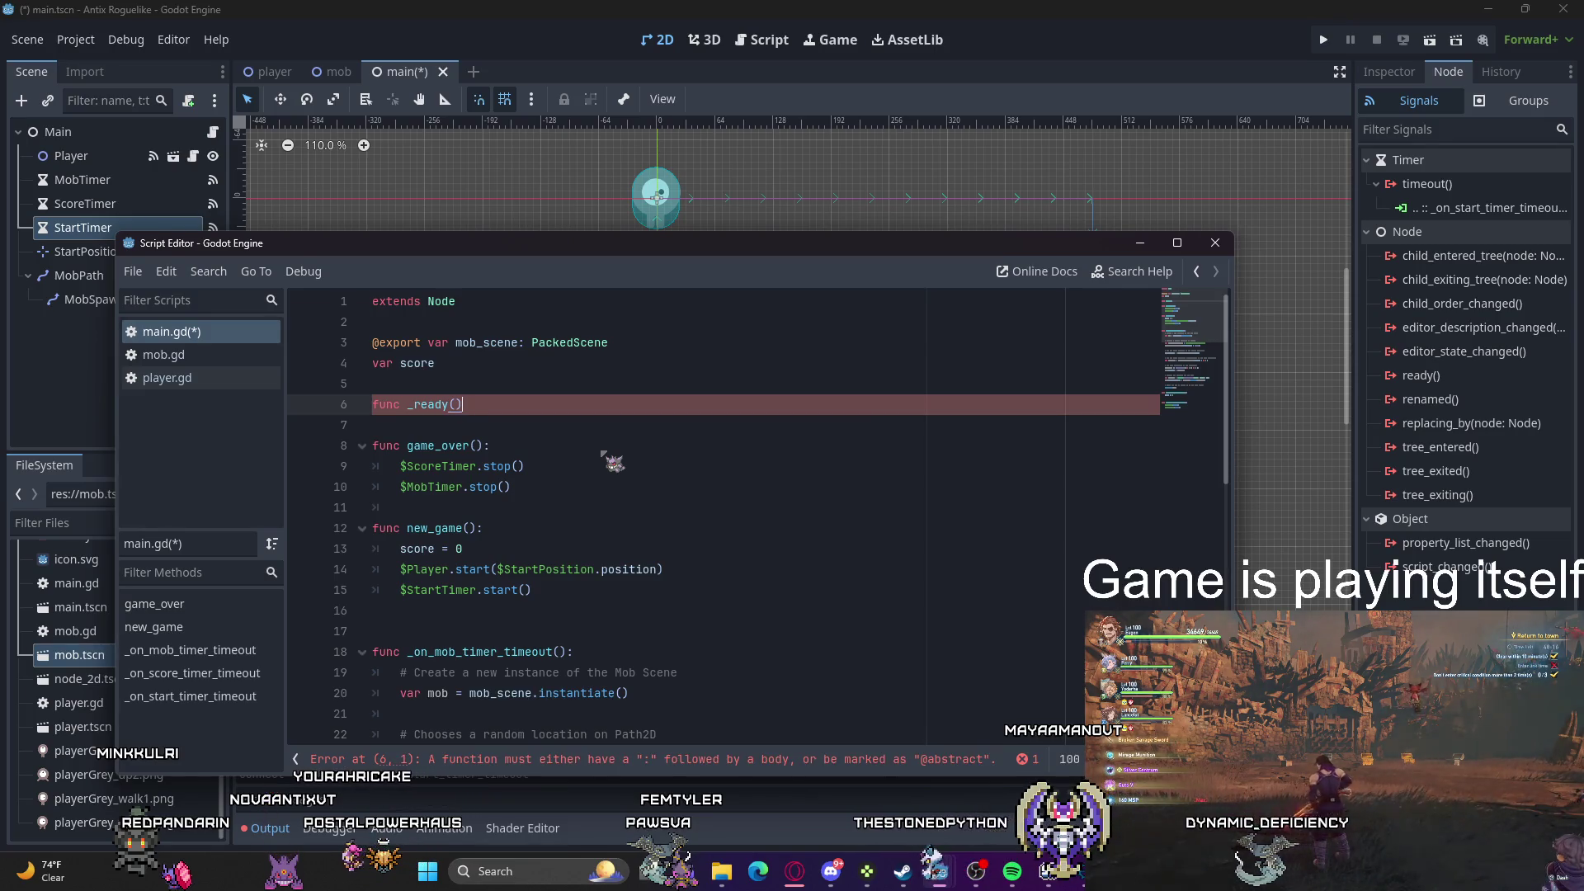
{"action": "key", "text": "Return"}
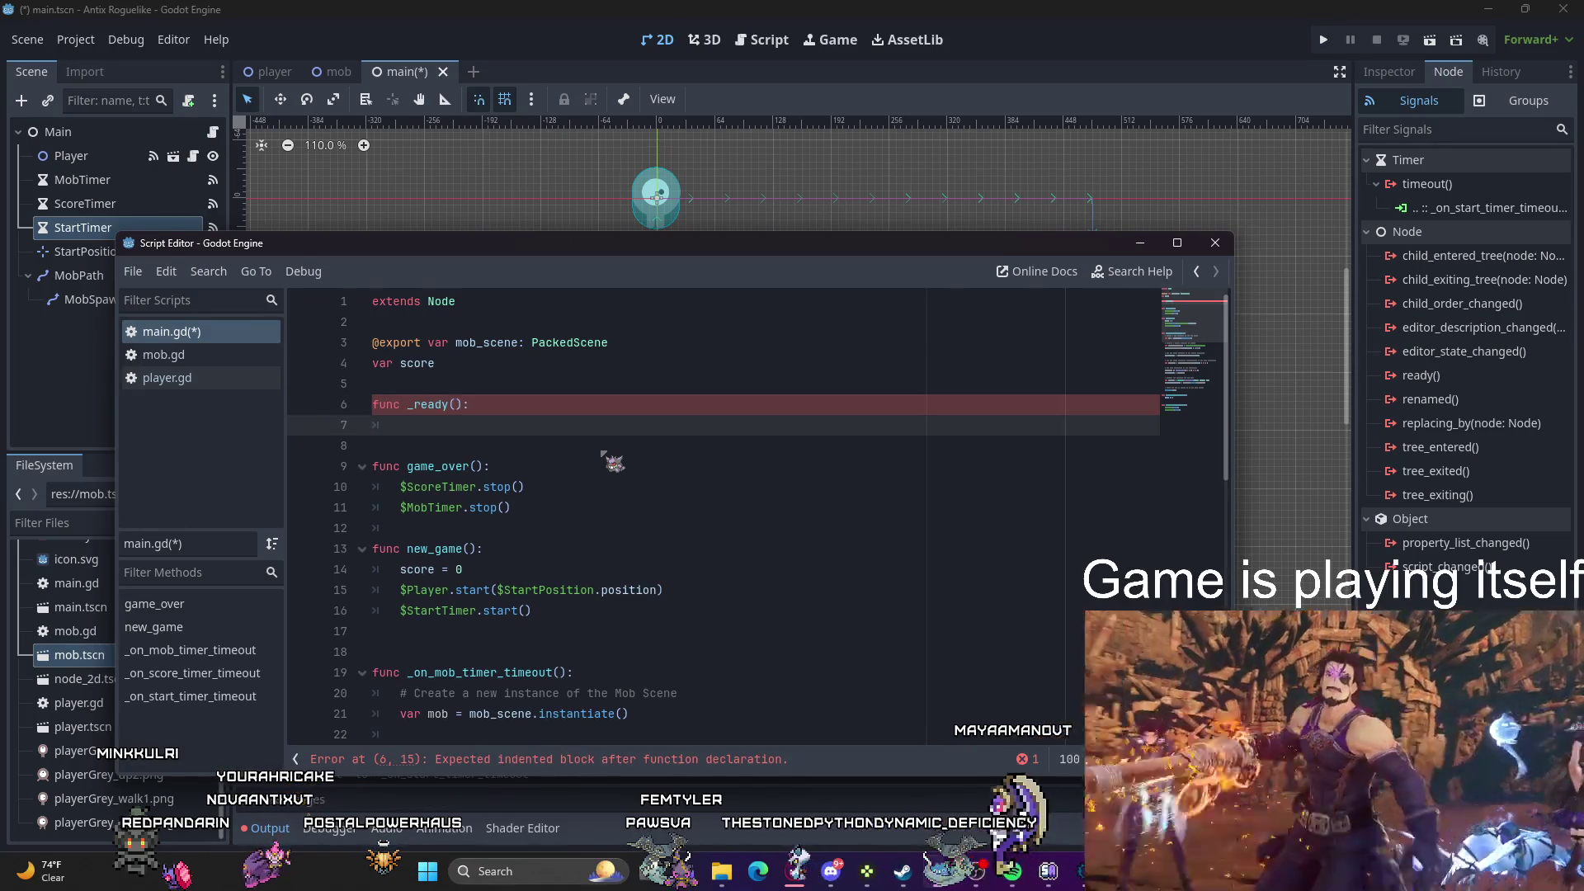
{"action": "type", "text": "new"}
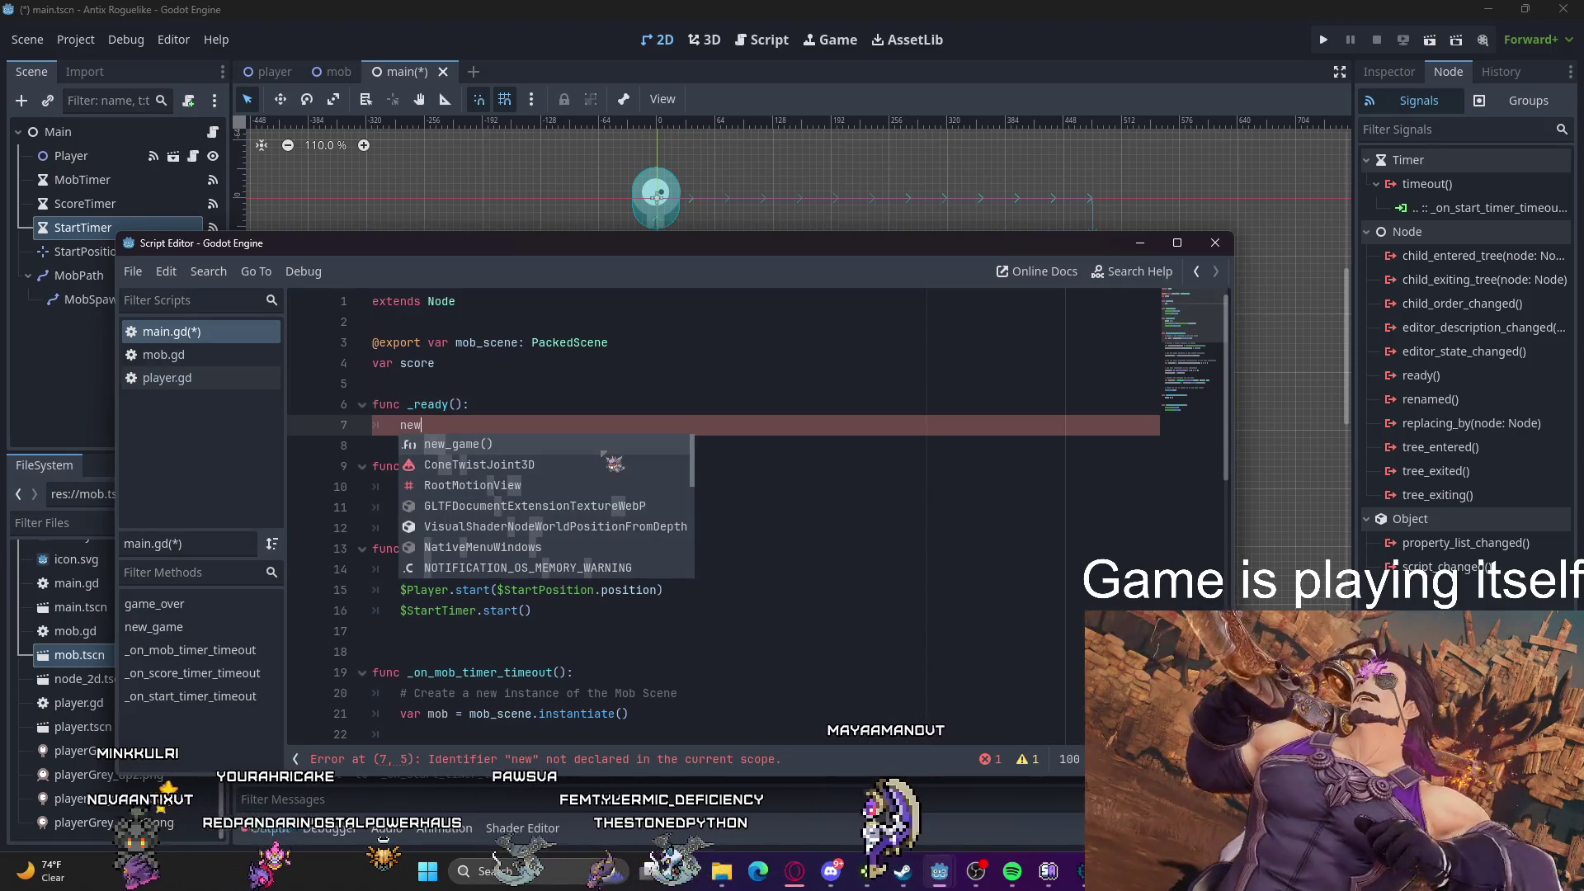
{"action": "type", "text": ")"}
{"action": "key", "text": "BackSpace"}
{"action": "key", "text": "BackSpace"}
{"action": "key", "text": "BackSpace"}
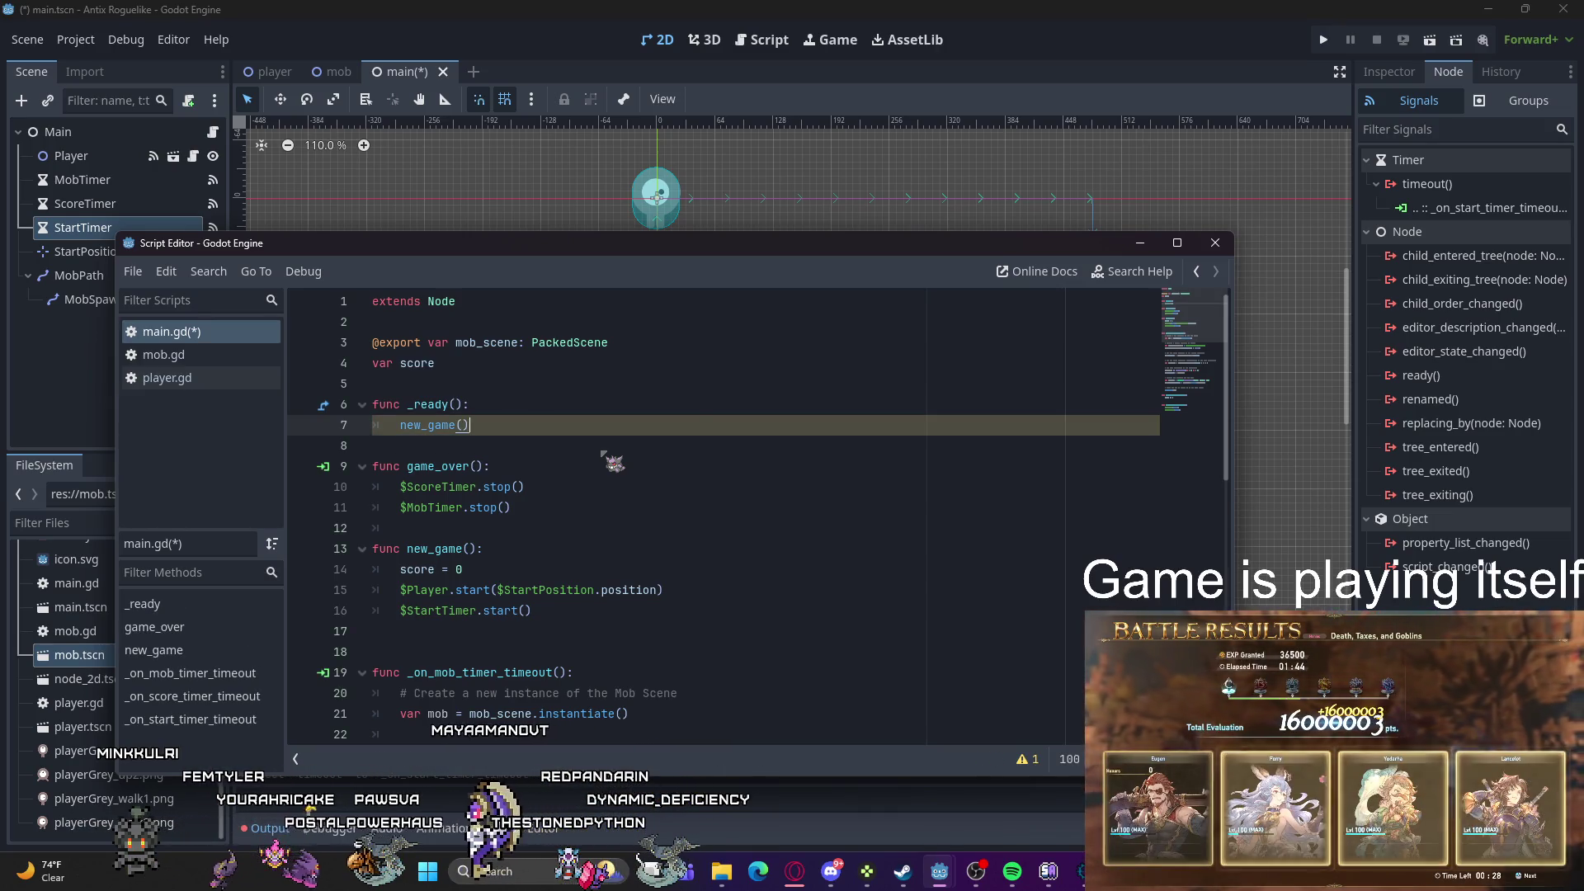
{"action": "scroll", "coordinate": [640, 435], "scroll_direction": "down", "scroll_amount": 1}
{"action": "scroll", "coordinate": [641, 432], "scroll_direction": "down", "scroll_amount": 1}
{"action": "scroll", "coordinate": [647, 436], "scroll_direction": "up", "scroll_amount": 2}
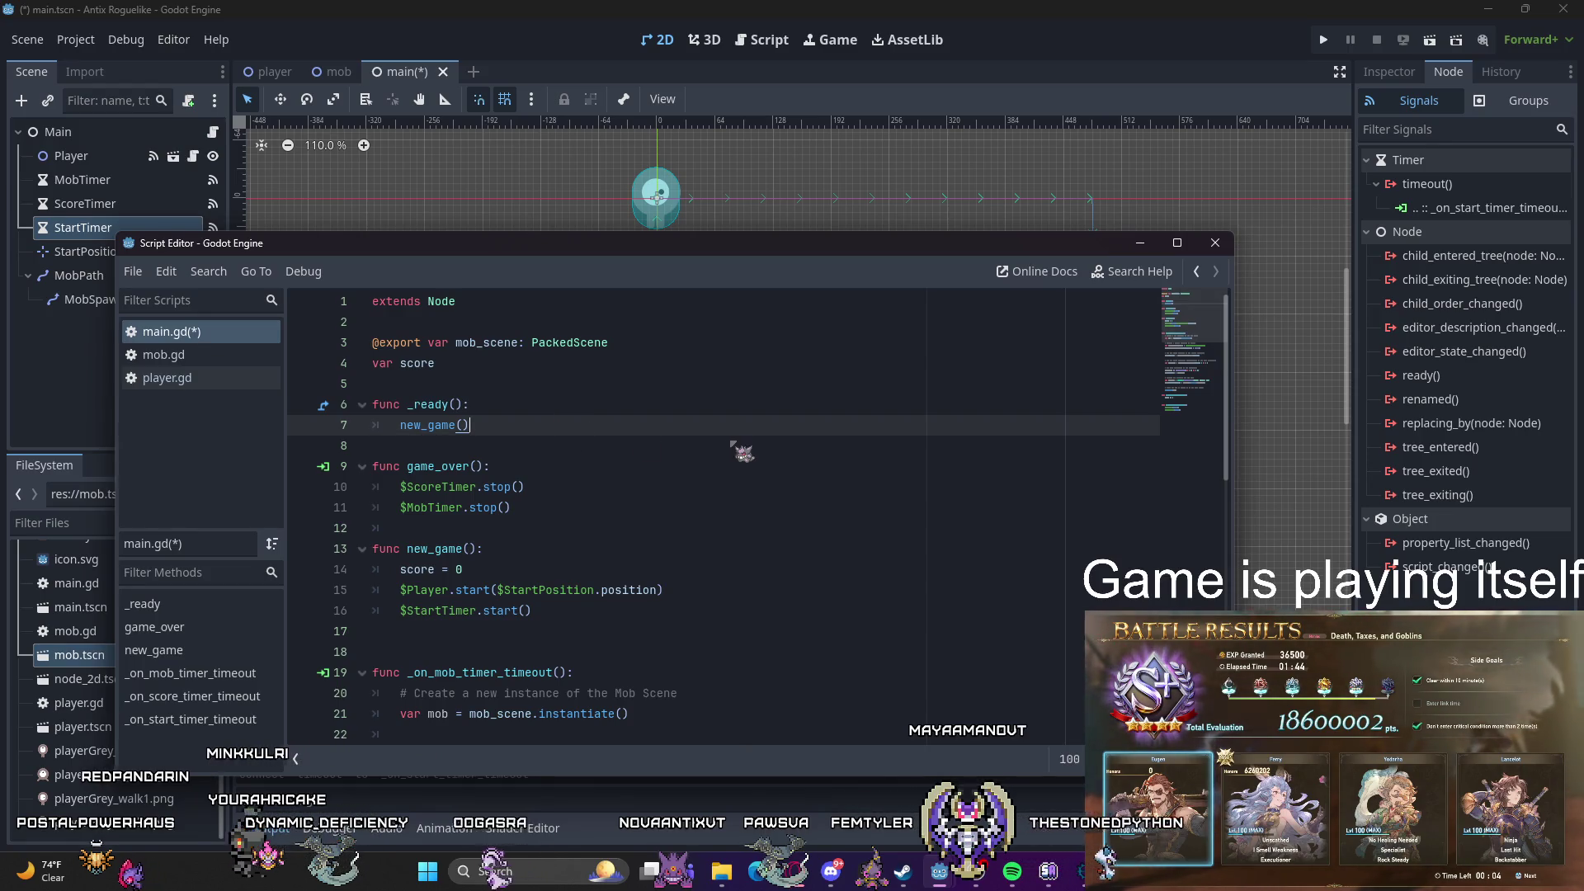
Step: Save main.gd and run the project, picking main.tscn as the main scene
{"action": "key", "text": "Down"}
{"action": "key", "text": "ctrl+s"}
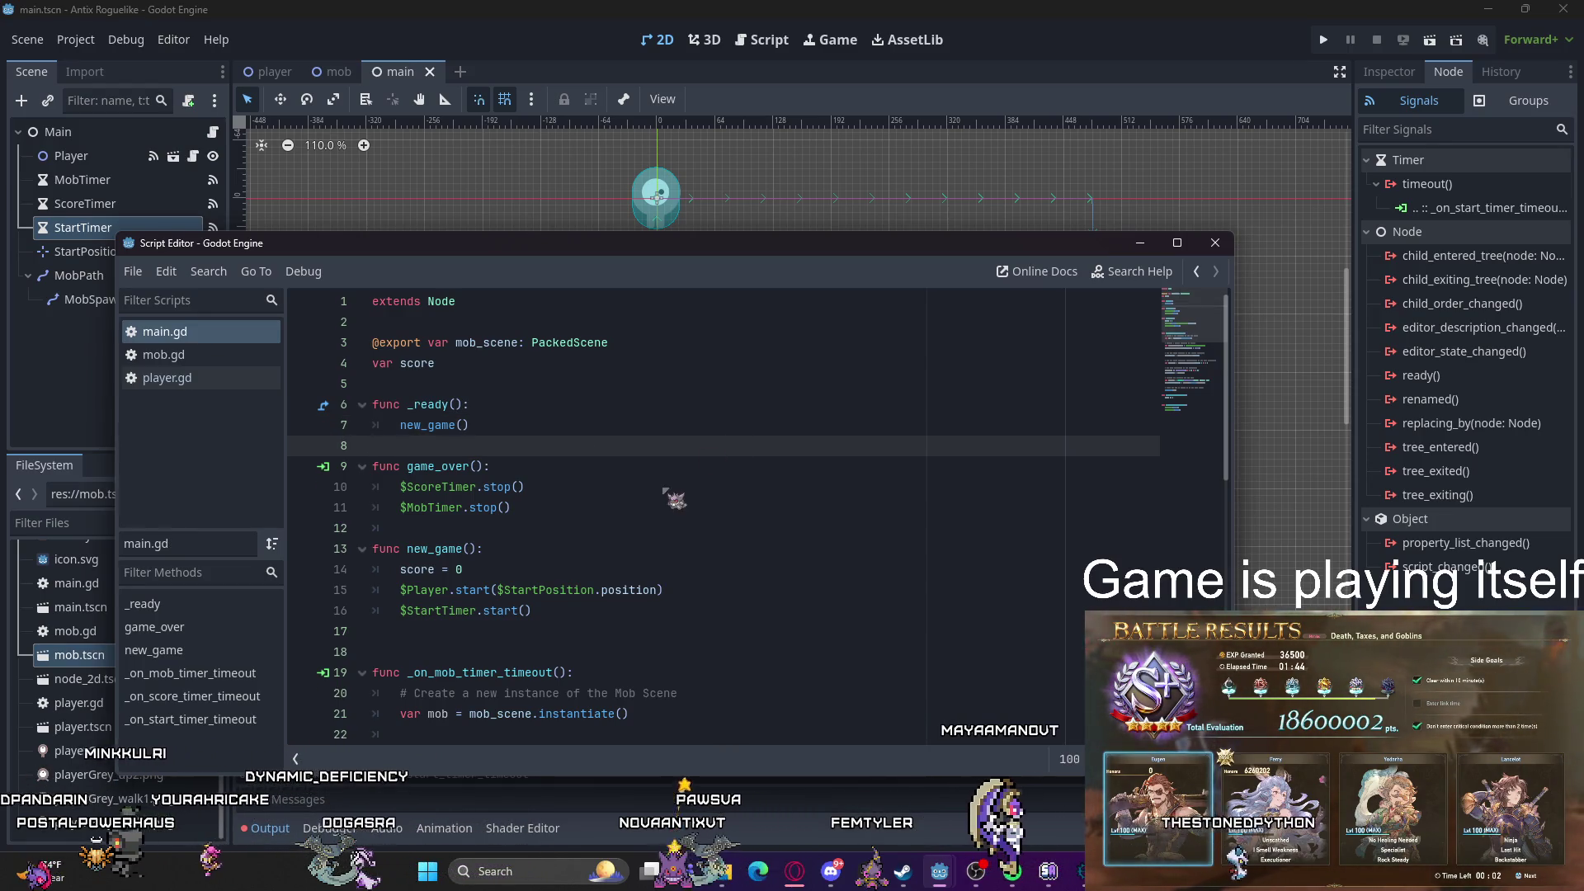
{"action": "key", "text": "alt+Tab"}
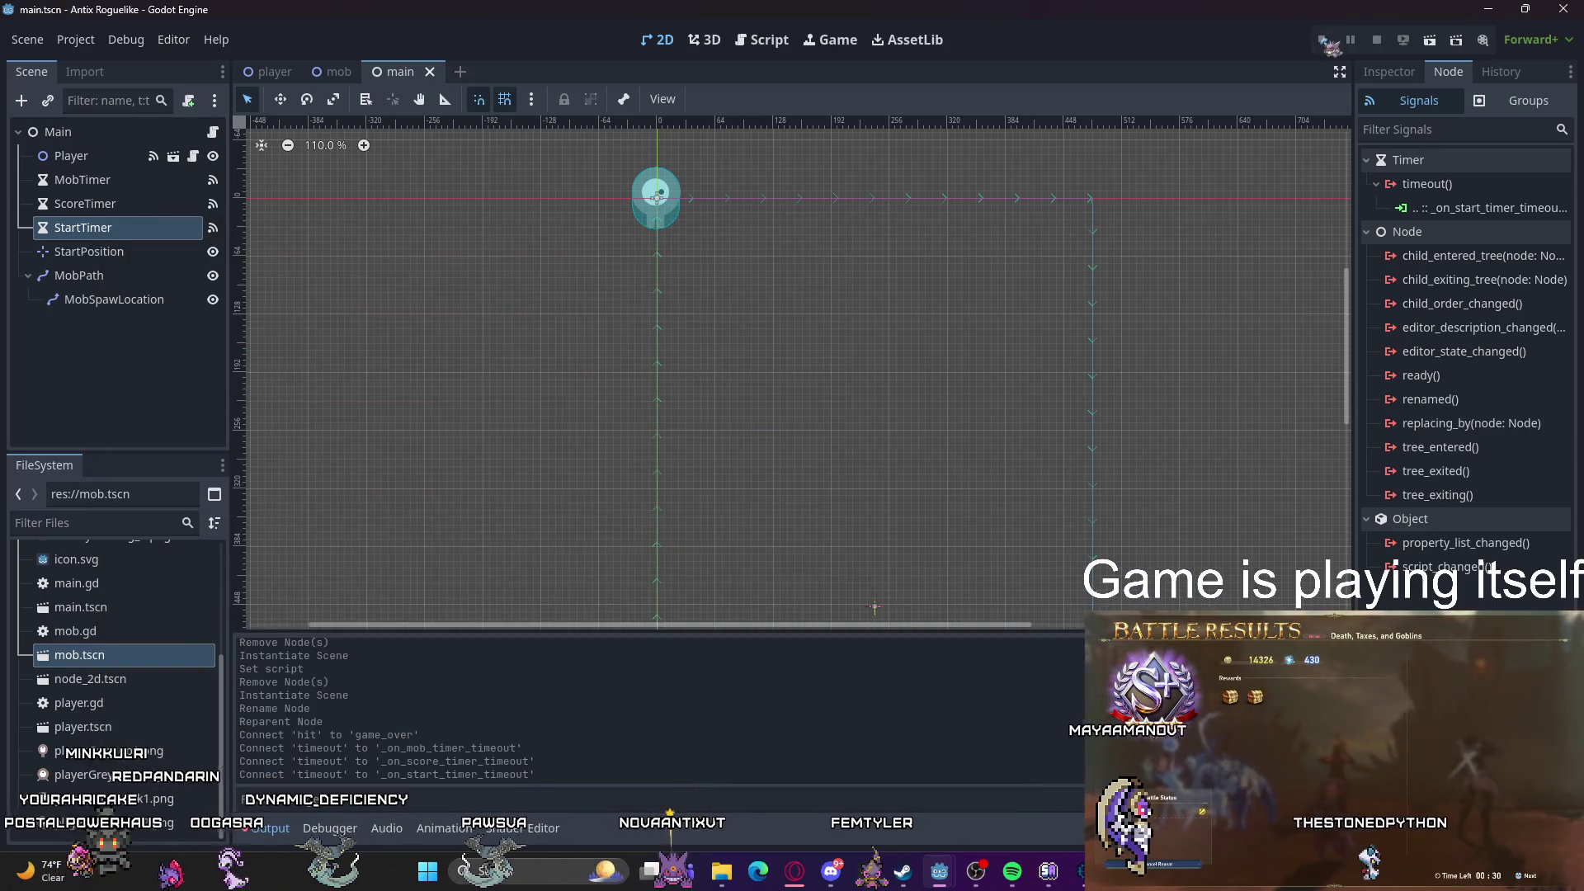
{"action": "left_click", "coordinate": [1323, 39]}
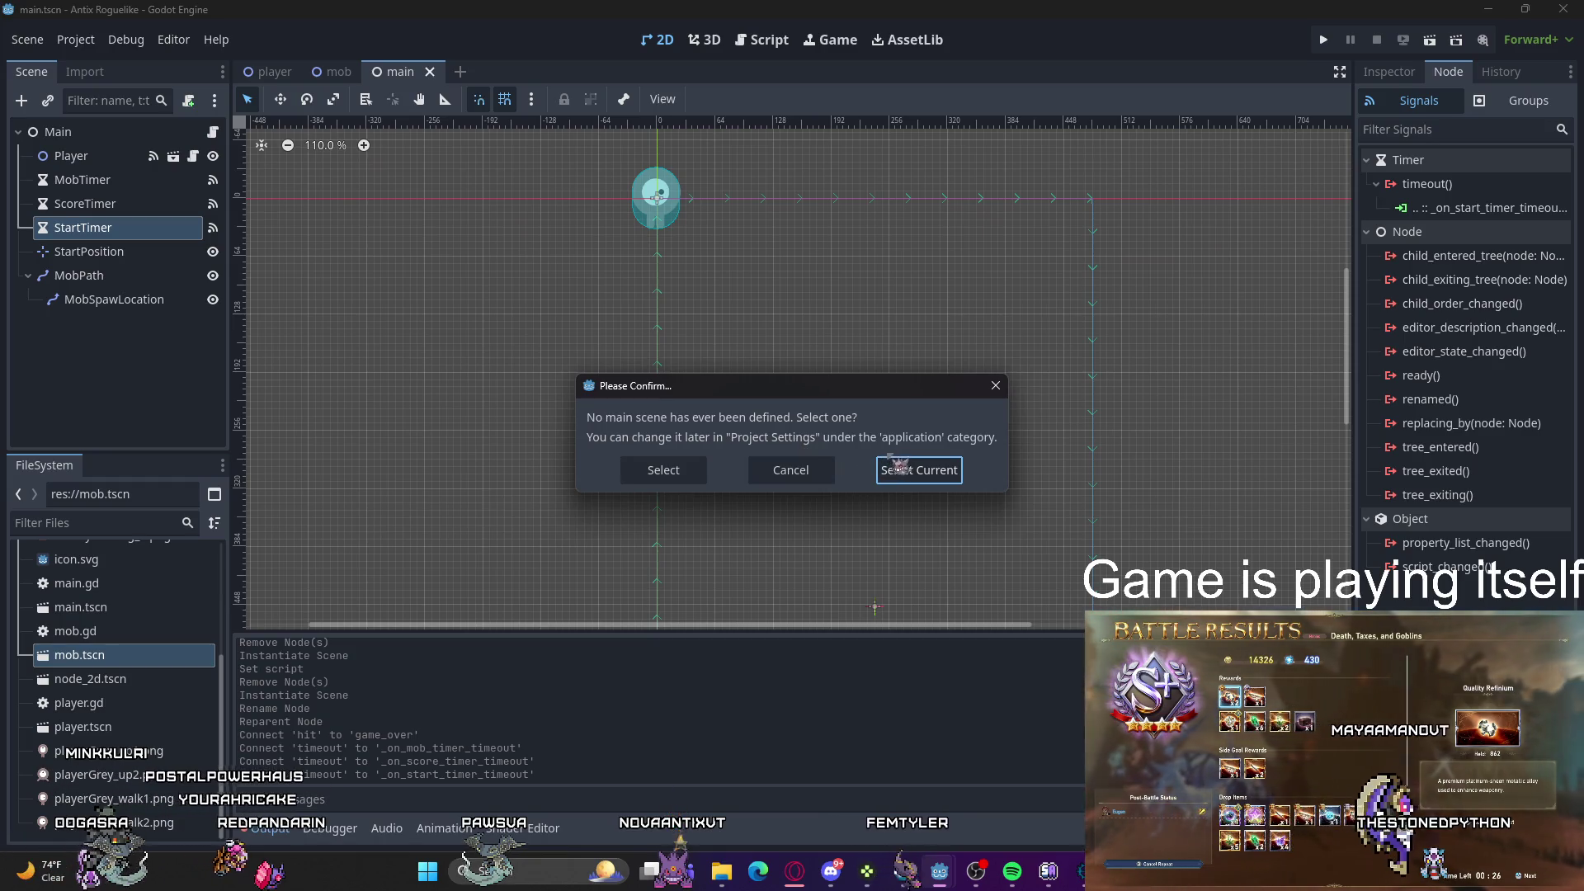
{"action": "left_click", "coordinate": [696, 479]}
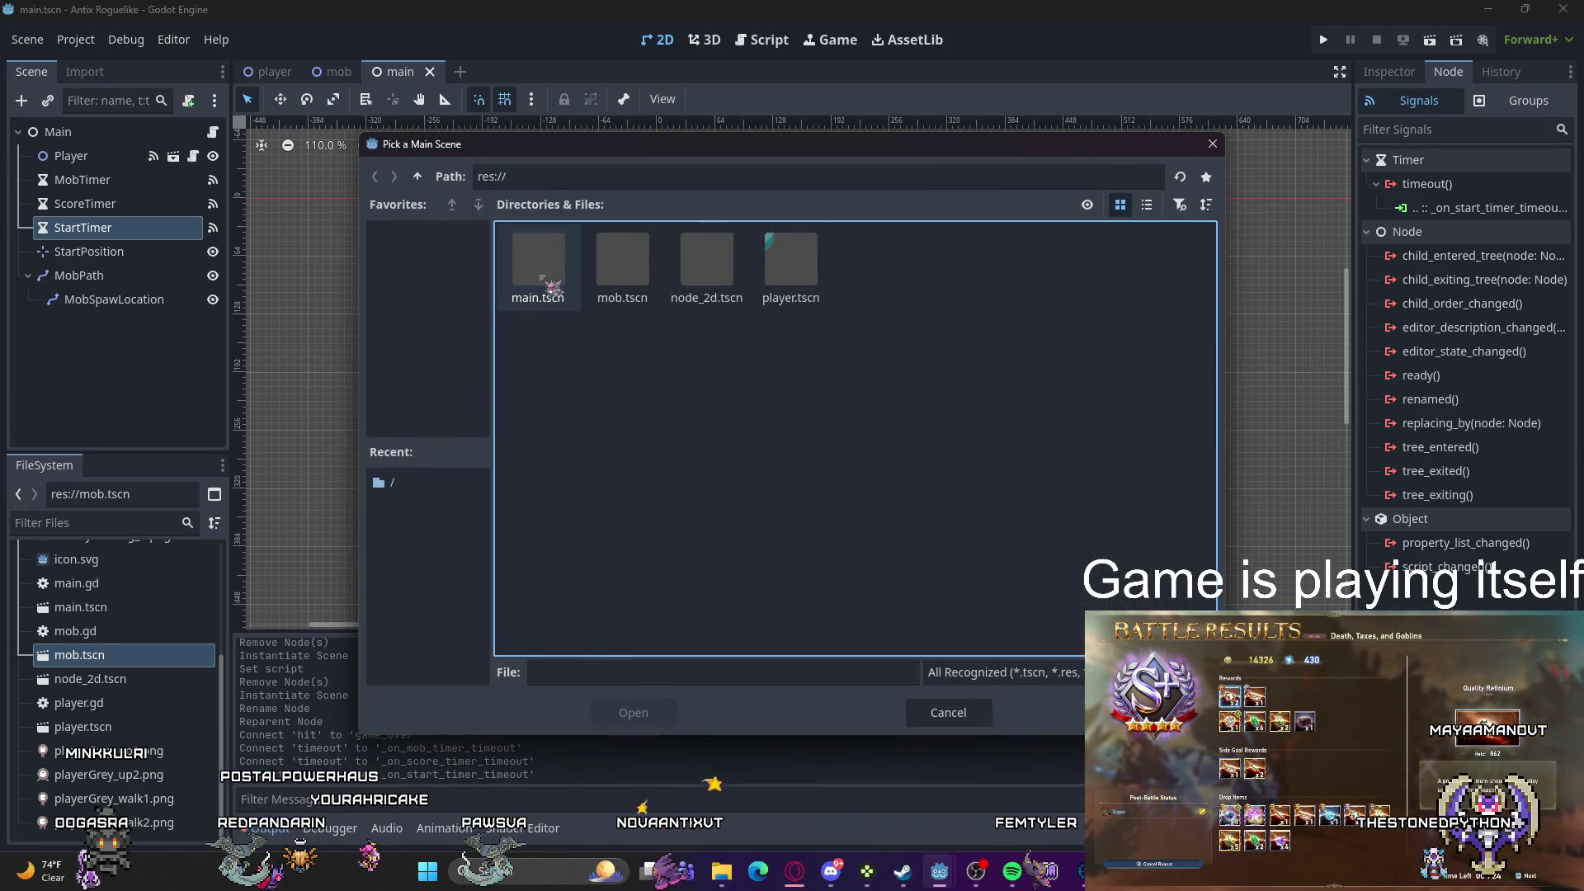
{"action": "double_click", "coordinate": [540, 280]}
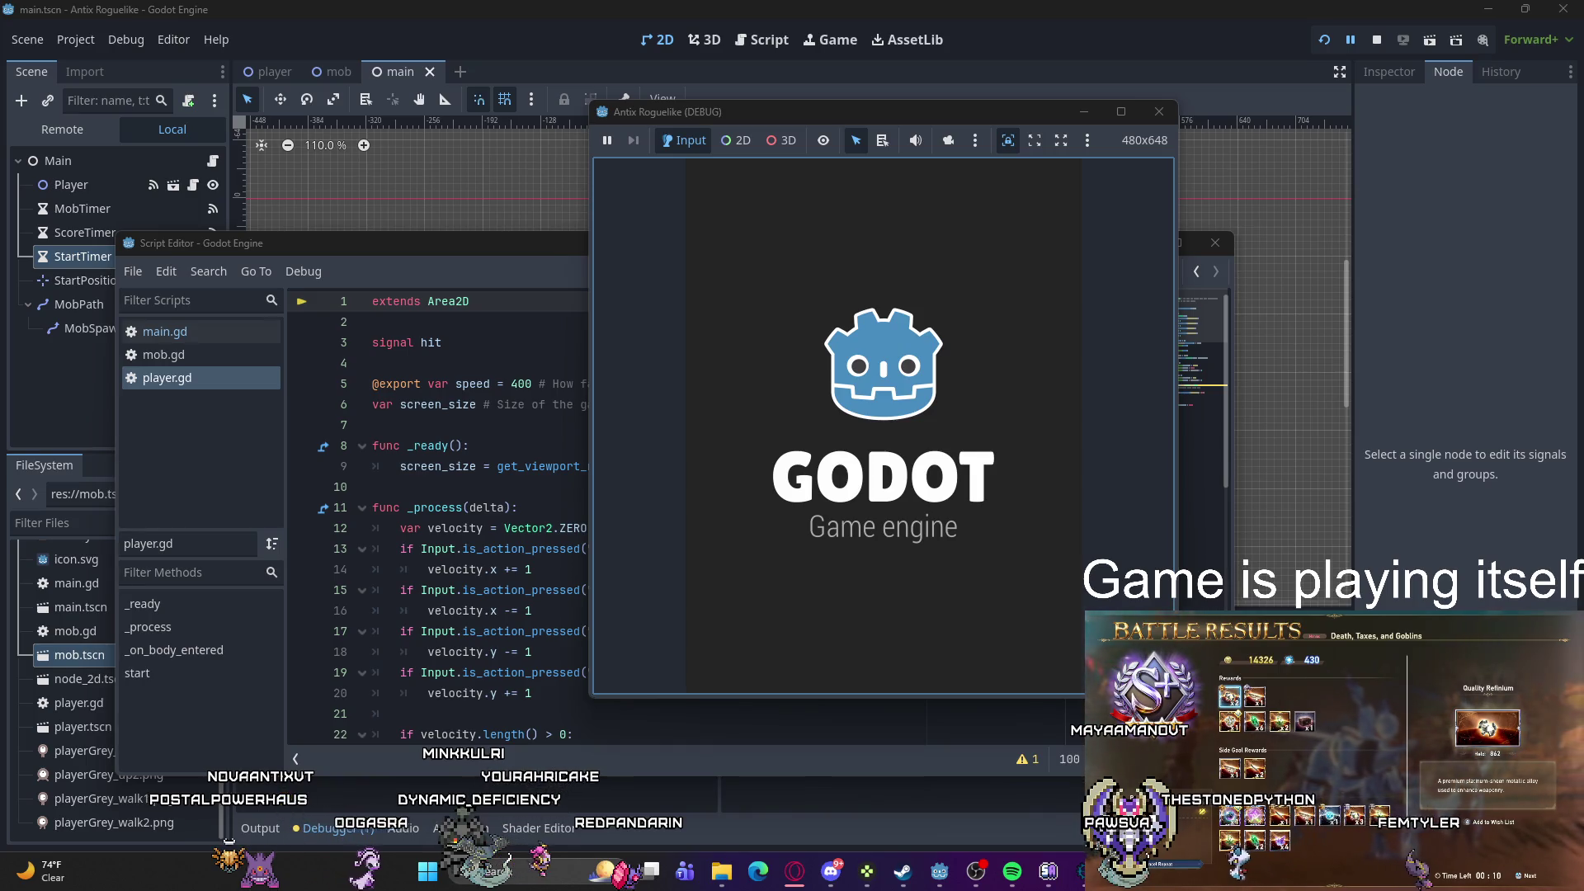
Step: Close the running game, run it once more, and close the debug game window again
{"action": "mouse_move", "coordinate": [763, 105]}
{"action": "left_mouse_down"}
{"action": "mouse_move", "coordinate": [677, 142]}
{"action": "mouse_move", "coordinate": [785, 170]}
{"action": "left_mouse_up"}
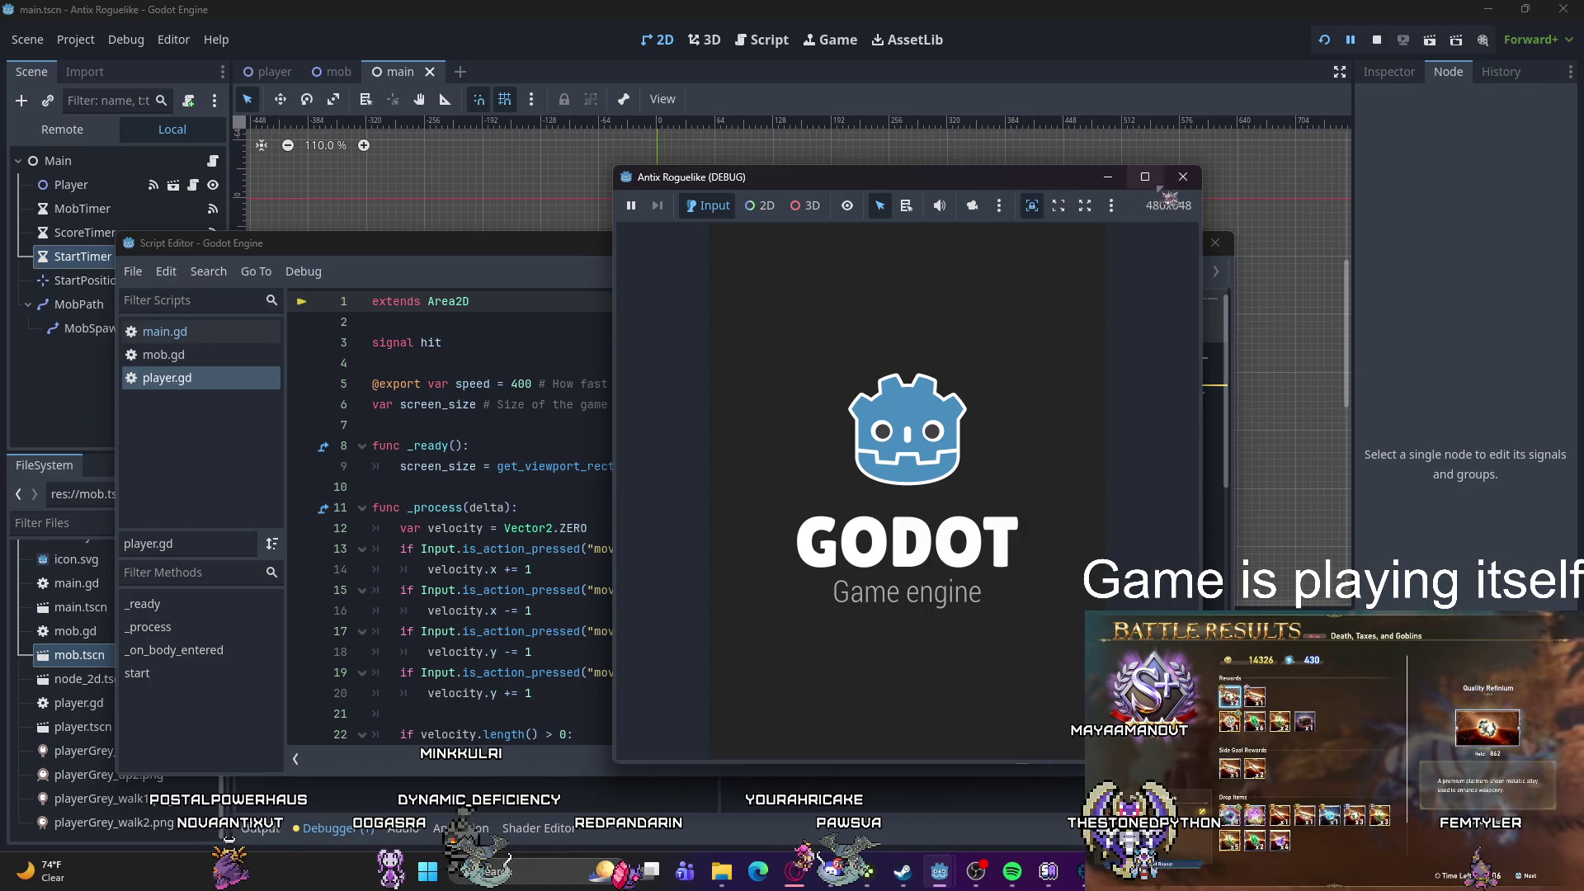
{"action": "left_click", "coordinate": [1182, 176]}
{"action": "left_click", "coordinate": [1323, 39]}
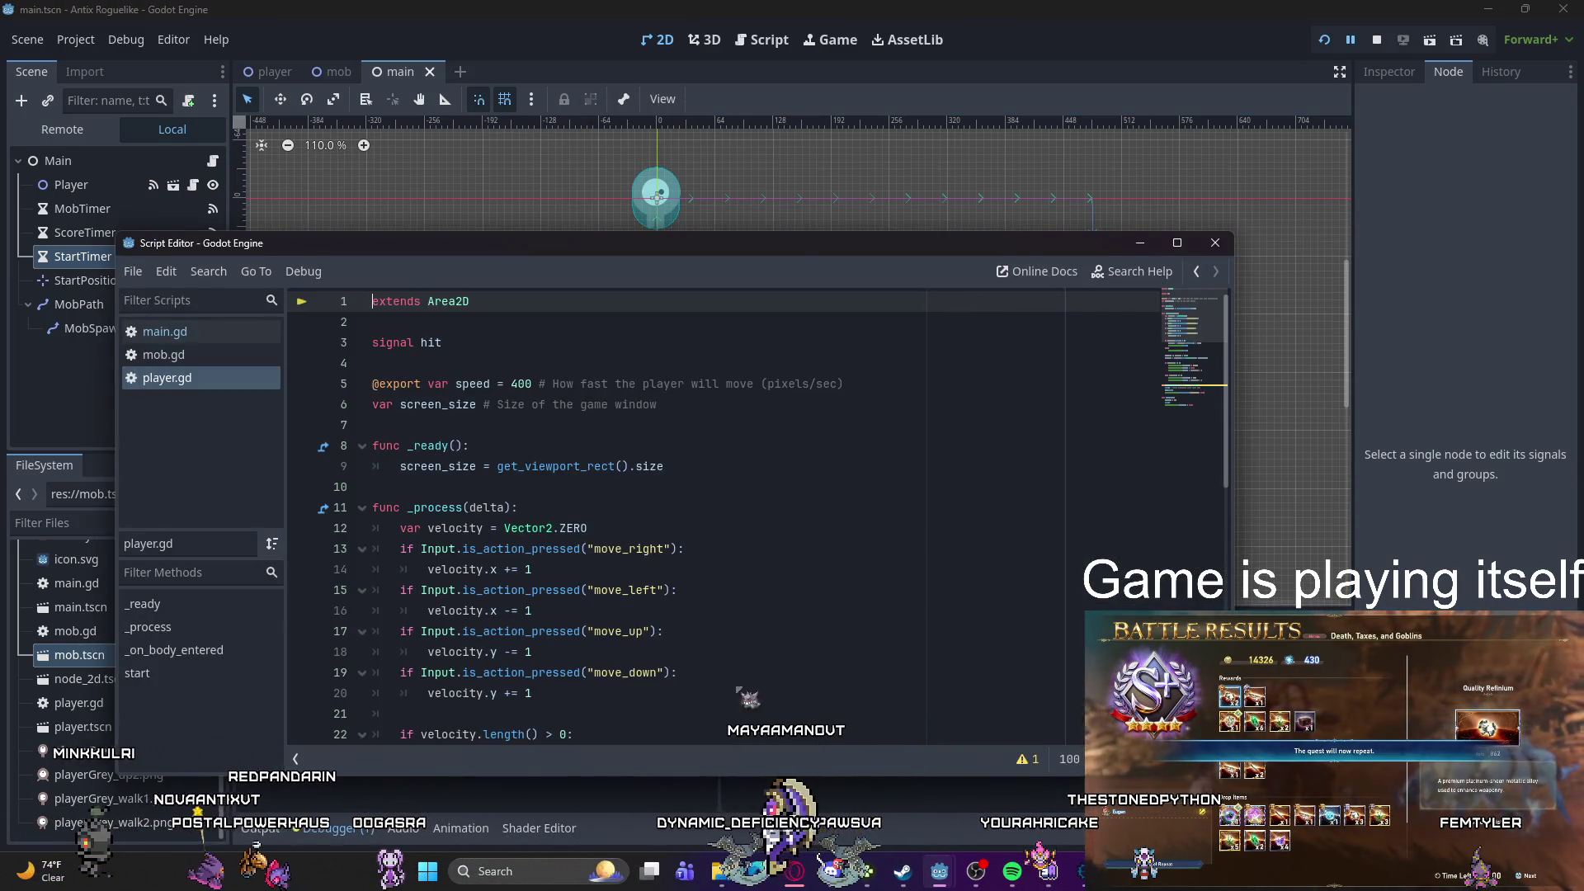
{"action": "left_click", "coordinate": [938, 871]}
{"action": "left_click", "coordinate": [977, 783]}
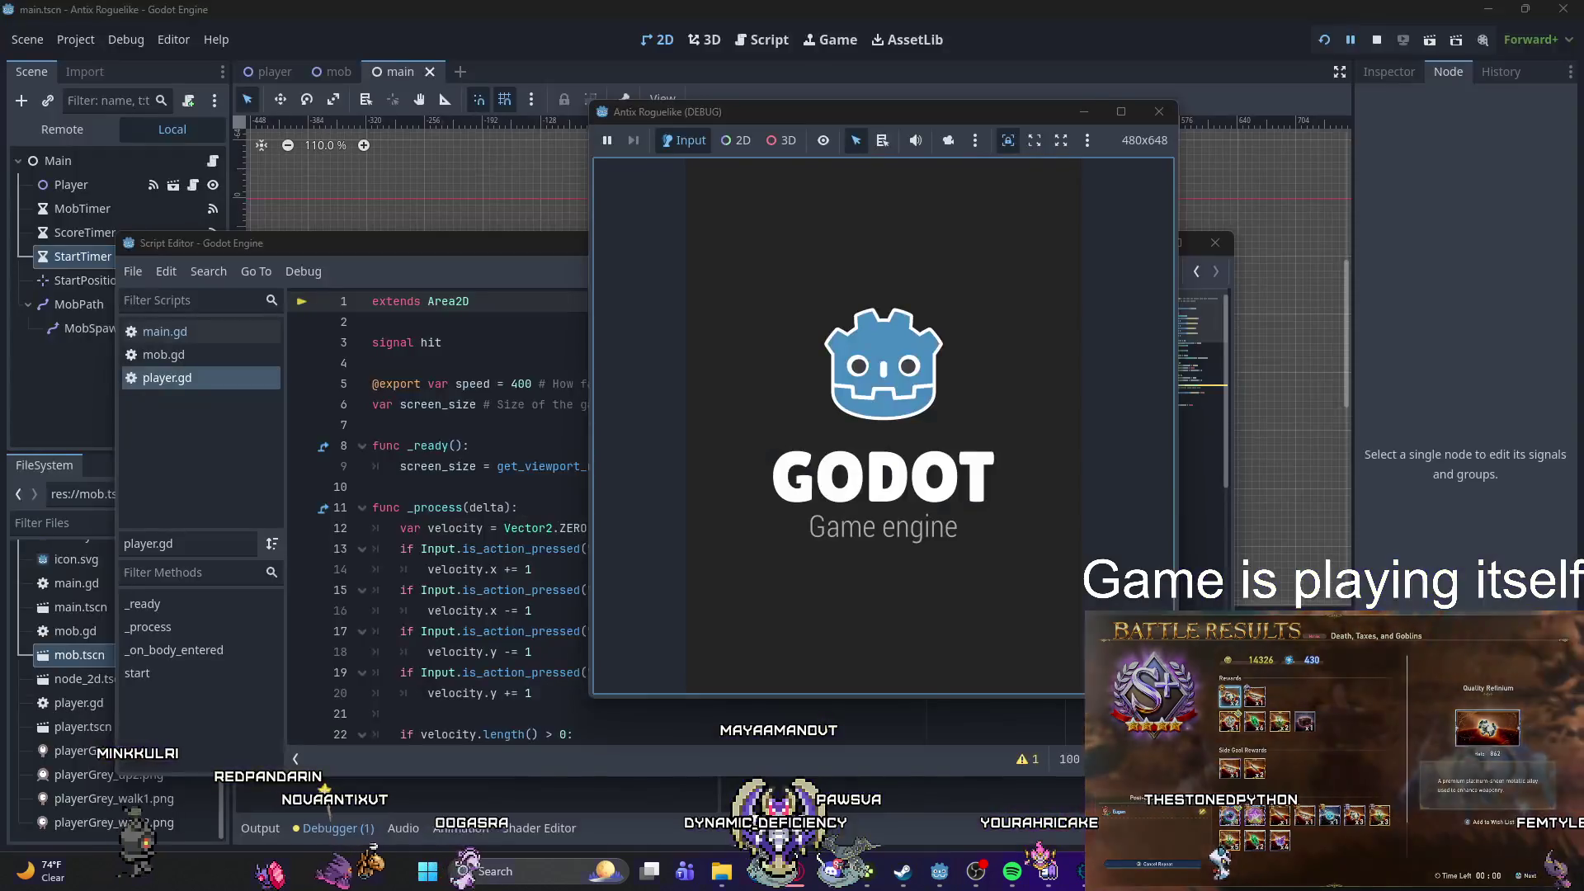
{"action": "left_click", "coordinate": [1159, 112]}
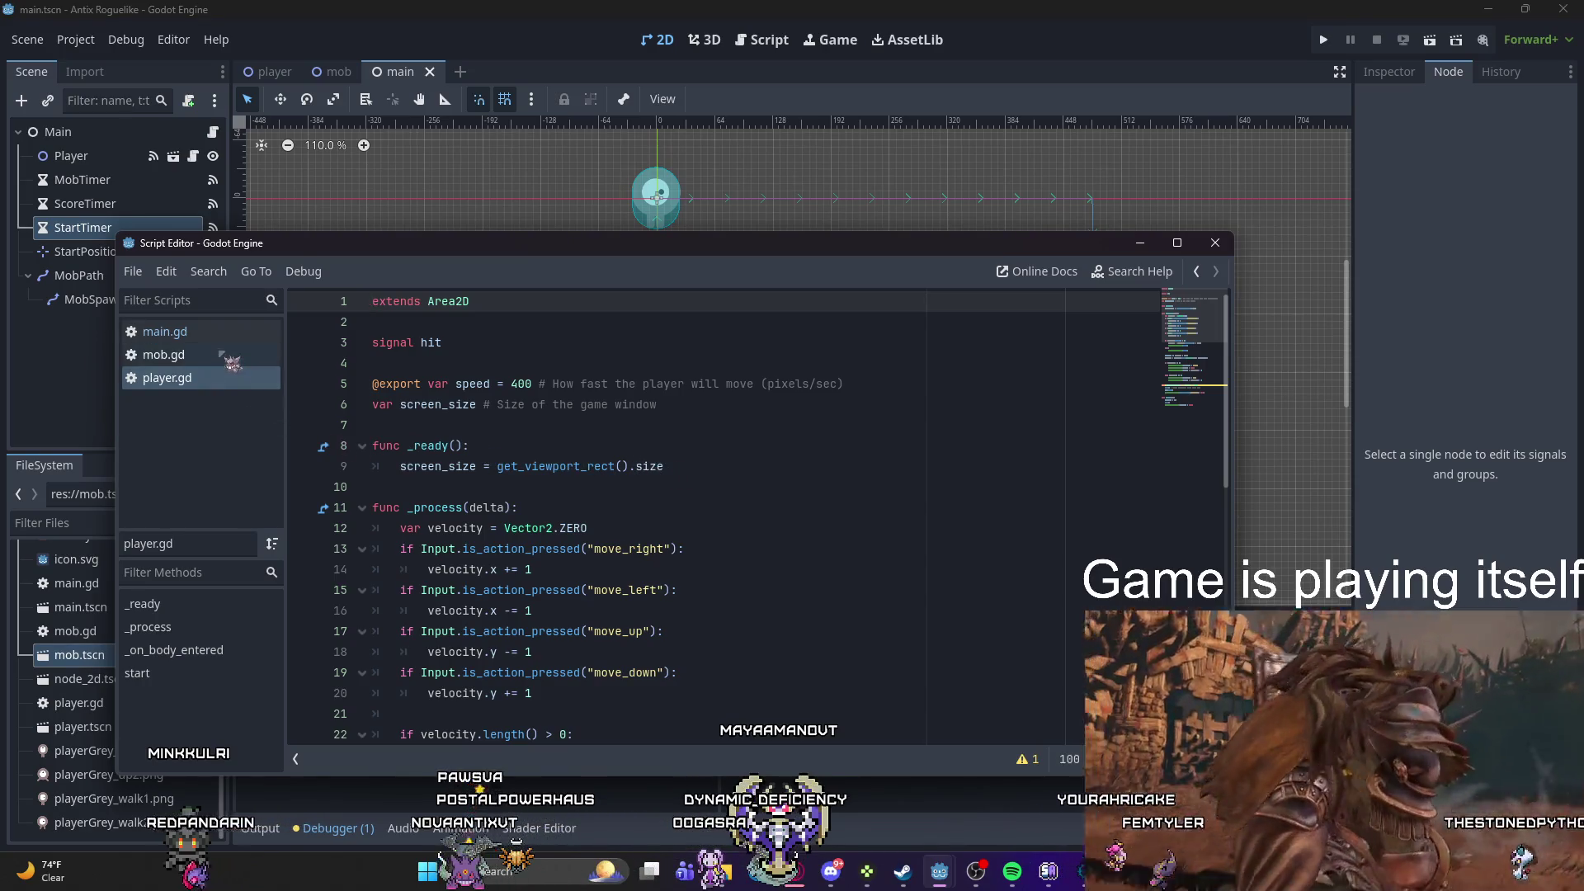
Step: Delete the _ready() function and its new_game() call from main.gd
{"action": "left_click", "coordinate": [224, 332]}
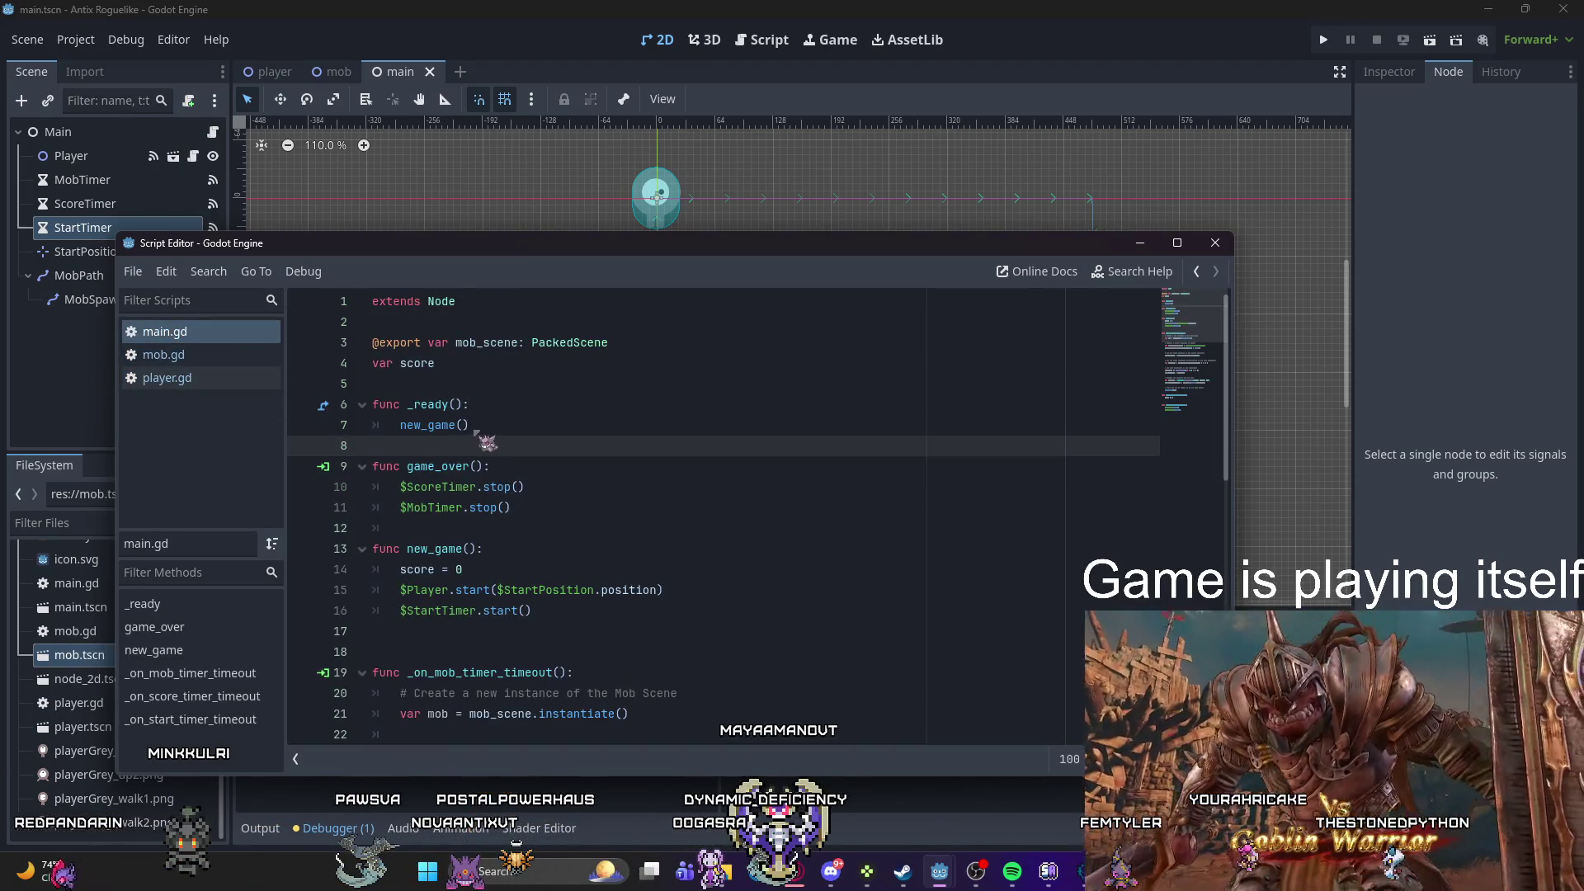
{"action": "left_click_drag", "start_coordinate": [478, 429], "coordinate": [356, 408]}
{"action": "key", "text": "BackSpace"}
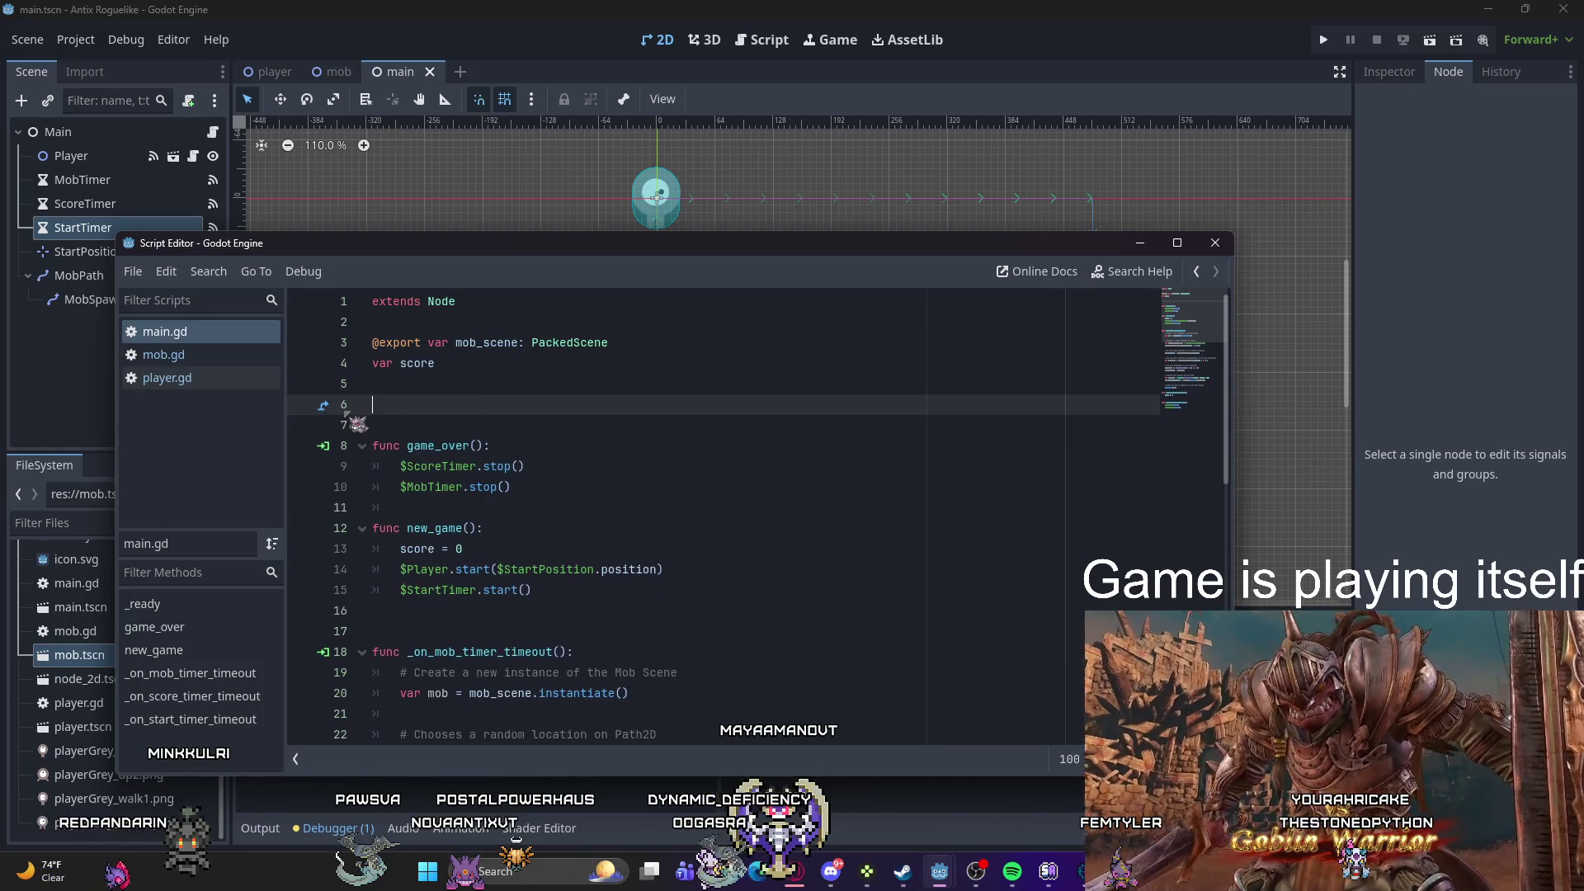
{"action": "key", "text": "BackSpace"}
{"action": "key", "text": "BackSpace"}
{"action": "scroll", "coordinate": [353, 425], "scroll_direction": "down", "scroll_amount": 9}
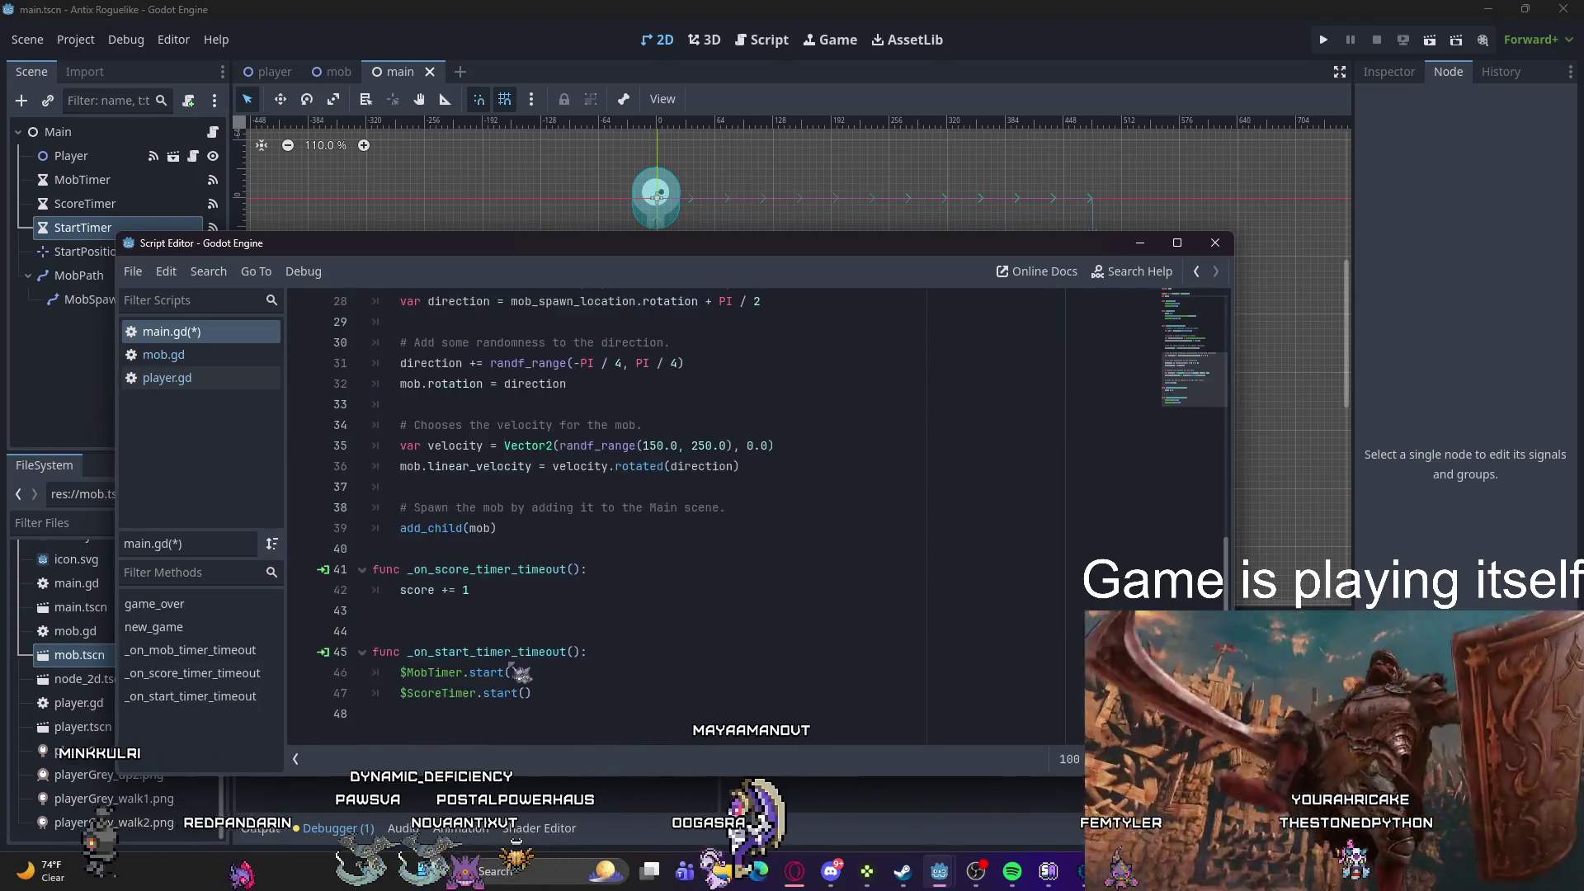
Step: Paste a _ready() function calling new_game() after the ScoreTimer start line, with func unindented
{"action": "left_click", "coordinate": [558, 694]}
{"action": "key", "text": "ctrl+v"}
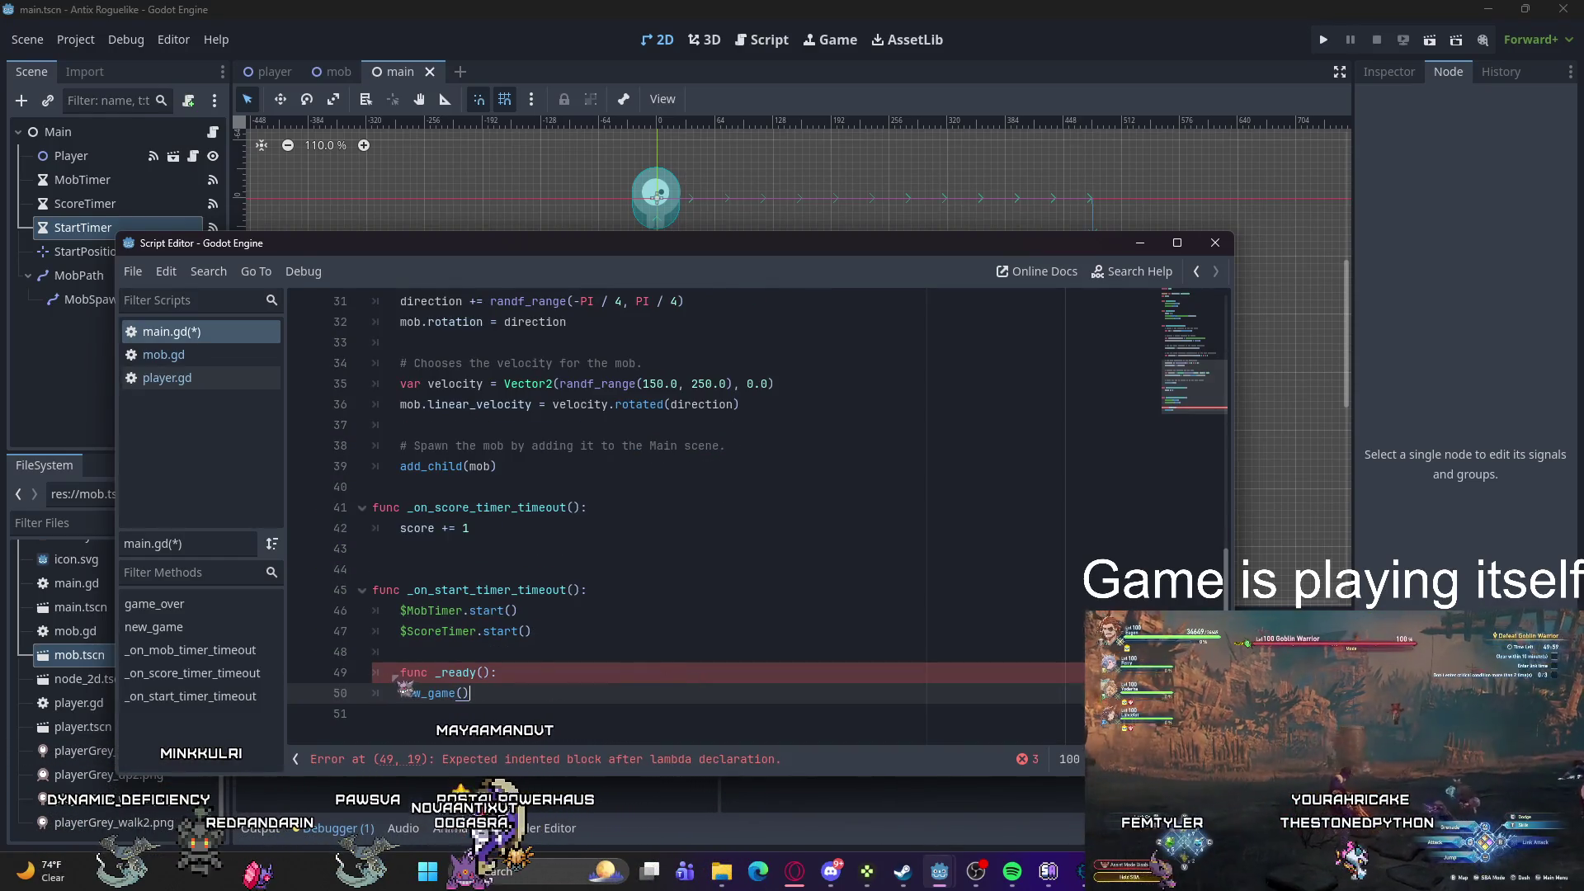
{"action": "key", "text": "Up"}
{"action": "key", "text": "Home"}
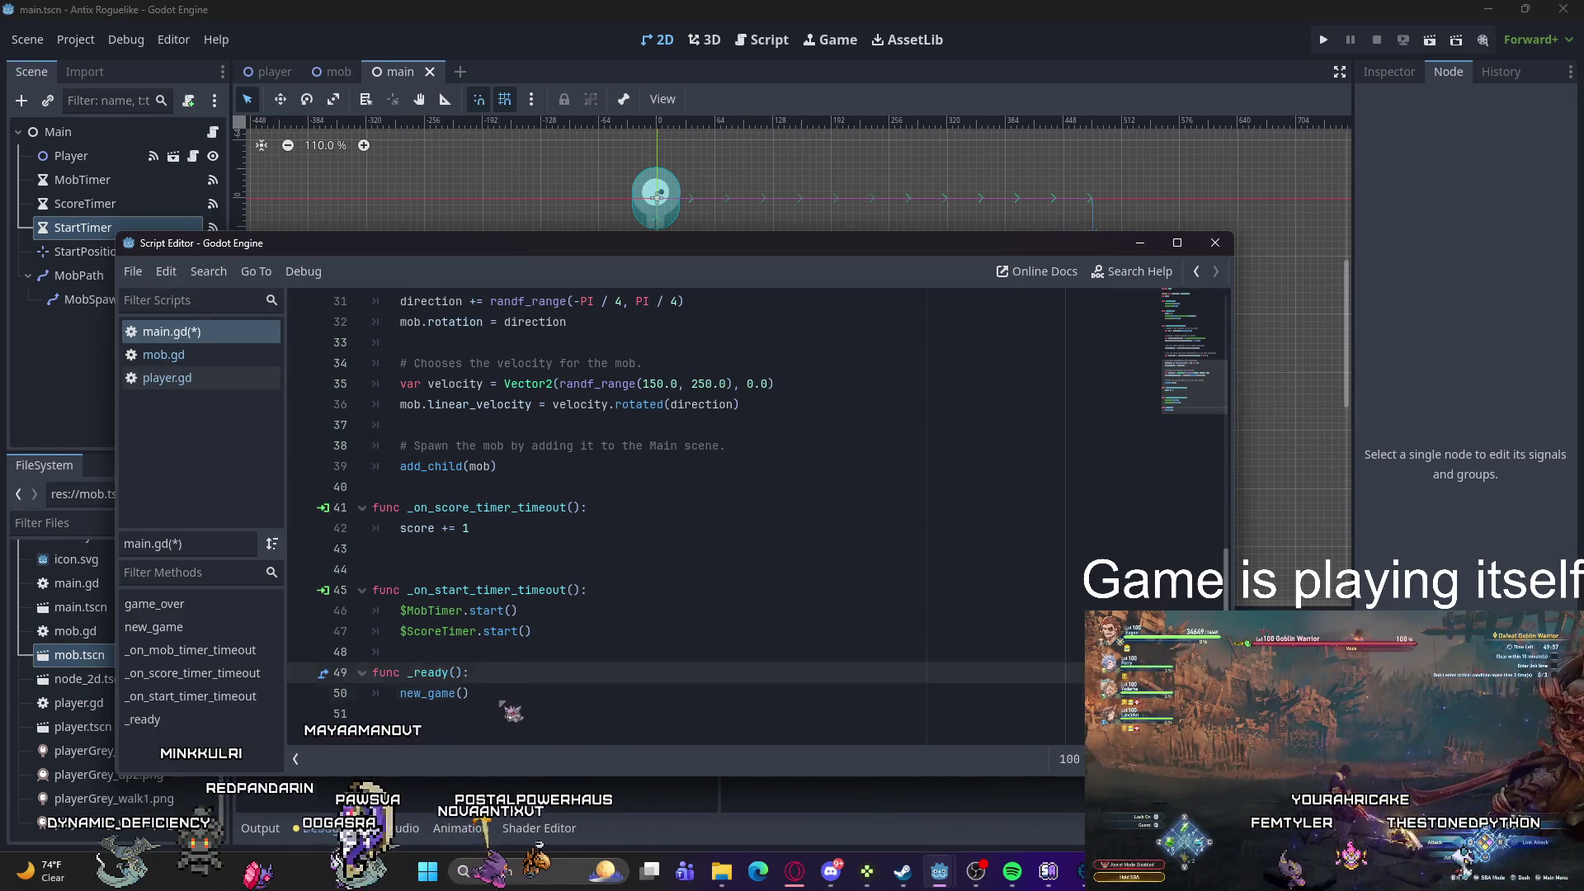
{"action": "left_click", "coordinate": [623, 689]}
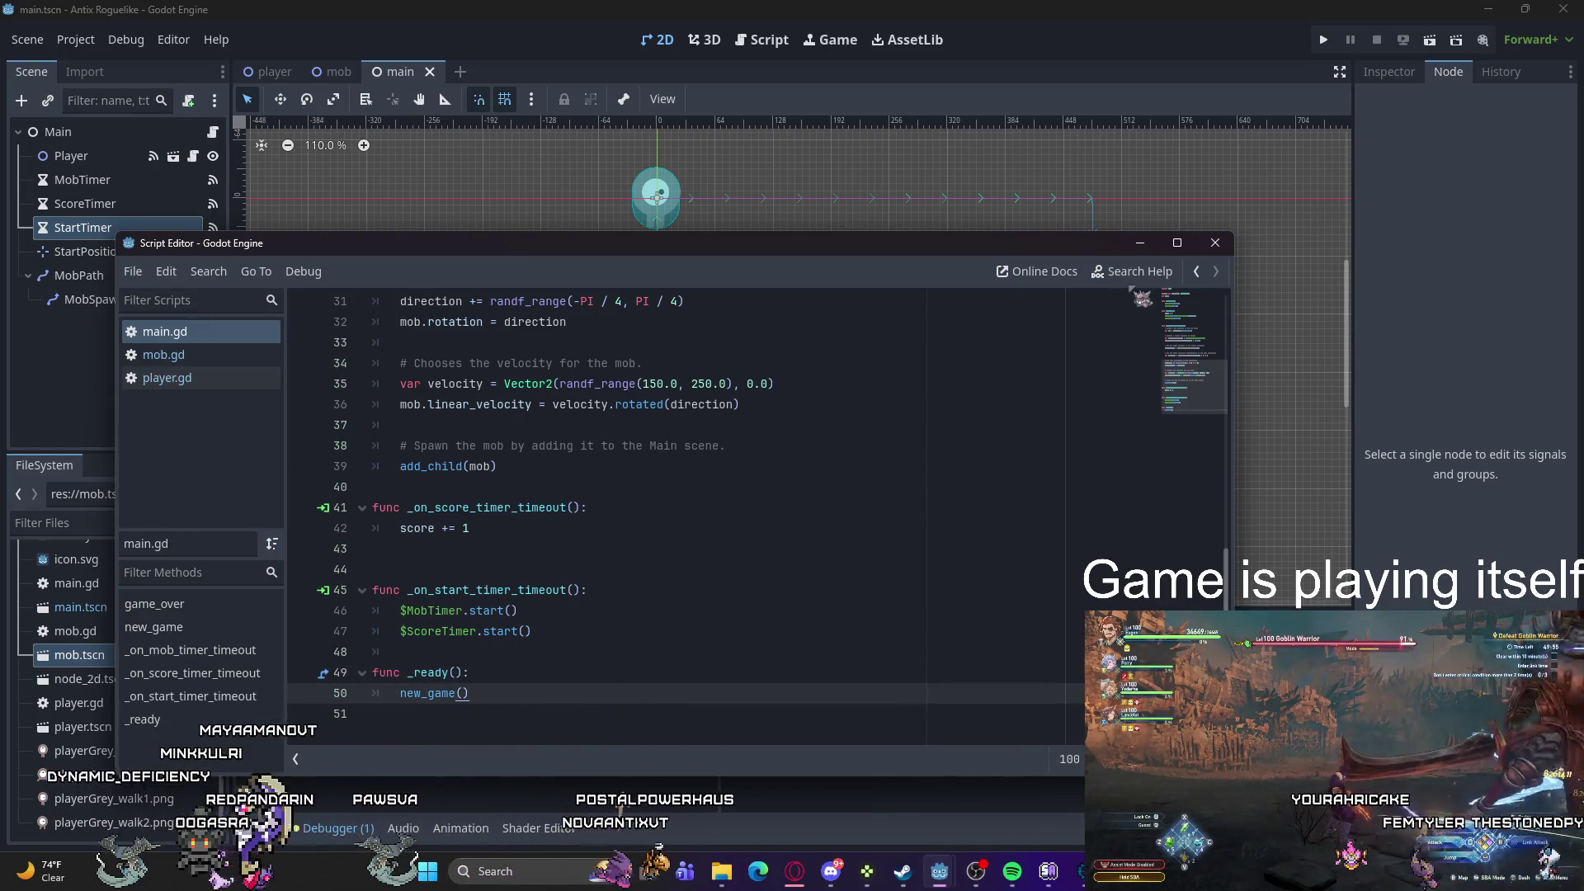
{"action": "left_click", "coordinate": [372, 112]}
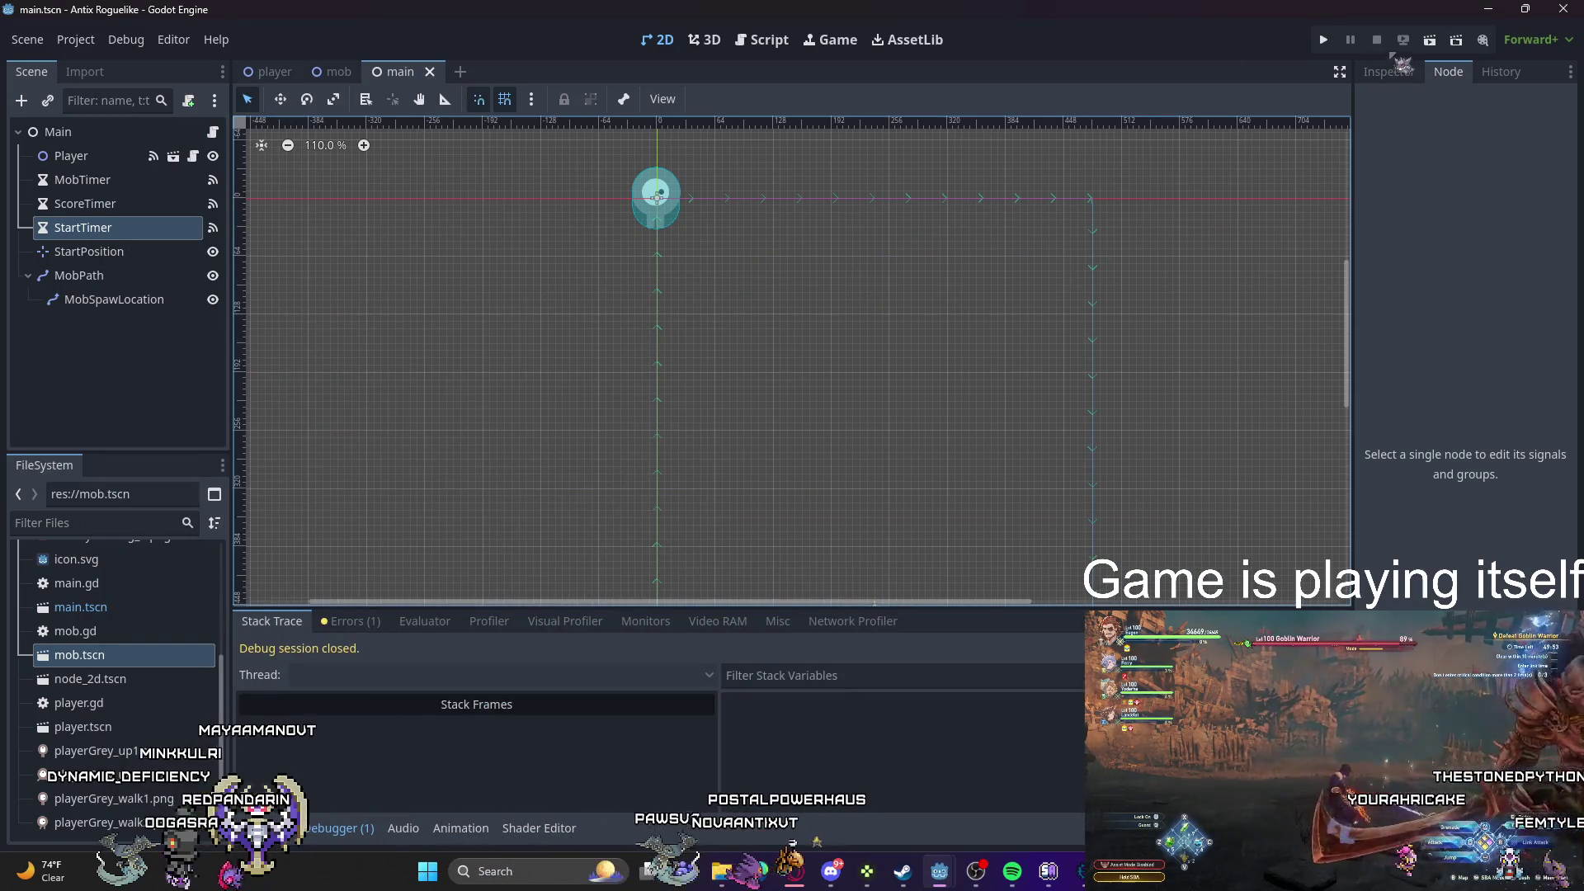
Step: Run the game and expand the UNUSED_PARAMETER warning for 'body' at player.gd:40
{"action": "left_click", "coordinate": [1323, 40]}
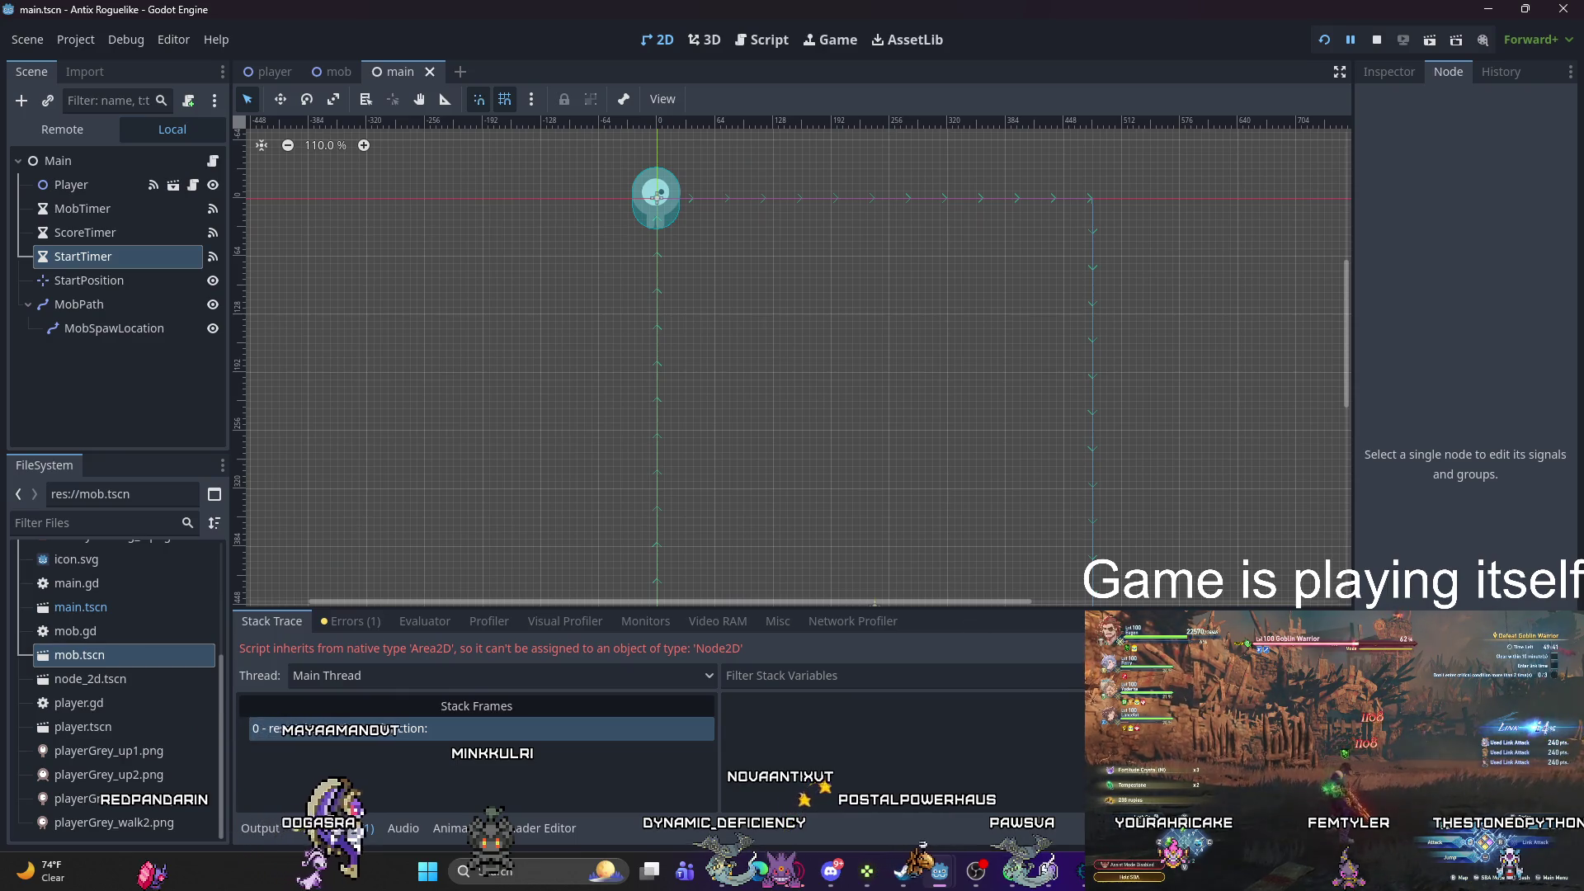
{"action": "left_click", "coordinate": [399, 734]}
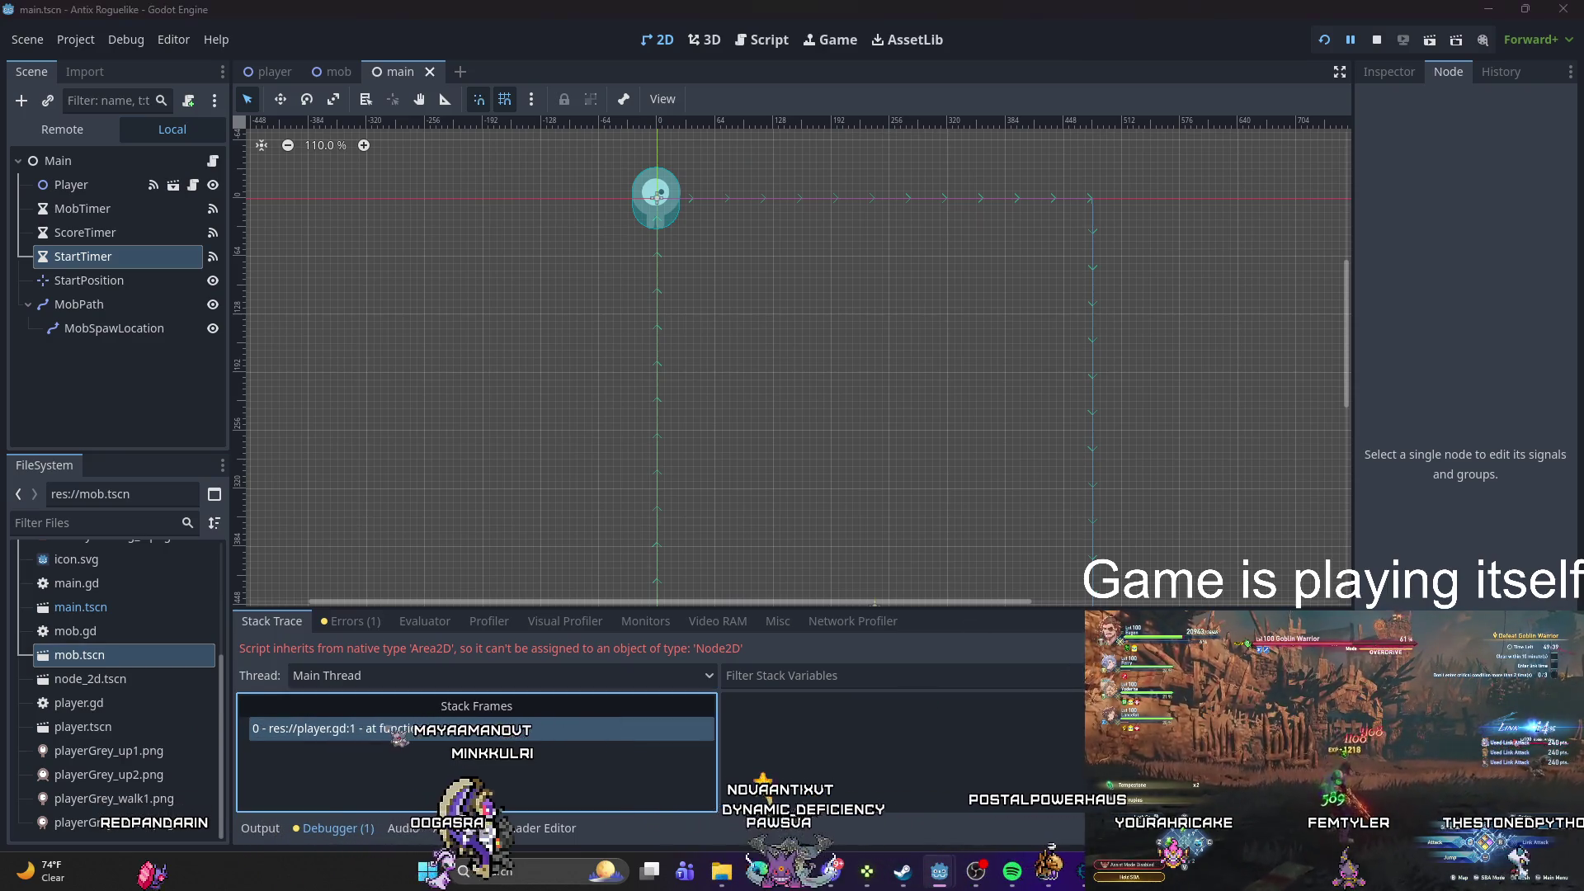
{"action": "left_click", "coordinate": [355, 622]}
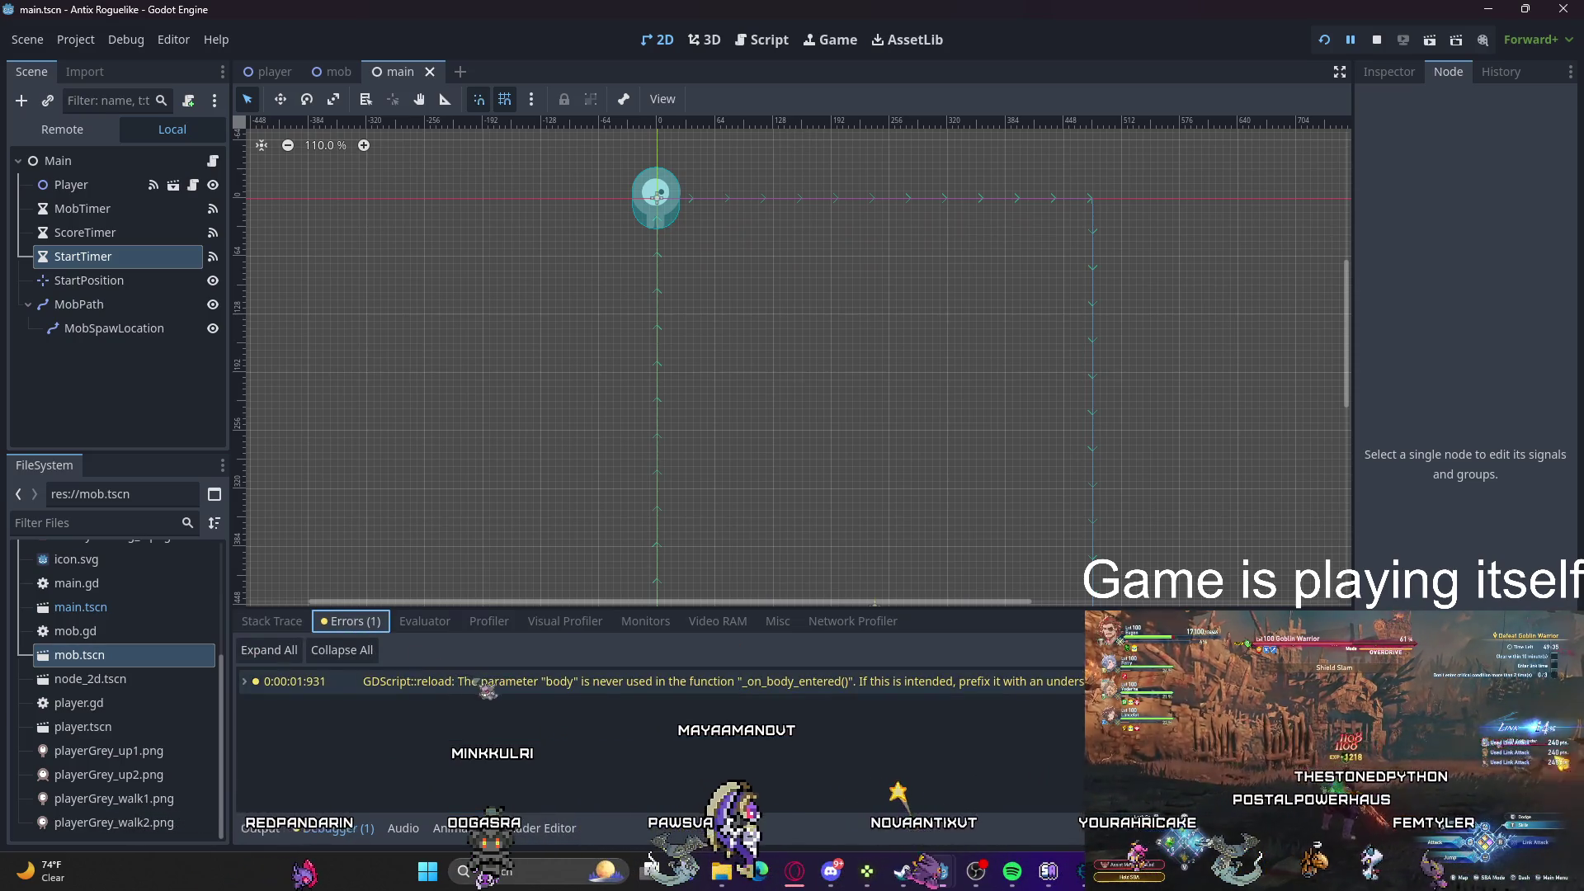
{"action": "left_click", "coordinate": [245, 681]}
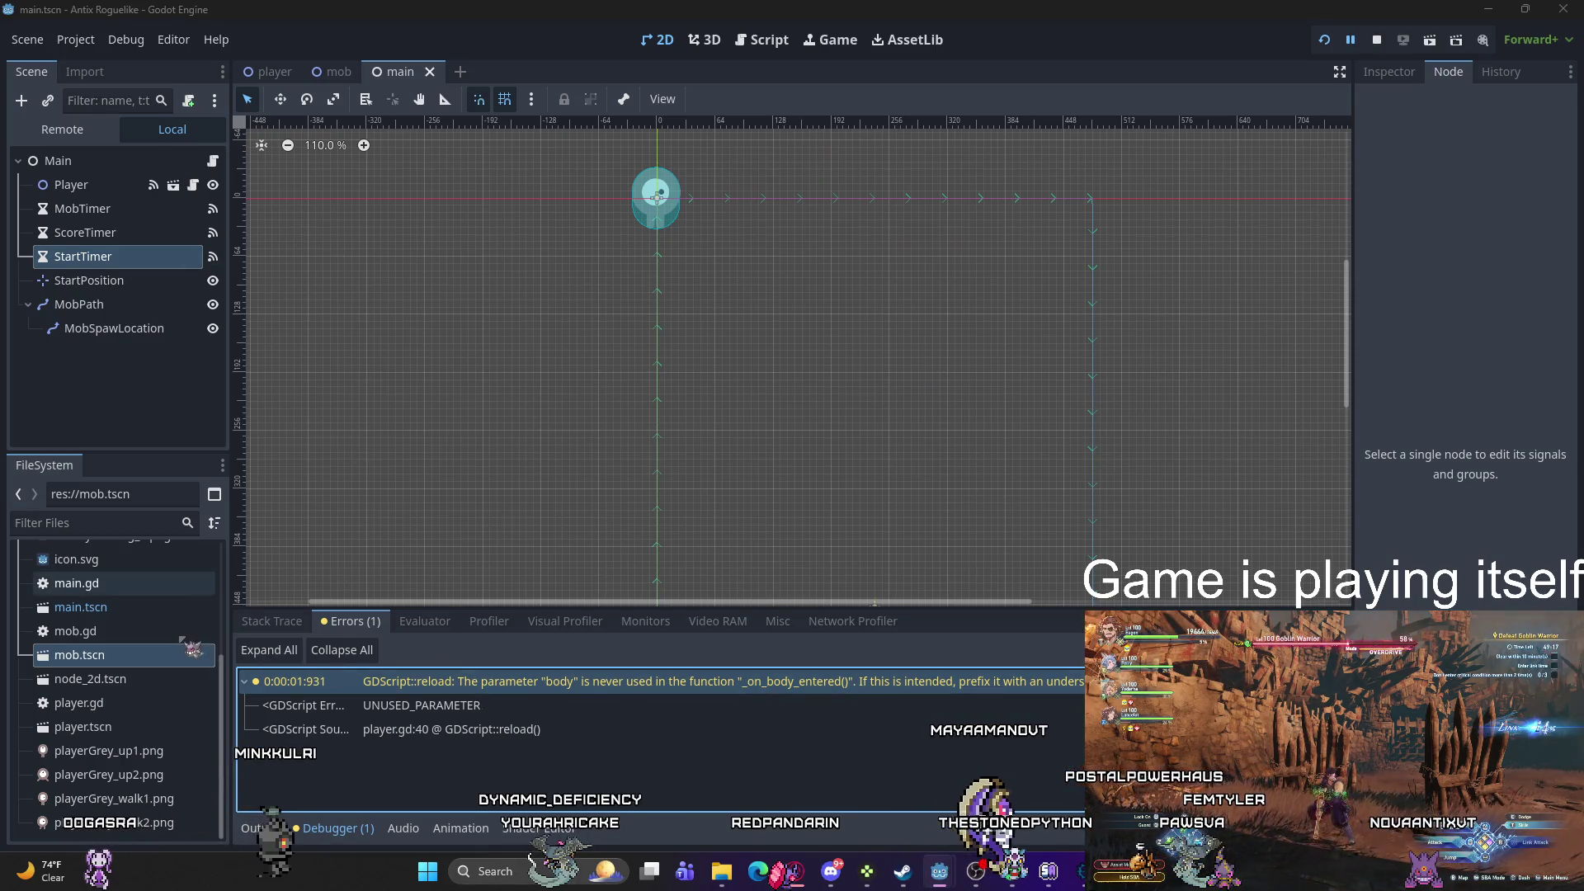
{"action": "left_click", "coordinate": [173, 654]}
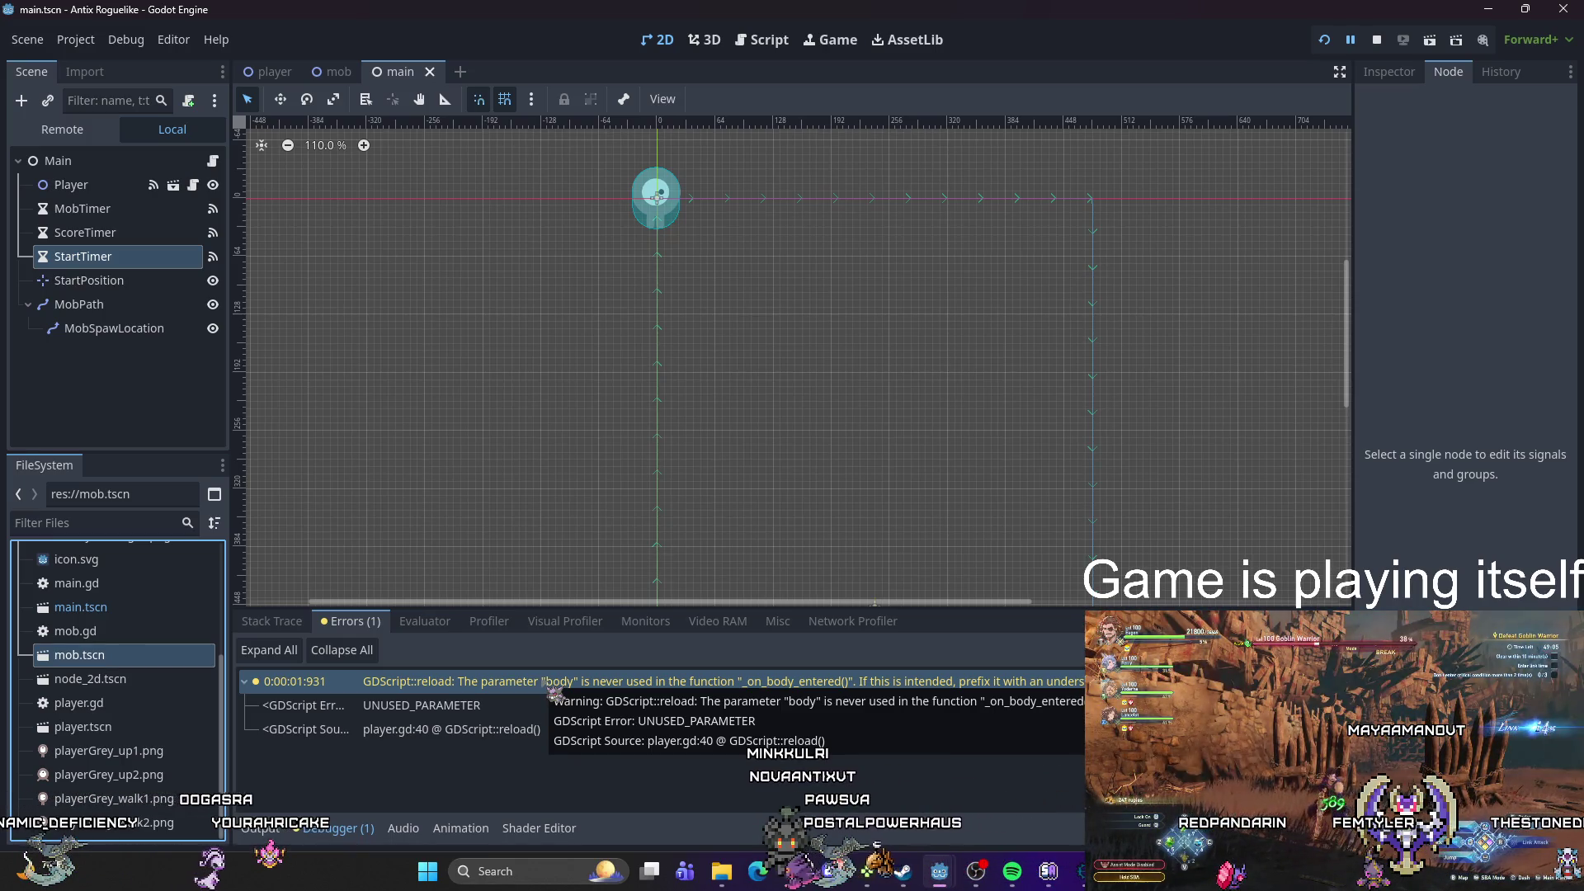
Step: Rename the body parameter on player.gd line 40 to _body and rerun the game
{"action": "mouse_move", "coordinate": [976, 873]}
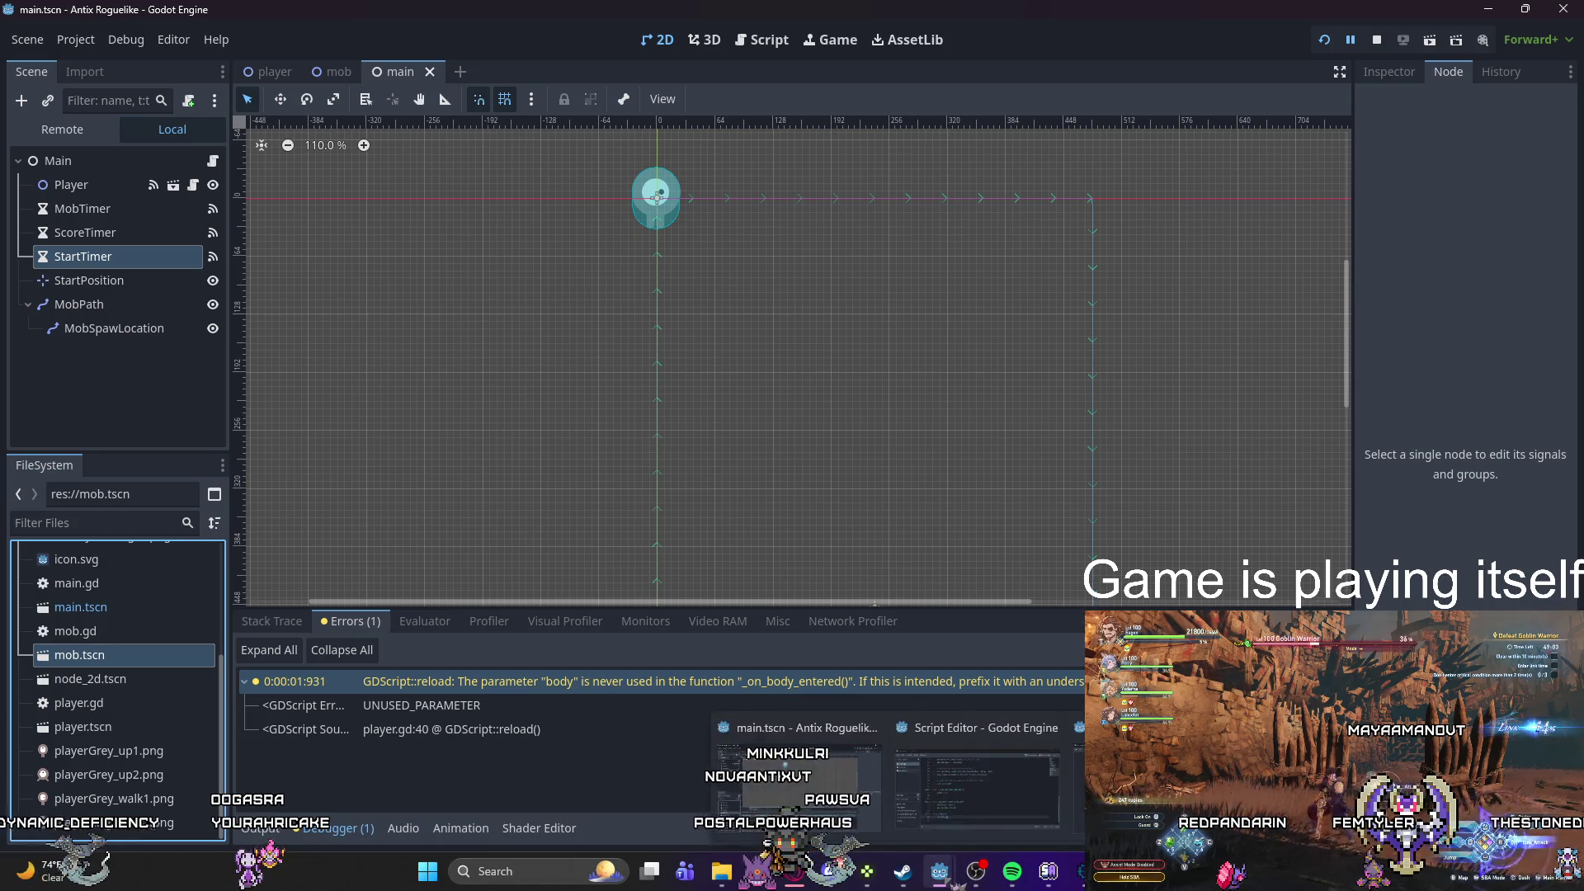
{"action": "double_click", "coordinate": [452, 729]}
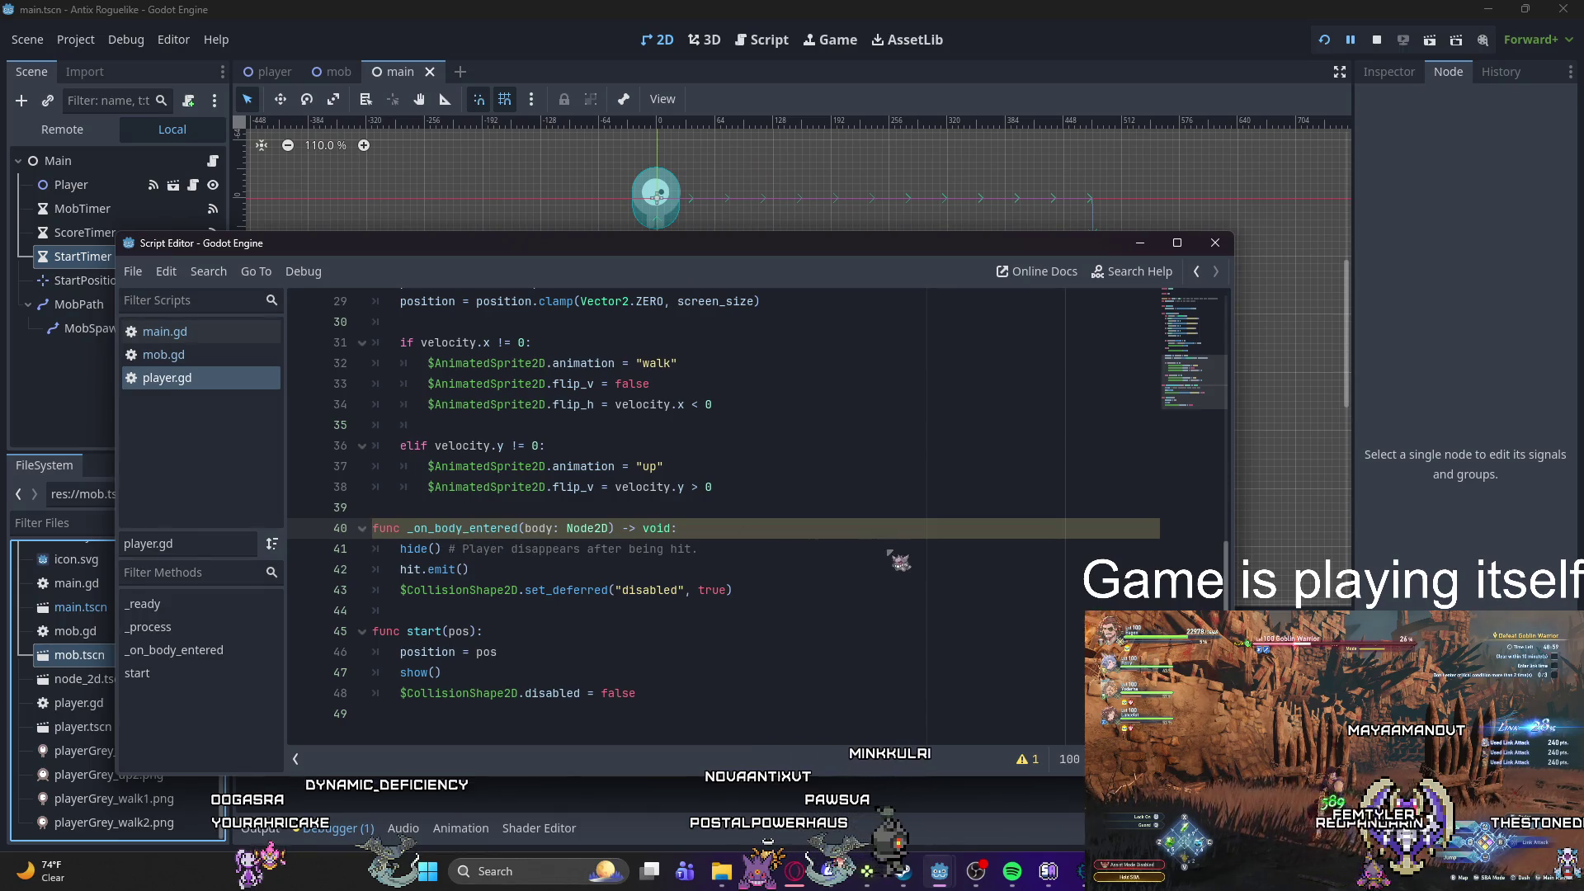
{"action": "mouse_move", "coordinate": [536, 256]}
{"action": "left_mouse_down"}
{"action": "mouse_move", "coordinate": [495, 140]}
{"action": "mouse_move", "coordinate": [449, 86]}
{"action": "left_mouse_up"}
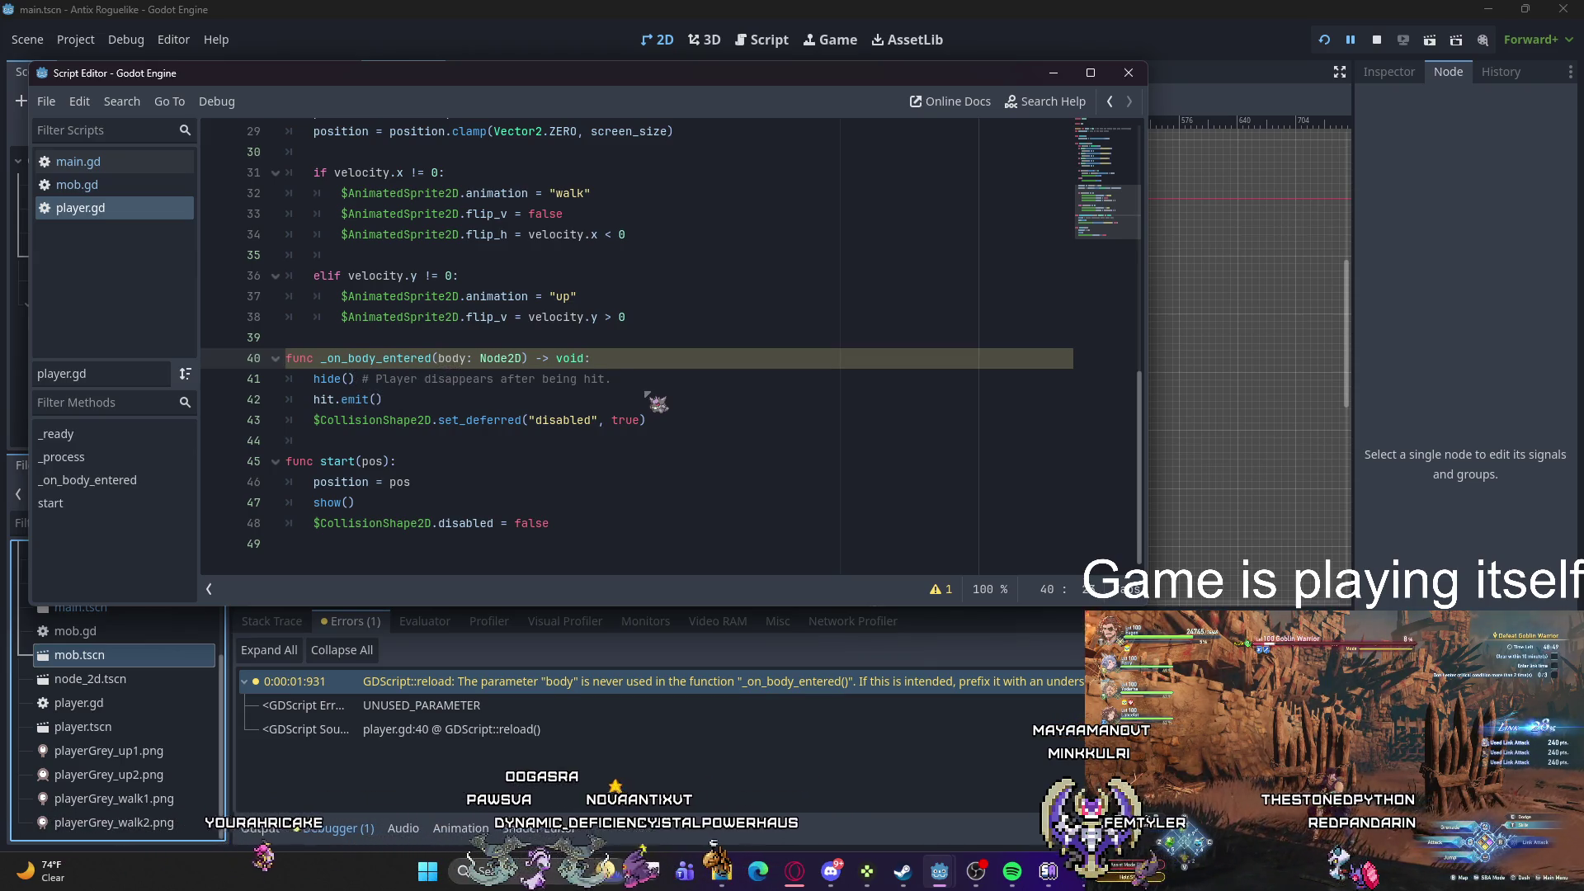
{"action": "type", "text": "_"}
{"action": "left_click", "coordinate": [648, 399]}
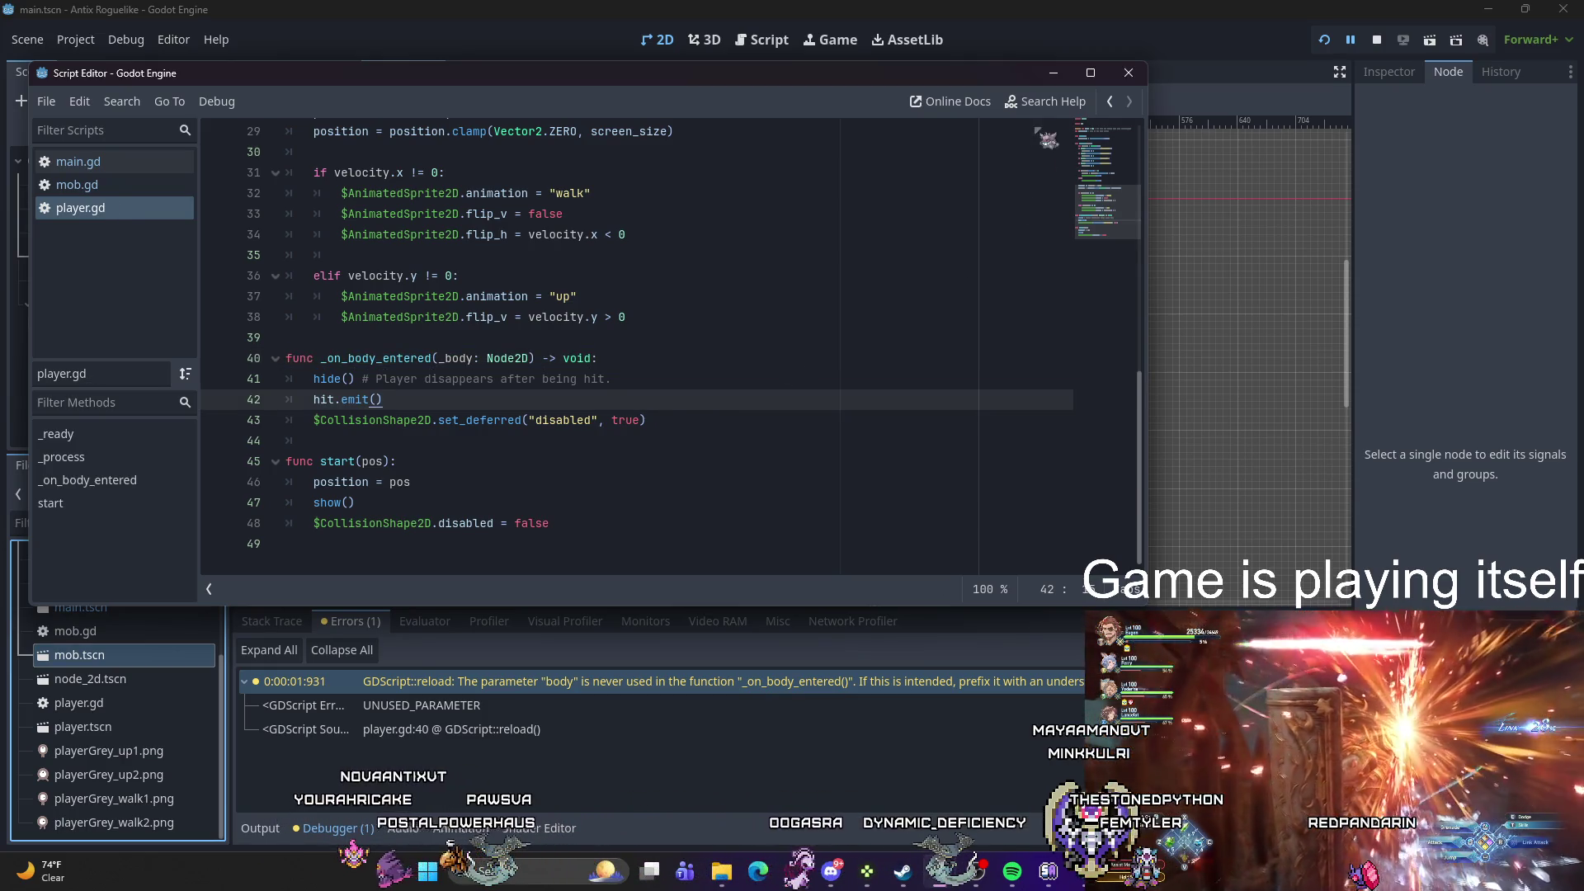
{"action": "left_click", "coordinate": [1054, 72]}
{"action": "left_click", "coordinate": [1324, 40]}
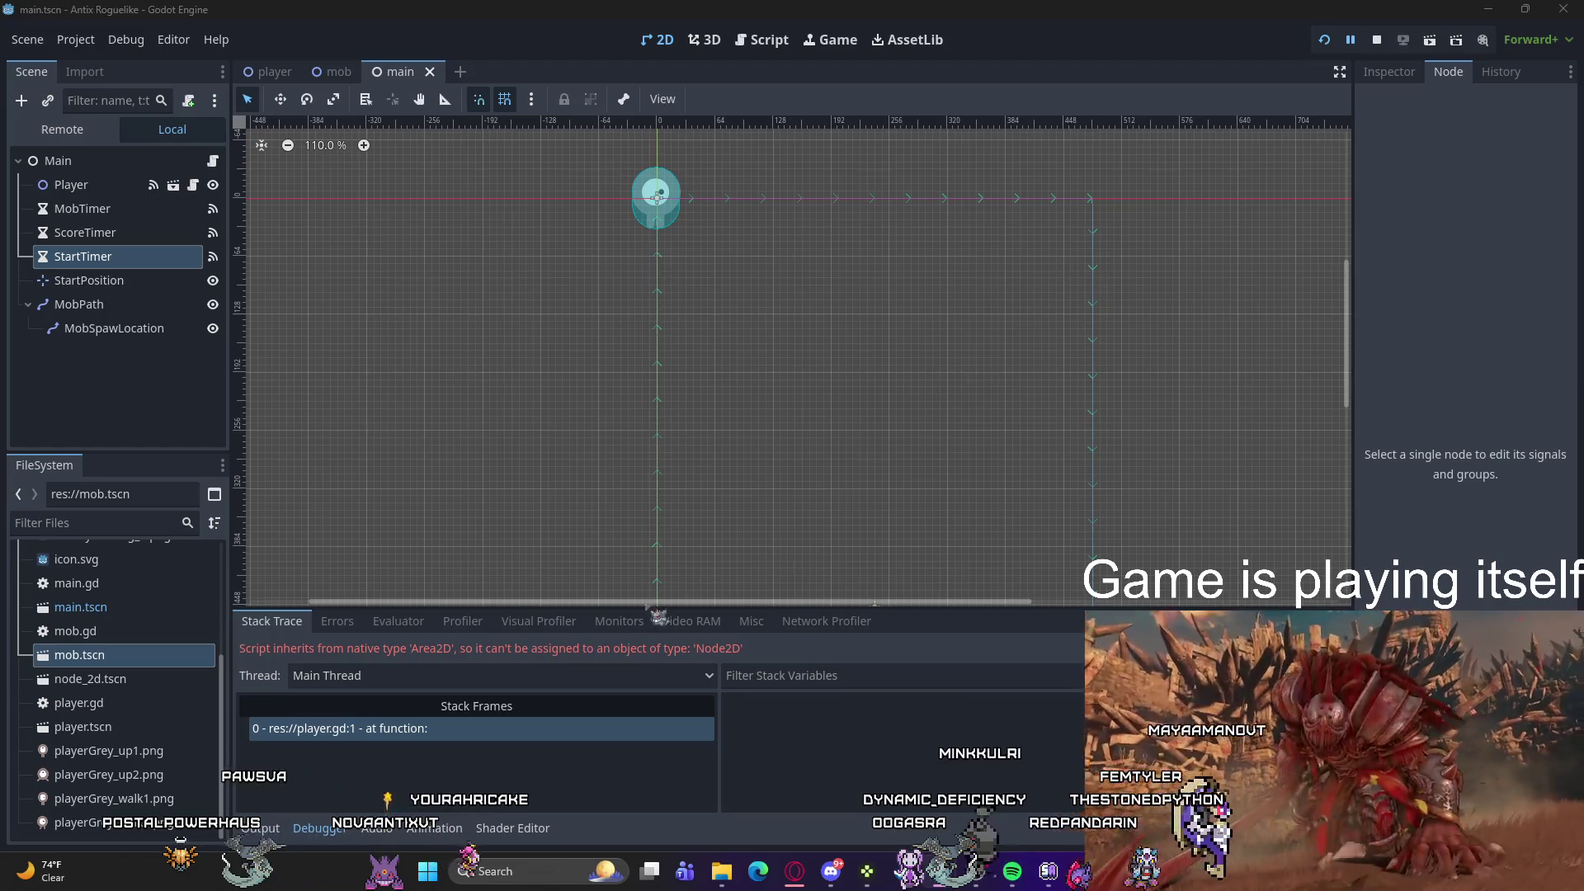
{"action": "double_click", "coordinate": [554, 648]}
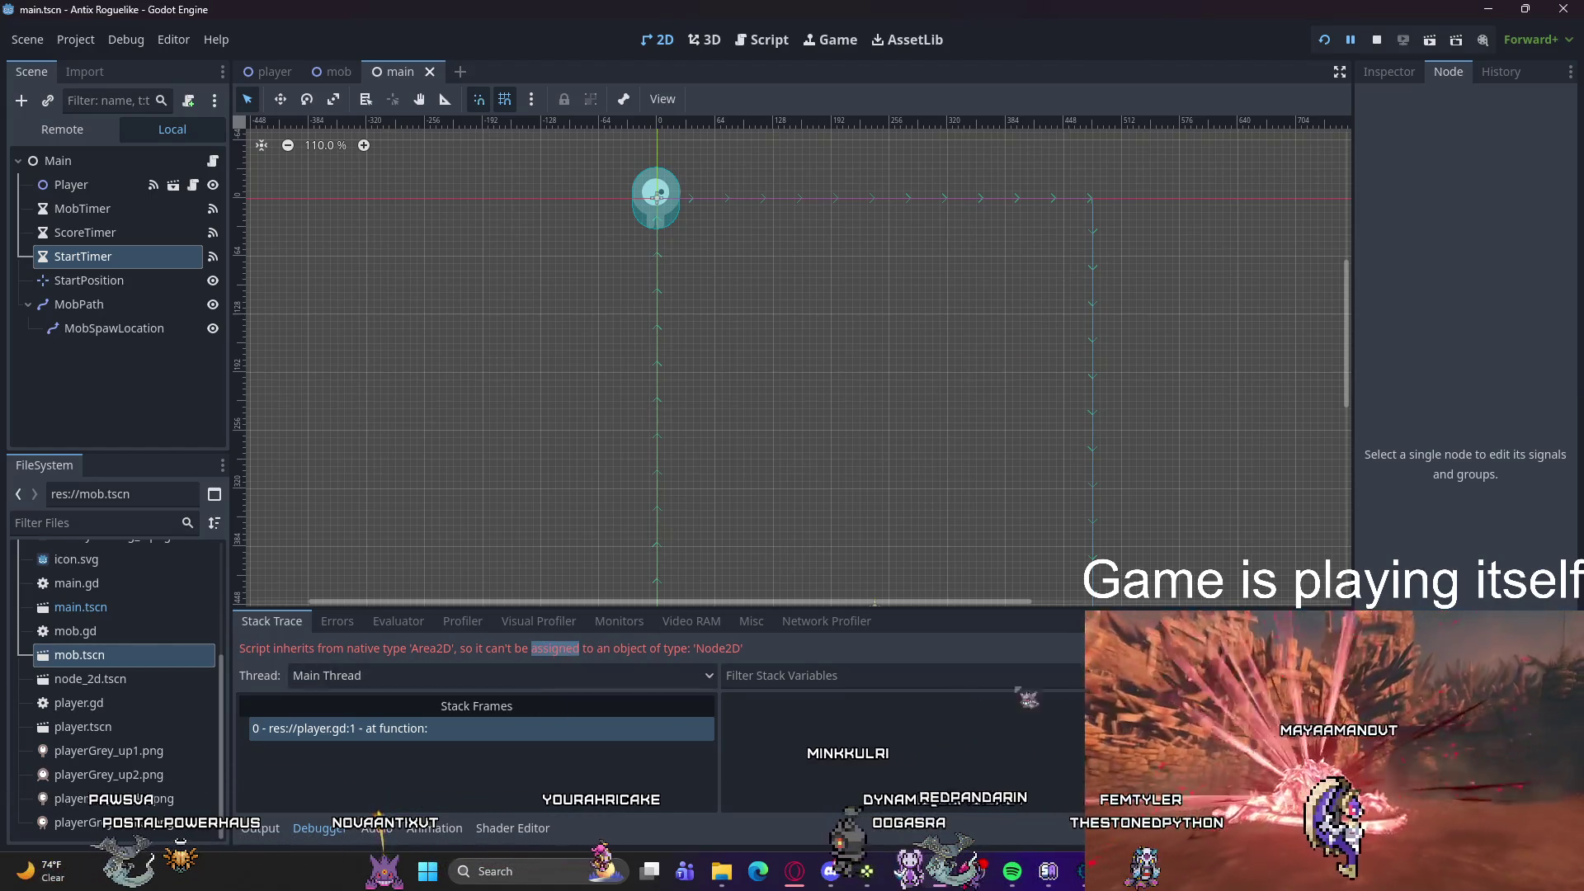
{"action": "left_click", "coordinate": [371, 734]}
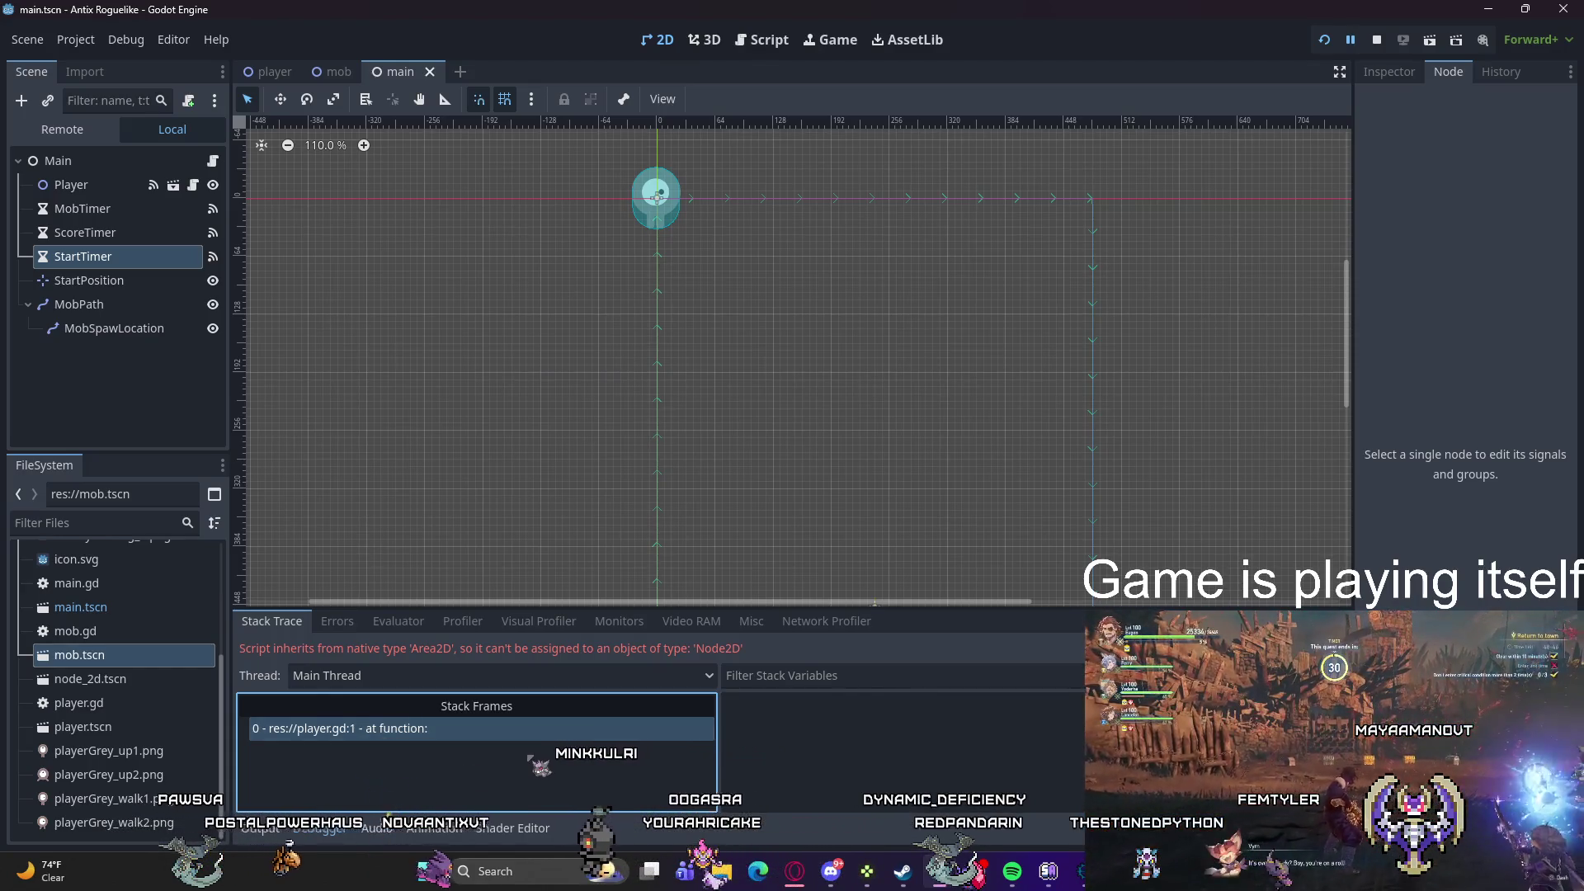
{"action": "mouse_move", "coordinate": [939, 871]}
{"action": "left_click", "coordinate": [977, 784]}
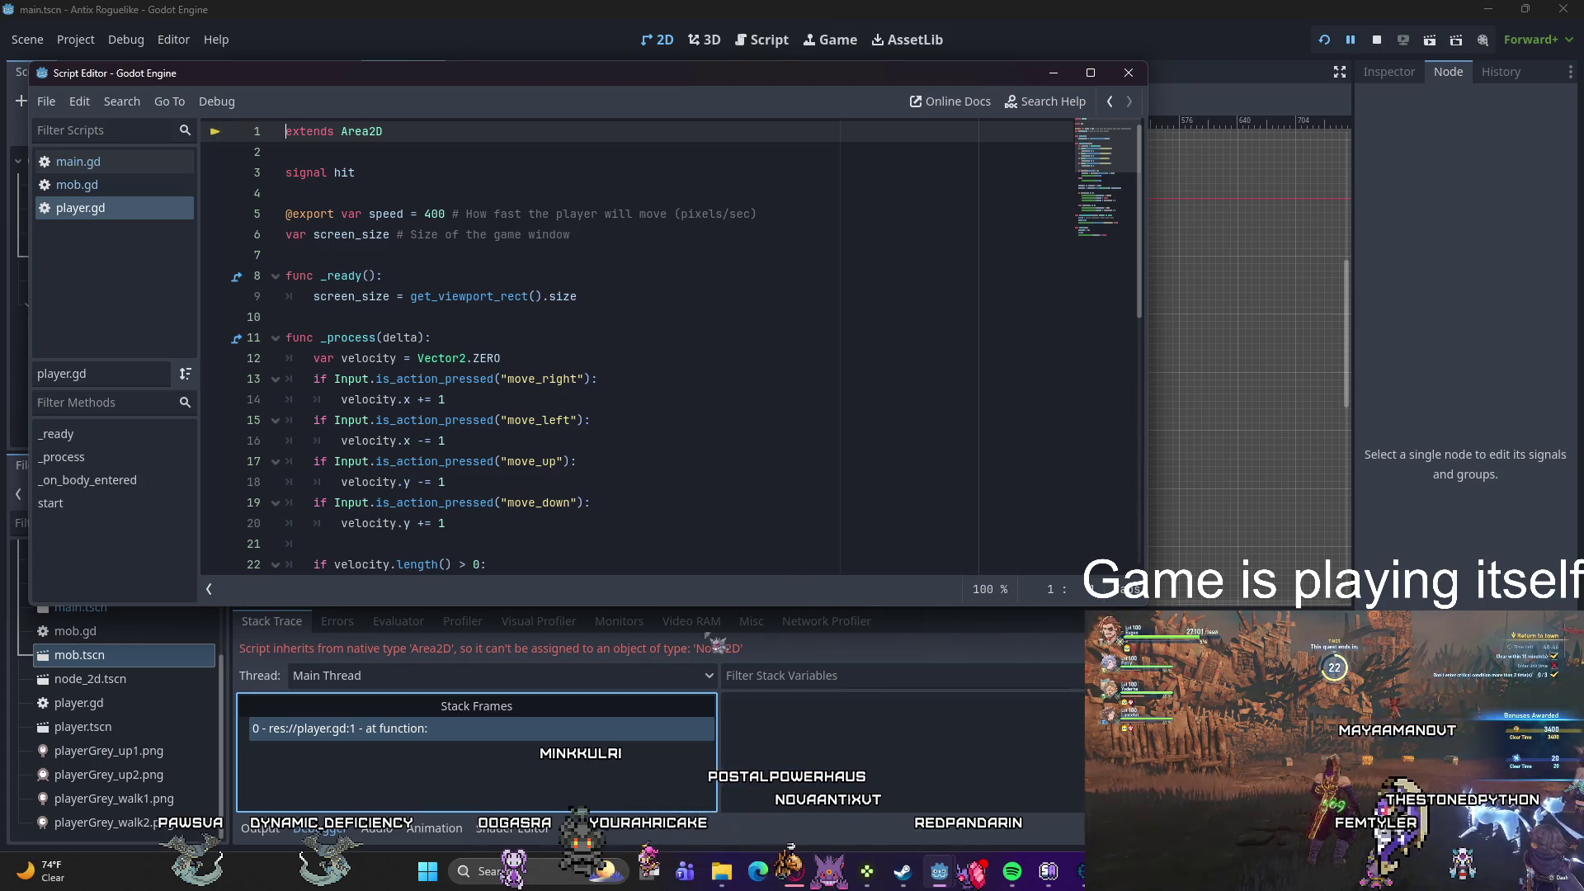
{"action": "left_click", "coordinate": [598, 662]}
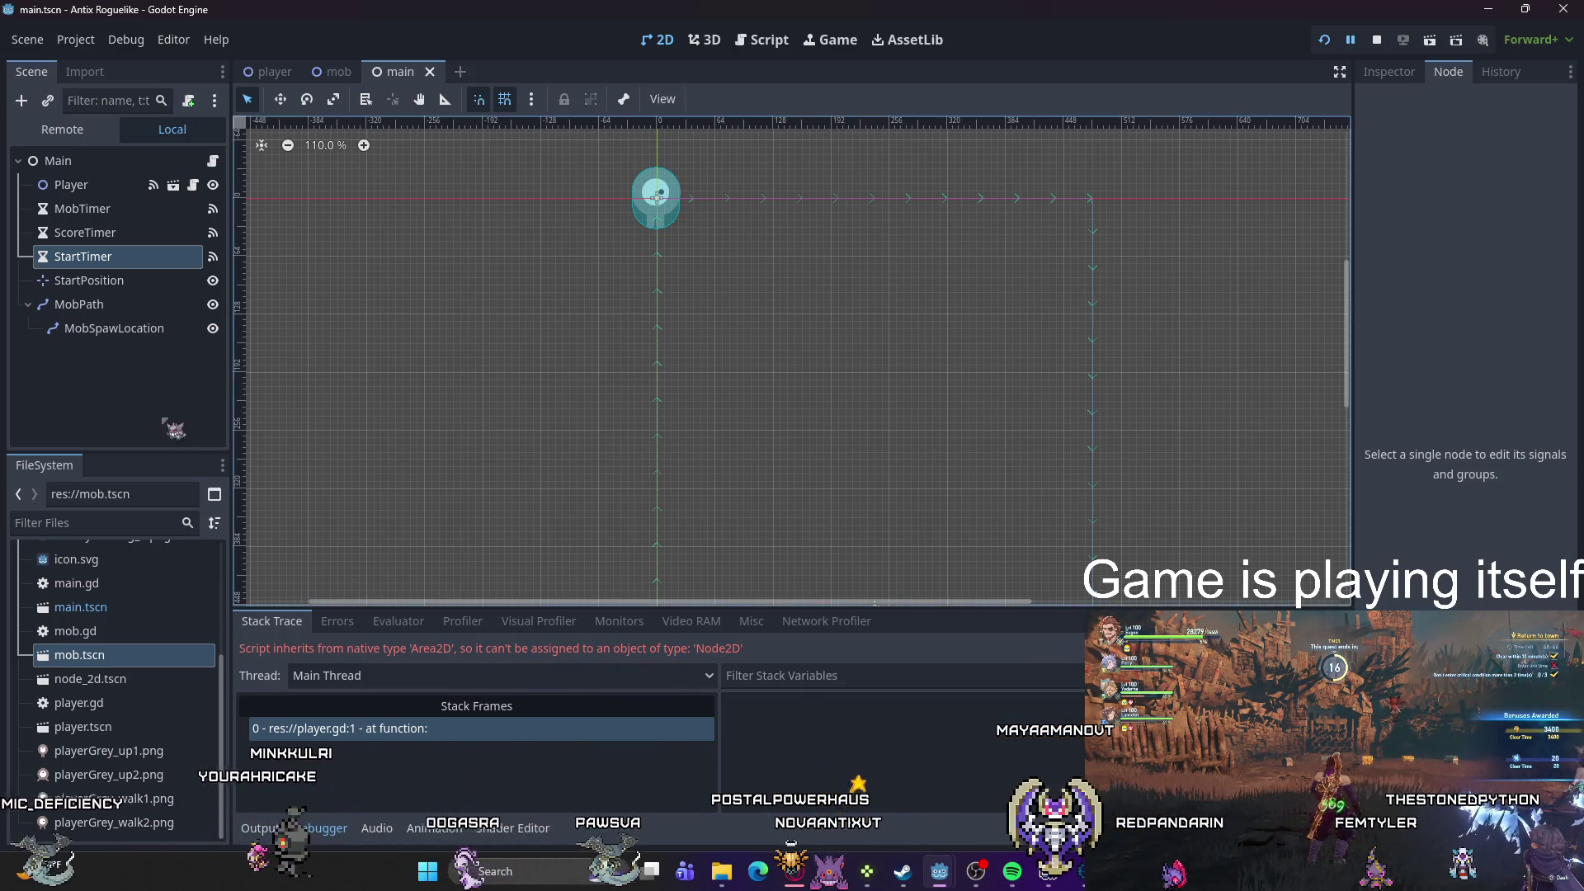
{"action": "left_click", "coordinate": [115, 189]}
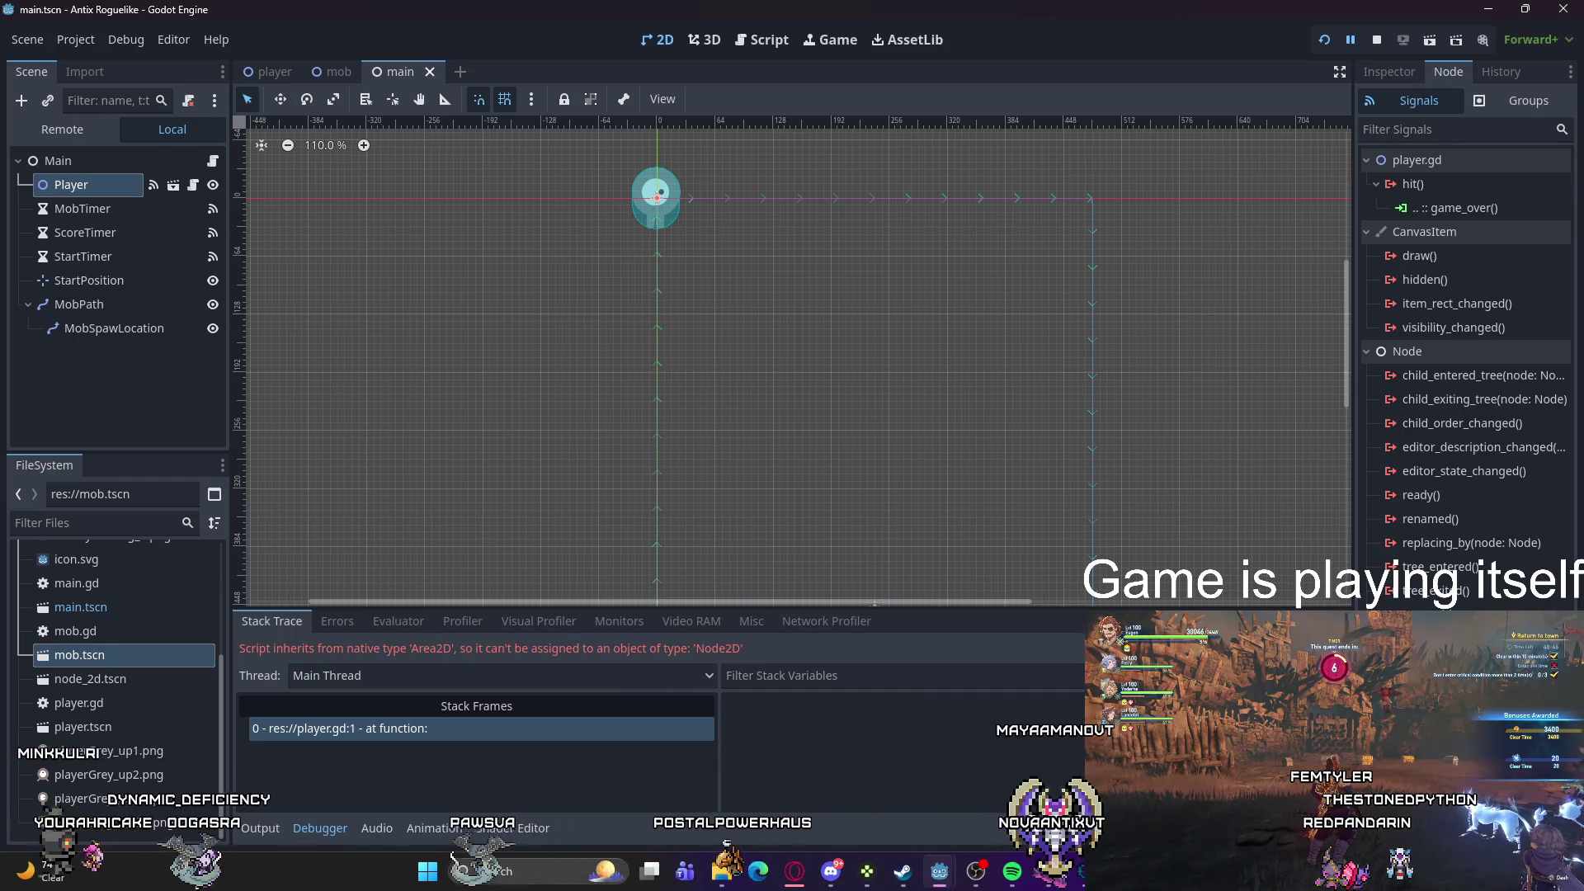
Step: Launch the game, then close the running game window
{"action": "left_click", "coordinate": [1325, 40]}
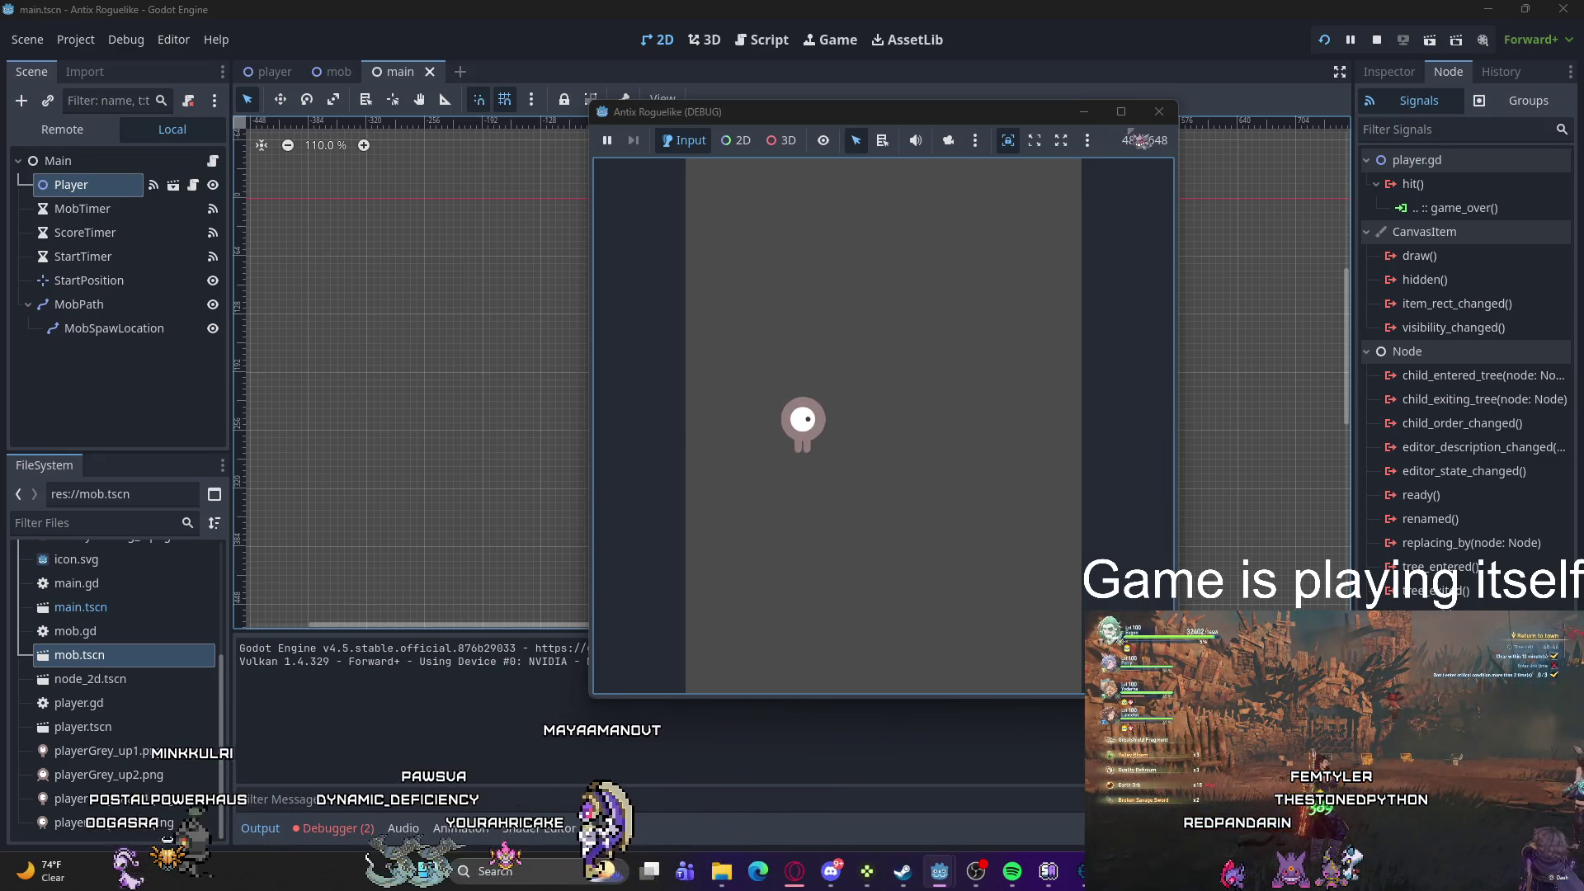
{"action": "left_click", "coordinate": [1159, 111]}
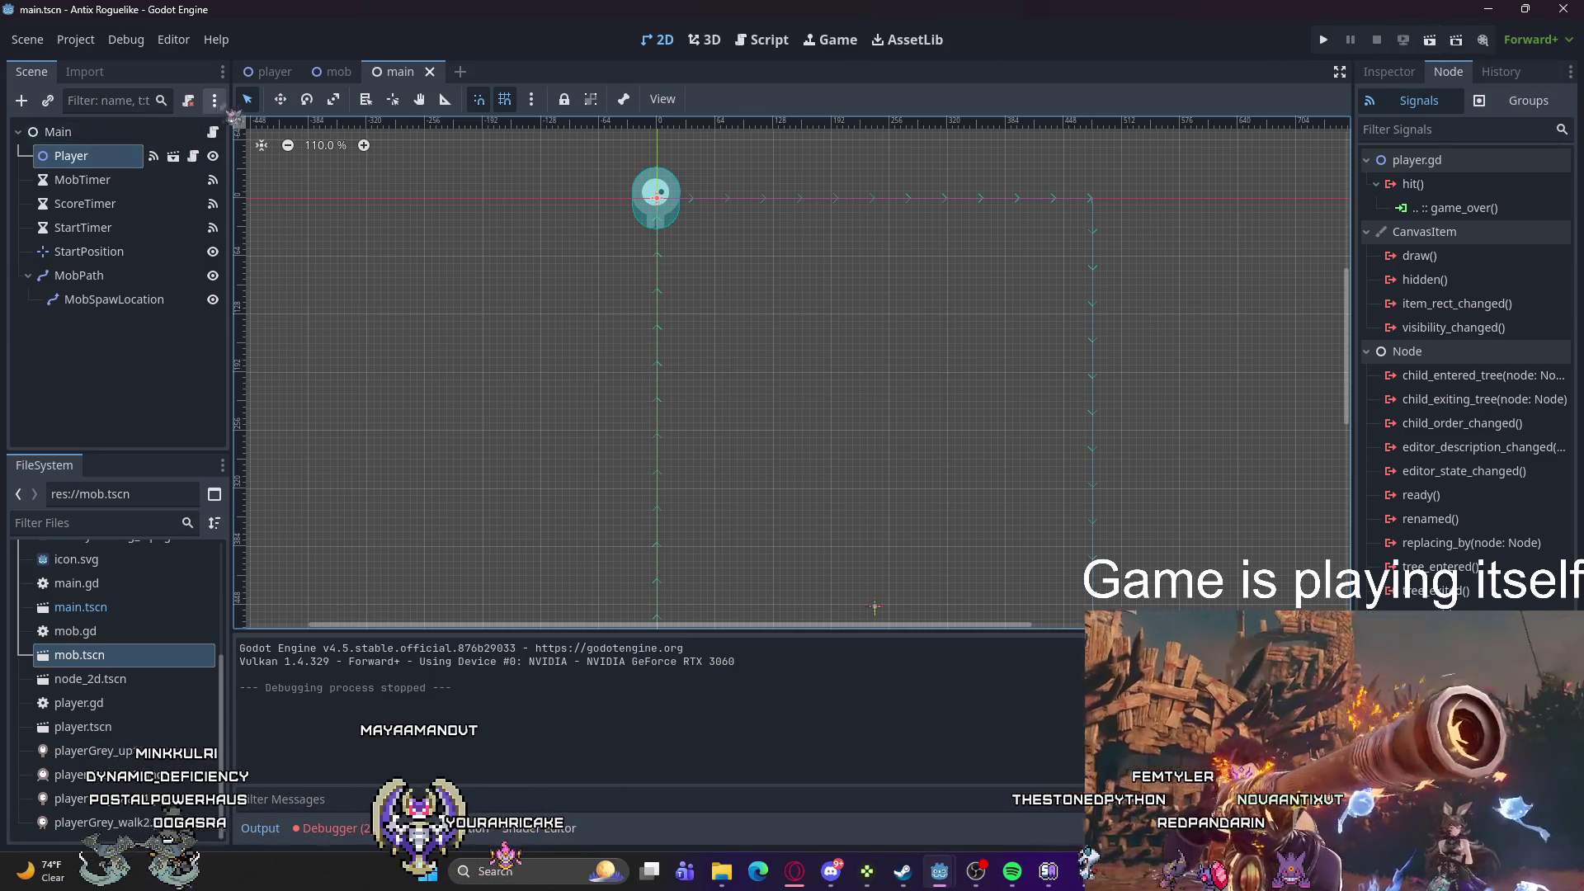
Step: Cycle through the player, mob and main scene tabs, then list the Debugger's two errors
{"action": "left_click", "coordinate": [270, 72]}
{"action": "left_click", "coordinate": [355, 72]}
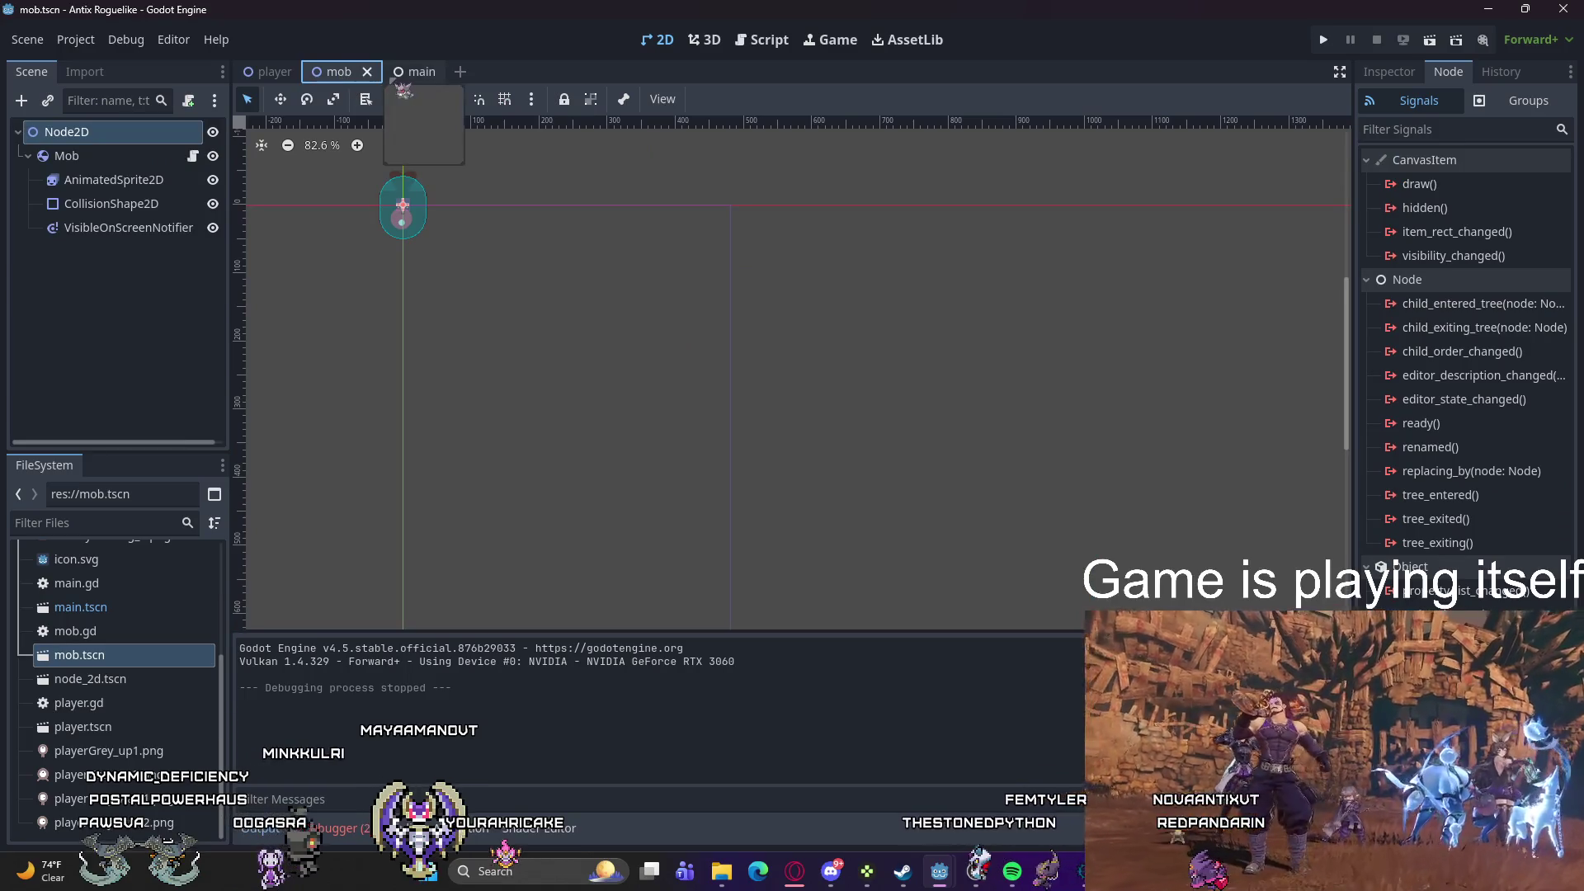
{"action": "left_click", "coordinate": [406, 74]}
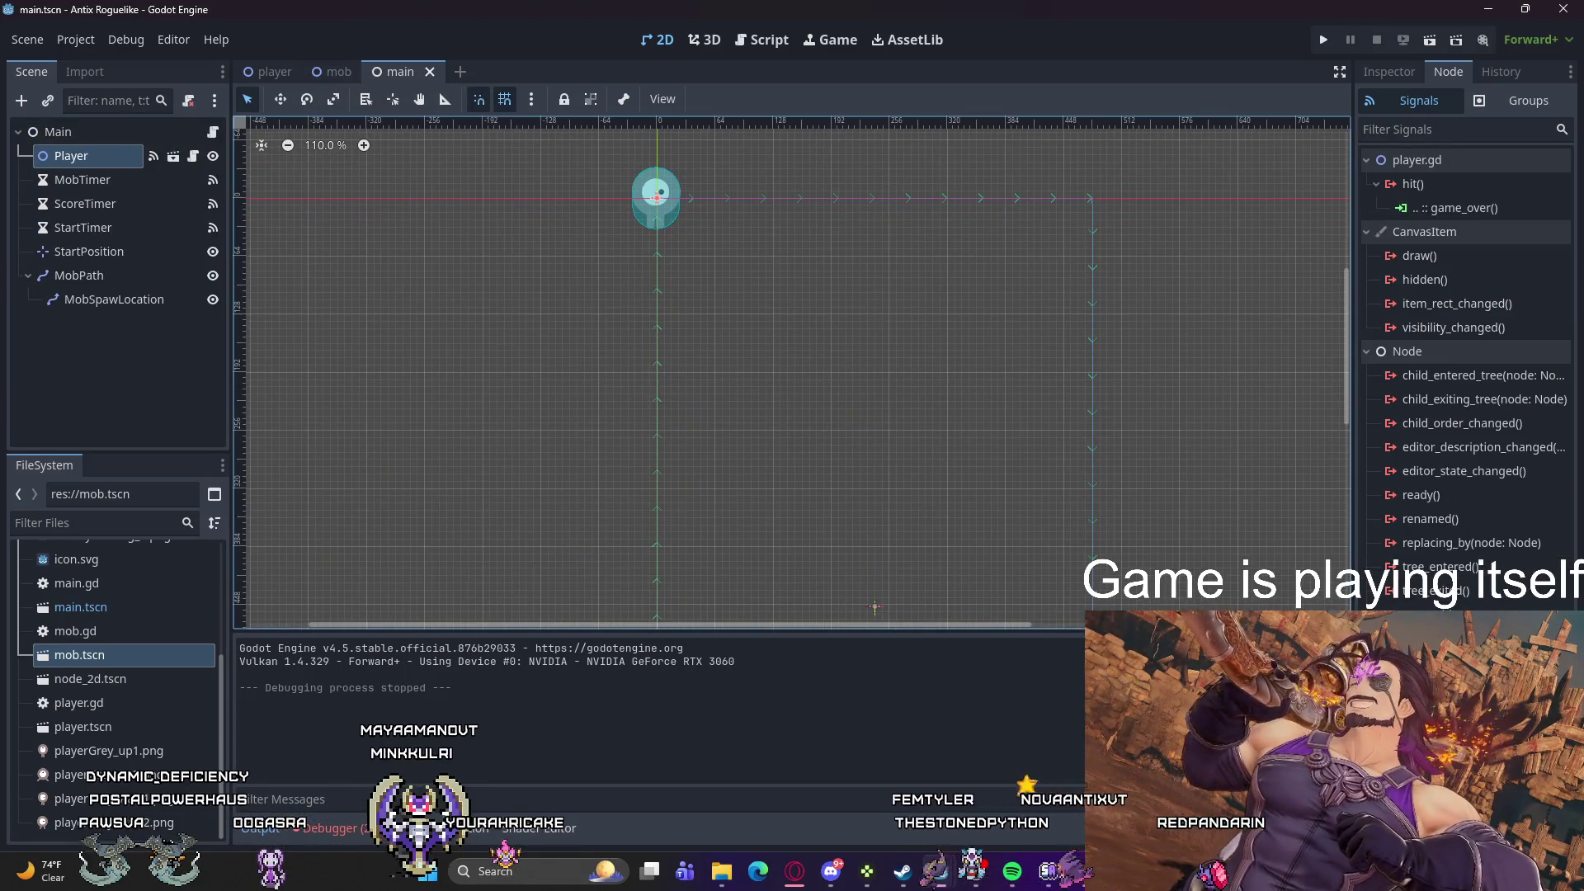
{"action": "scroll", "coordinate": [660, 709], "scroll_direction": "down", "scroll_amount": 1}
{"action": "scroll", "coordinate": [660, 709], "scroll_direction": "up", "scroll_amount": 1}
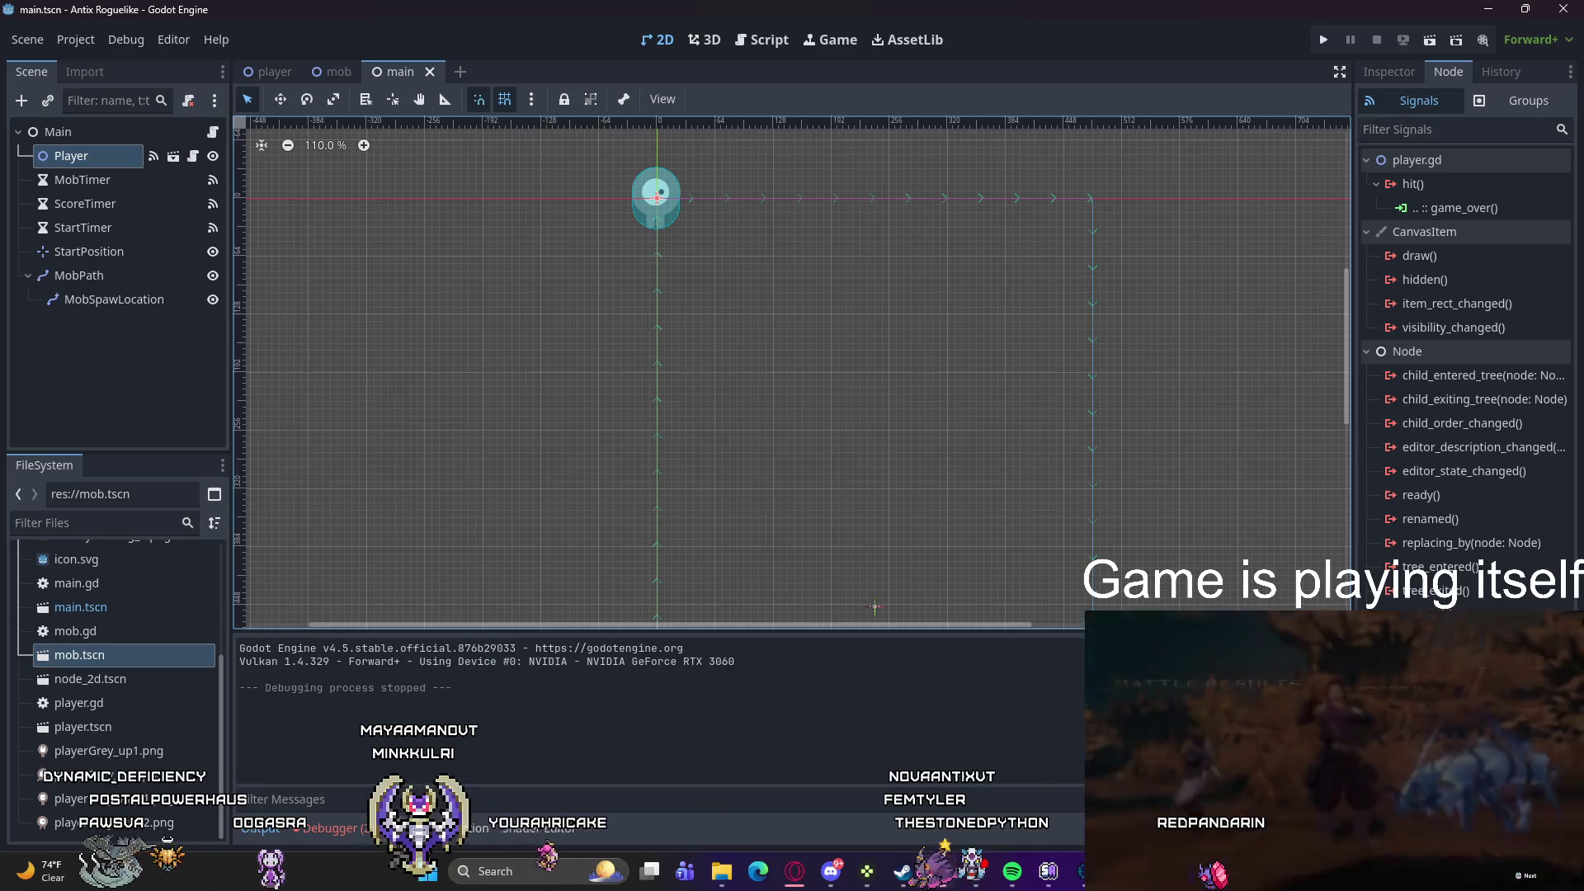
{"action": "key", "text": "alt+d"}
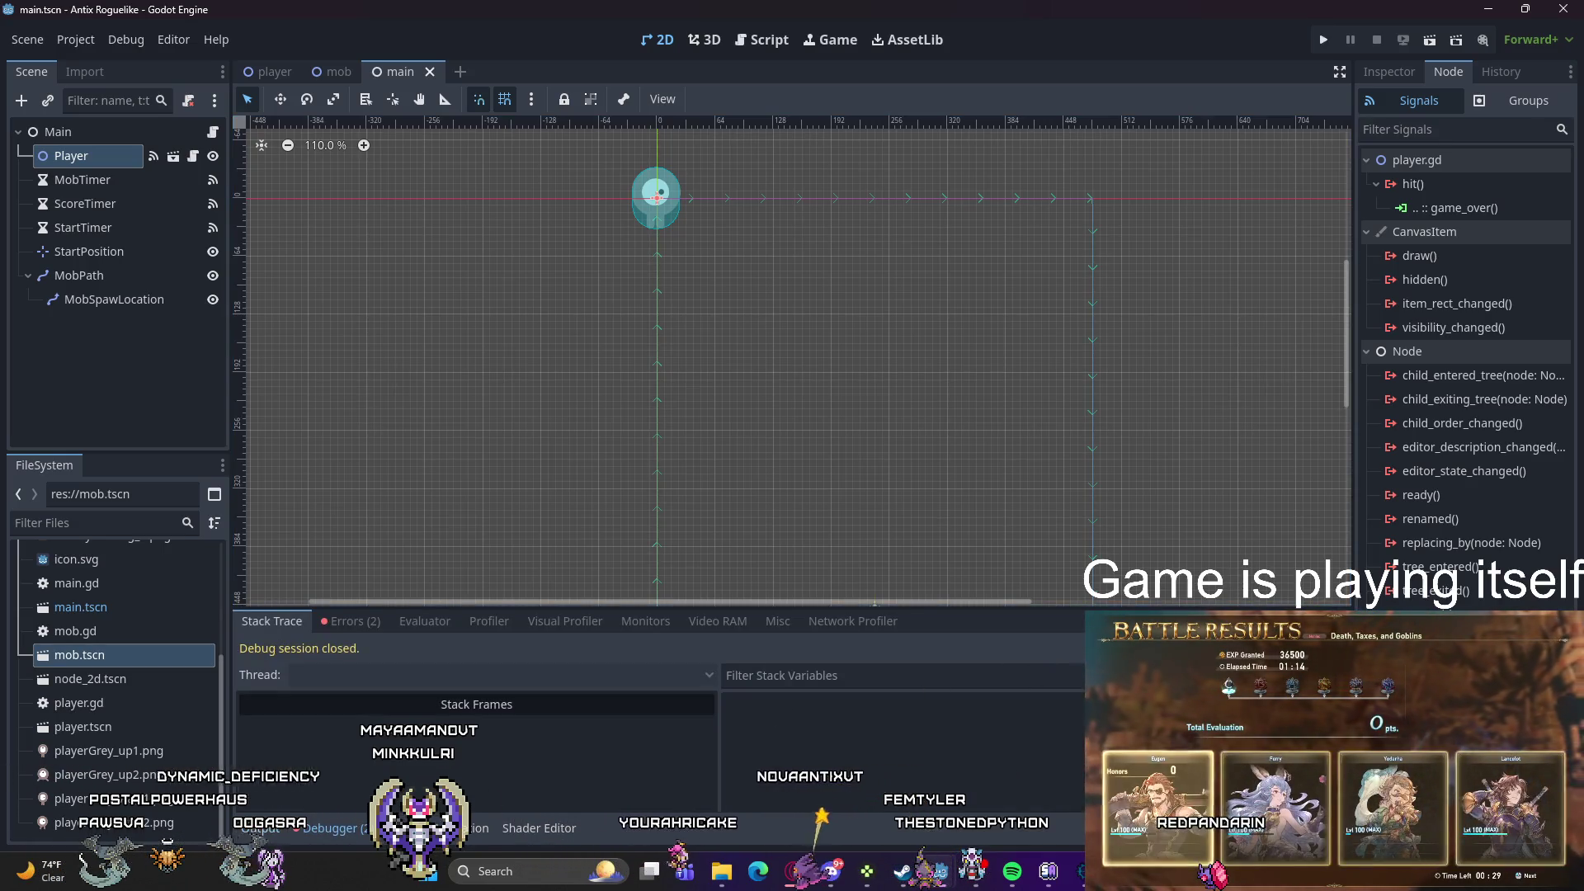
{"action": "left_click", "coordinate": [351, 620]}
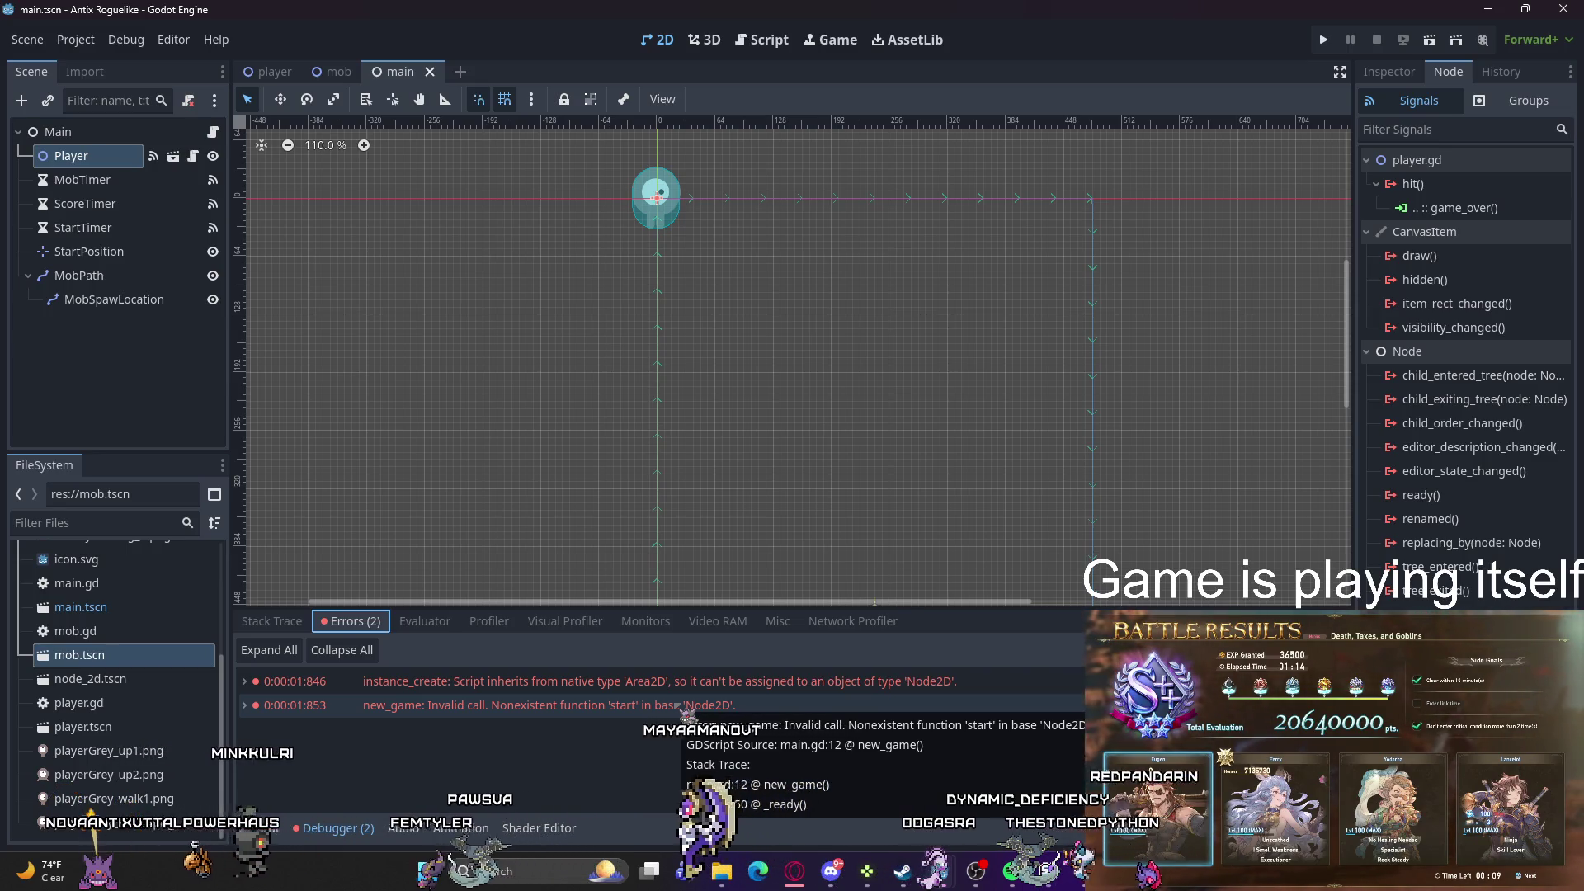
Step: Move the _ready() function calling new_game() up below var score, then run the game
{"action": "double_click", "coordinate": [681, 707]}
{"action": "scroll", "coordinate": [525, 511], "scroll_direction": "down", "scroll_amount": 6}
{"action": "scroll", "coordinate": [526, 511], "scroll_direction": "down", "scroll_amount": 3}
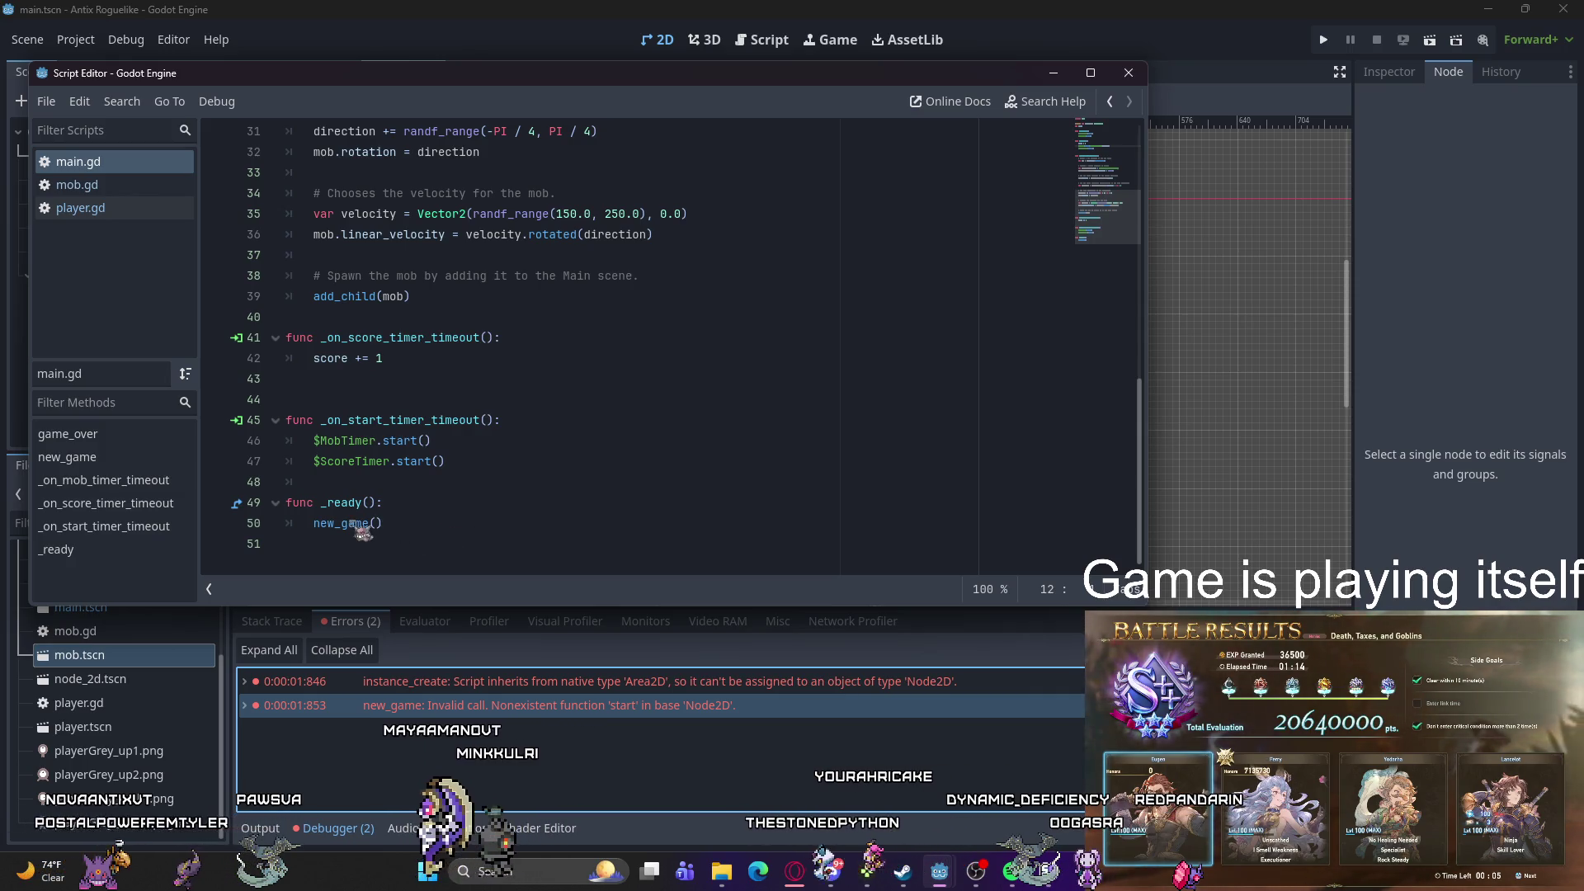
{"action": "left_click_drag", "start_coordinate": [393, 531], "coordinate": [321, 502]}
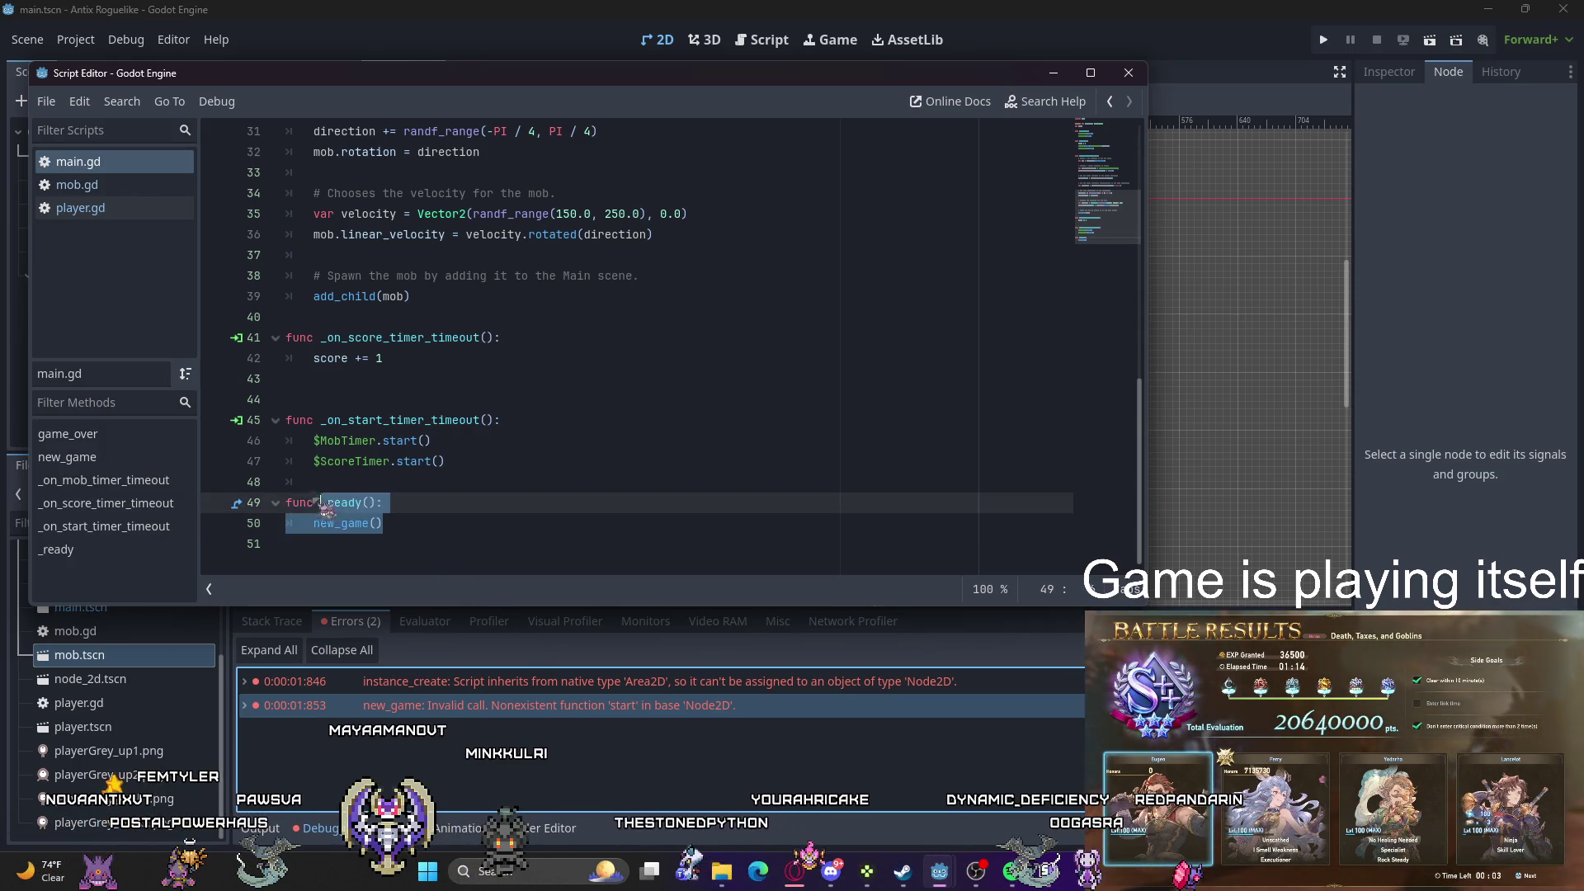
{"action": "scroll", "coordinate": [462, 491], "scroll_direction": "up", "scroll_amount": 10}
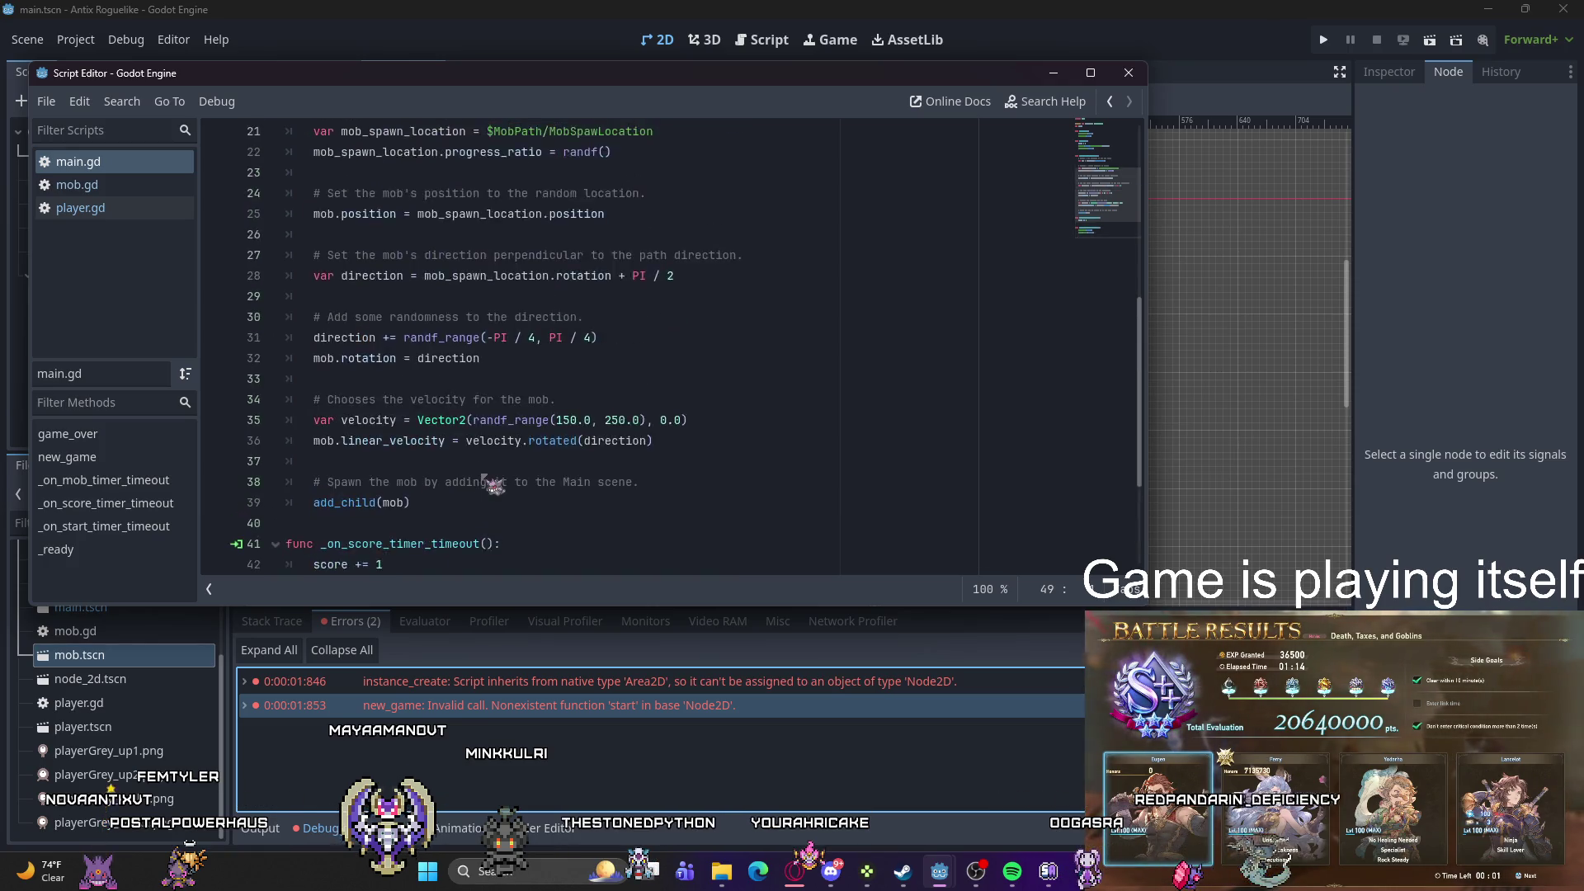
{"action": "left_click", "coordinate": [390, 193]}
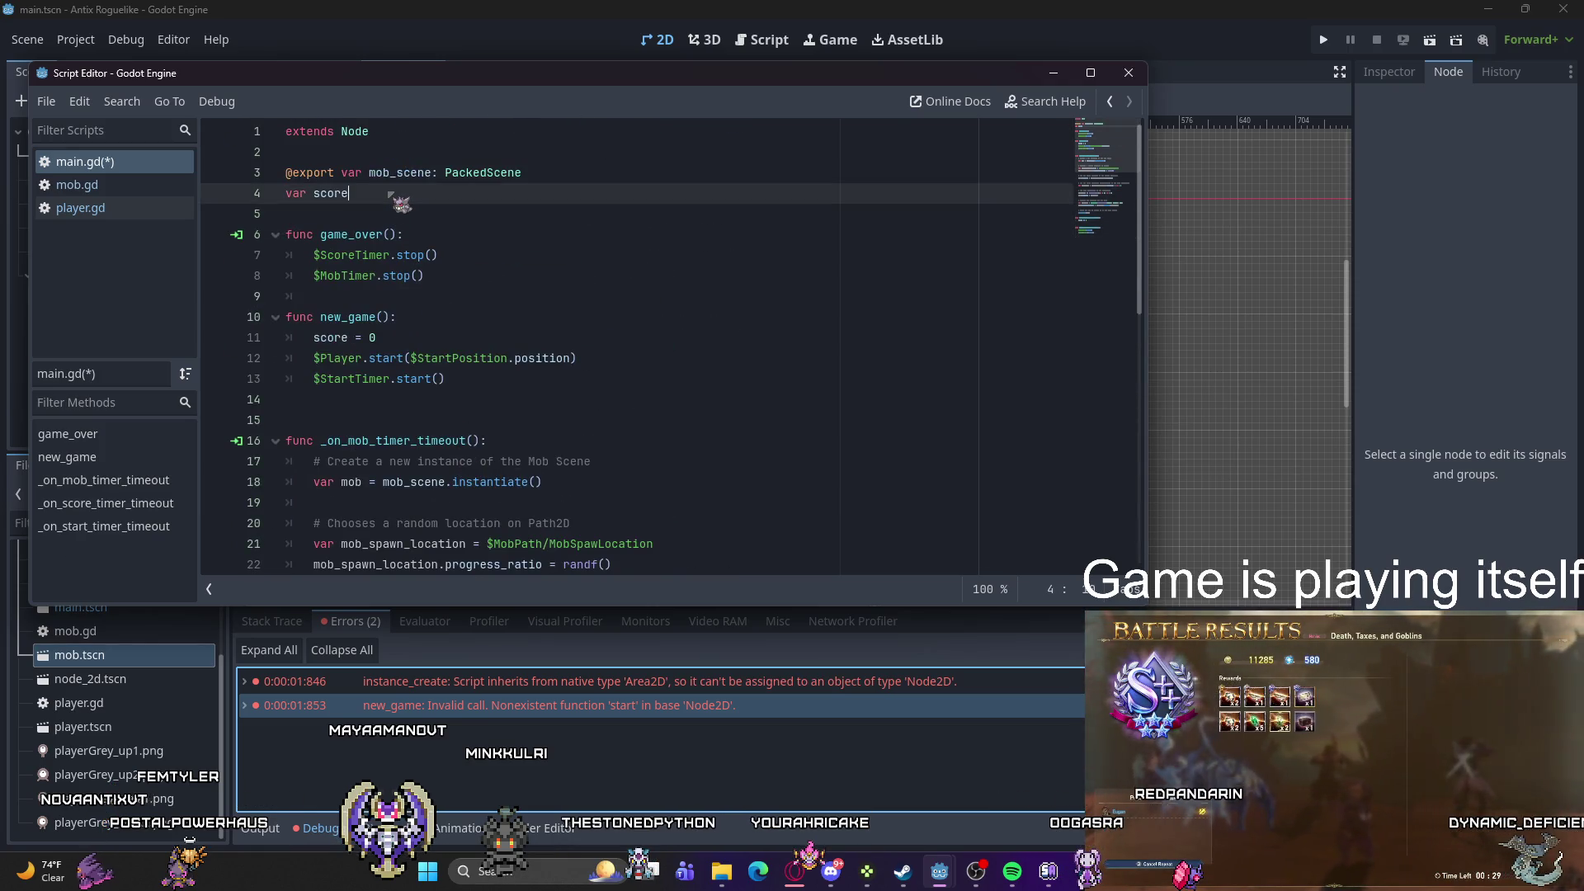
{"action": "key", "text": "Return"}
{"action": "key", "text": "Return"}
{"action": "type", "text": "func _ready(): \tnew_game()"}
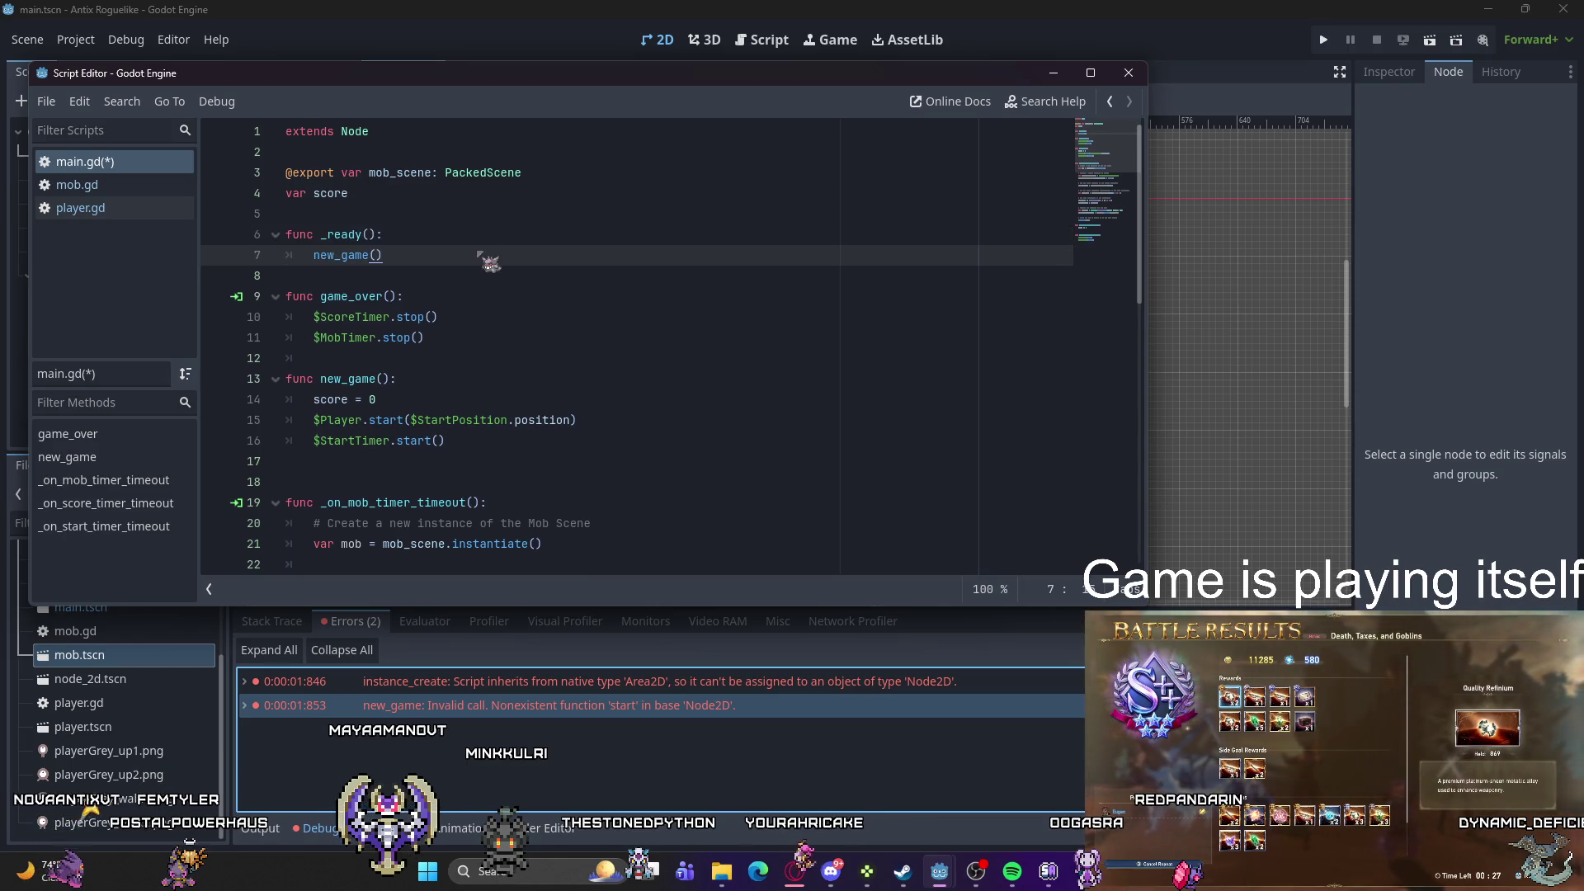
{"action": "left_click", "coordinate": [1323, 39]}
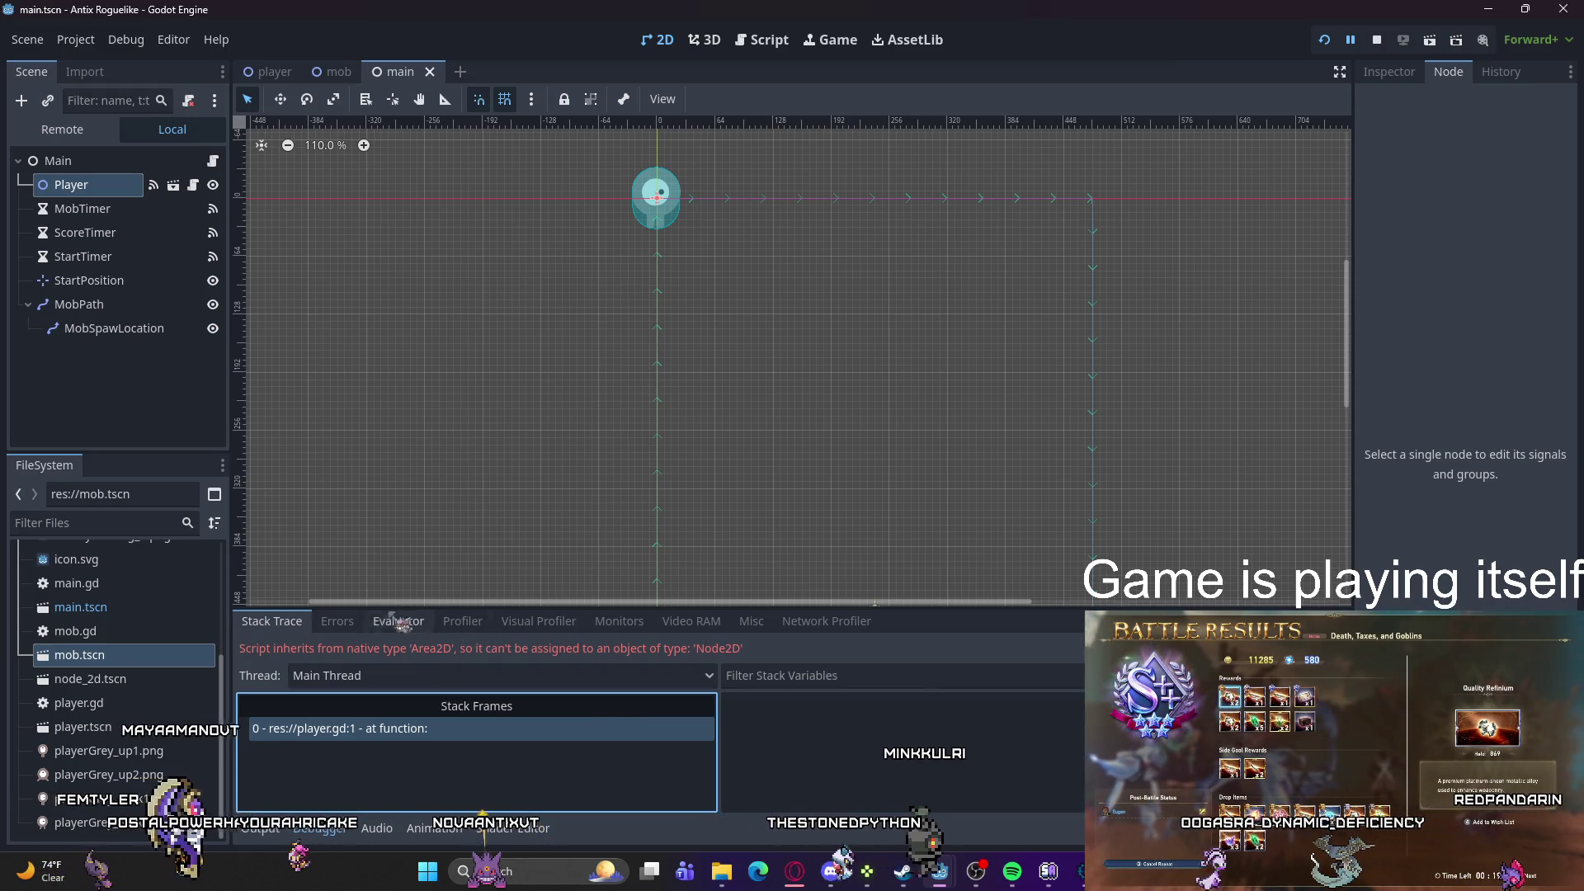
{"action": "left_click", "coordinate": [337, 620]}
{"action": "mouse_move", "coordinate": [940, 871]}
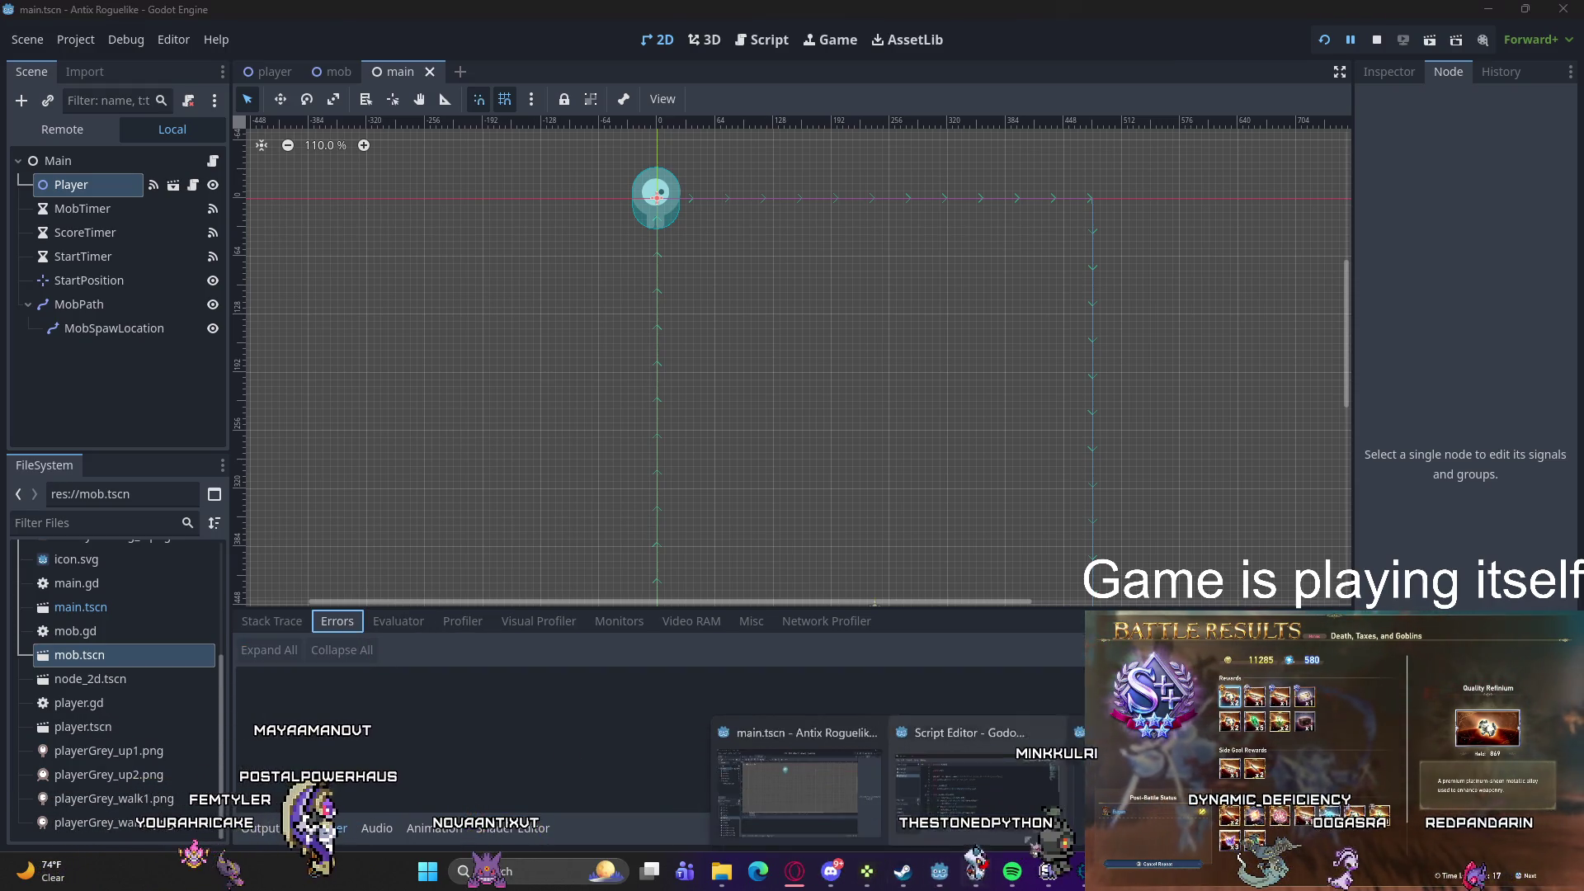
{"action": "left_click", "coordinate": [795, 791]}
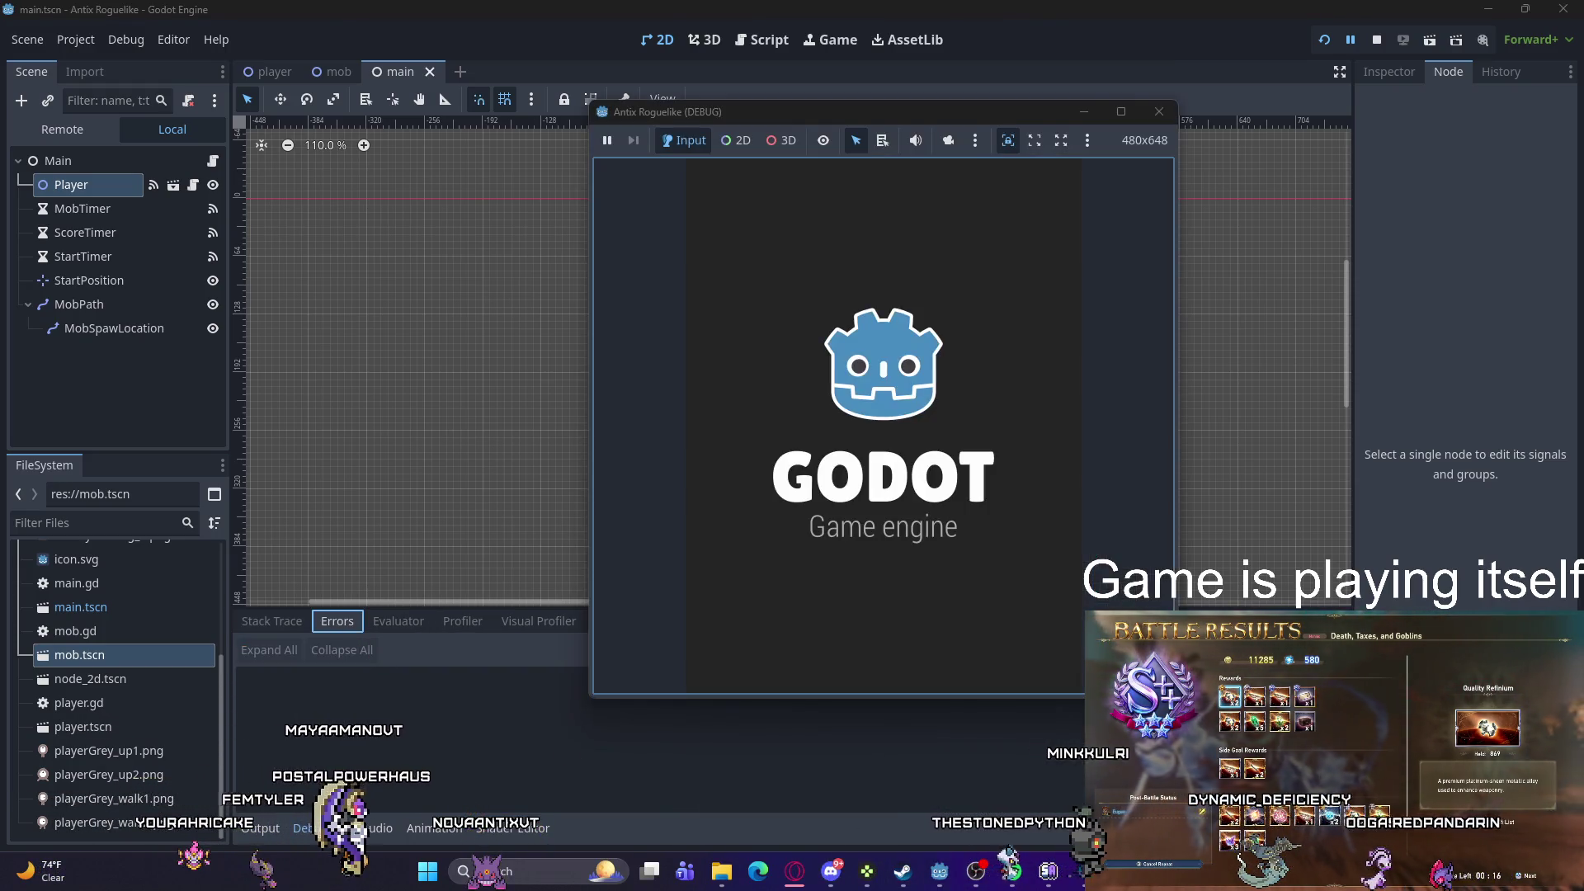
{"action": "left_click", "coordinate": [1335, 45]}
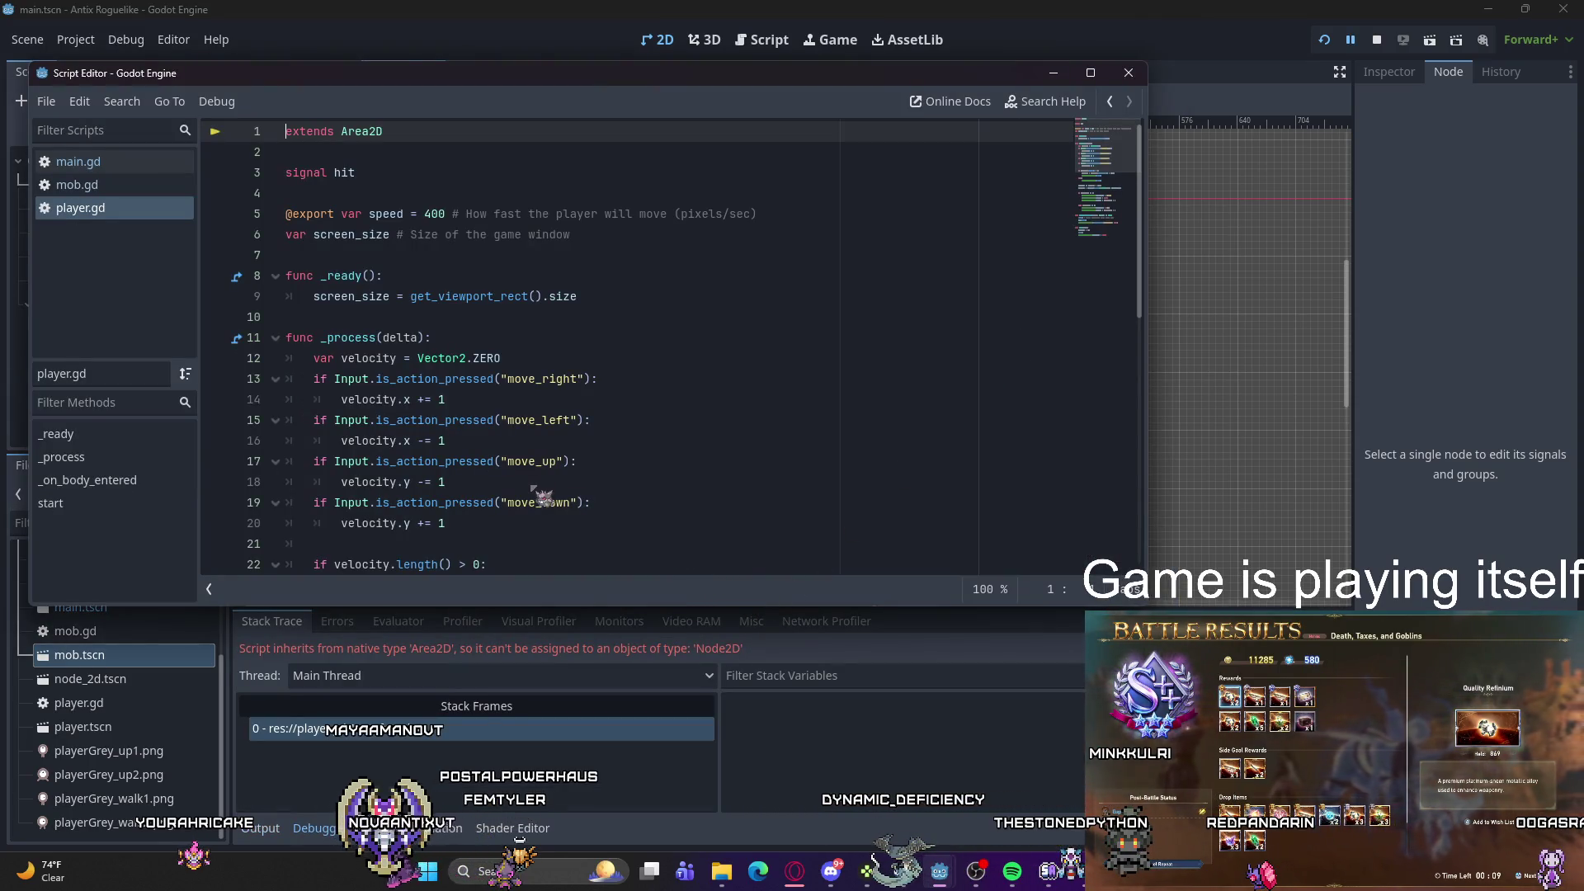
{"action": "scroll", "coordinate": [577, 371], "scroll_direction": "down", "scroll_amount": 3}
{"action": "scroll", "coordinate": [577, 371], "scroll_direction": "up", "scroll_amount": 3}
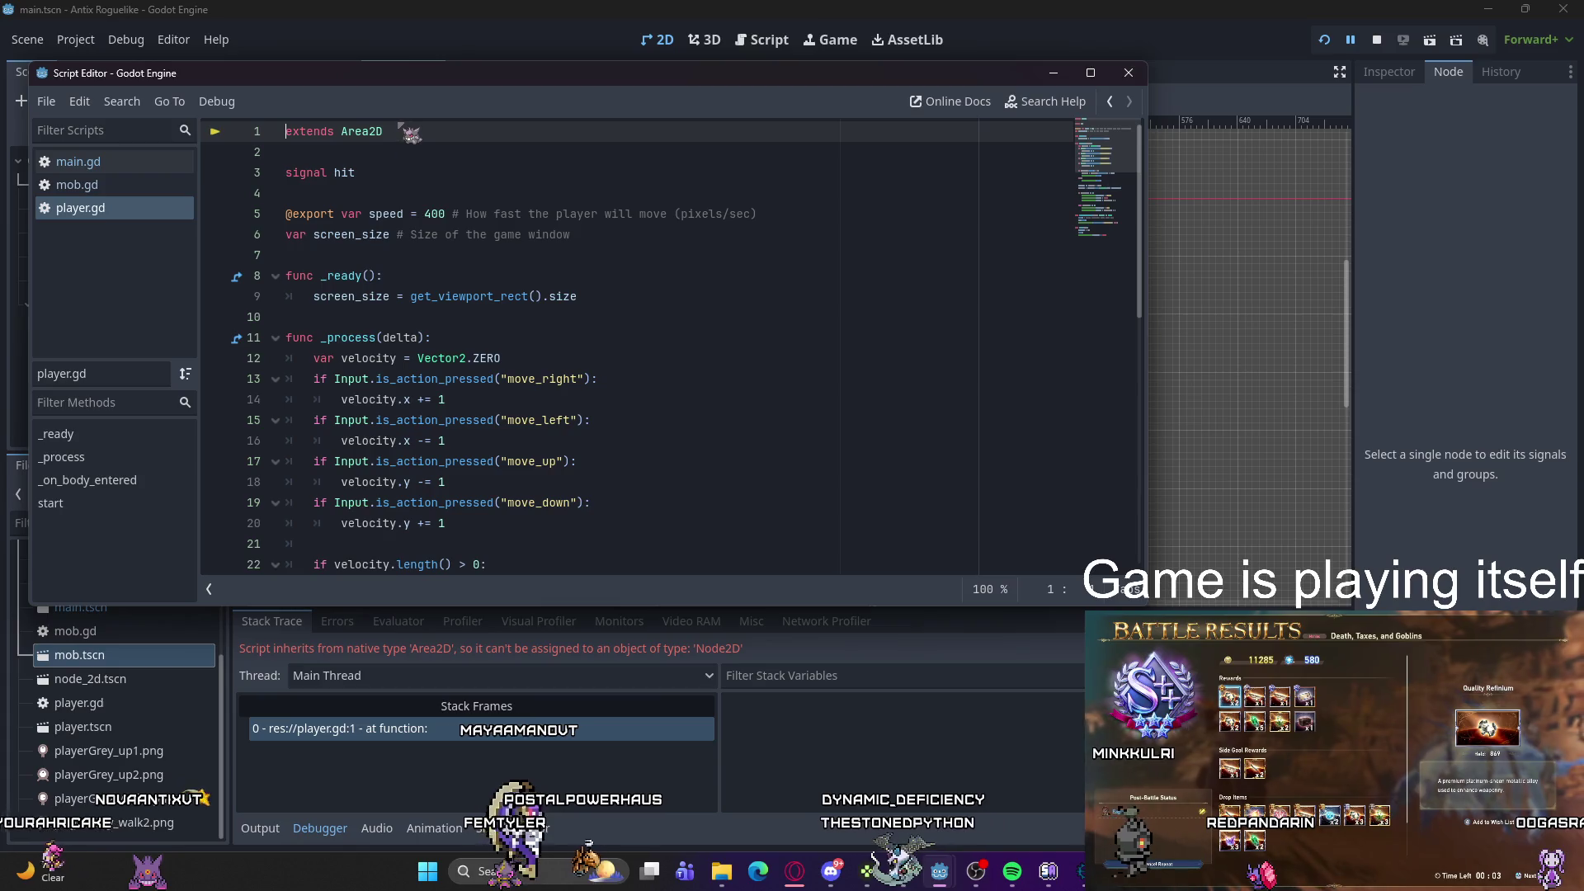
{"action": "left_click", "coordinate": [384, 132]}
{"action": "left_click_drag", "start_coordinate": [383, 132], "coordinate": [284, 134]}
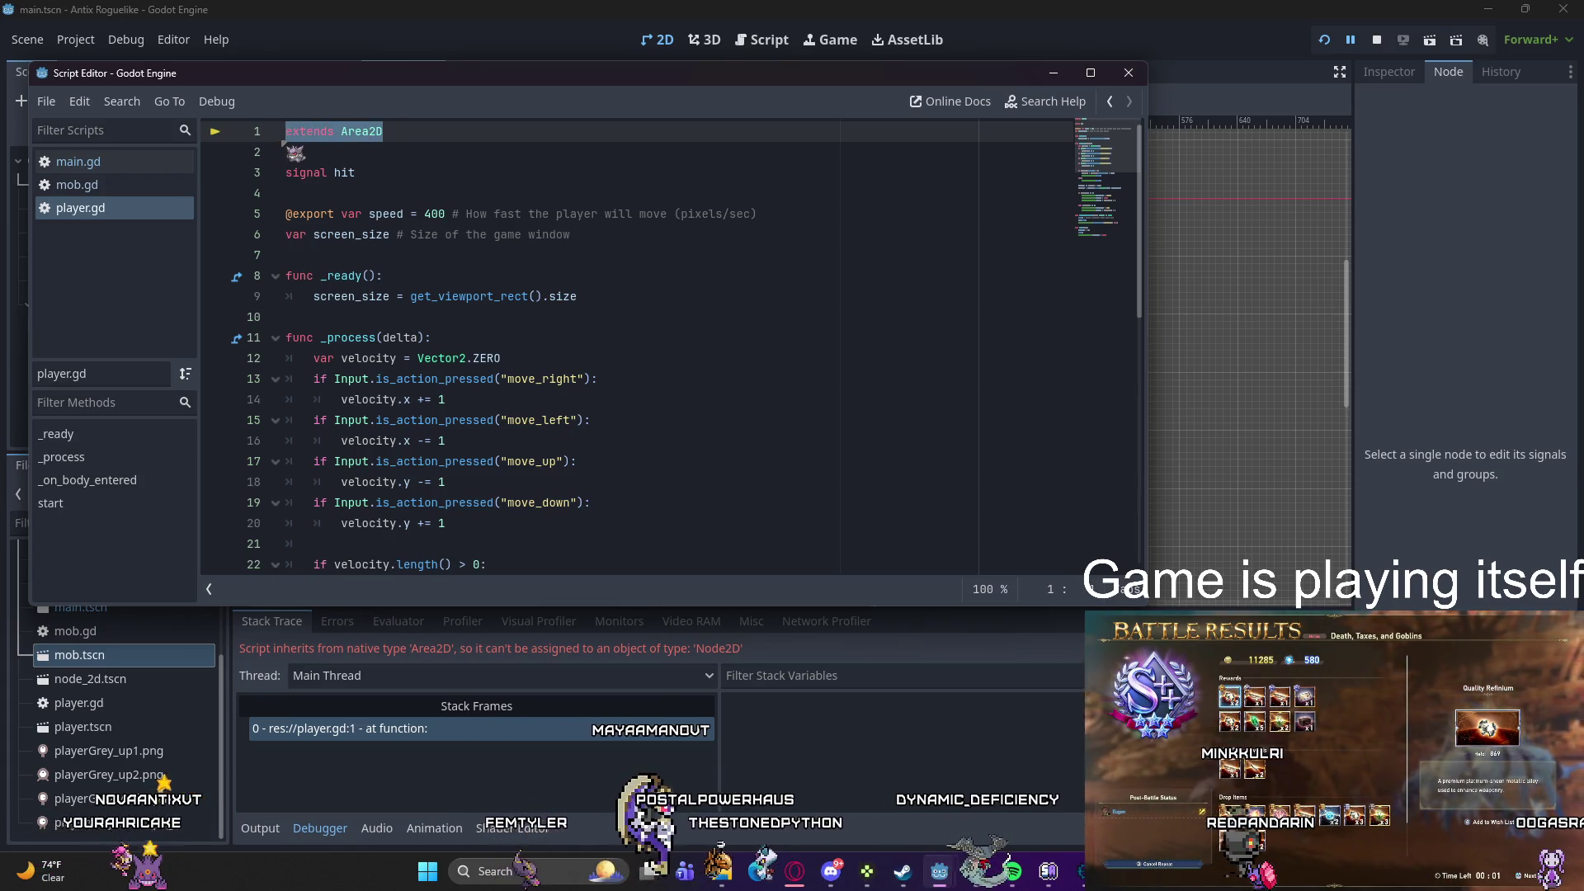
{"action": "key", "text": "BackSpace"}
{"action": "key", "text": "Delete"}
{"action": "key", "text": "Delete"}
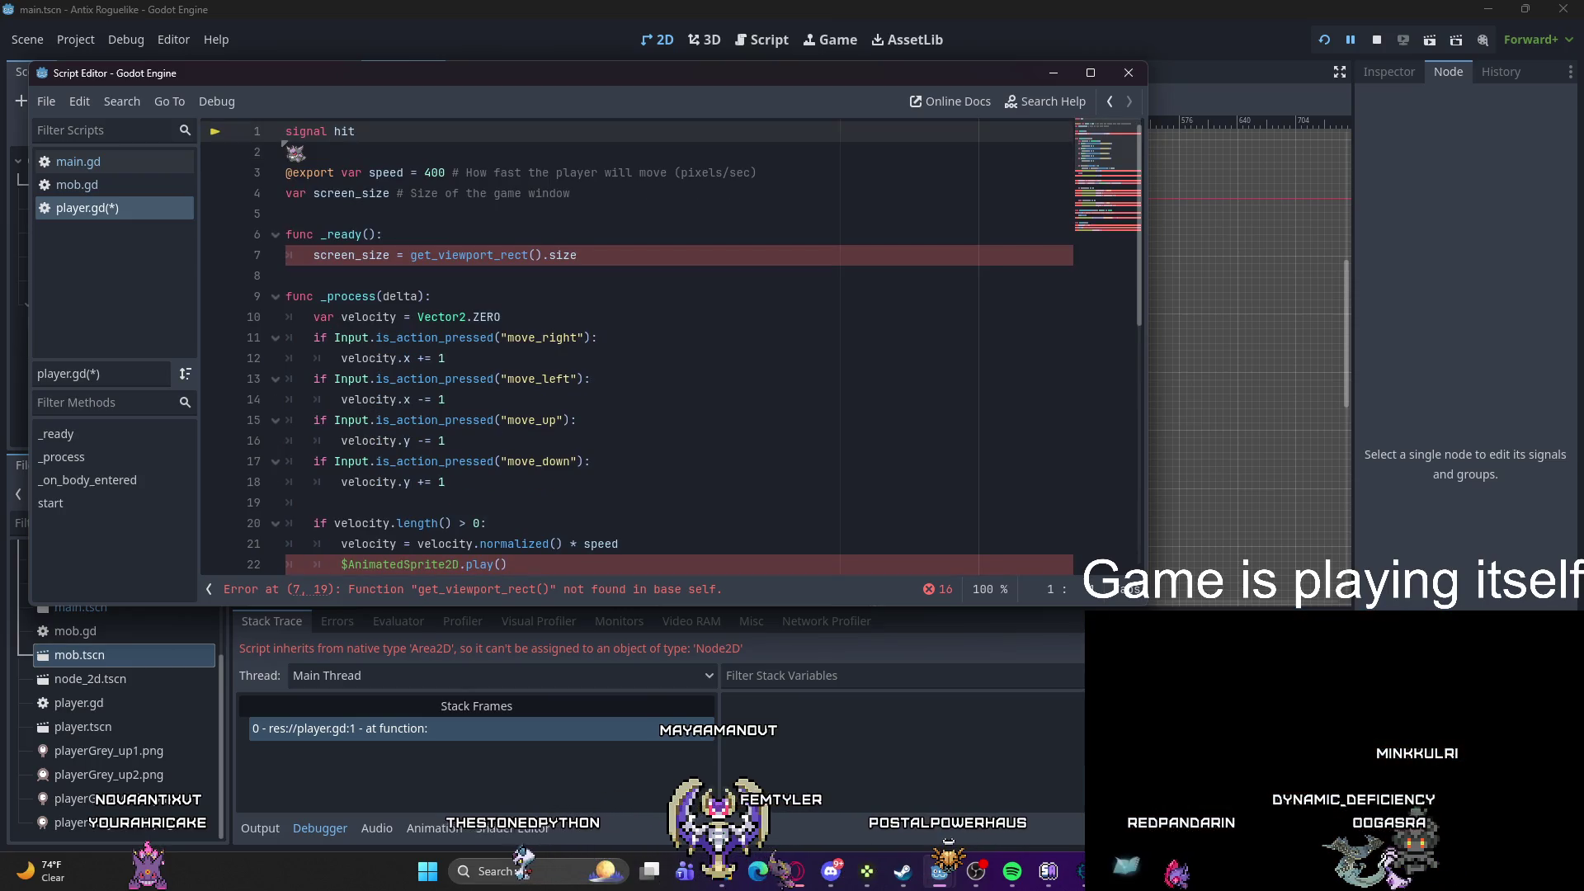
{"action": "key", "text": "ctrl+z"}
{"action": "key", "text": "ctrl+z"}
{"action": "key", "text": "ctrl+z"}
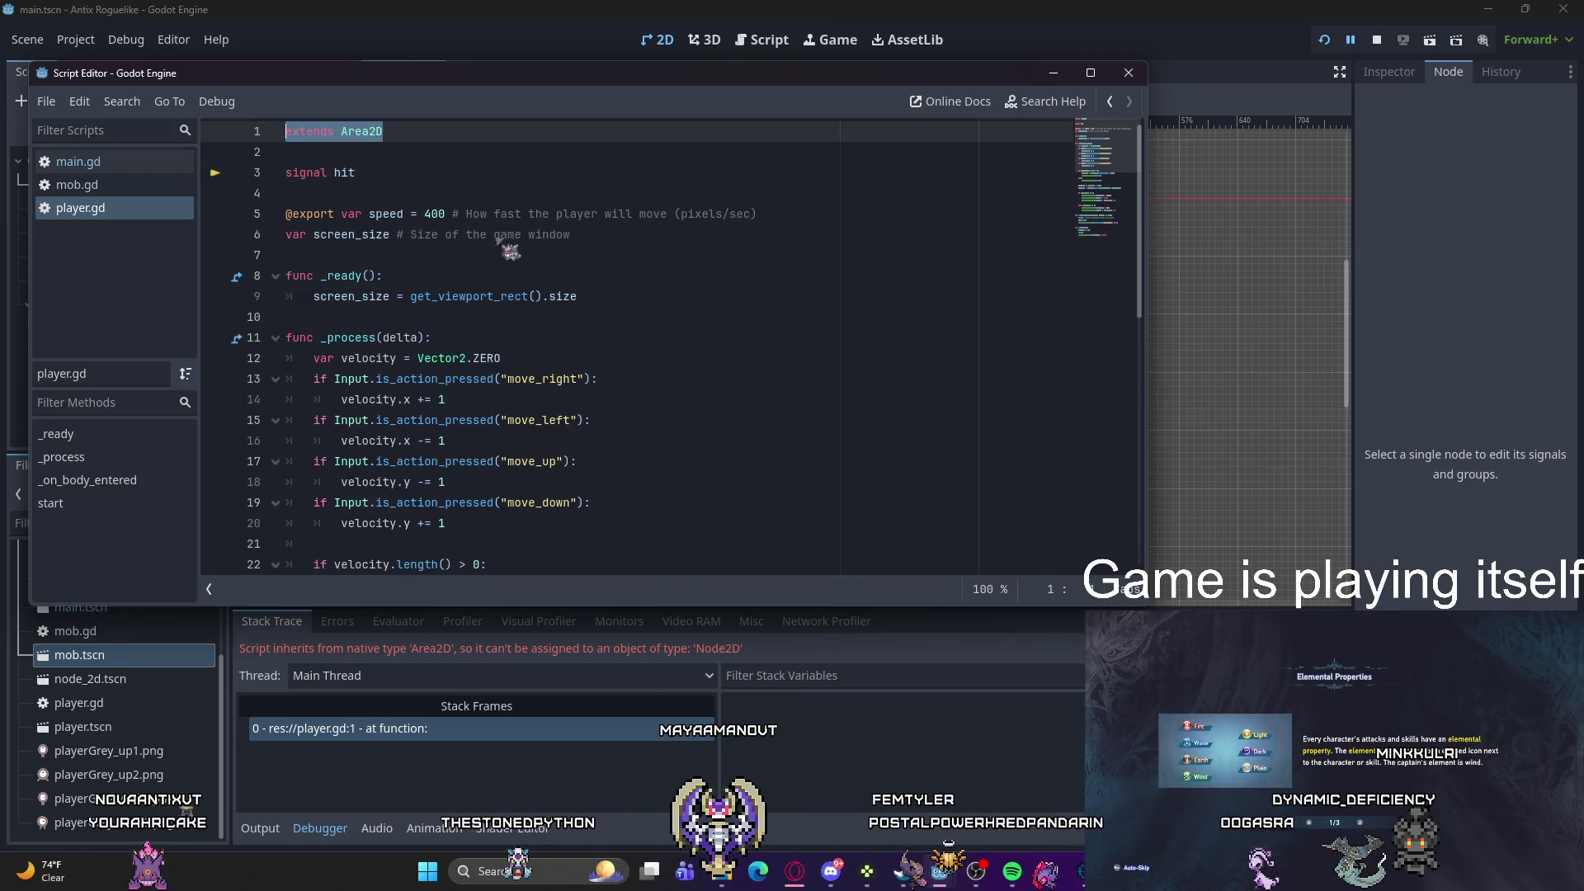
{"action": "left_click", "coordinate": [593, 180]}
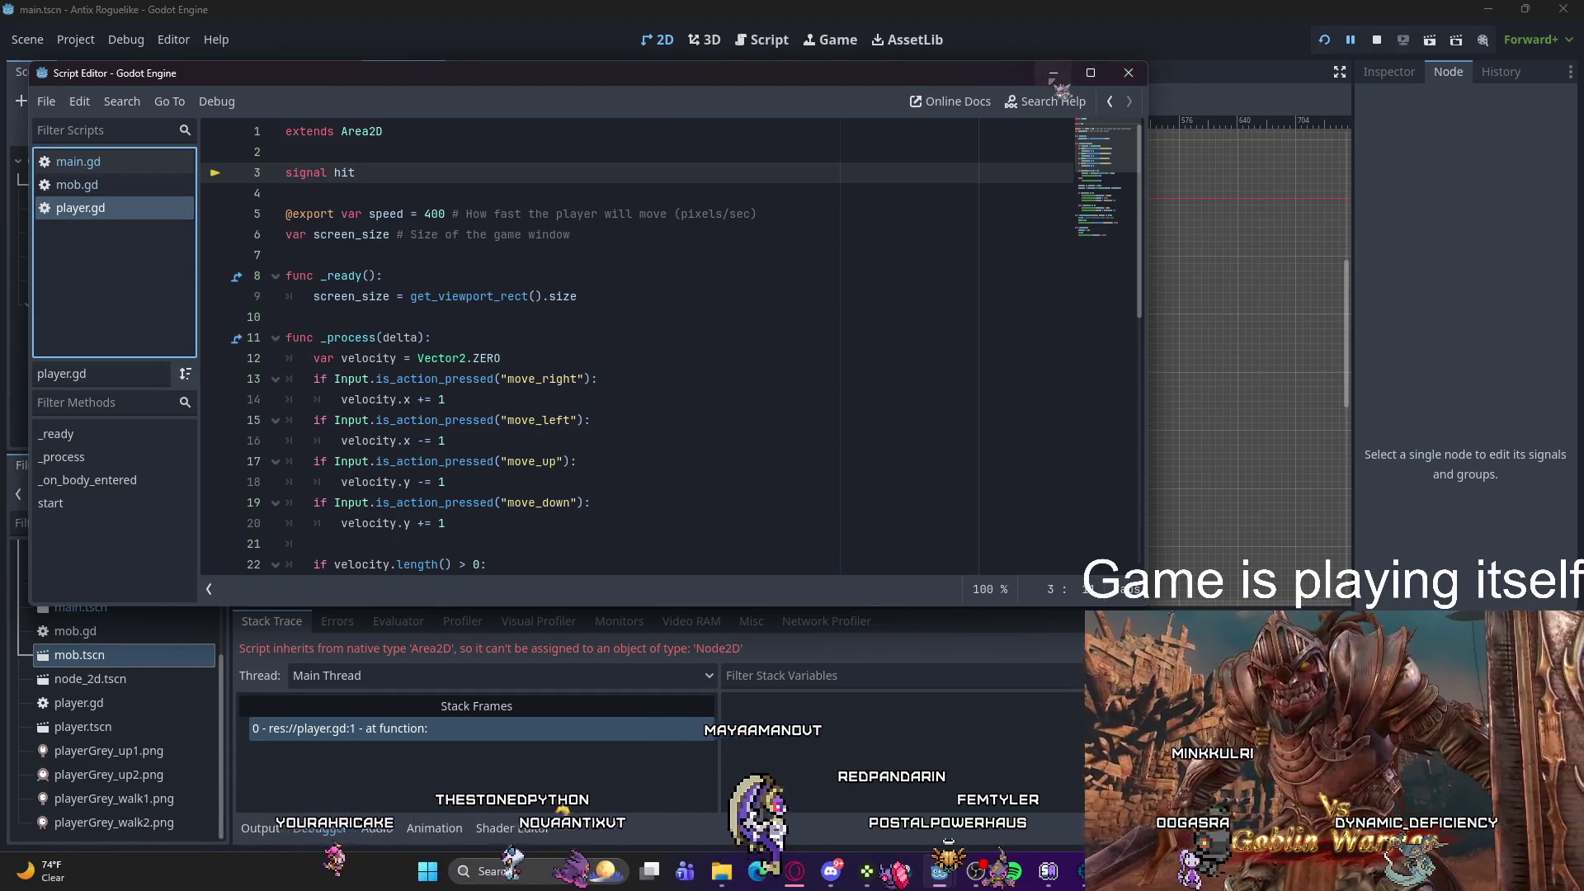
{"action": "left_click", "coordinate": [1171, 92]}
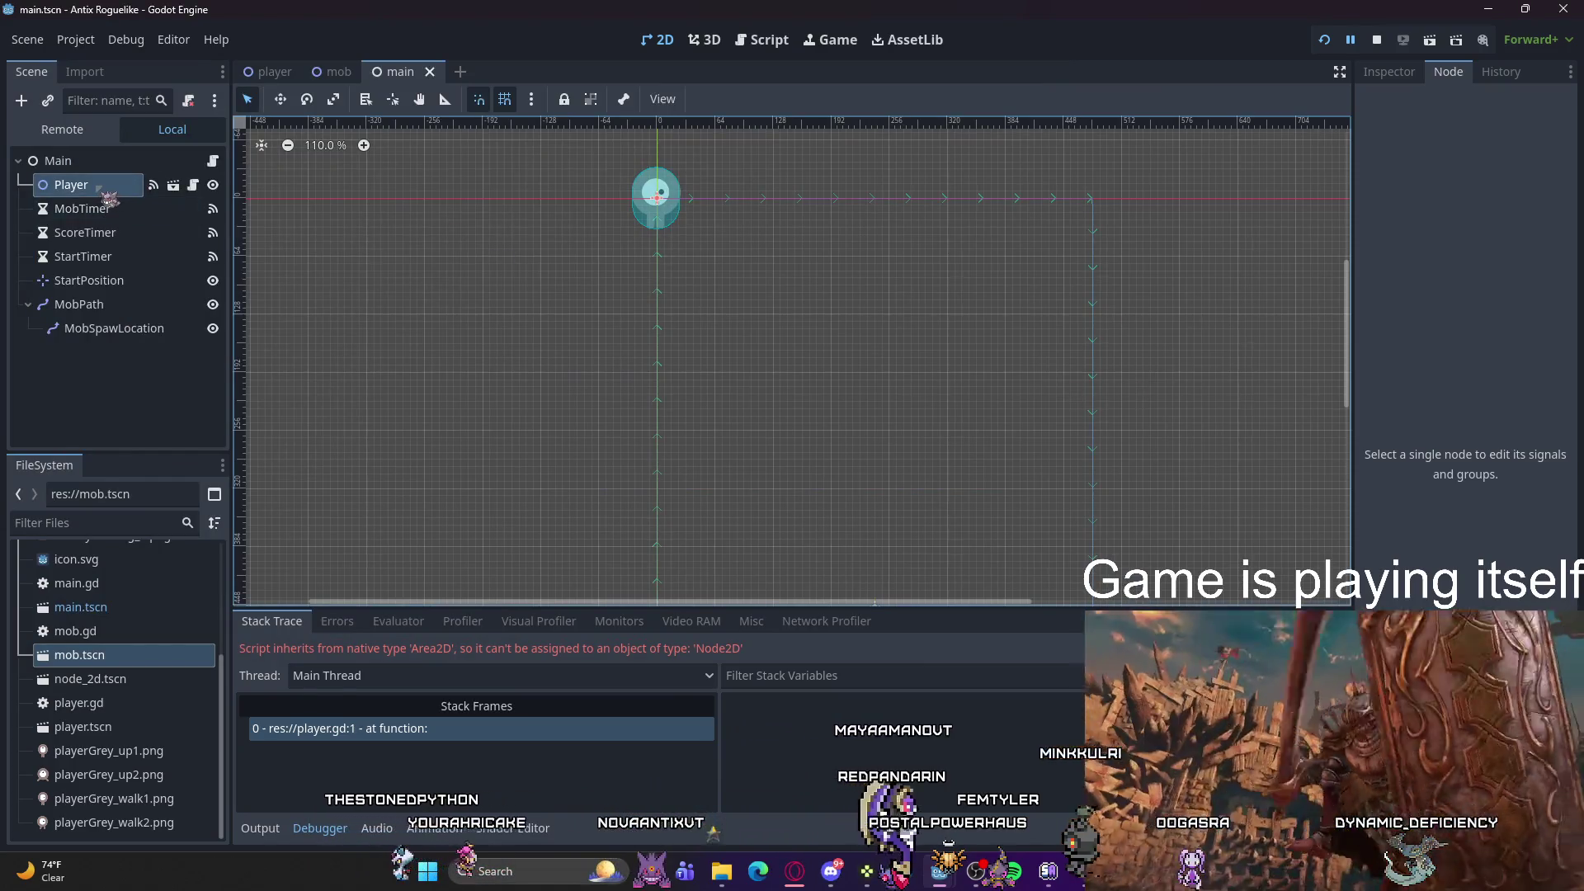
Step: Select the Player node and view its properties: a Node2D running player.gd with Speed 400
{"action": "left_click", "coordinate": [86, 185]}
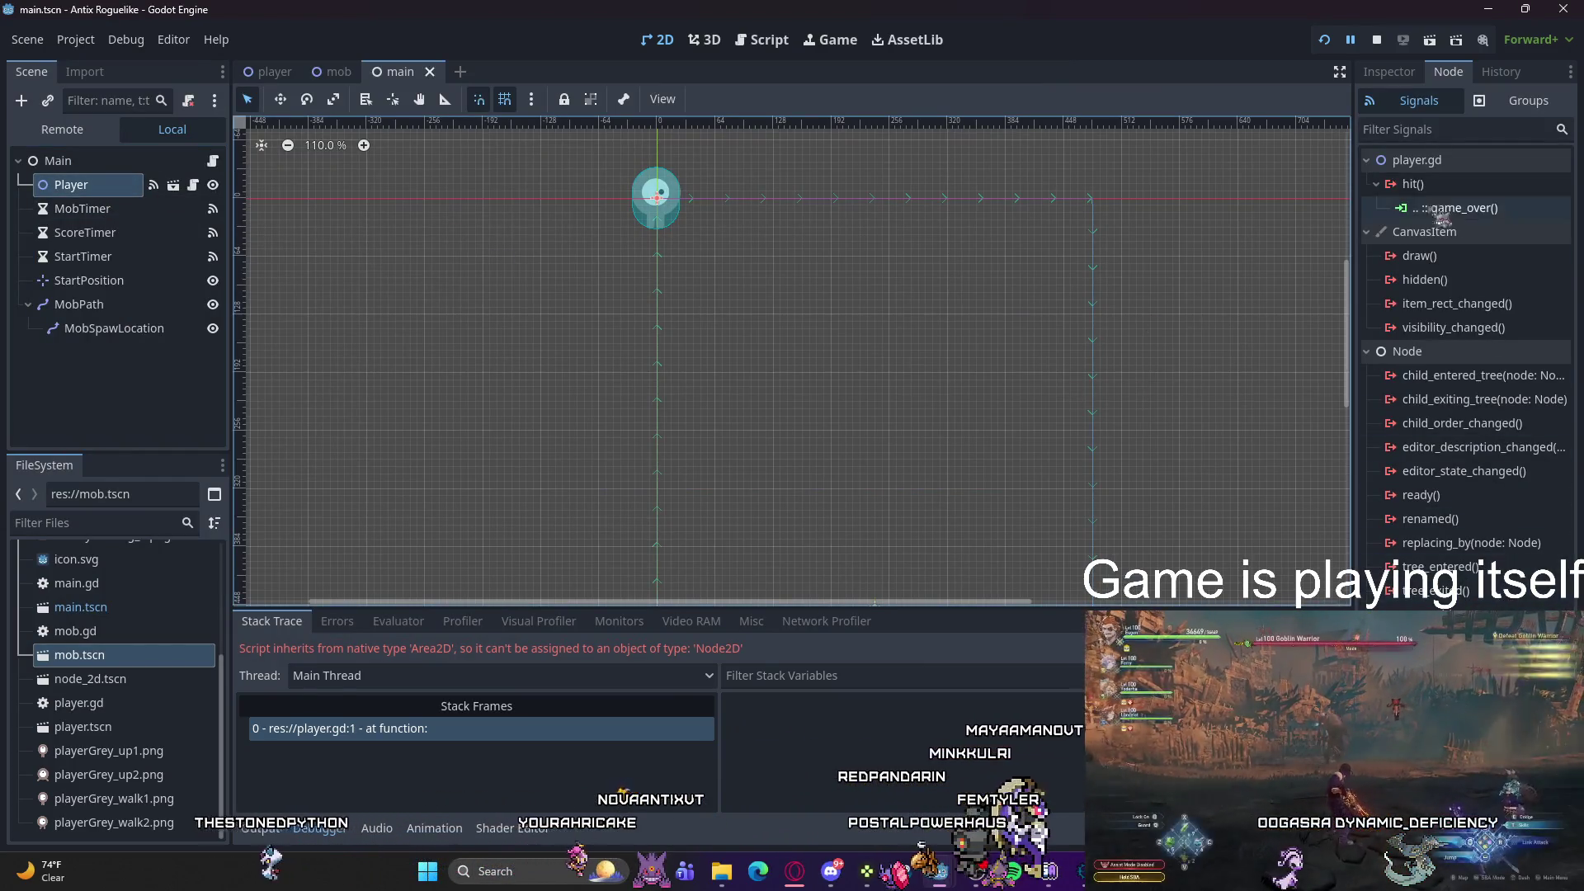
{"action": "left_click", "coordinate": [1402, 79]}
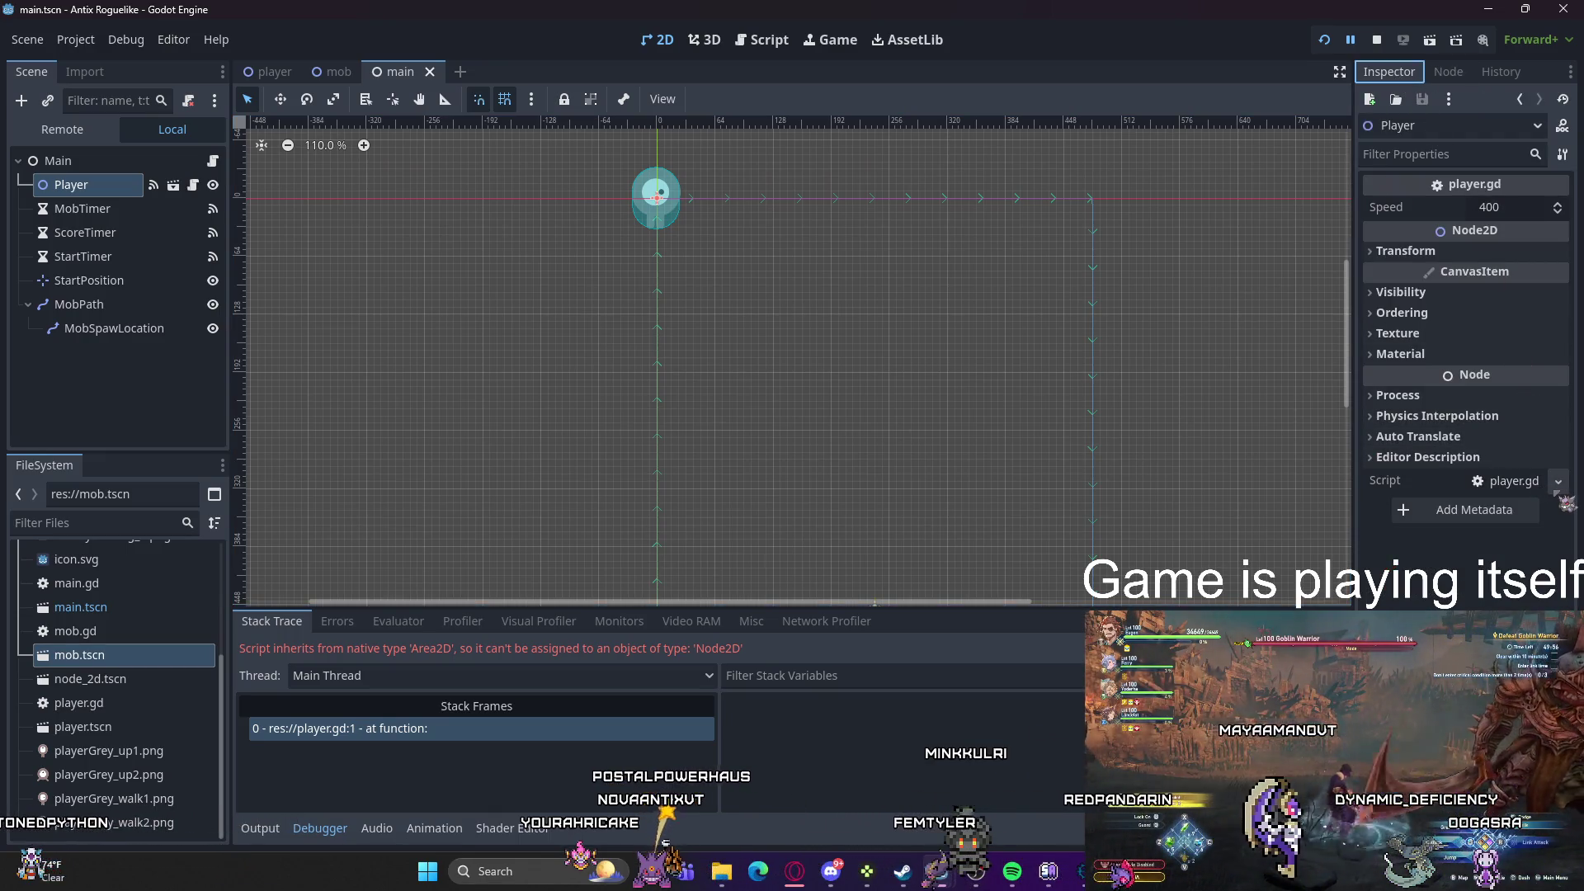
{"action": "mouse_move", "coordinate": [1473, 239]}
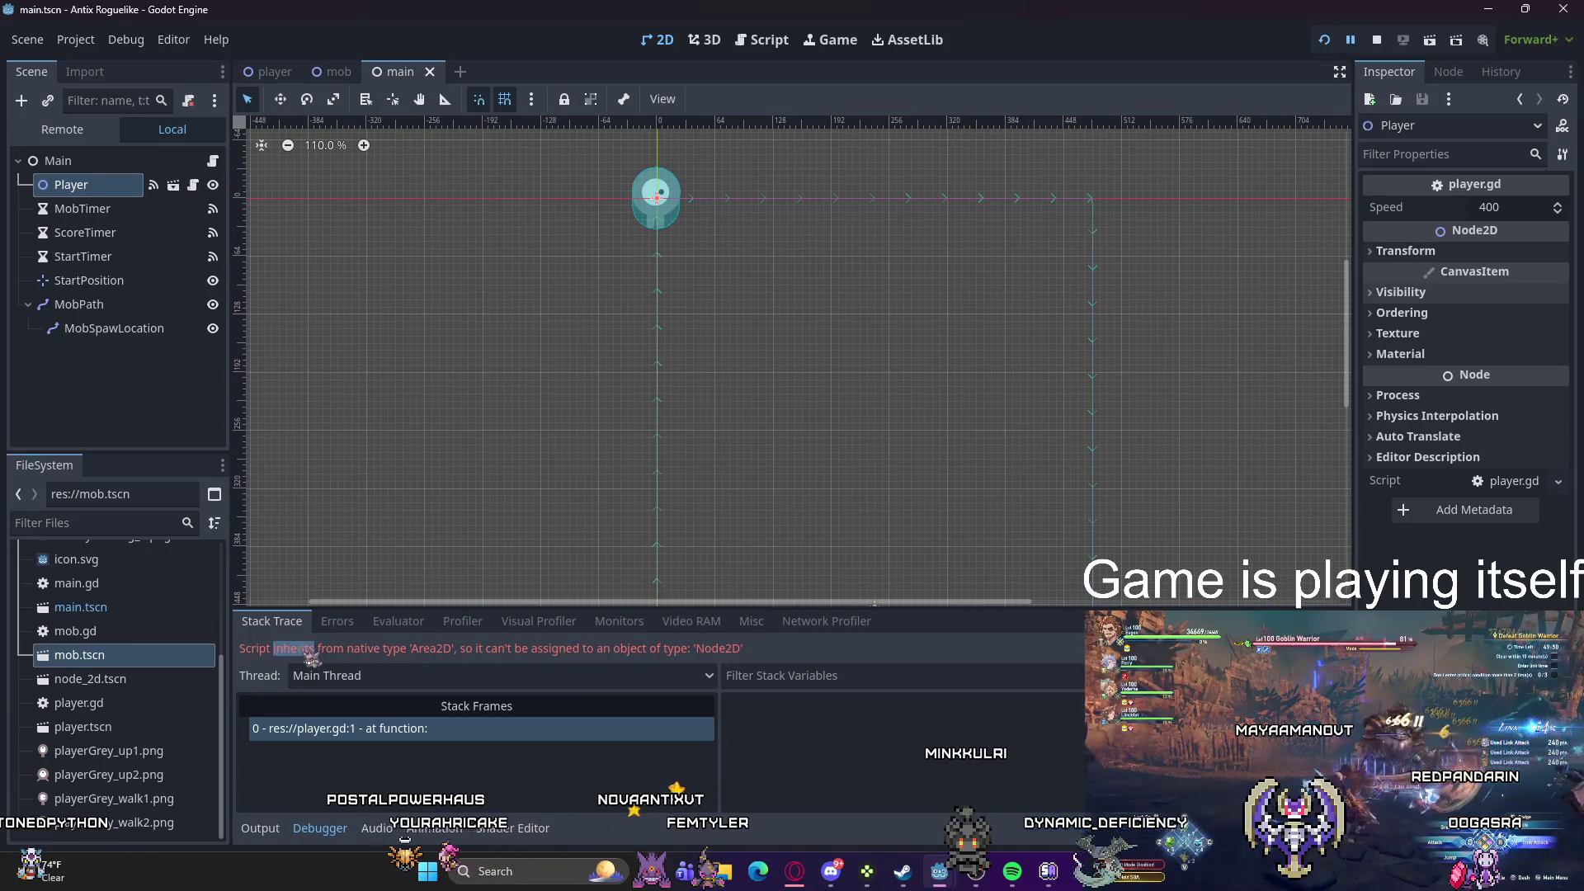
{"action": "mouse_move", "coordinate": [324, 648]}
{"action": "left_mouse_down"}
{"action": "mouse_move", "coordinate": [449, 654]}
{"action": "mouse_move", "coordinate": [271, 620]}
{"action": "left_mouse_up"}
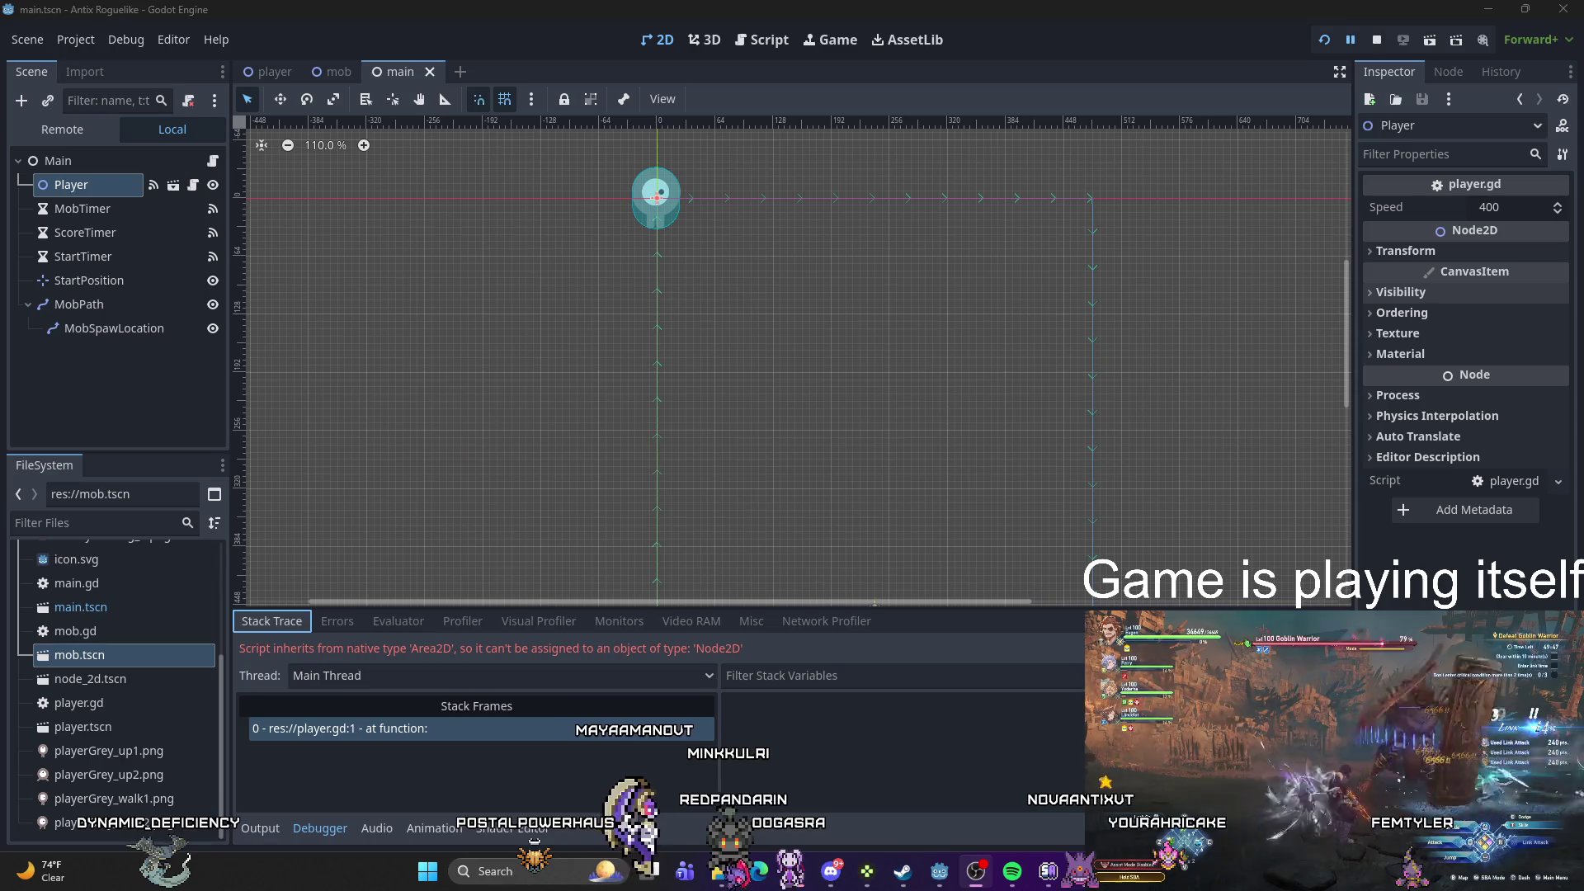
Step: Restart the game, then bring the floating player.gd script editor back to the front
{"action": "left_click", "coordinate": [1326, 41]}
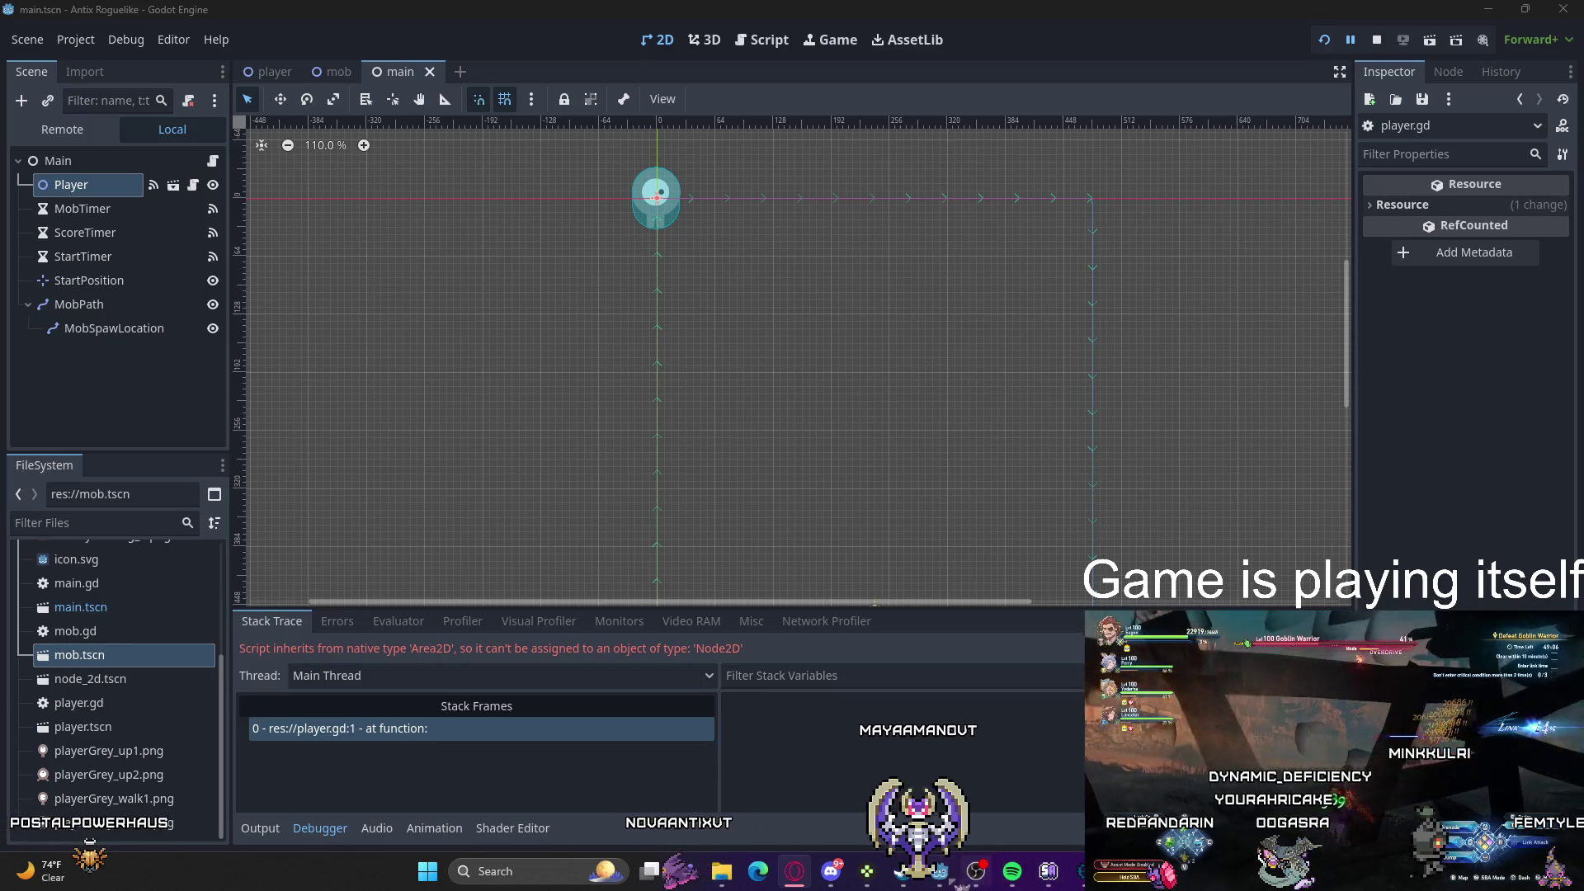
{"action": "left_click", "coordinate": [901, 871]}
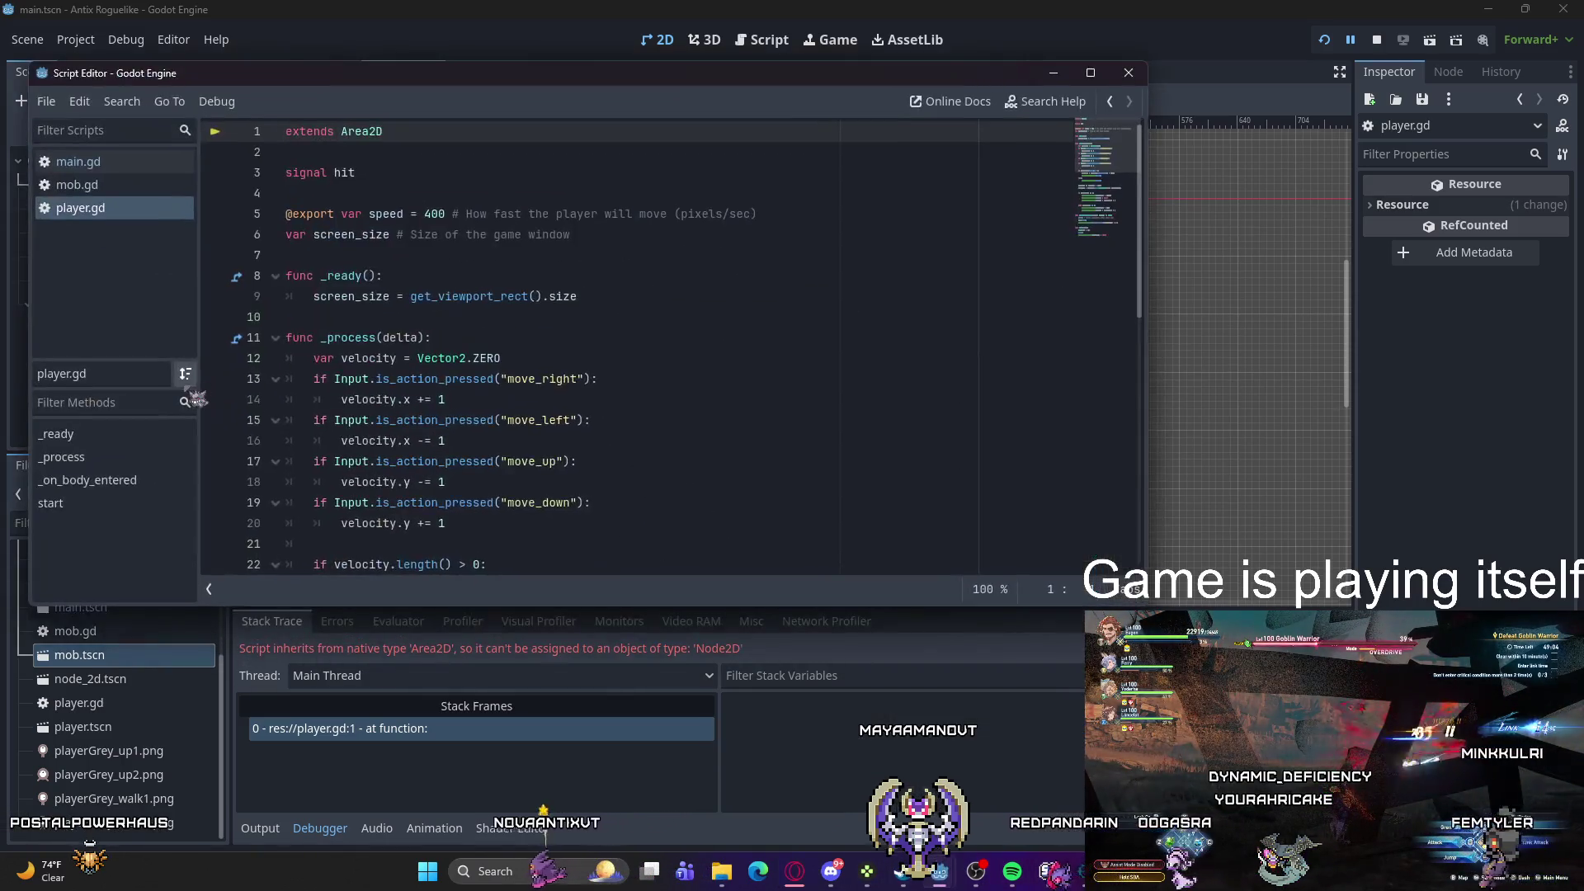
Step: Switch to the player scene and change player.gd line 1 from 'extends Area2D' to 'extends Node2D'
{"action": "left_click", "coordinate": [117, 165]}
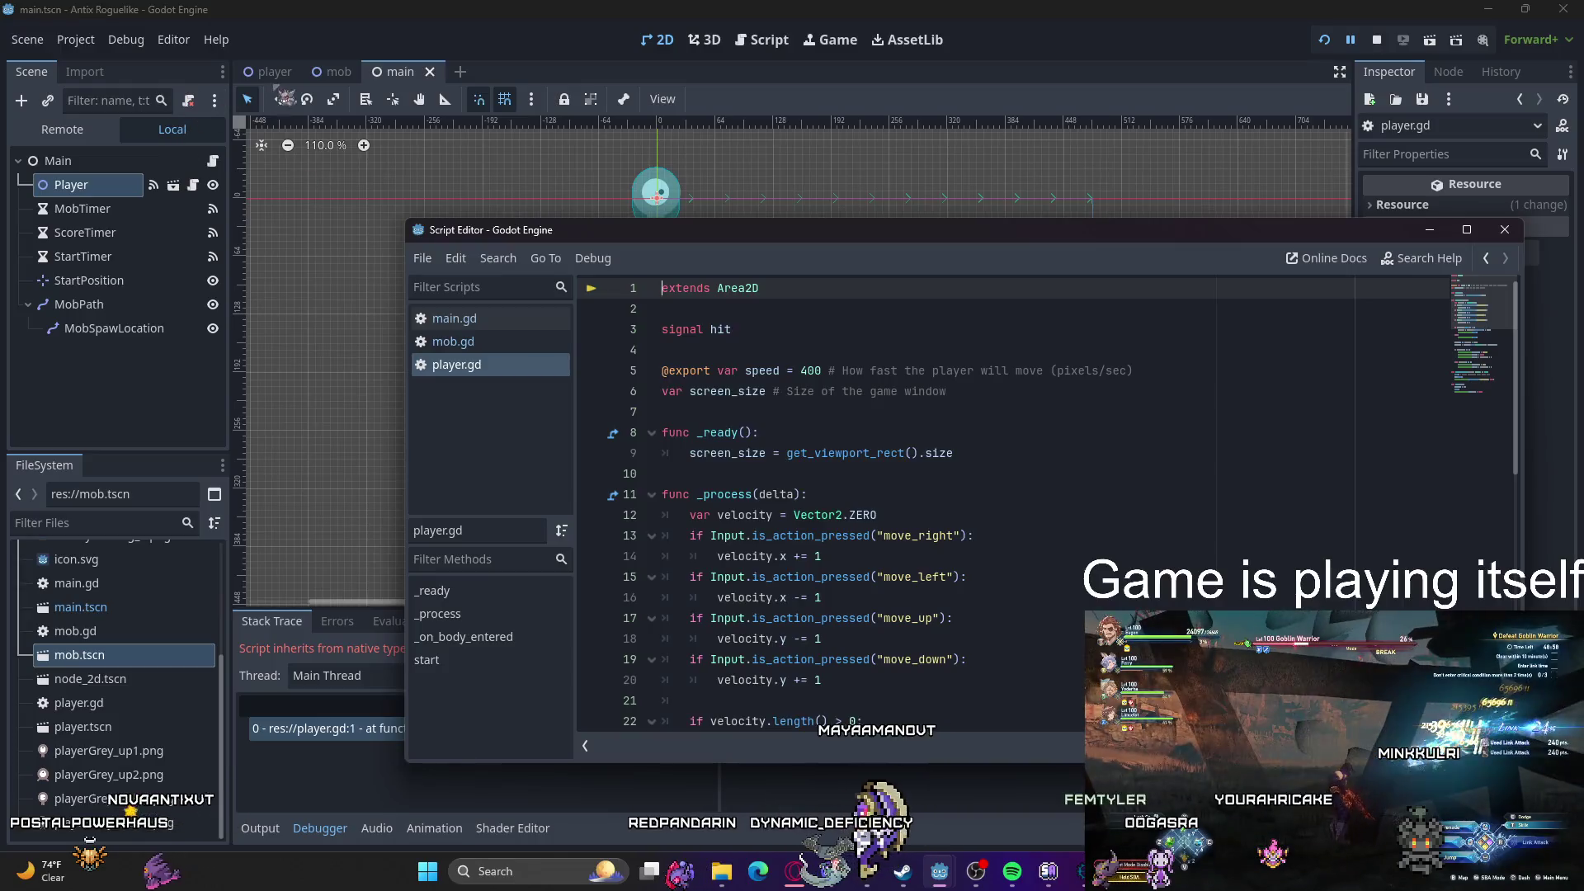
{"action": "left_click", "coordinate": [392, 284]}
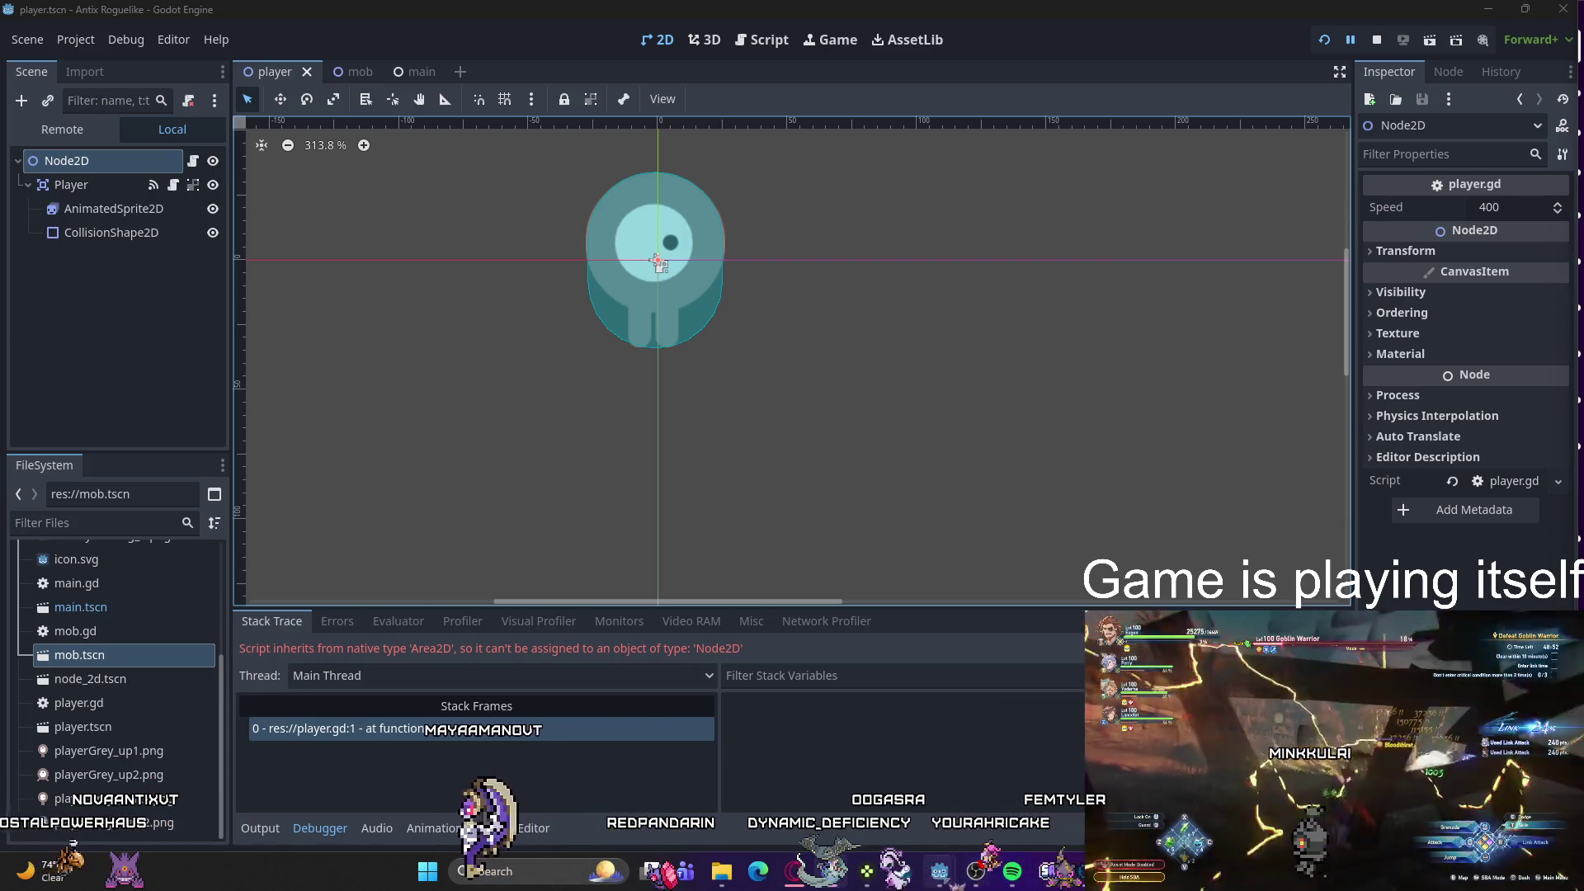
{"action": "mouse_move", "coordinate": [939, 871]}
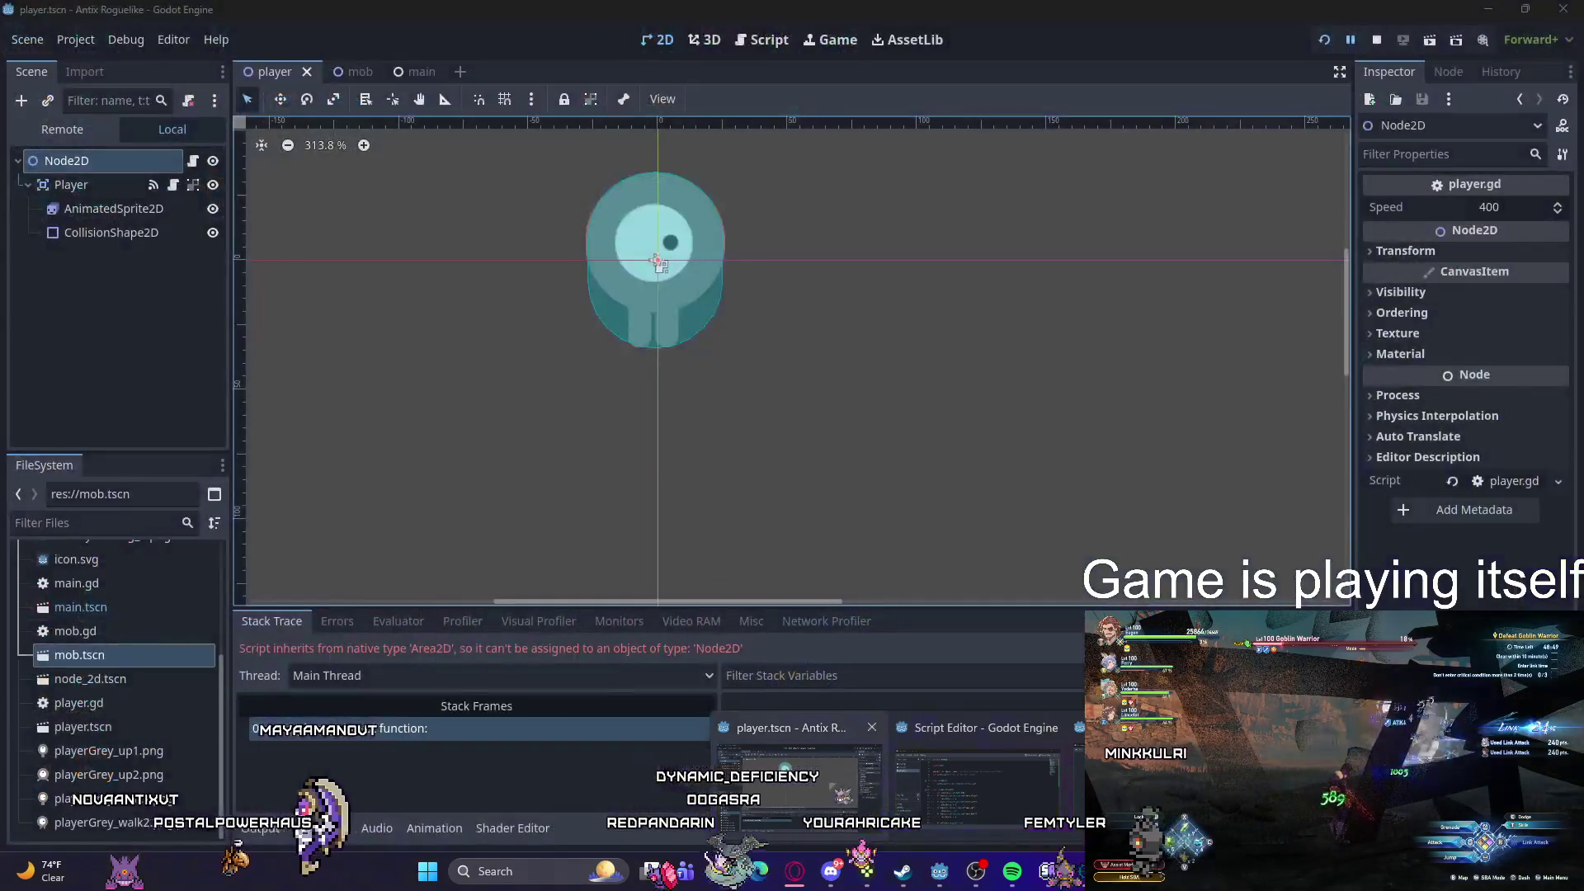
{"action": "left_click", "coordinate": [977, 788]}
{"action": "left_click", "coordinate": [733, 288]}
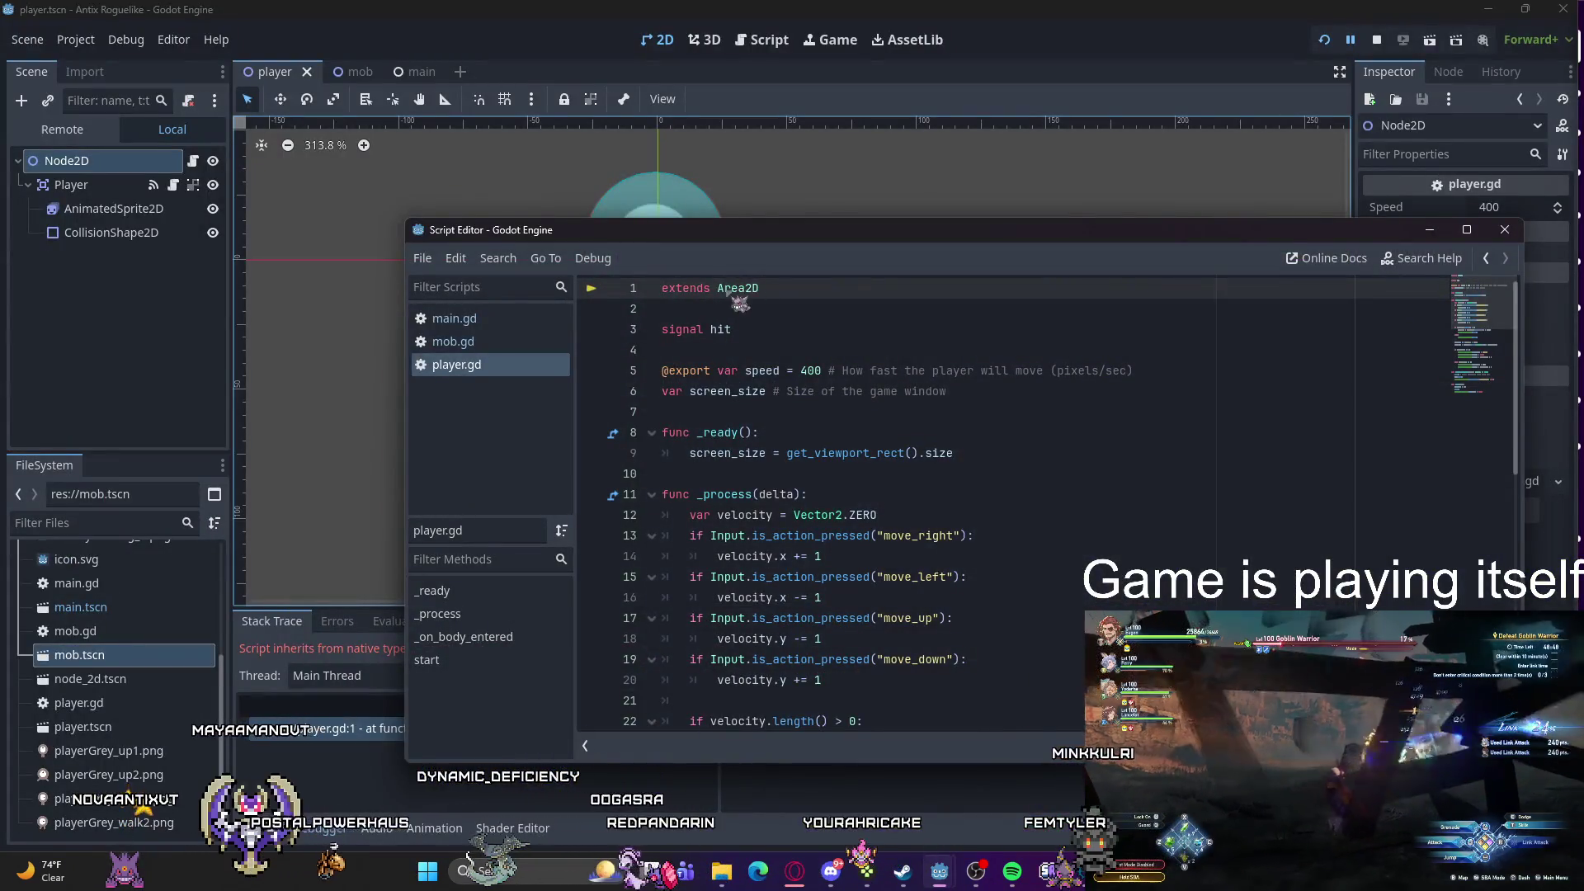
{"action": "left_click_drag", "start_coordinate": [745, 289], "coordinate": [718, 288]}
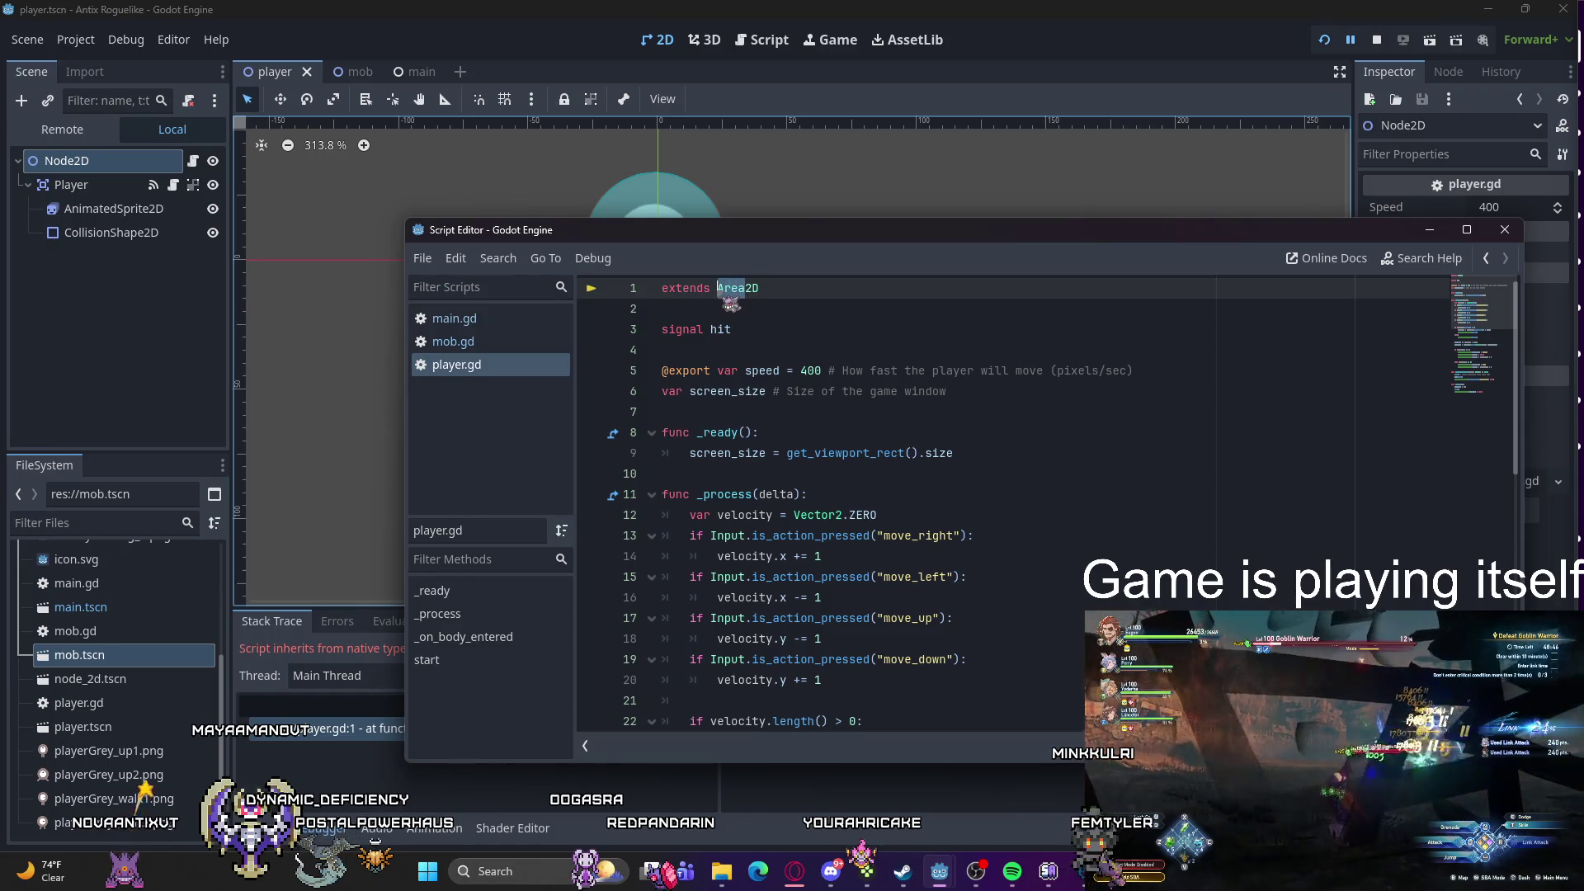
{"action": "type", "text": "Node"}
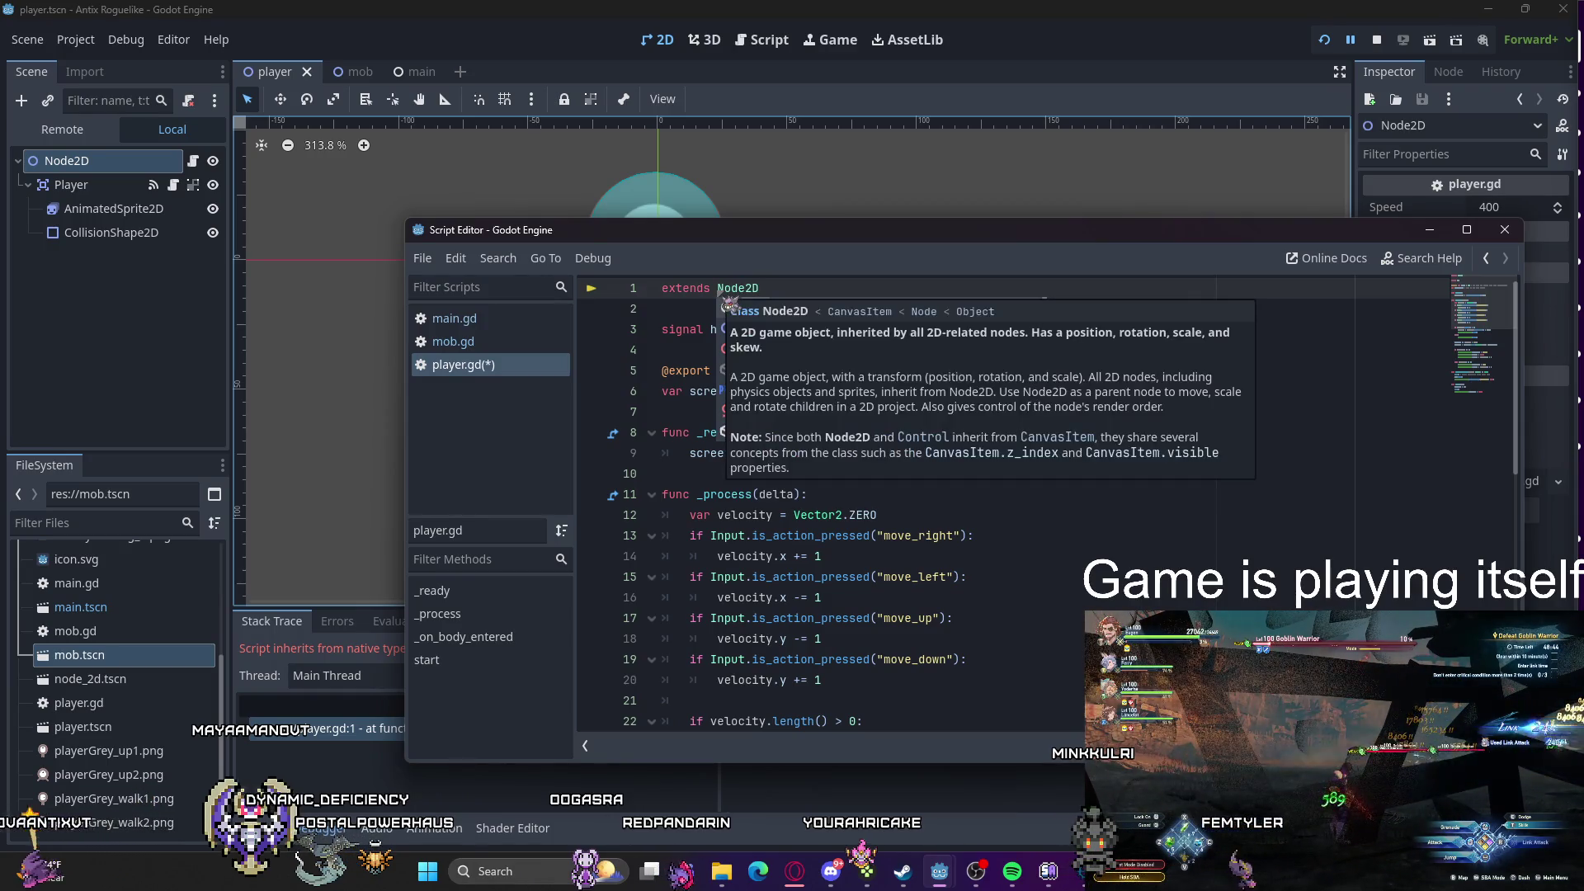
{"action": "left_click", "coordinate": [1002, 538]}
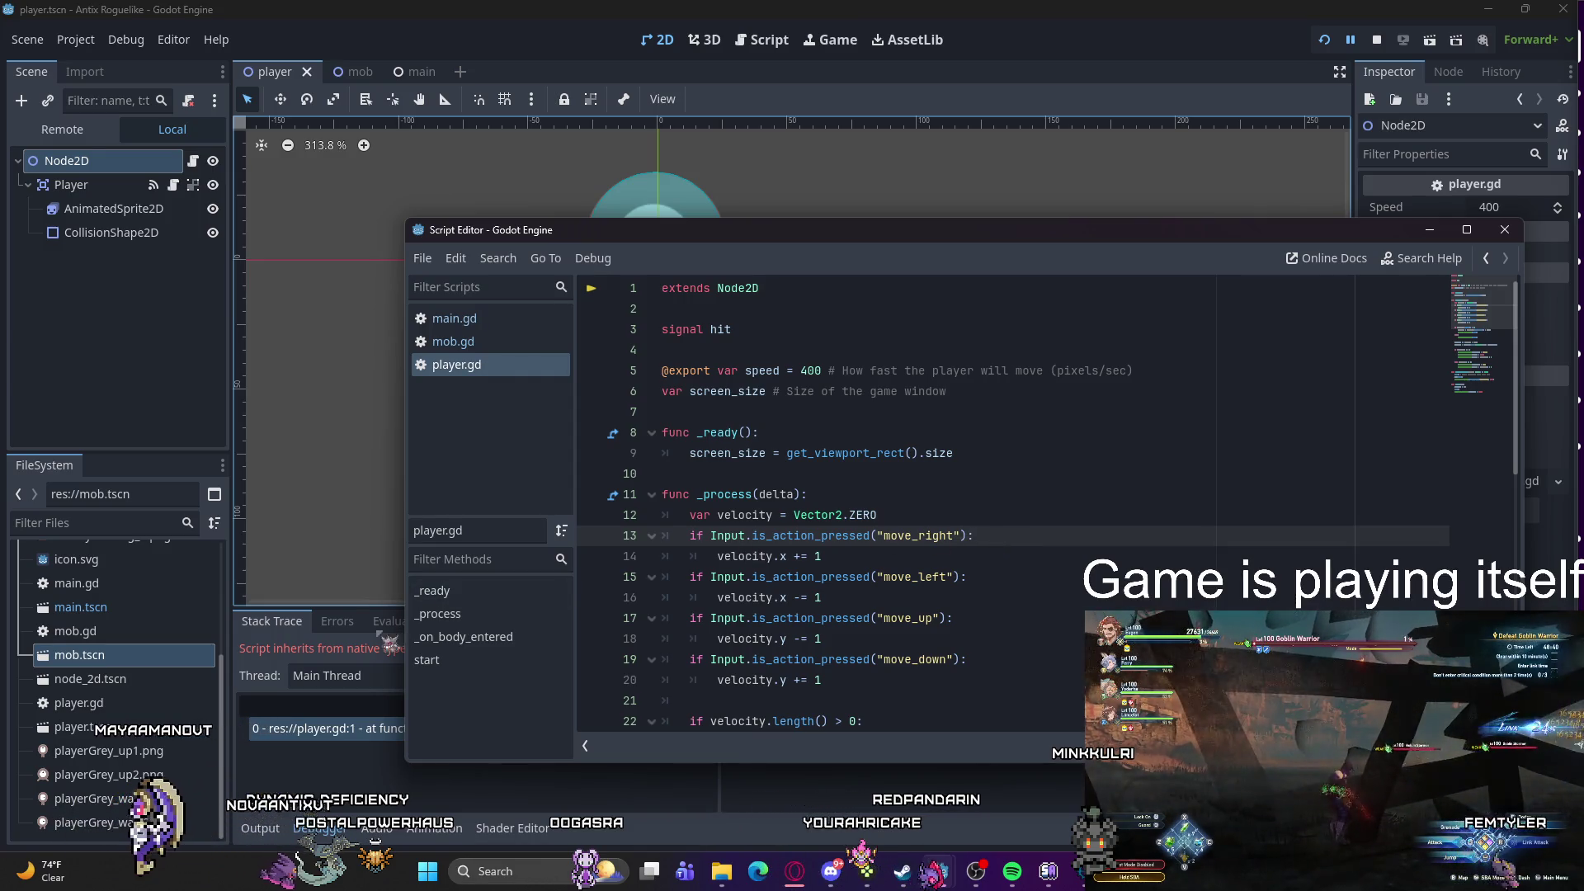
{"action": "left_click", "coordinate": [314, 668]}
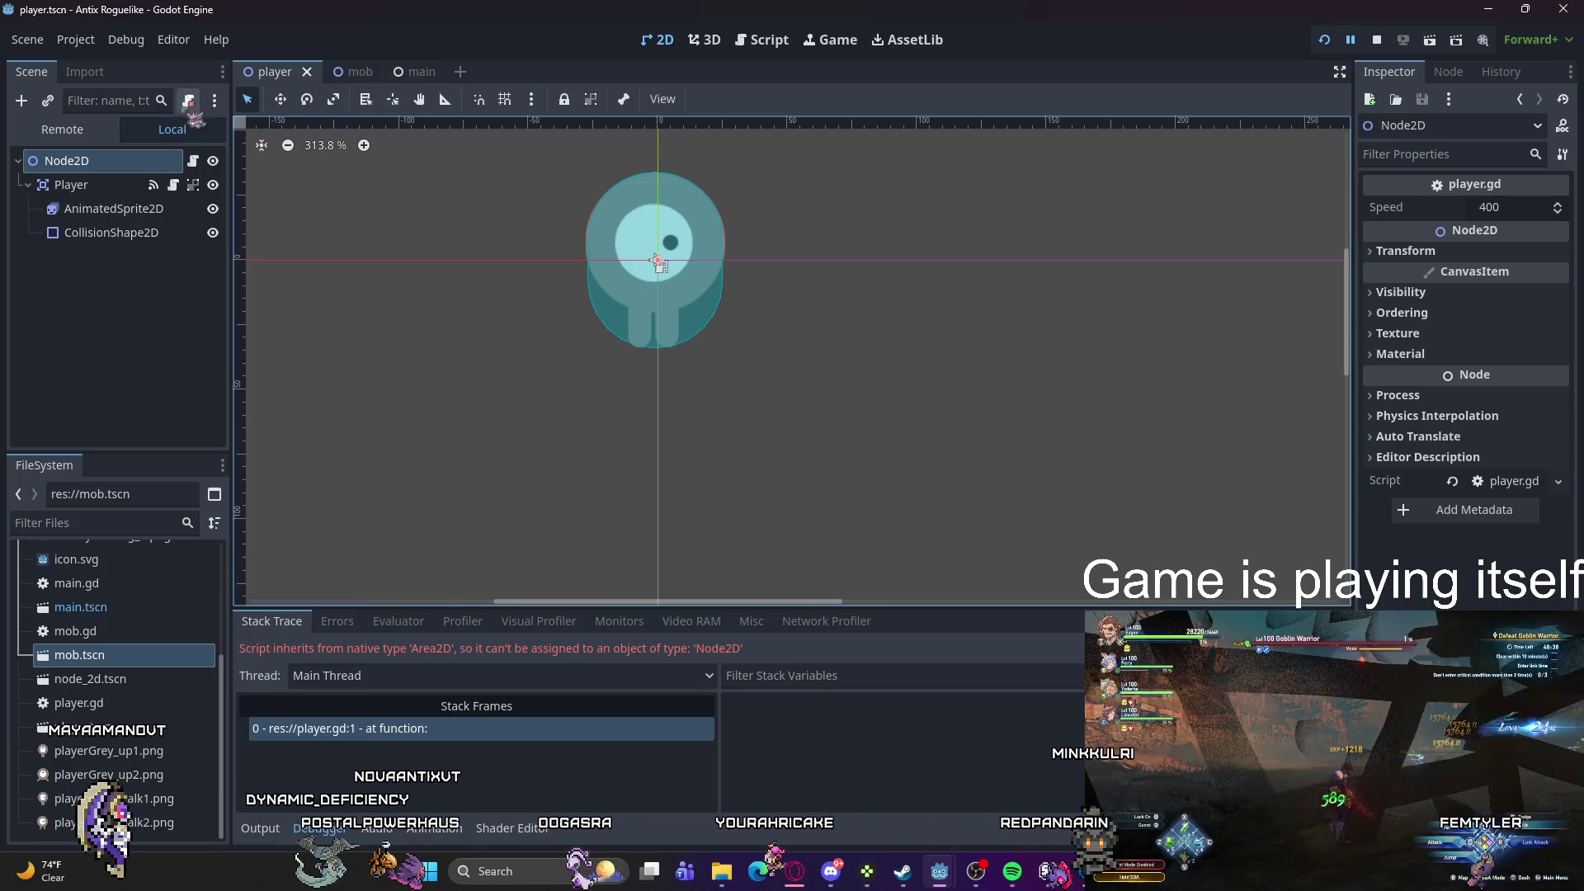
Step: Rerun the game and trace the error through main.gd's new_game and _ready calls
{"action": "left_click", "coordinate": [1324, 40]}
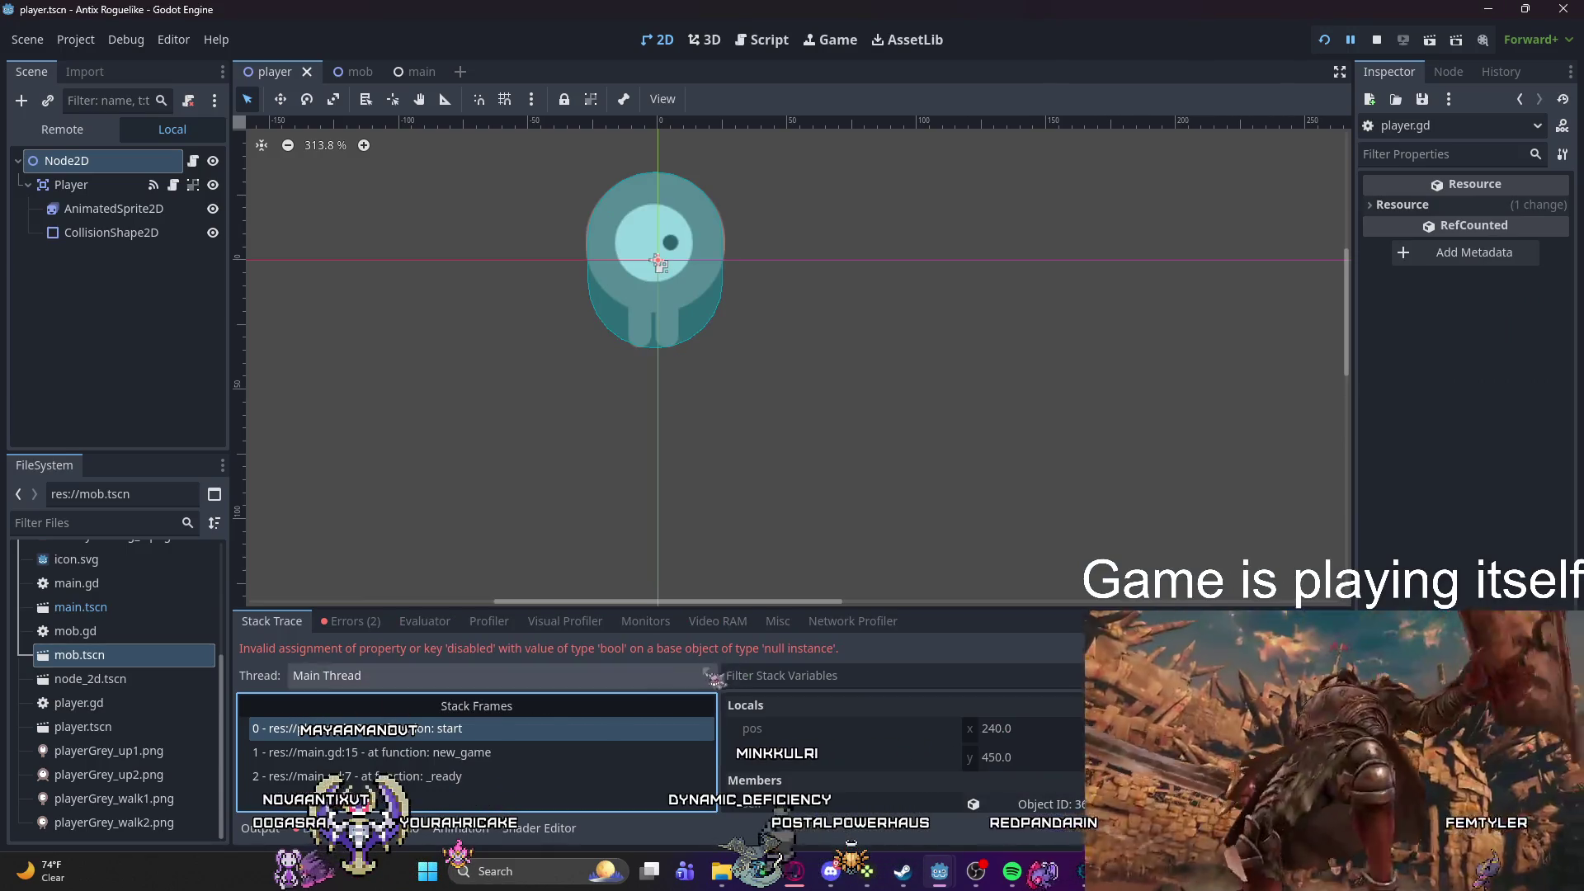
{"action": "left_click", "coordinate": [447, 752]}
{"action": "mouse_move", "coordinate": [894, 231]}
{"action": "left_mouse_down"}
{"action": "mouse_move", "coordinate": [888, 37]}
{"action": "mouse_move", "coordinate": [903, 16]}
{"action": "mouse_move", "coordinate": [936, 180]}
{"action": "mouse_move", "coordinate": [992, 136]}
{"action": "left_mouse_up"}
{"action": "left_click", "coordinate": [466, 734]}
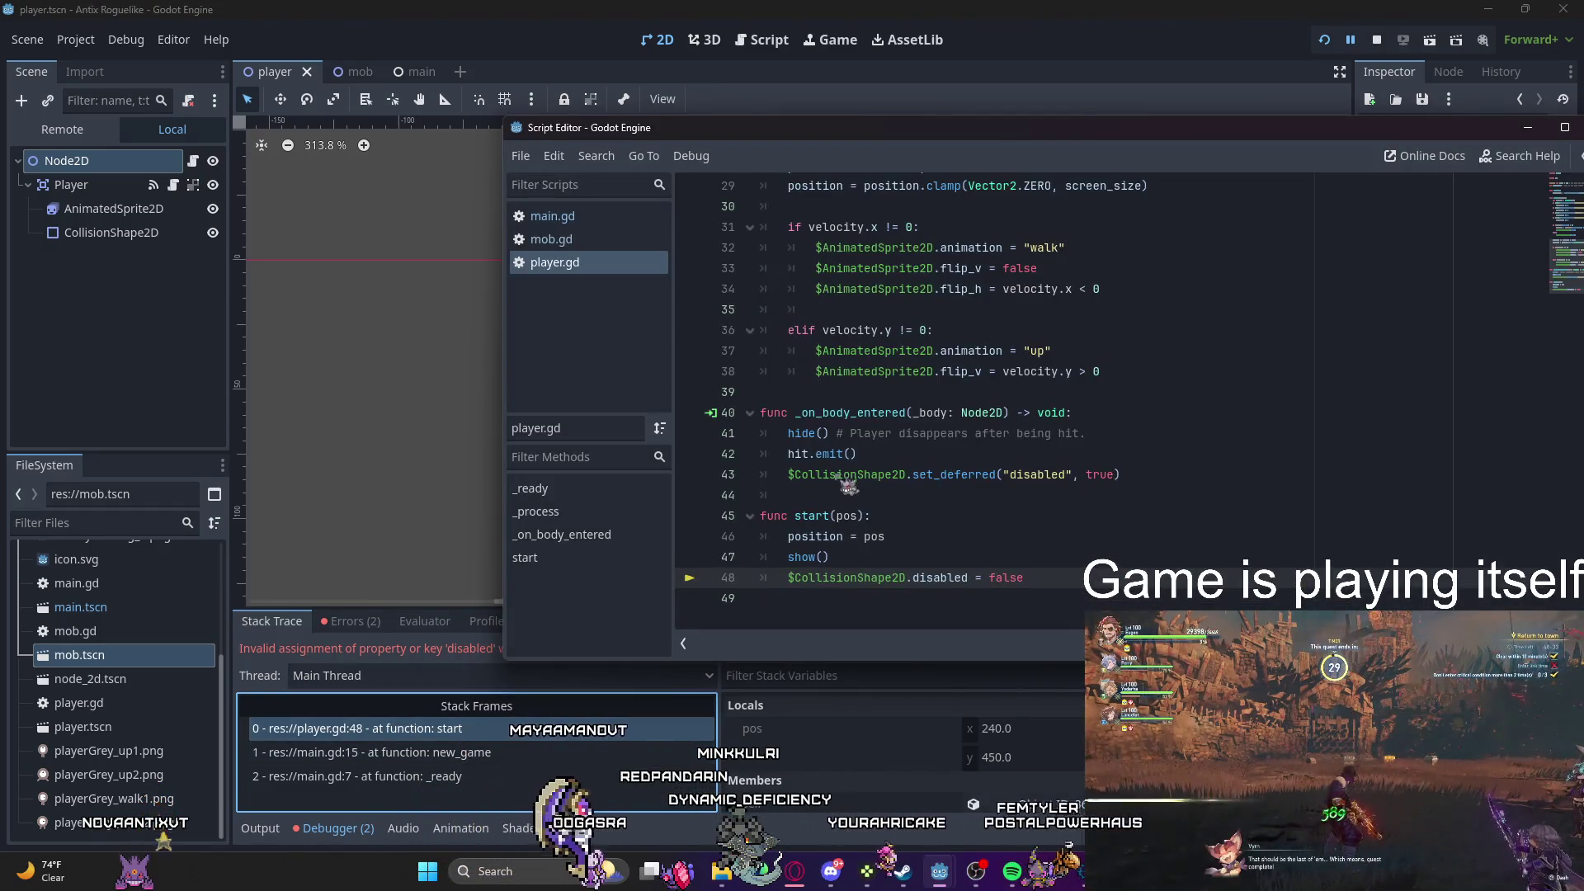
{"action": "mouse_move", "coordinate": [843, 453]}
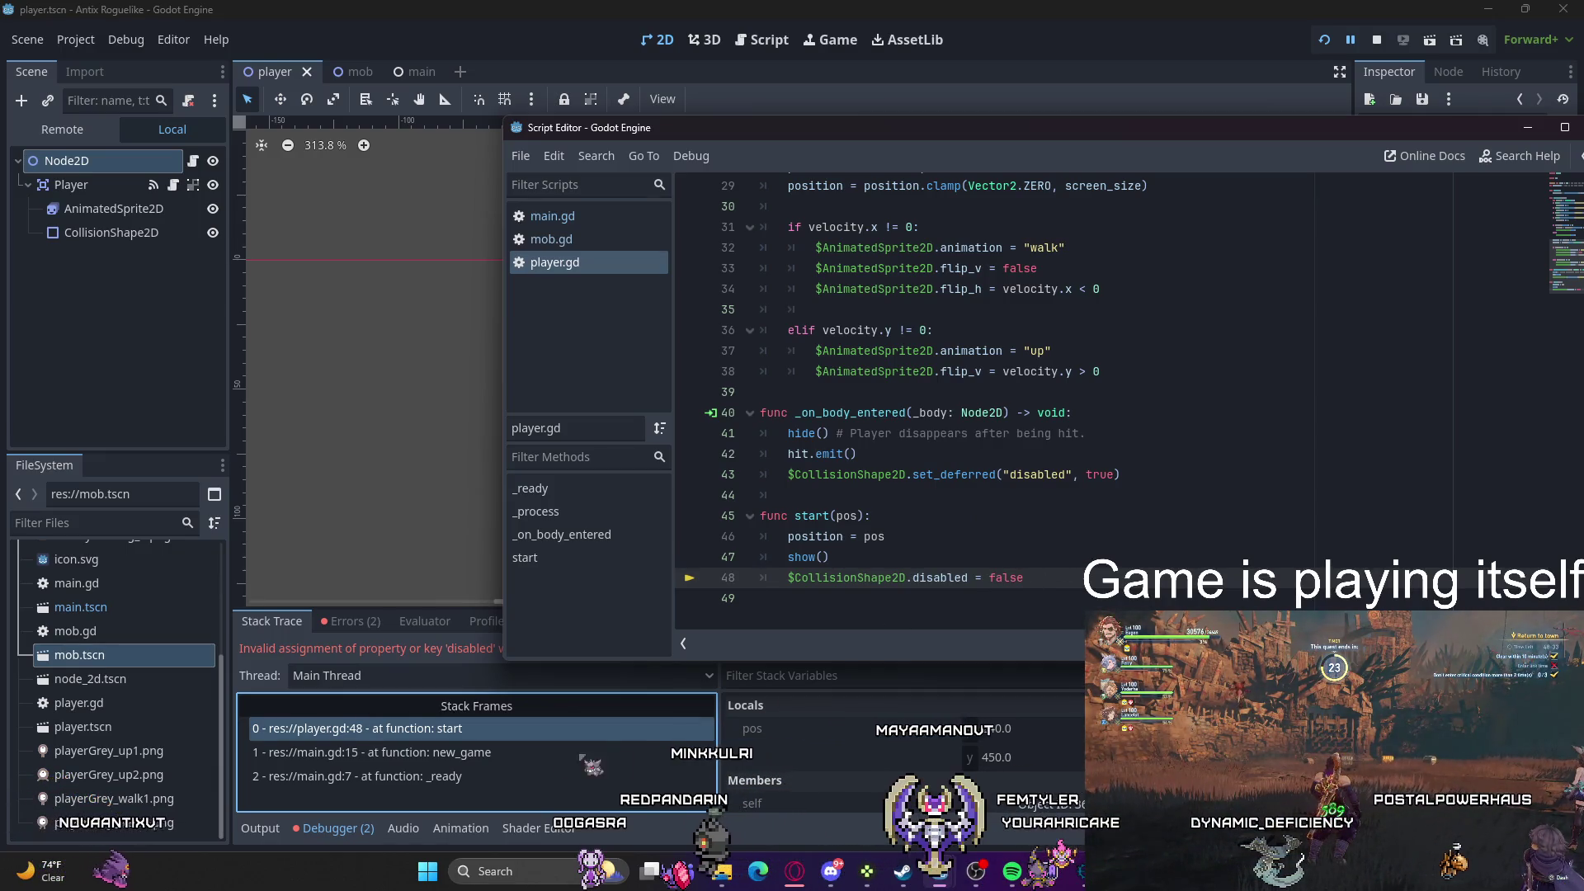
{"action": "left_click", "coordinate": [581, 752]}
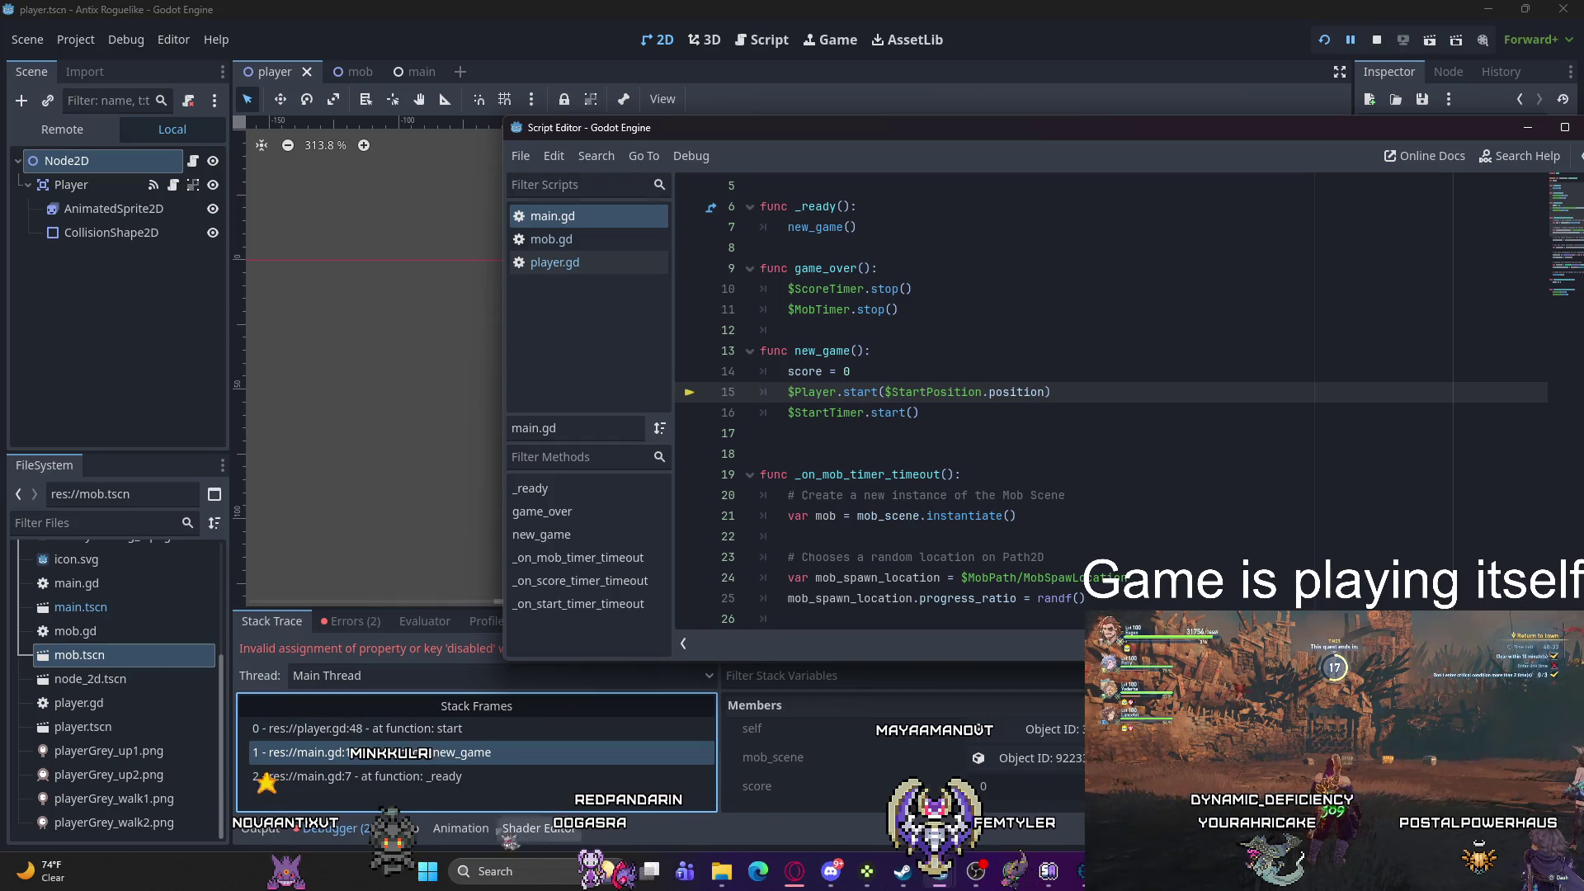
{"action": "left_click", "coordinate": [462, 776]}
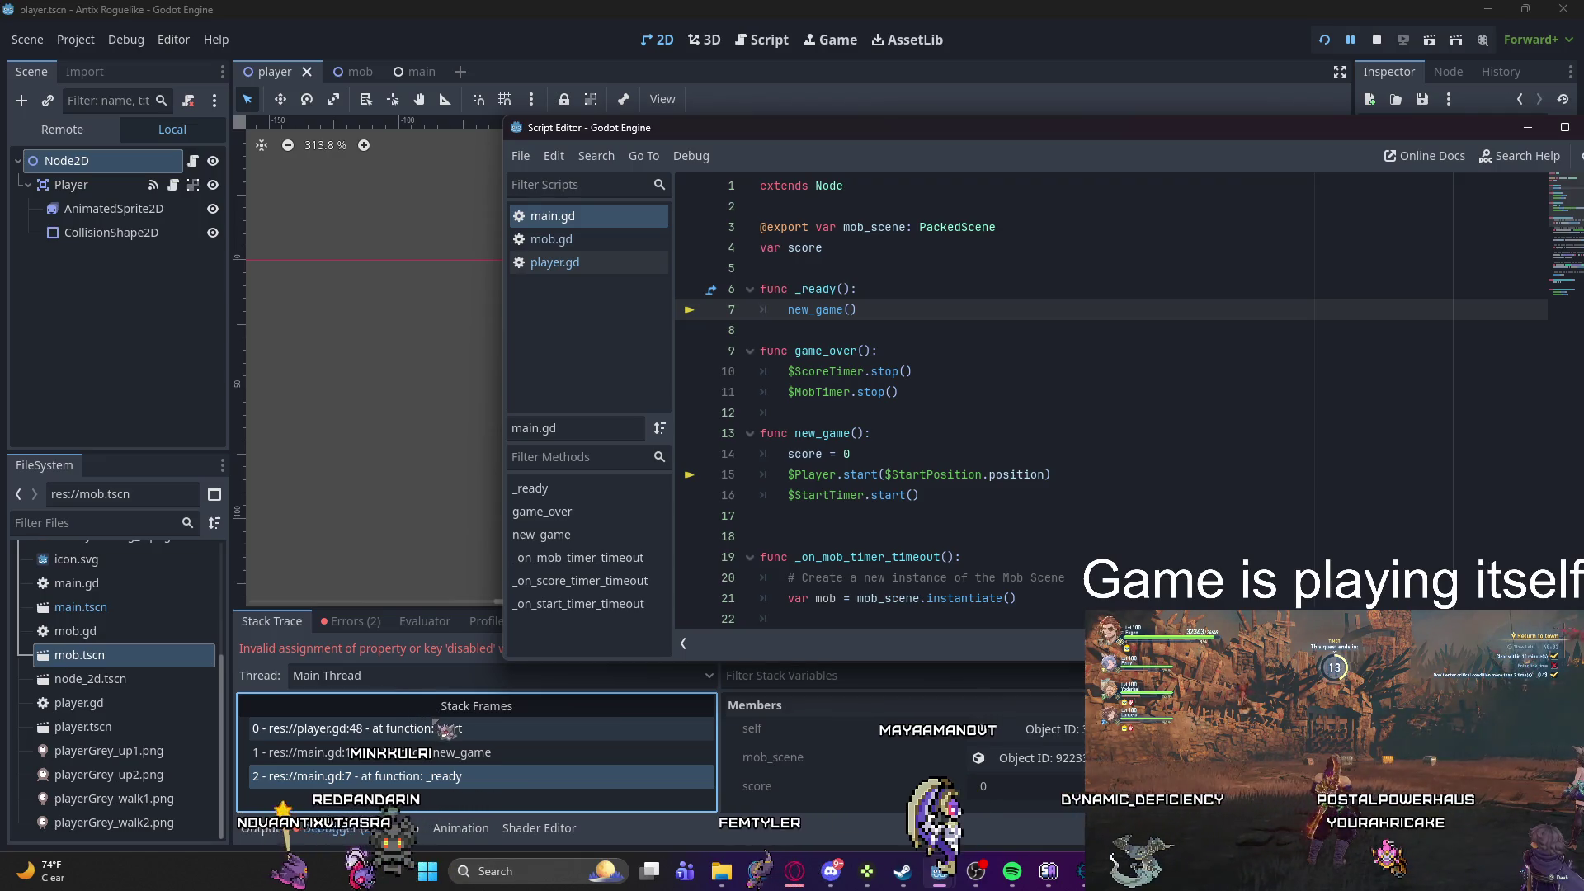
Step: Open the Errors list and jump to player.gd line 48, where CollisionShape2D is missing
{"action": "mouse_move", "coordinate": [998, 136]}
{"action": "left_mouse_down"}
{"action": "mouse_move", "coordinate": [1243, 427]}
{"action": "mouse_move", "coordinate": [1113, 771]}
{"action": "mouse_move", "coordinate": [992, 165]}
{"action": "mouse_move", "coordinate": [957, 63]}
{"action": "mouse_move", "coordinate": [940, 66]}
{"action": "left_mouse_up"}
{"action": "left_click", "coordinate": [350, 620]}
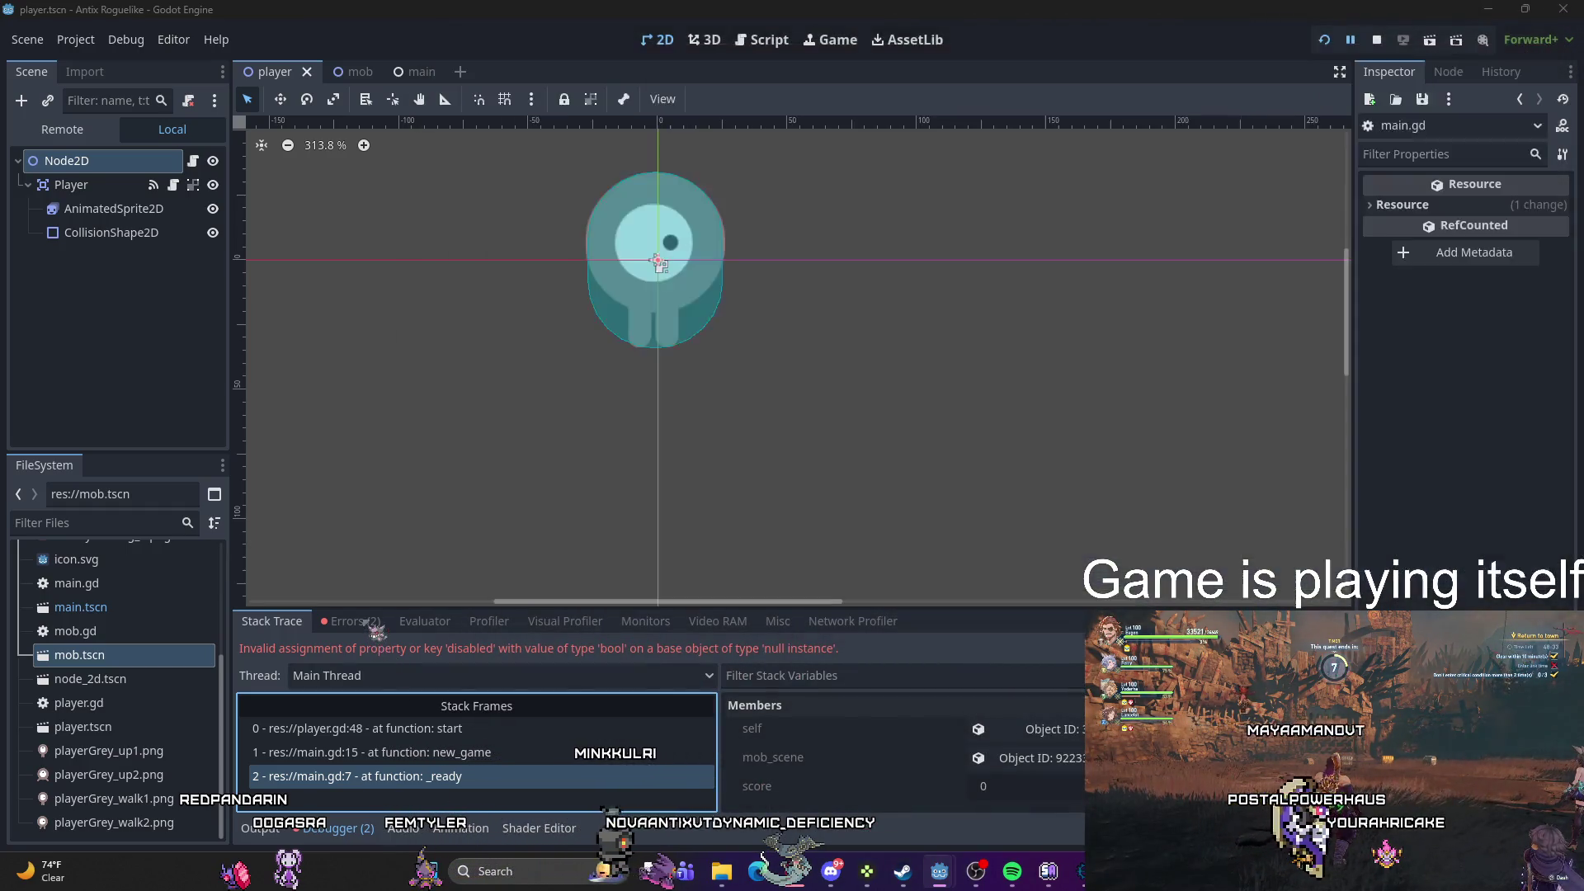
{"action": "double_click", "coordinate": [430, 685]}
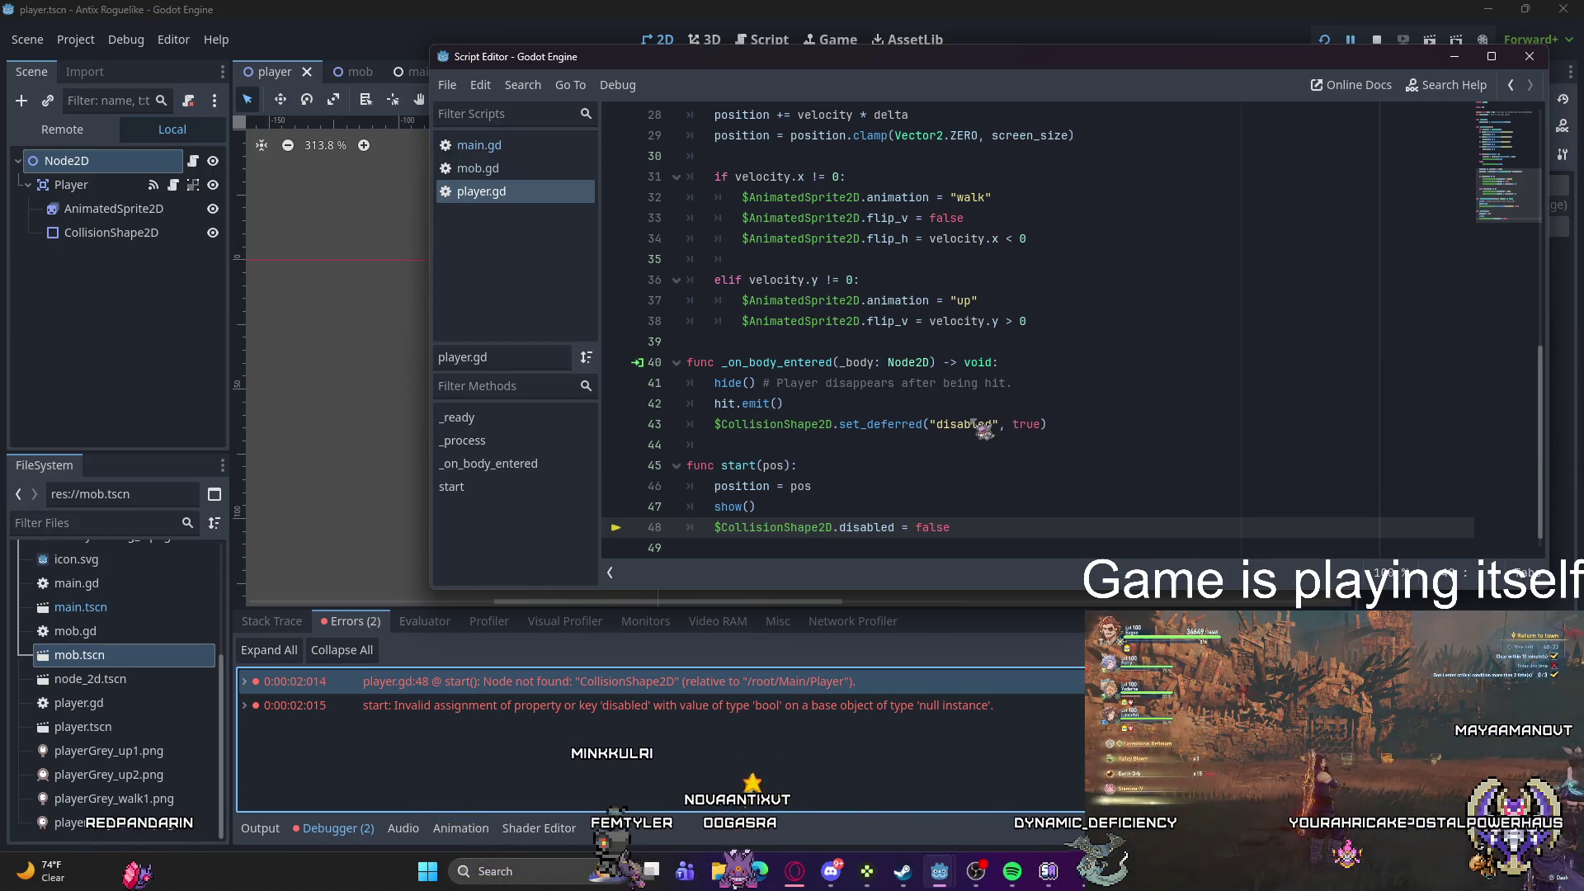
{"action": "scroll", "coordinate": [1006, 429], "scroll_direction": "up", "scroll_amount": 9}
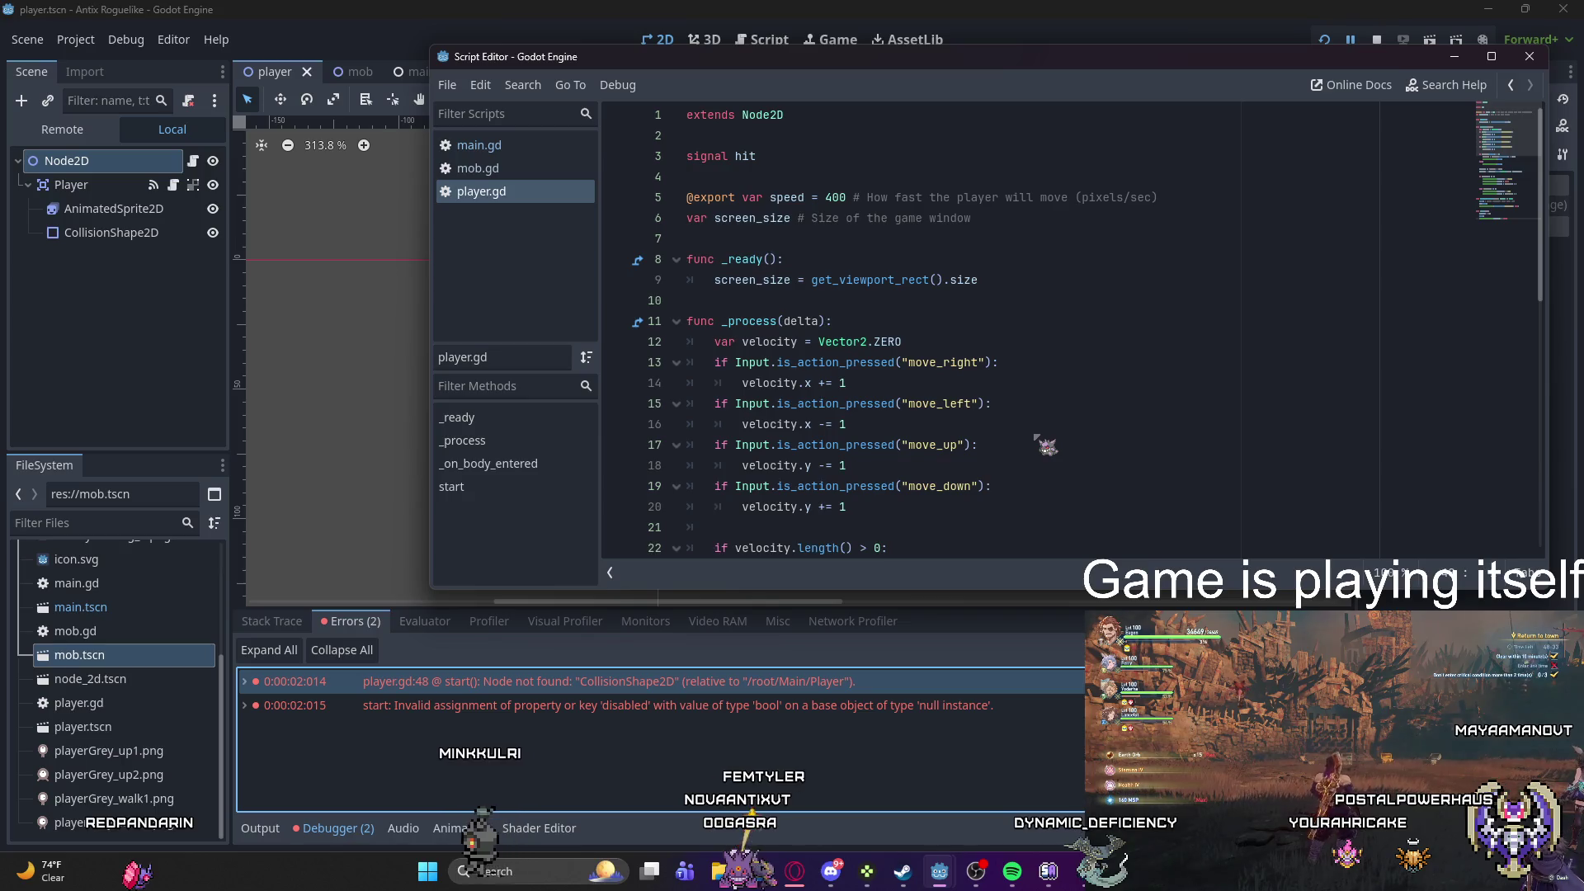
{"action": "scroll", "coordinate": [1046, 449], "scroll_direction": "down", "scroll_amount": 9}
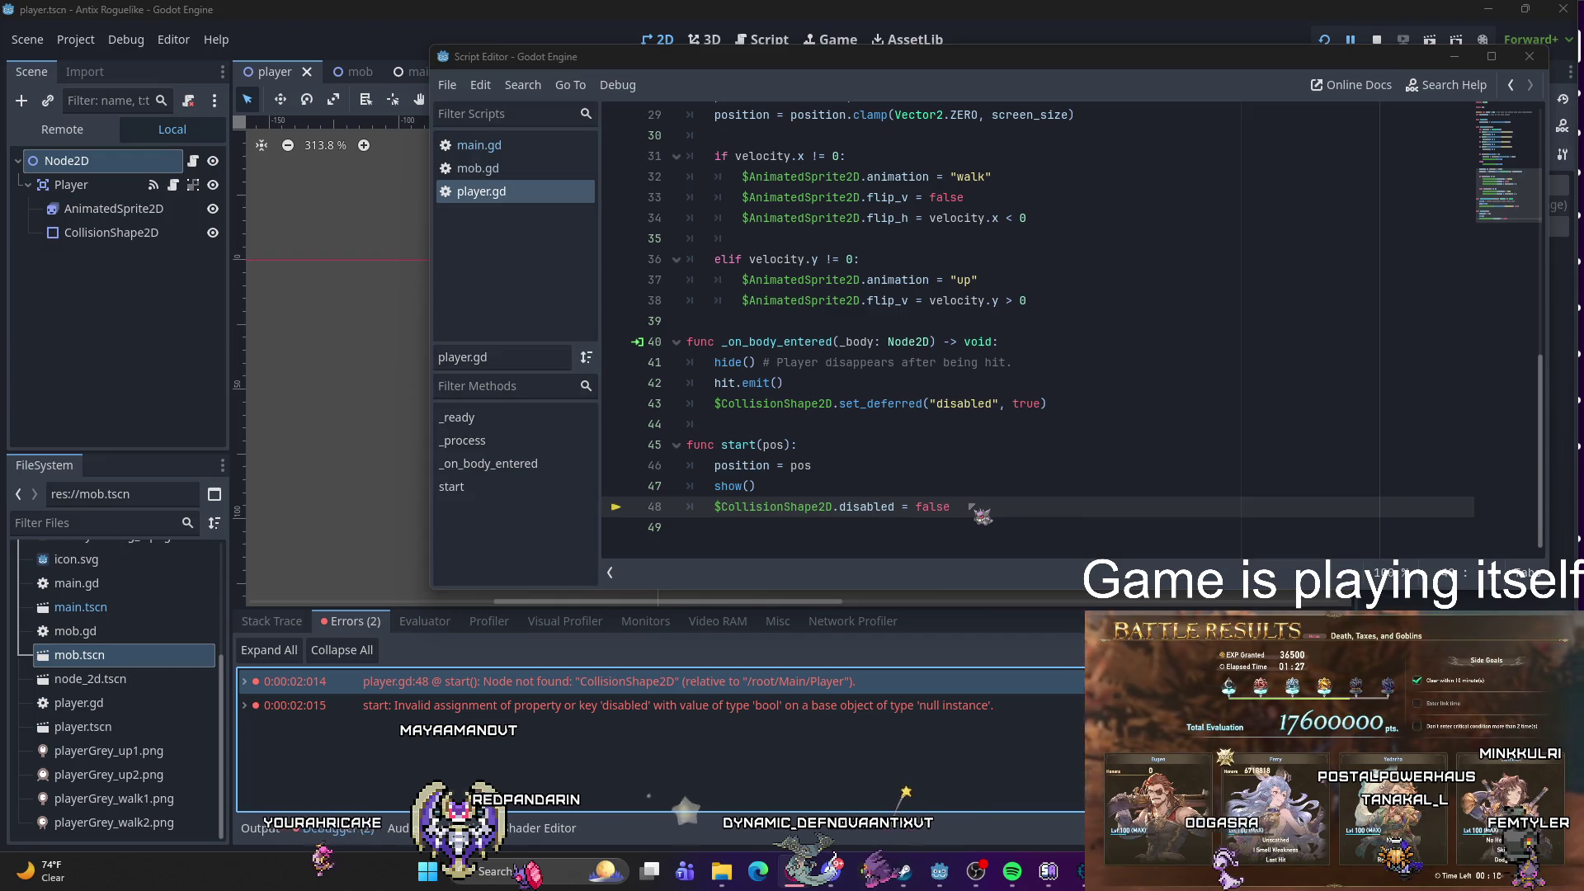
{"action": "mouse_move", "coordinate": [970, 506]}
{"action": "left_mouse_down"}
{"action": "mouse_move", "coordinate": [767, 487]}
{"action": "mouse_move", "coordinate": [671, 453]}
{"action": "left_mouse_up"}
{"action": "key", "text": "ctrl+c"}
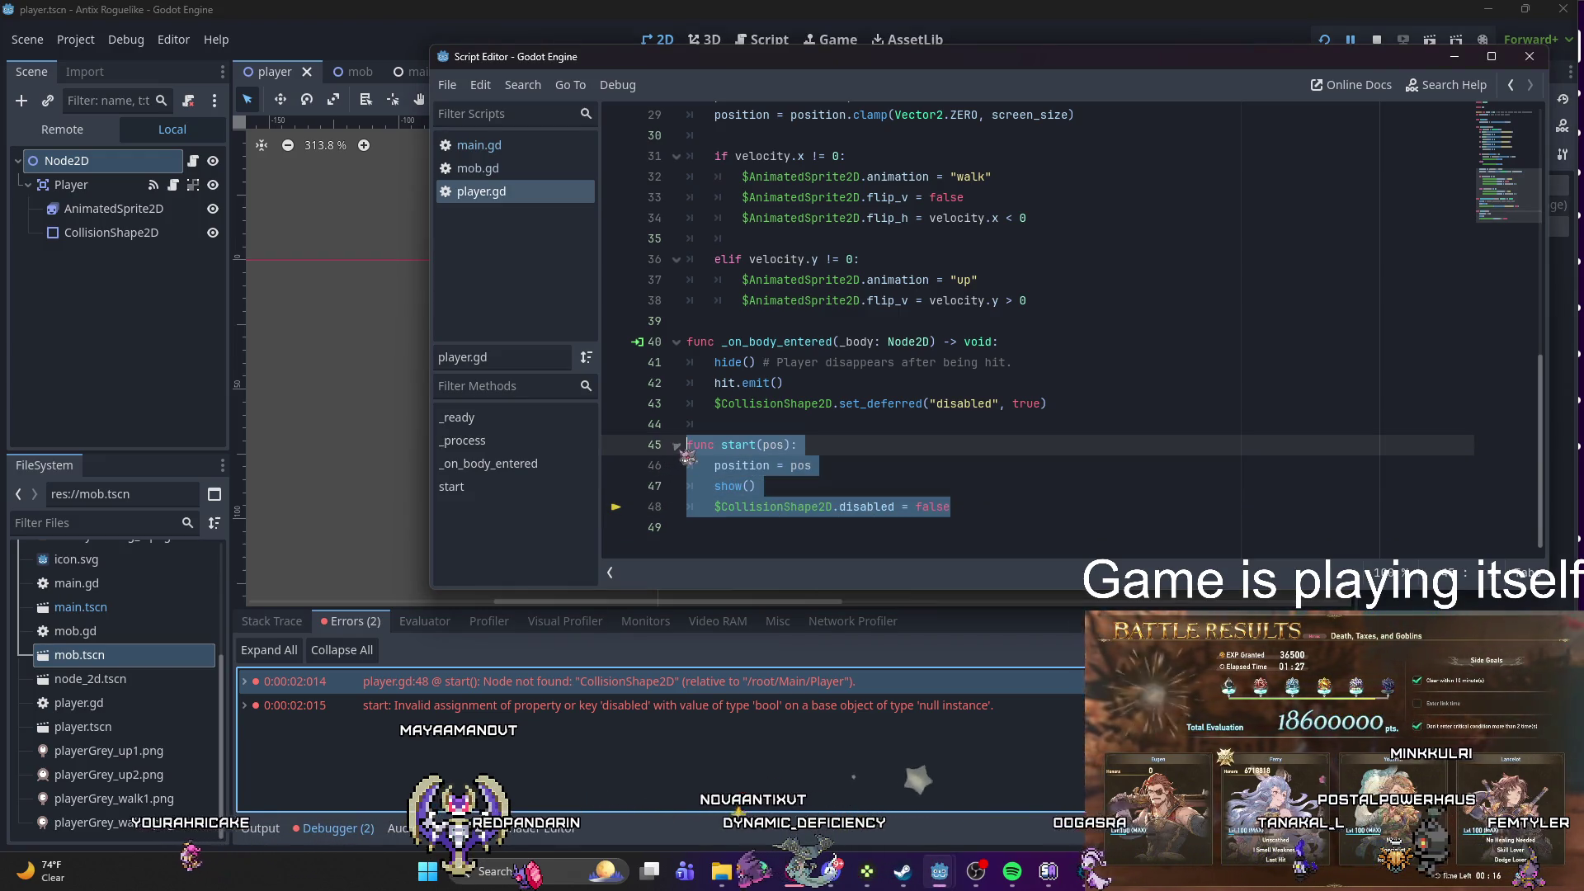
Step: Move player.gd's start() function up to sit right after _ready(), then run the game with F5
{"action": "key", "text": "BackSpace"}
{"action": "scroll", "coordinate": [797, 316], "scroll_direction": "up", "scroll_amount": 10}
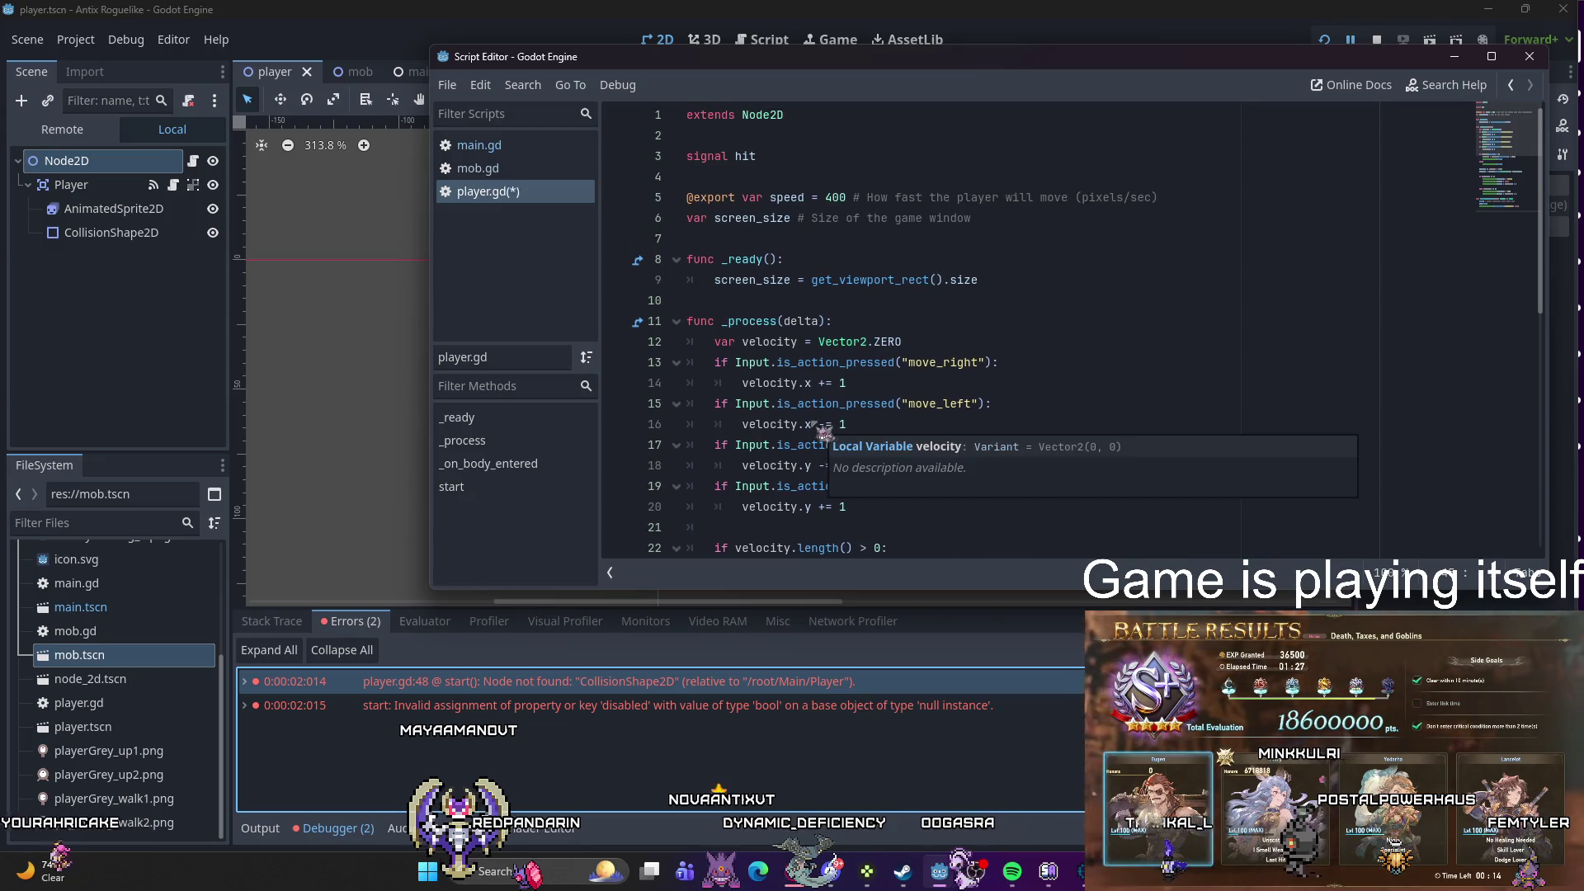
{"action": "left_click", "coordinate": [986, 279]}
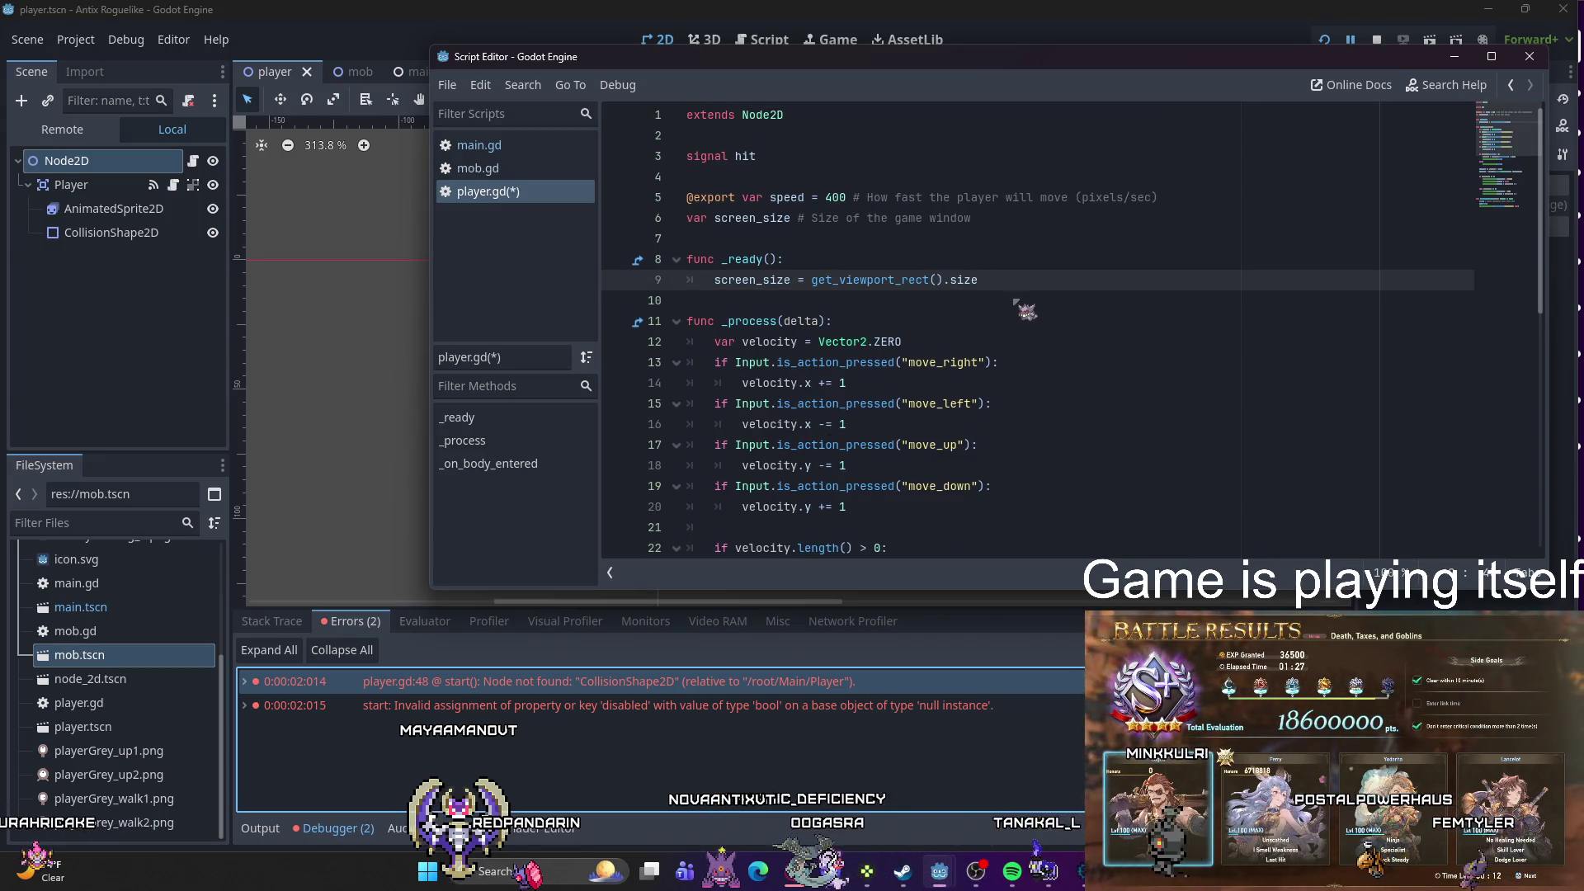
{"action": "key", "text": "Return"}
{"action": "key", "text": "Return"}
{"action": "key", "text": "ctrl+v"}
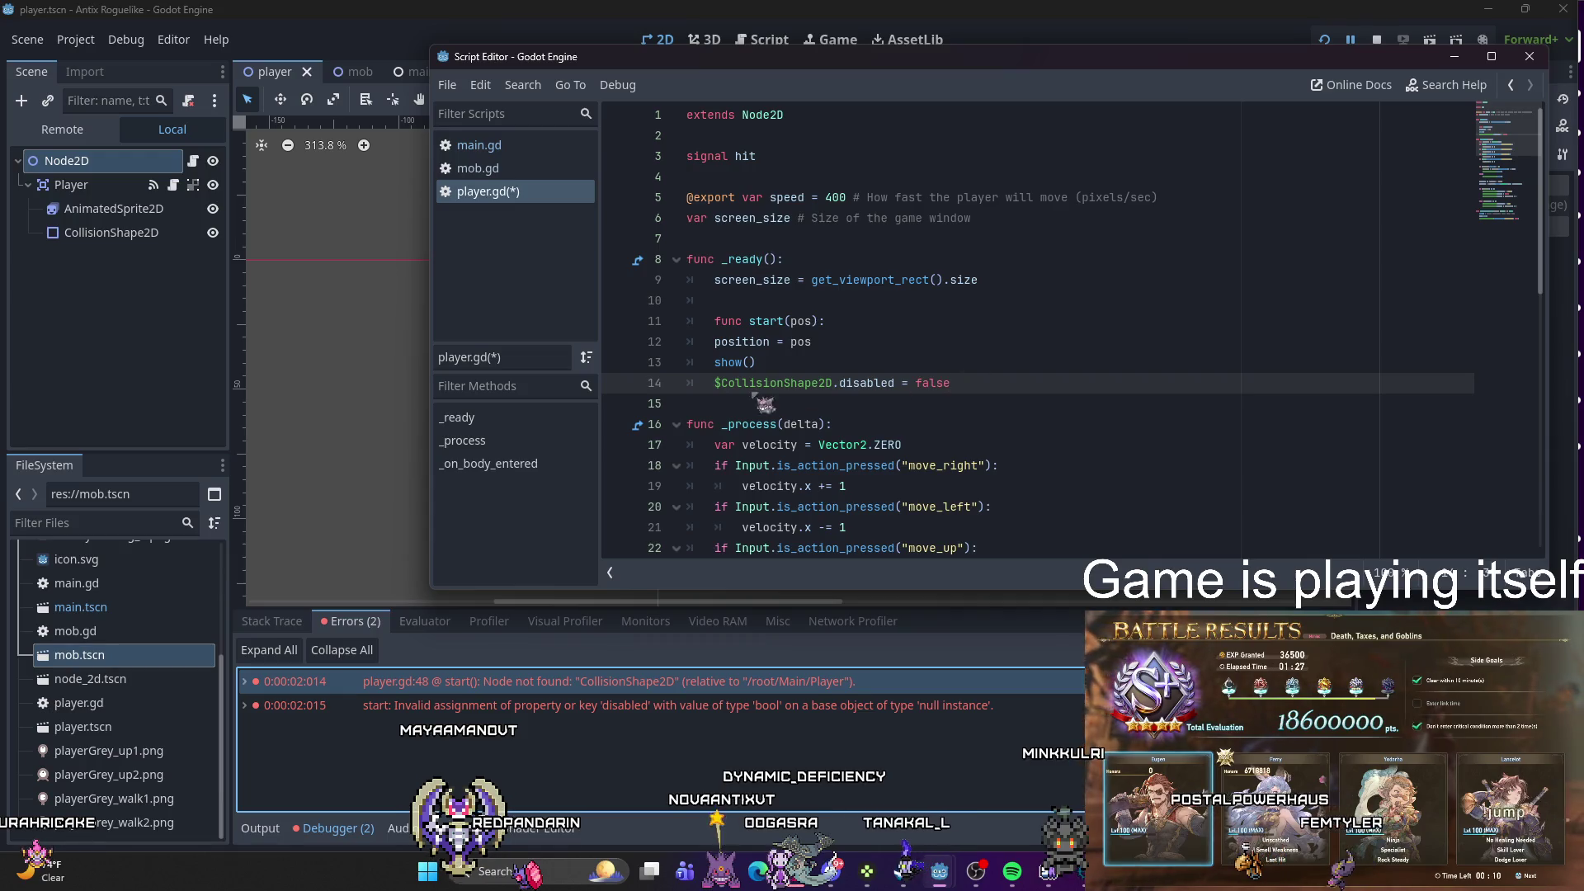
{"action": "left_click", "coordinate": [716, 321]}
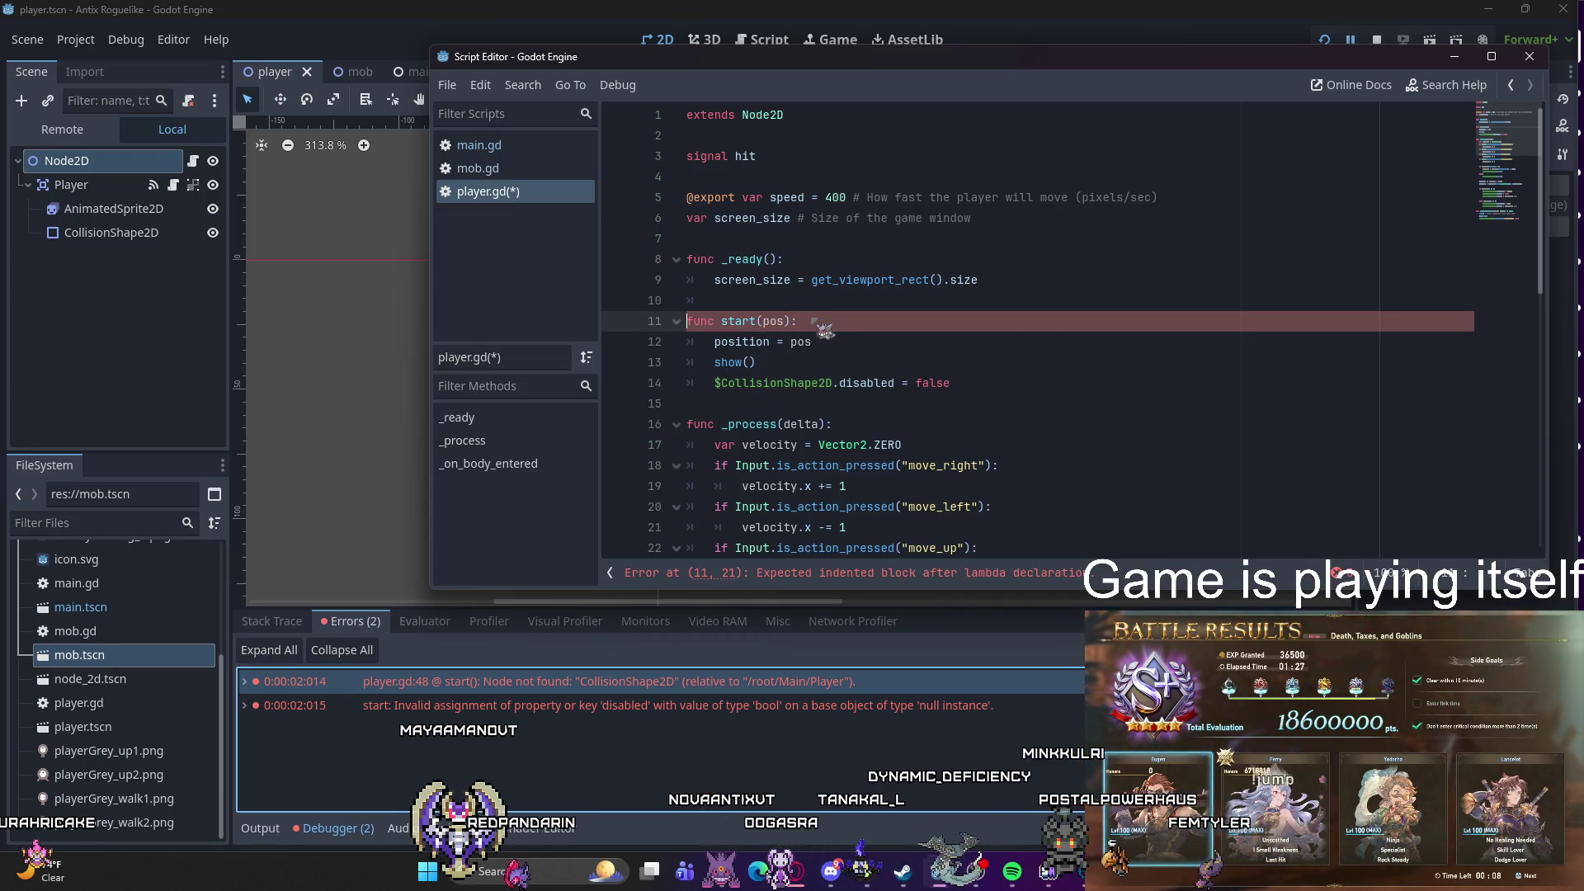
{"action": "left_click", "coordinate": [994, 385]}
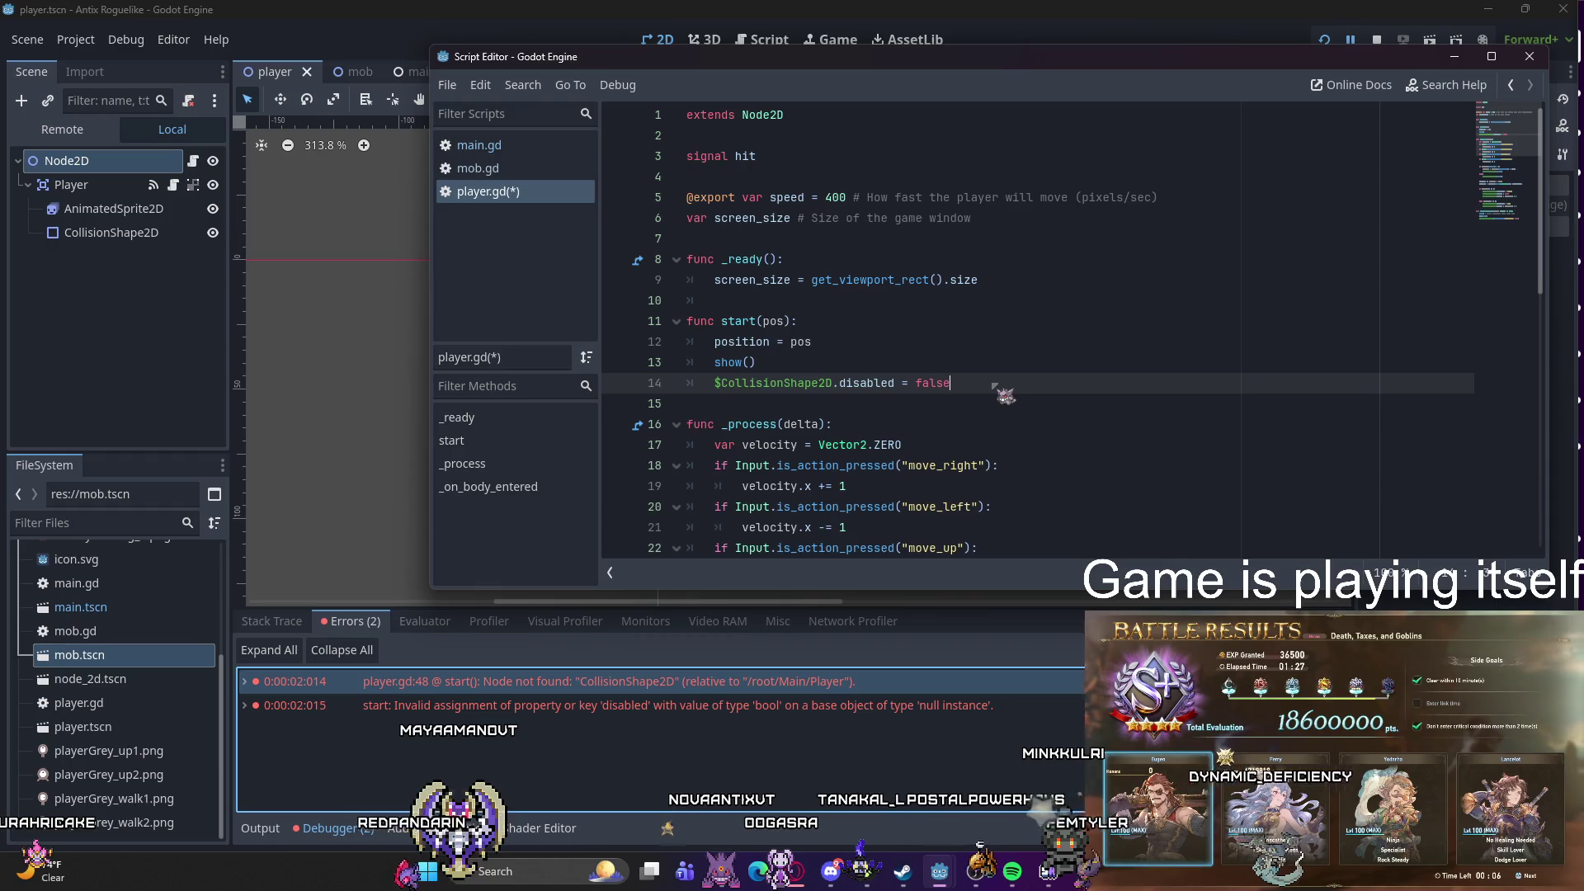
{"action": "left_click", "coordinate": [346, 473]}
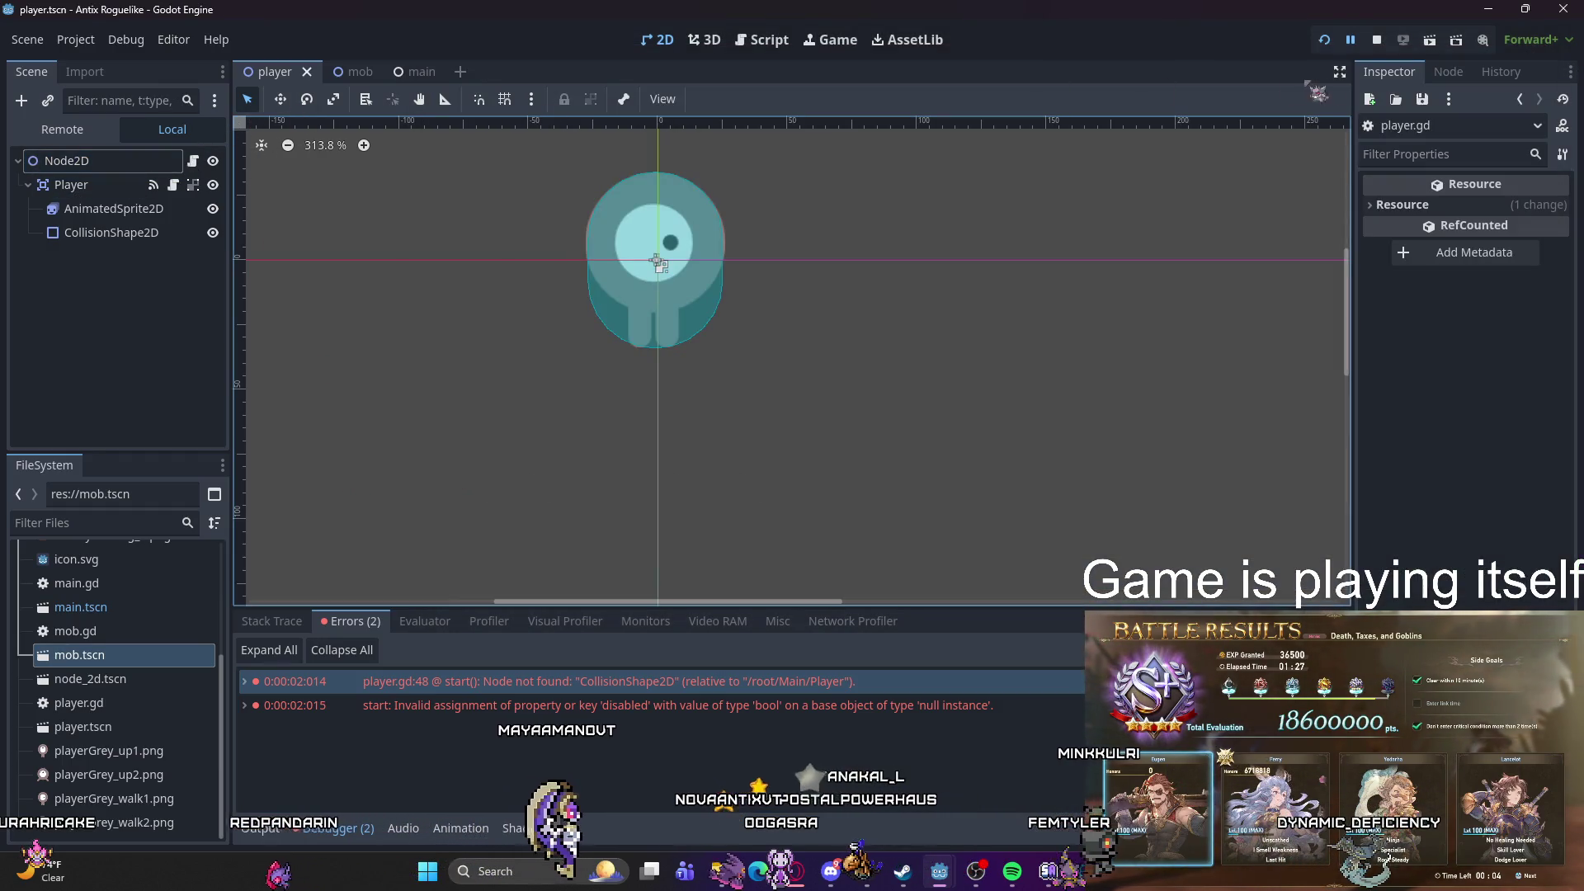
{"action": "key", "text": "F5"}
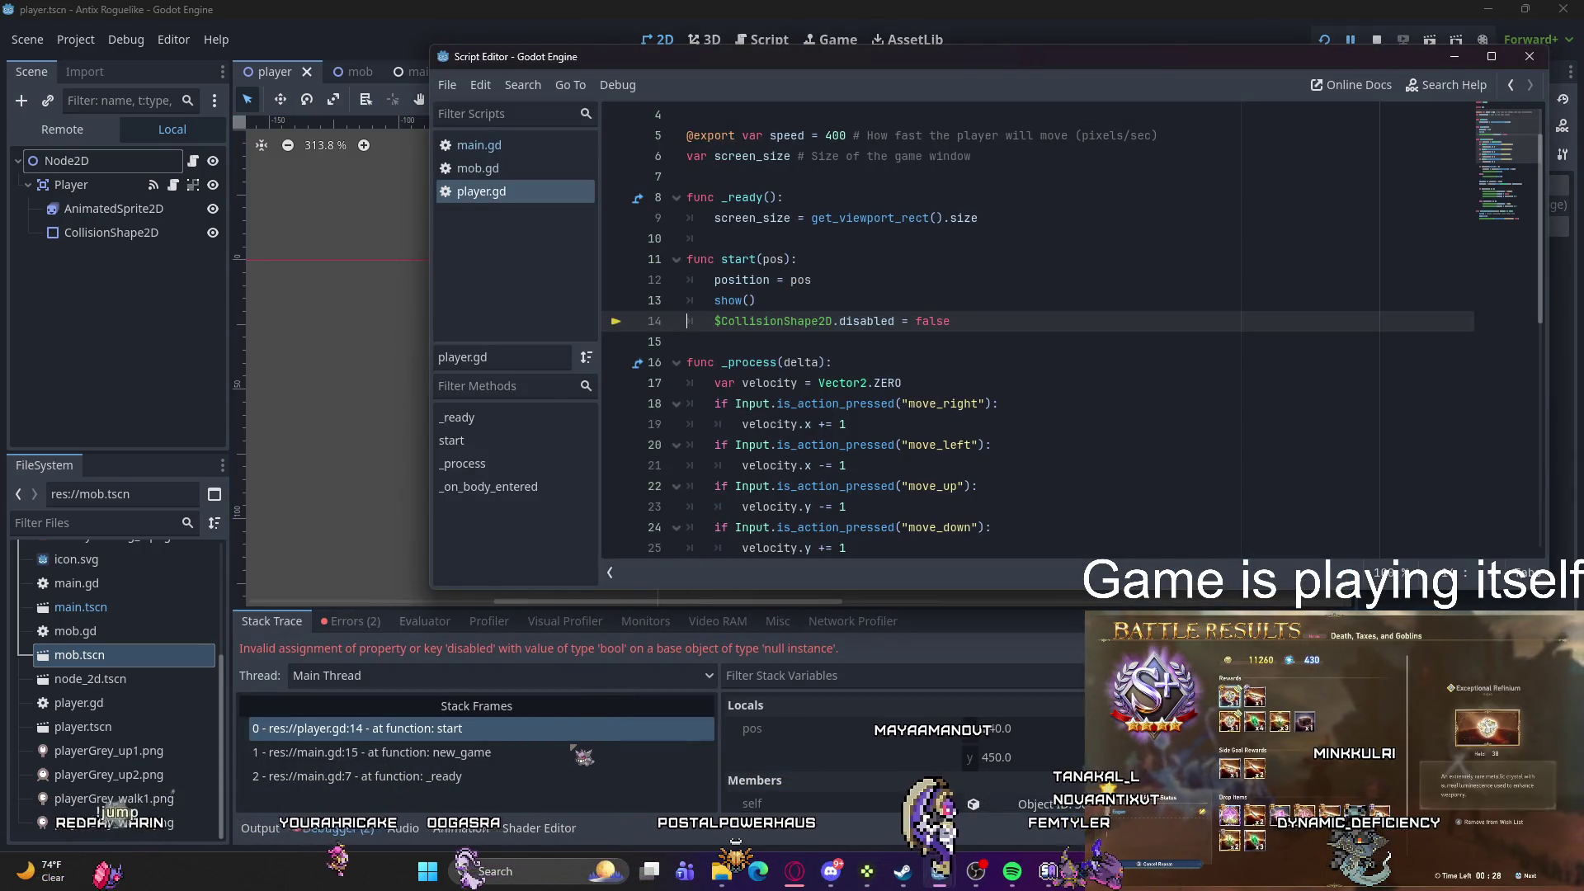
Step: Check the stack frames and error list, jumping to the failing line in player.gd
{"action": "left_click", "coordinate": [371, 753]}
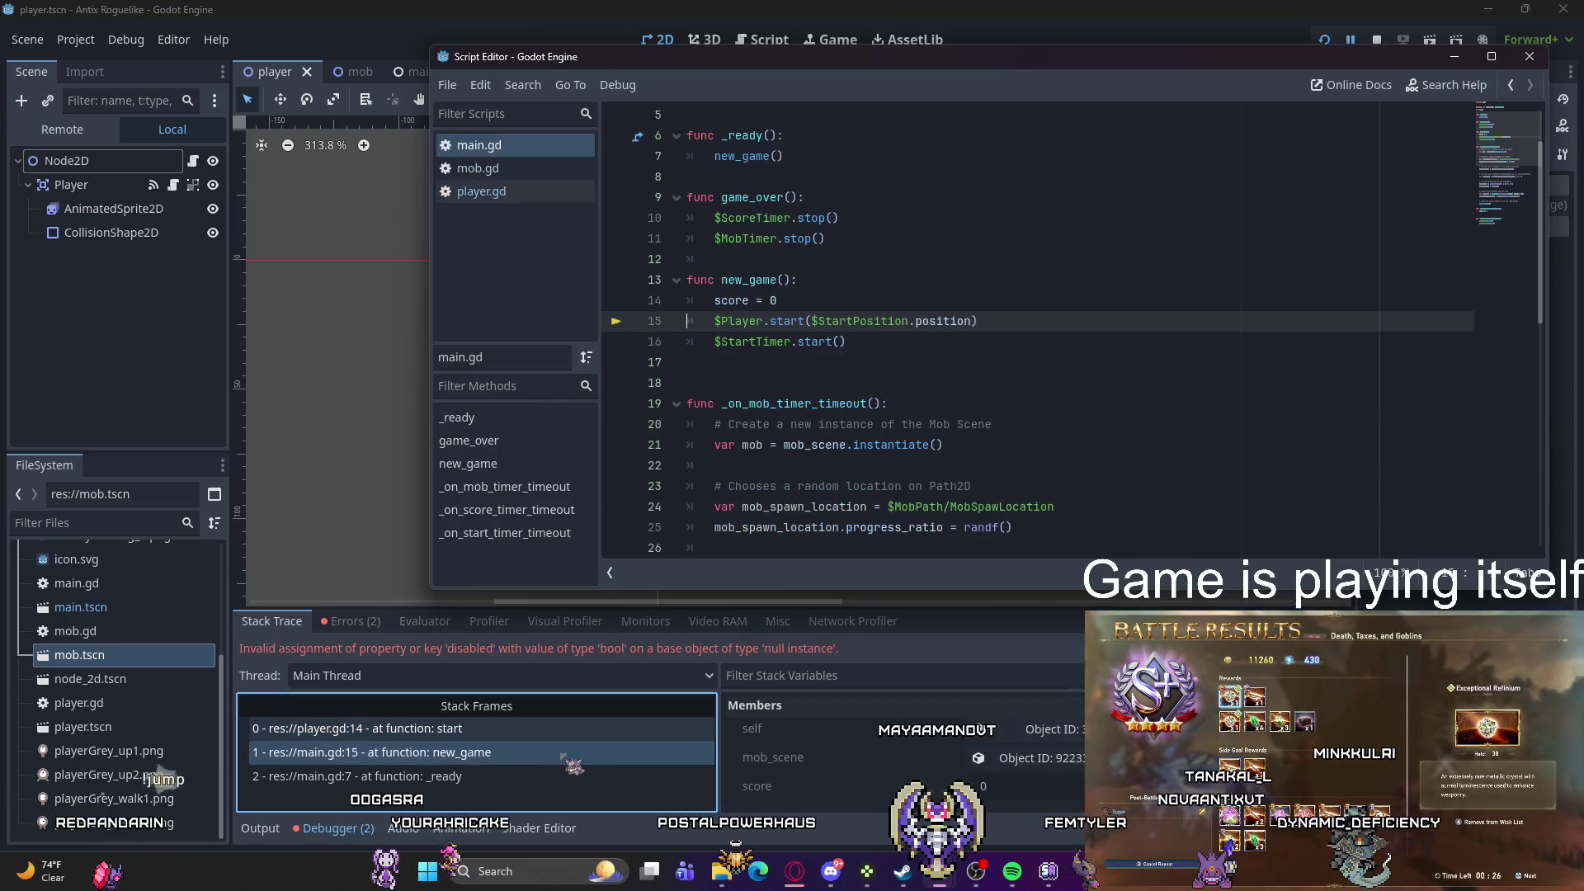
{"action": "left_click", "coordinate": [360, 621]}
{"action": "left_click", "coordinate": [410, 680]}
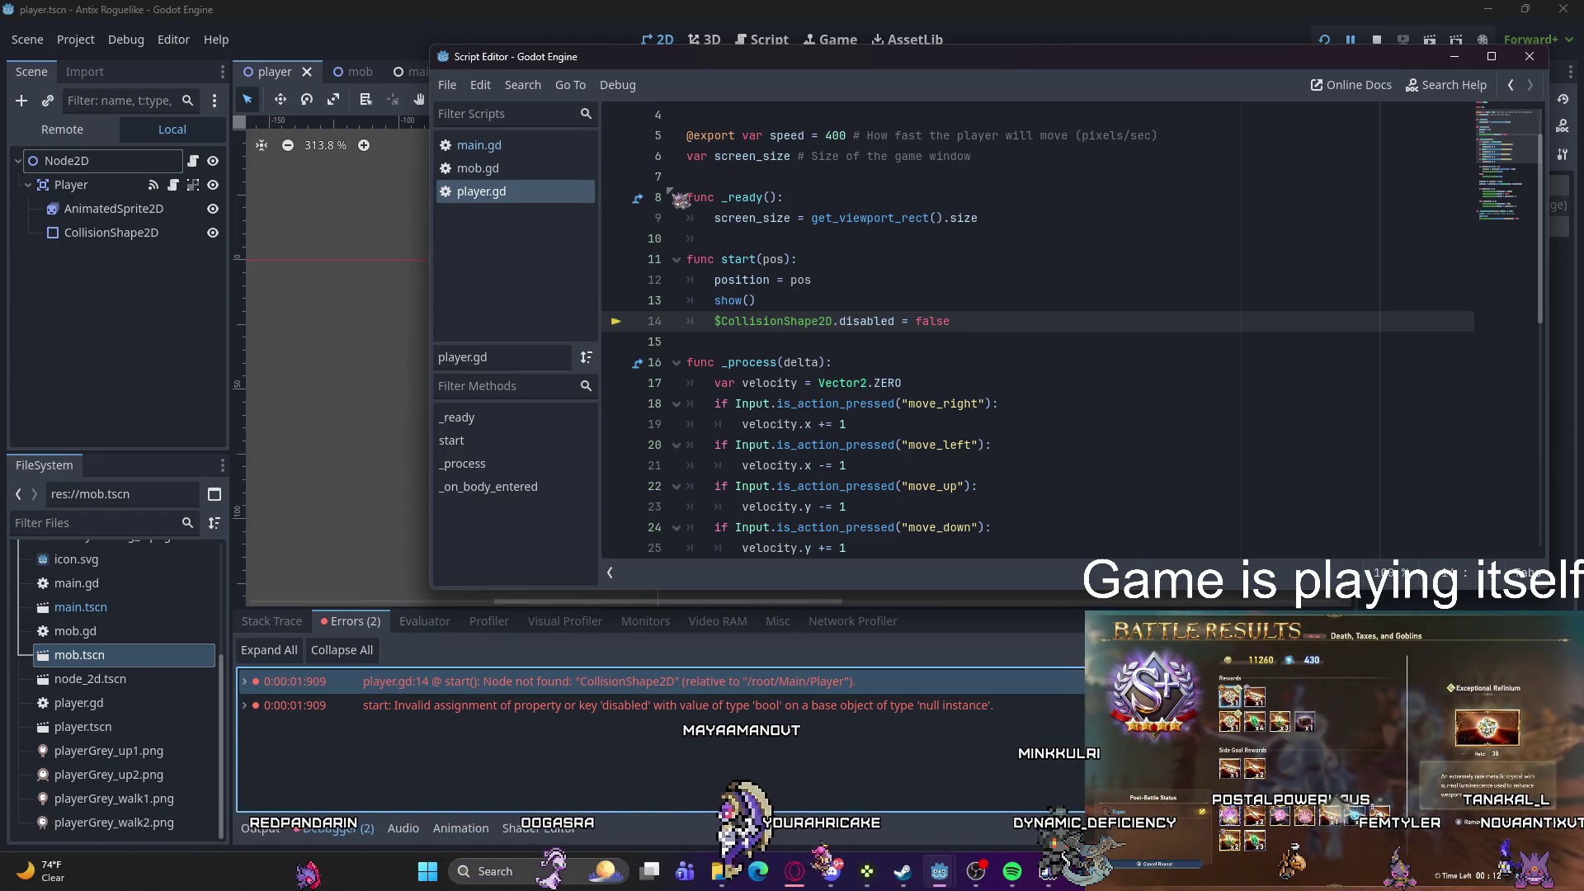
Step: Delete the extra blank line 17 after new_game in main.gd and return to the Main scene
{"action": "left_click", "coordinate": [520, 149]}
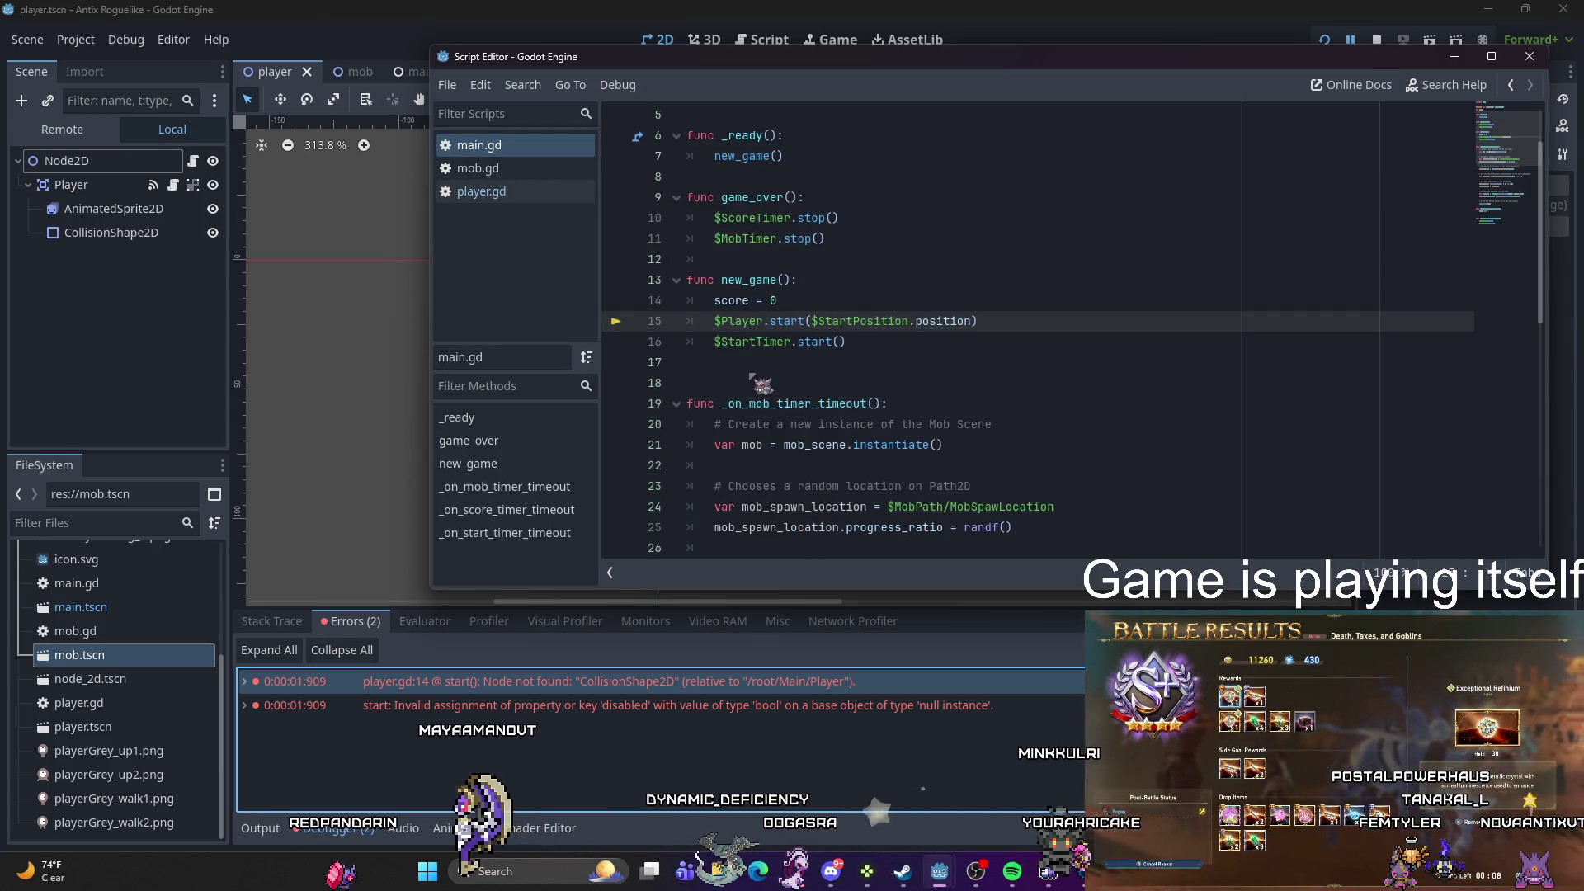
{"action": "left_click", "coordinate": [750, 367]}
{"action": "key", "text": "BackSpace"}
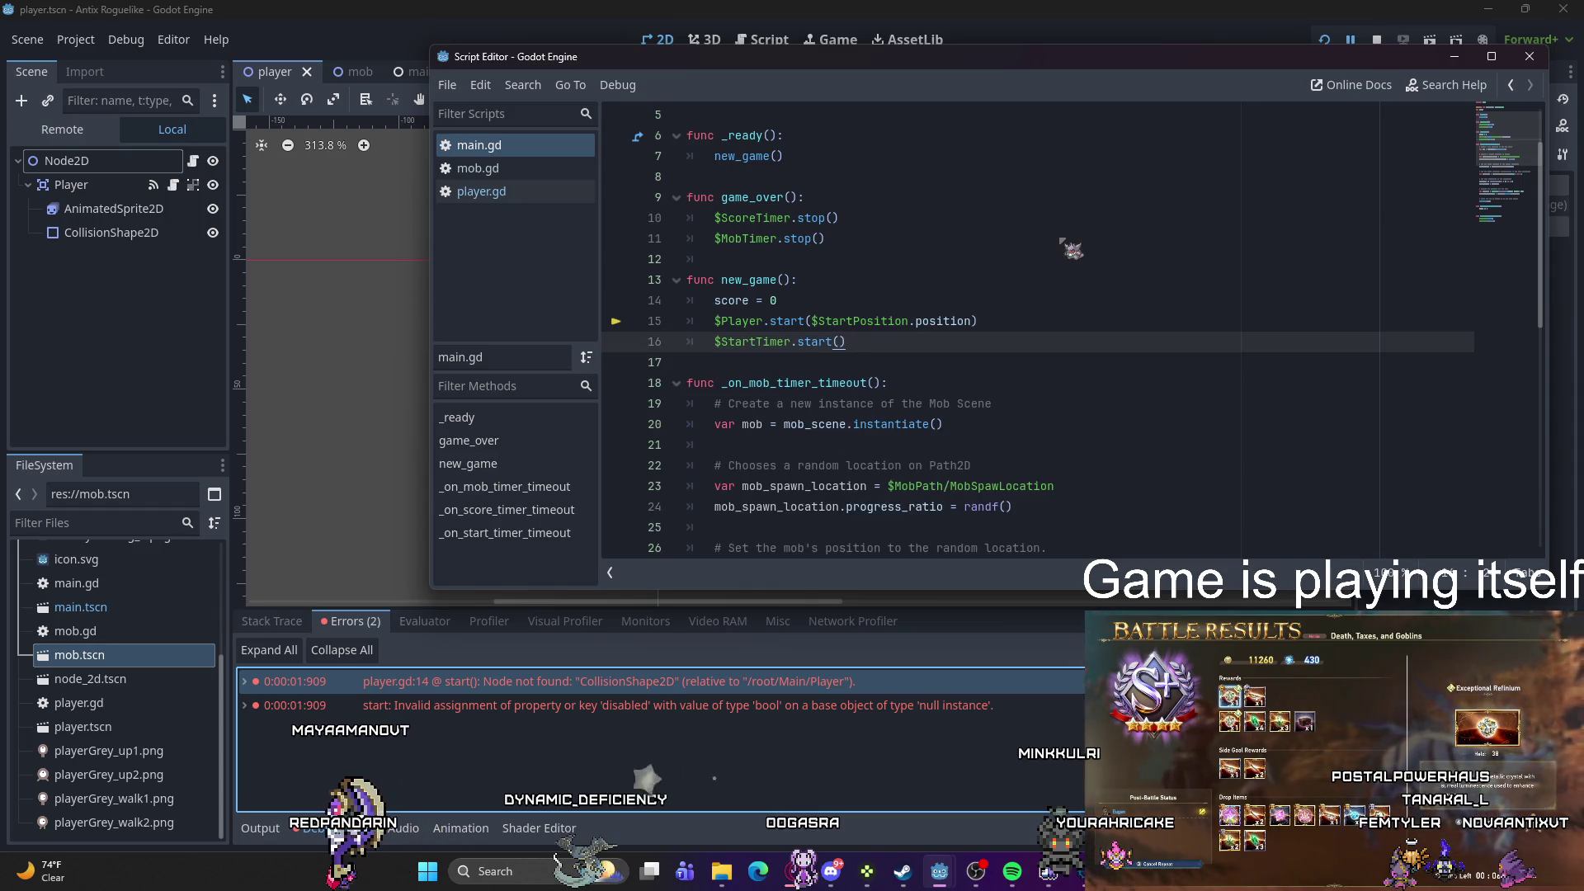
{"action": "scroll", "coordinate": [1060, 241], "scroll_direction": "down", "scroll_amount": 2}
{"action": "scroll", "coordinate": [944, 288], "scroll_direction": "up", "scroll_amount": 3}
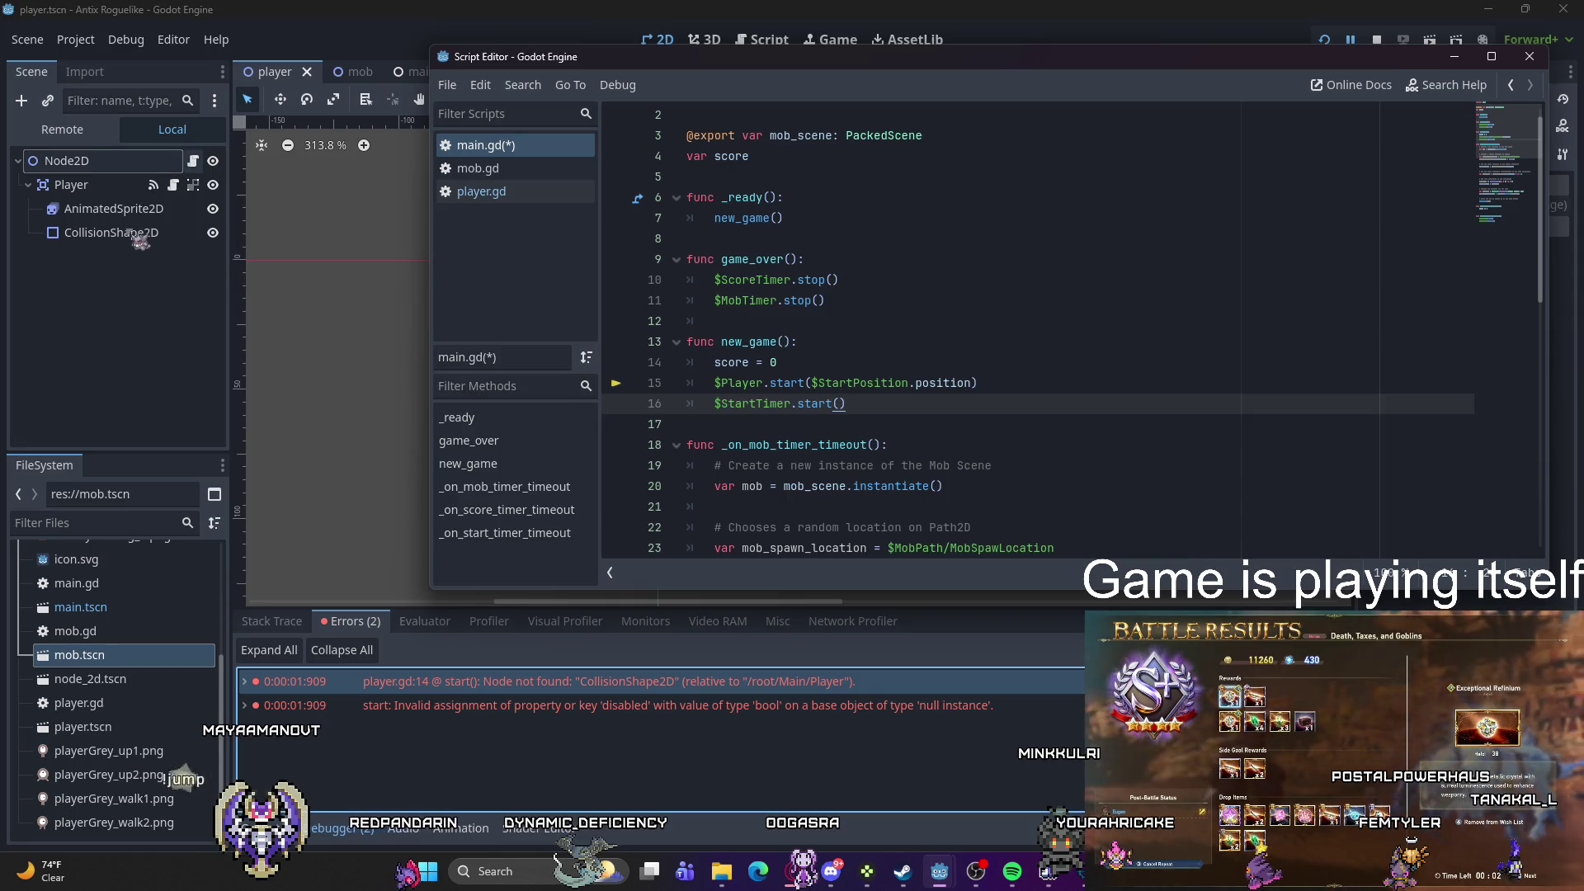
{"action": "left_click", "coordinate": [412, 74]}
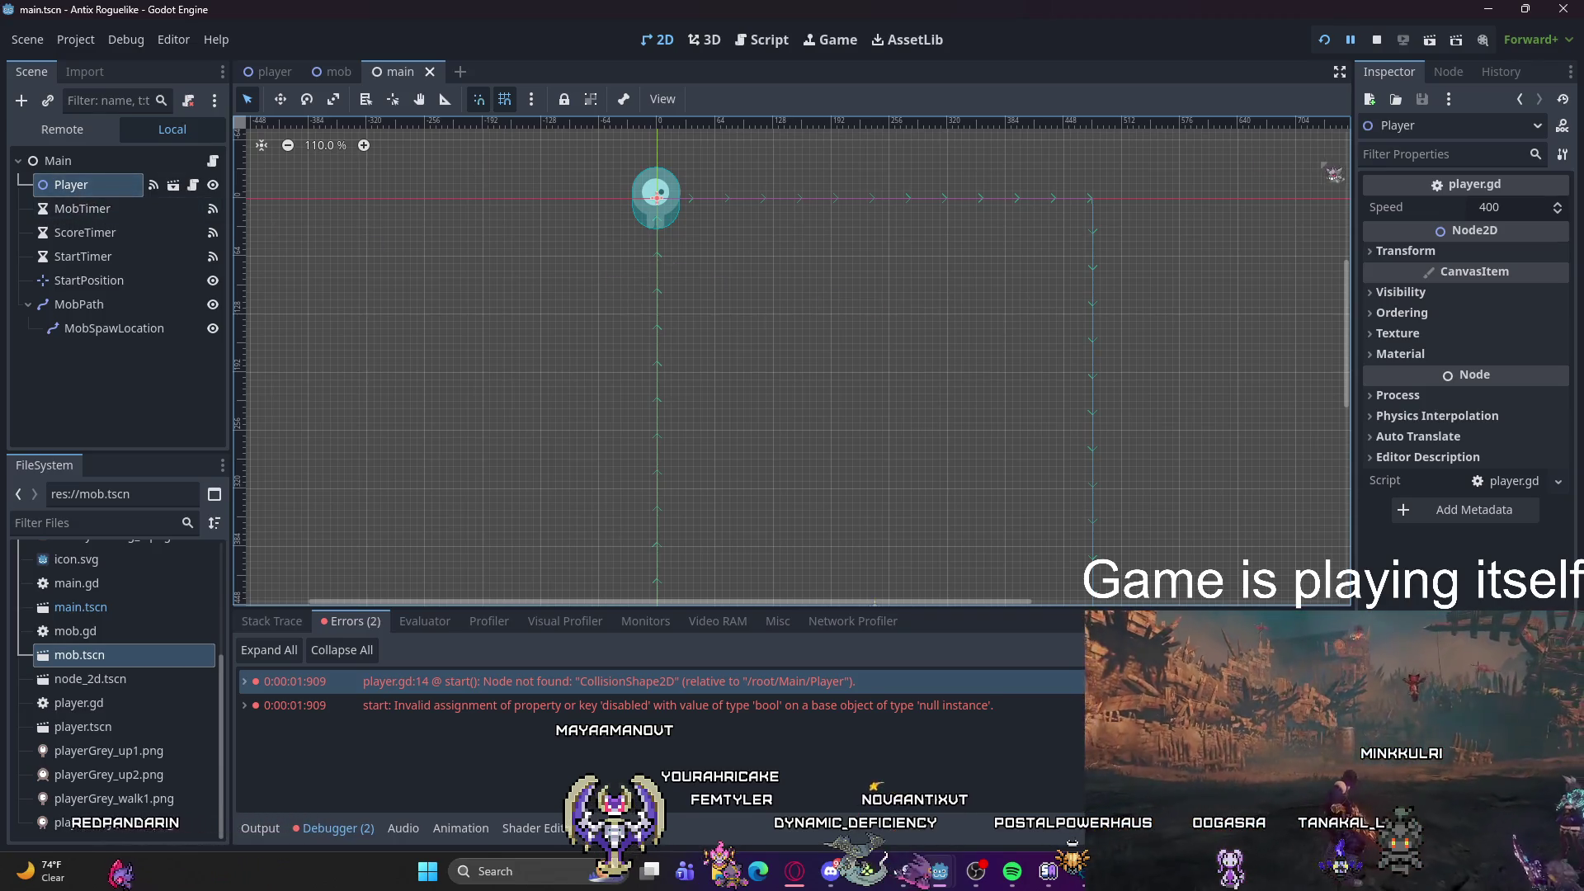
{"action": "left_click", "coordinate": [1404, 251]}
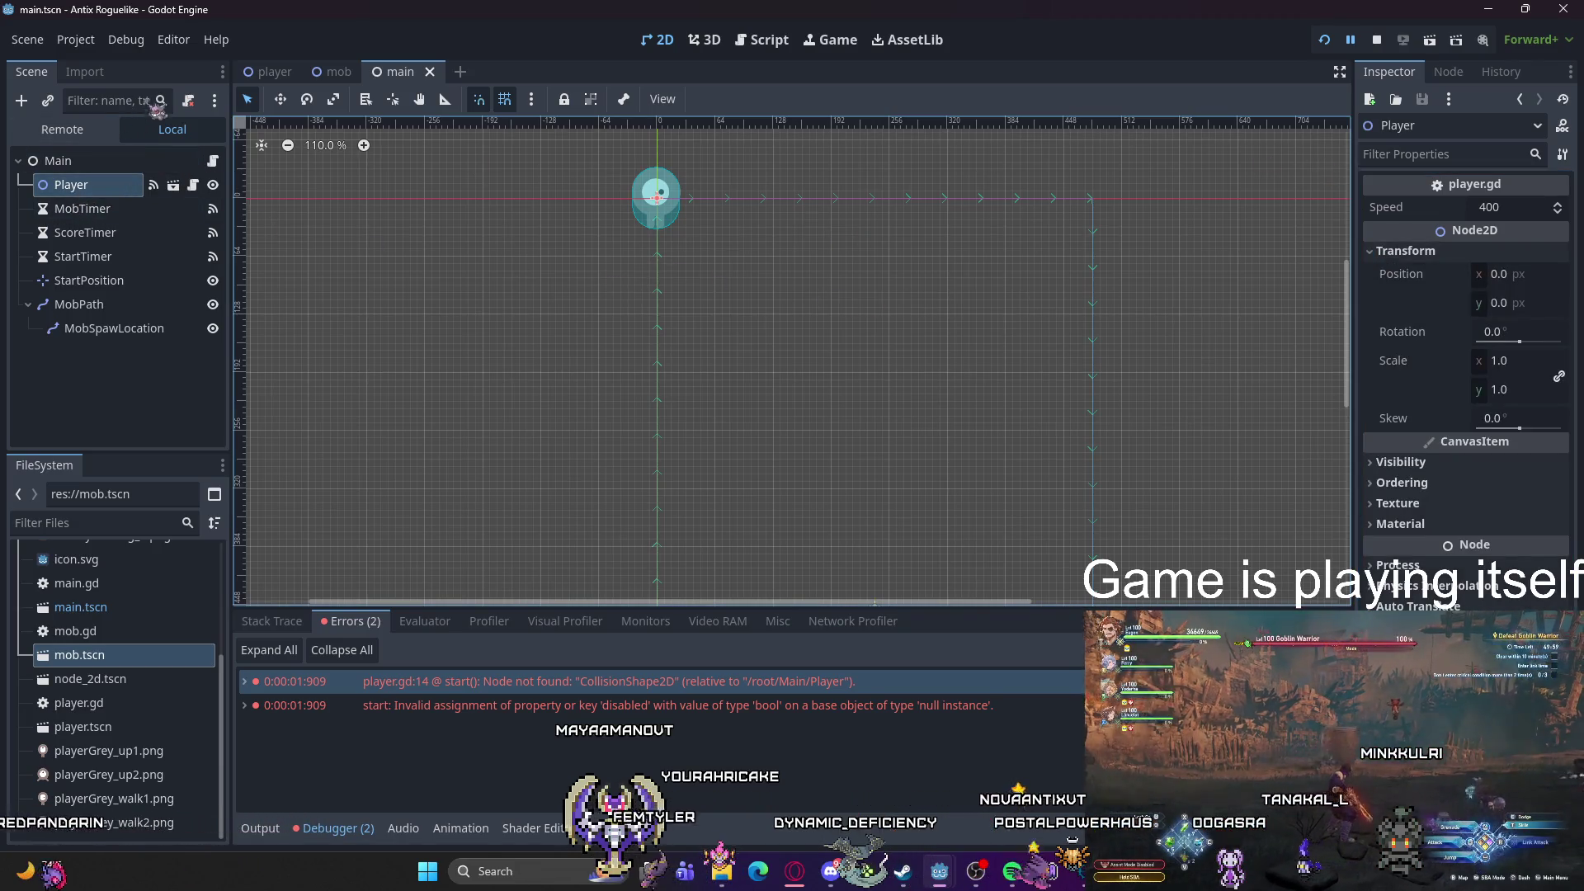
{"action": "left_click", "coordinate": [270, 72]}
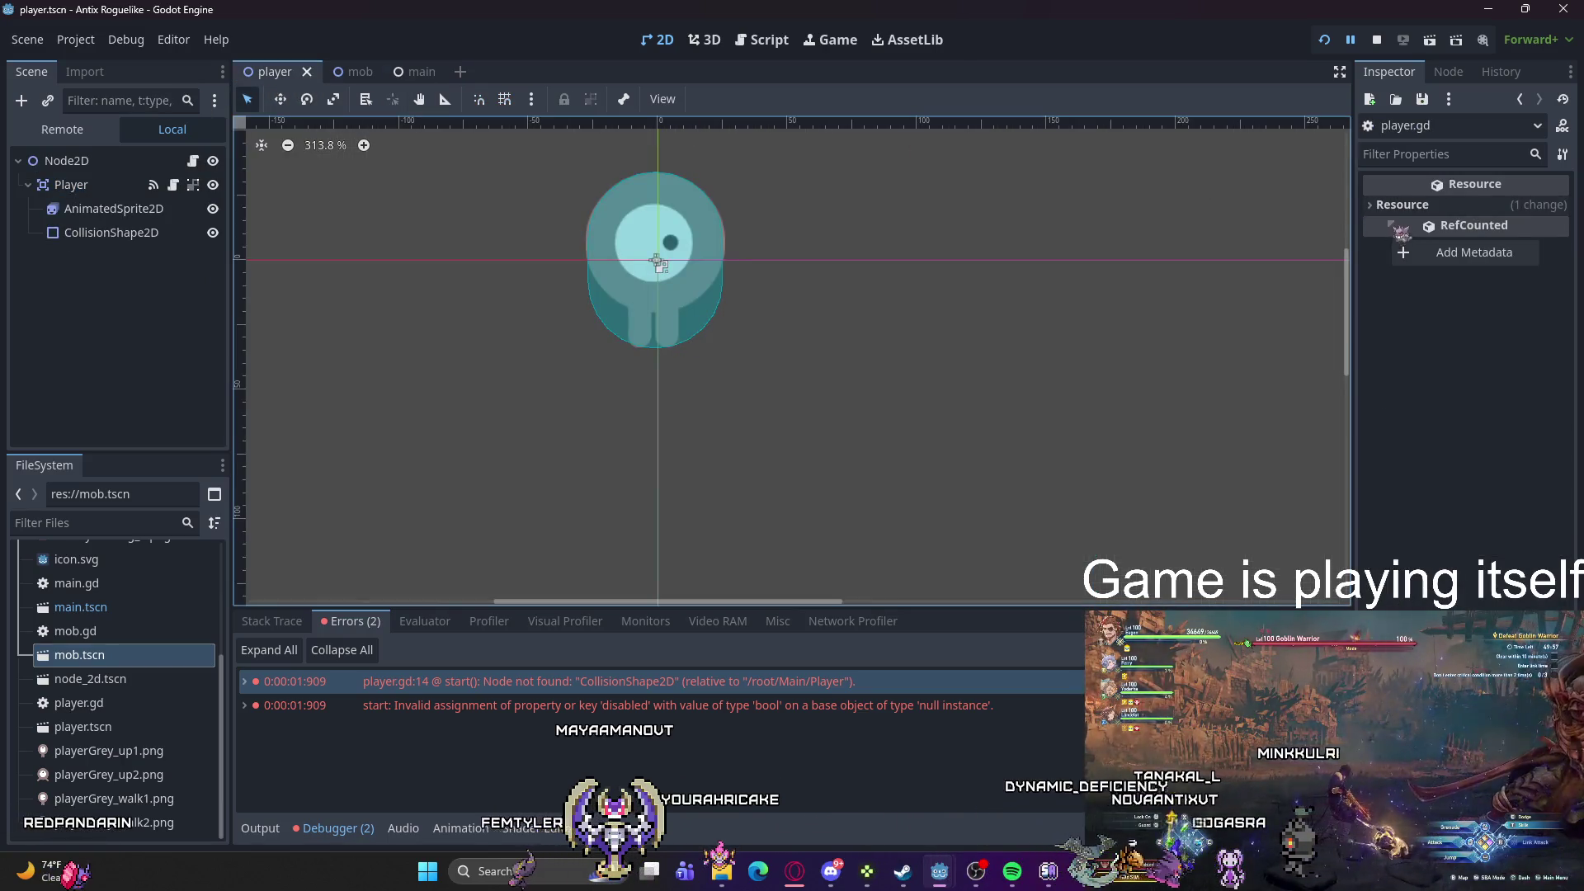
{"action": "left_click", "coordinate": [71, 185]}
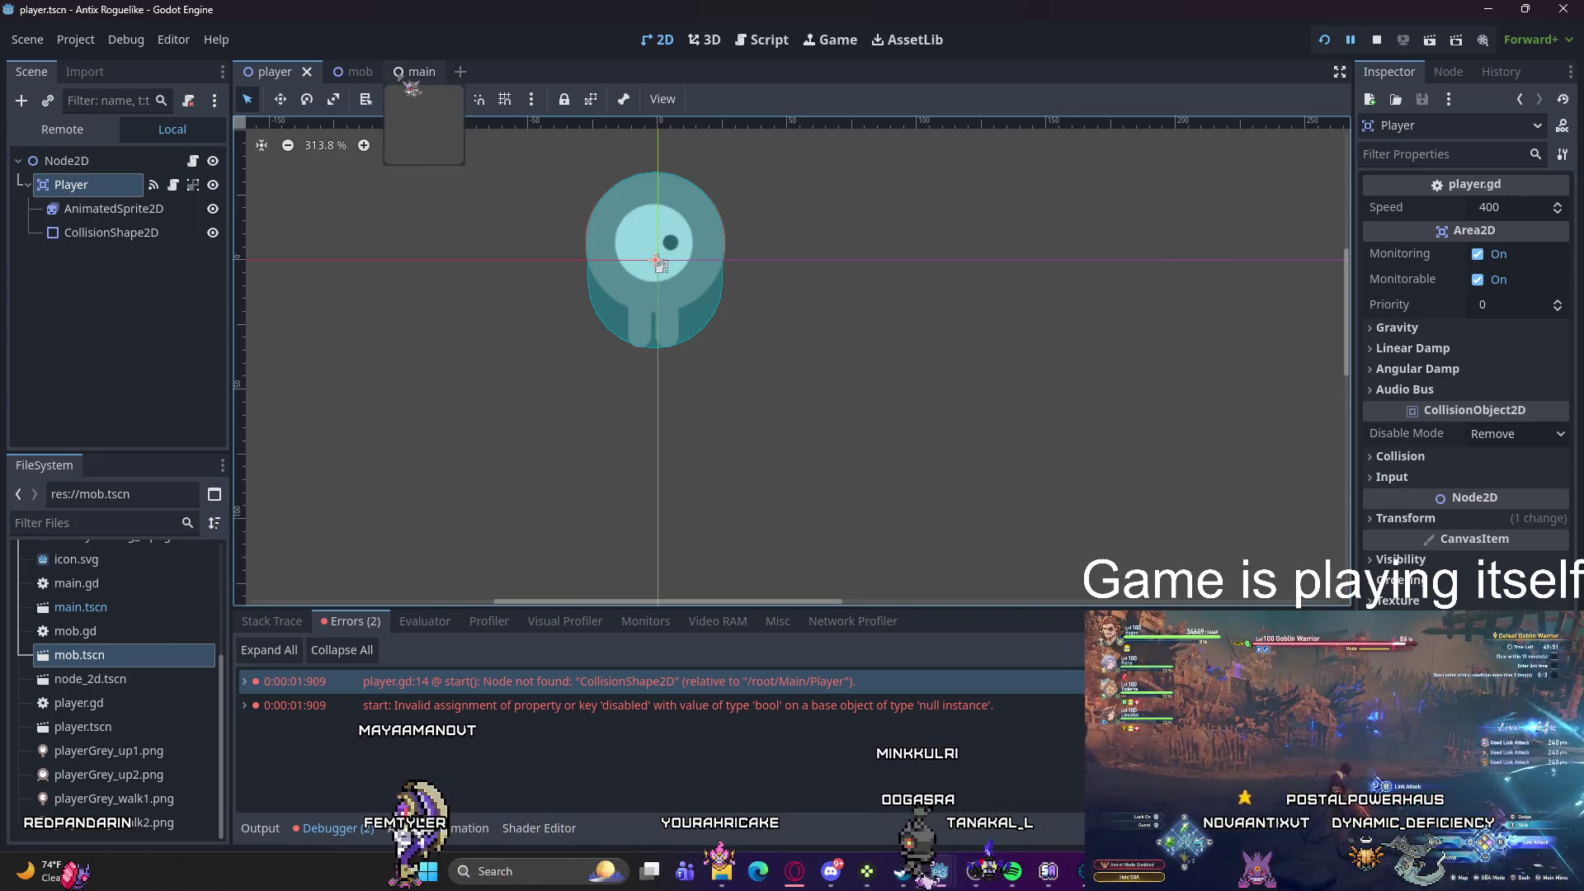
{"action": "left_click", "coordinate": [403, 72]}
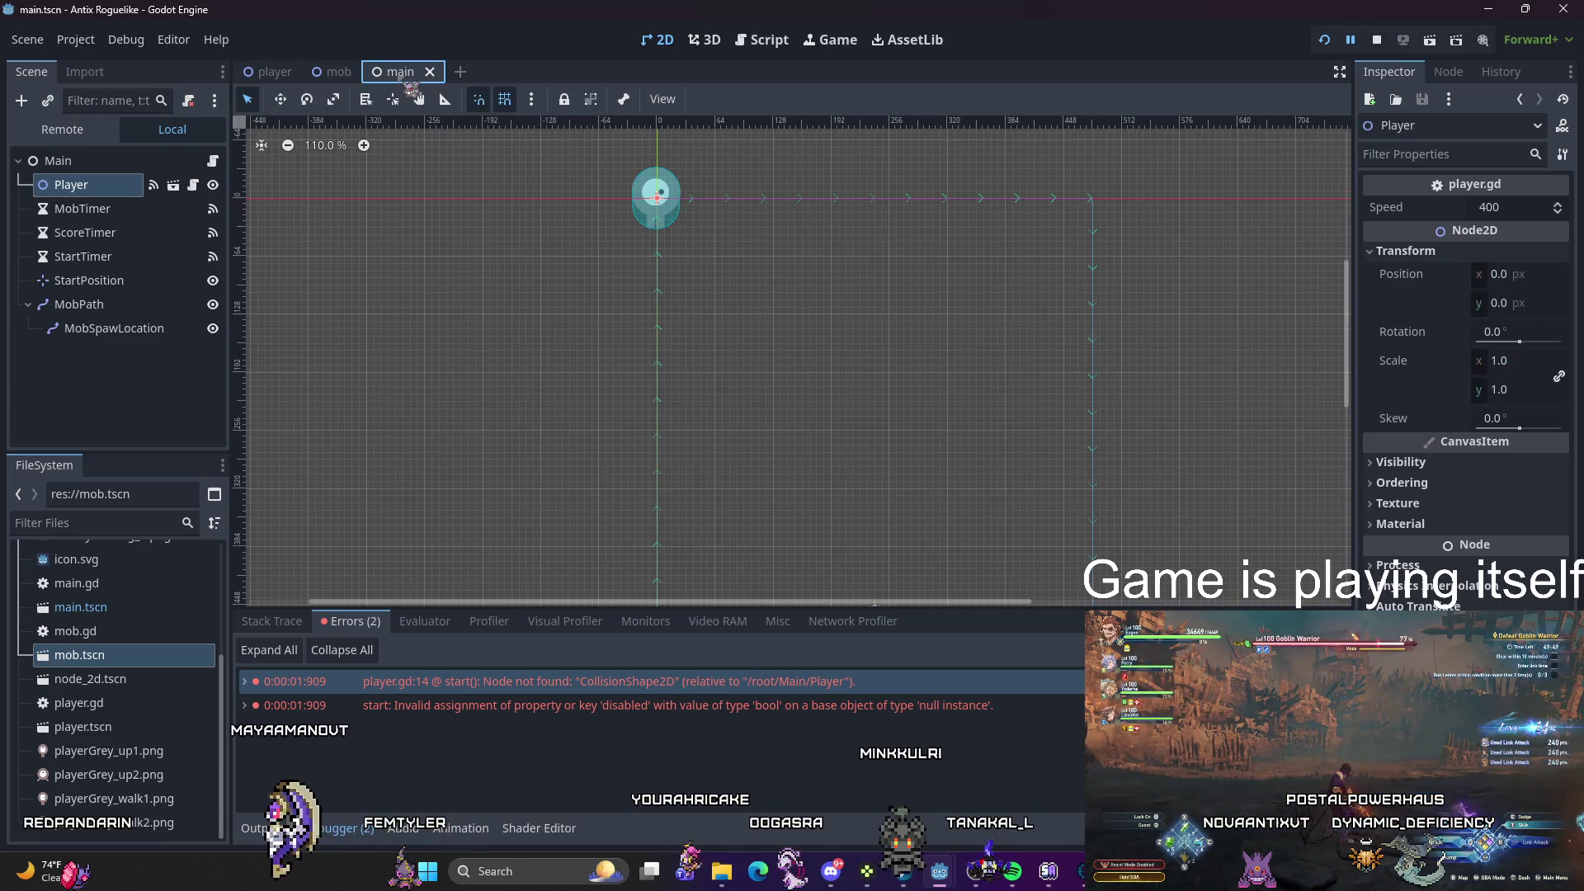
{"action": "left_click", "coordinate": [1465, 652]}
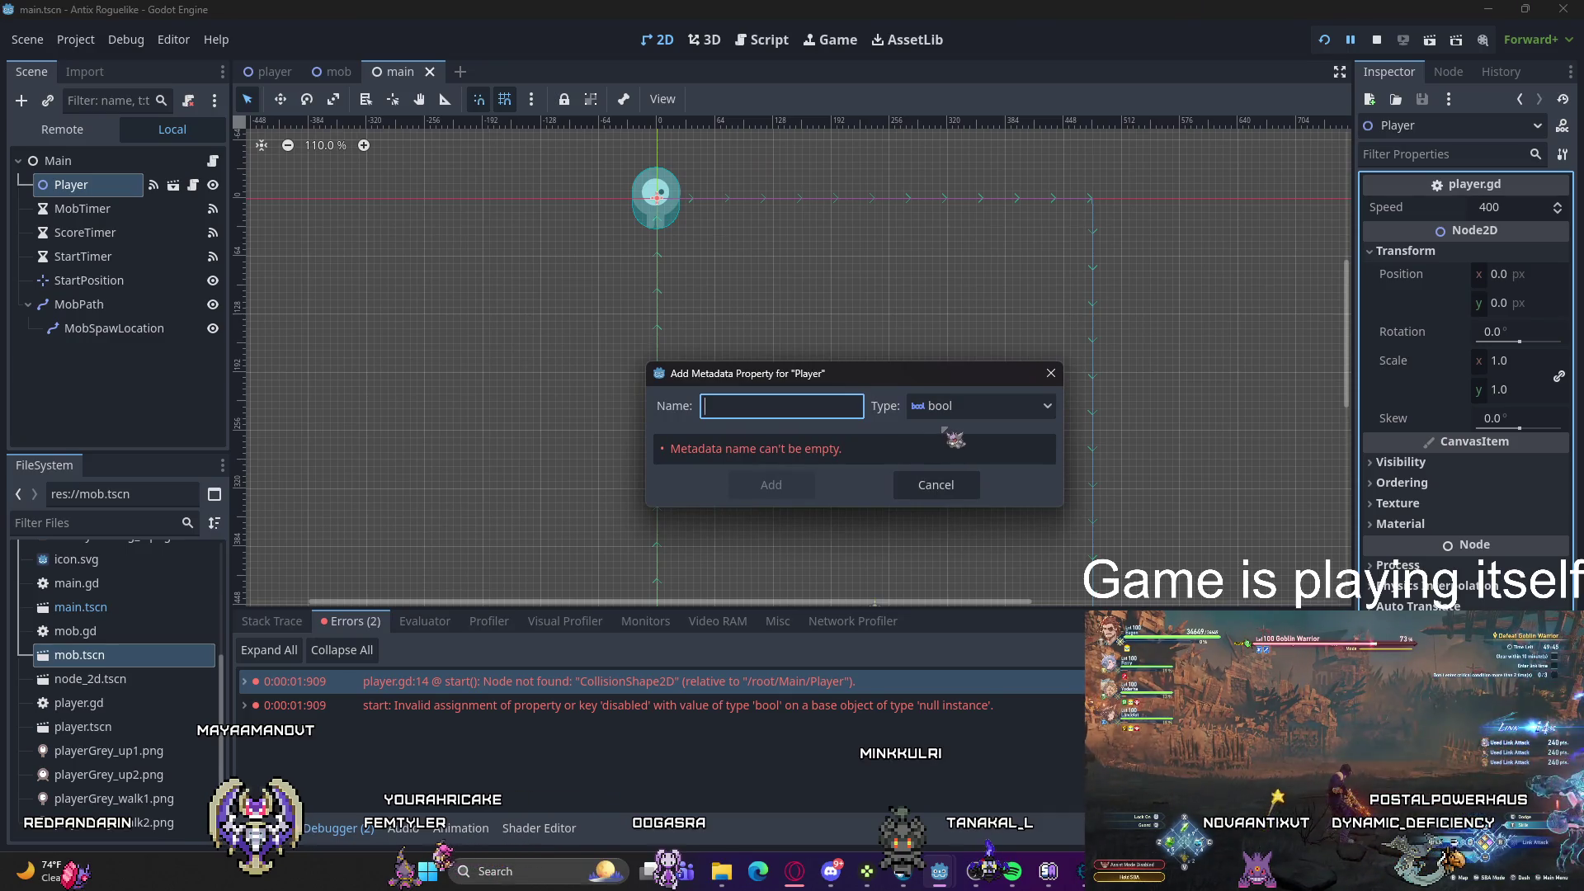
{"action": "left_click", "coordinate": [909, 408]}
{"action": "key", "text": "Escape"}
{"action": "left_click", "coordinate": [814, 409]}
{"action": "type", "text": "Coll"}
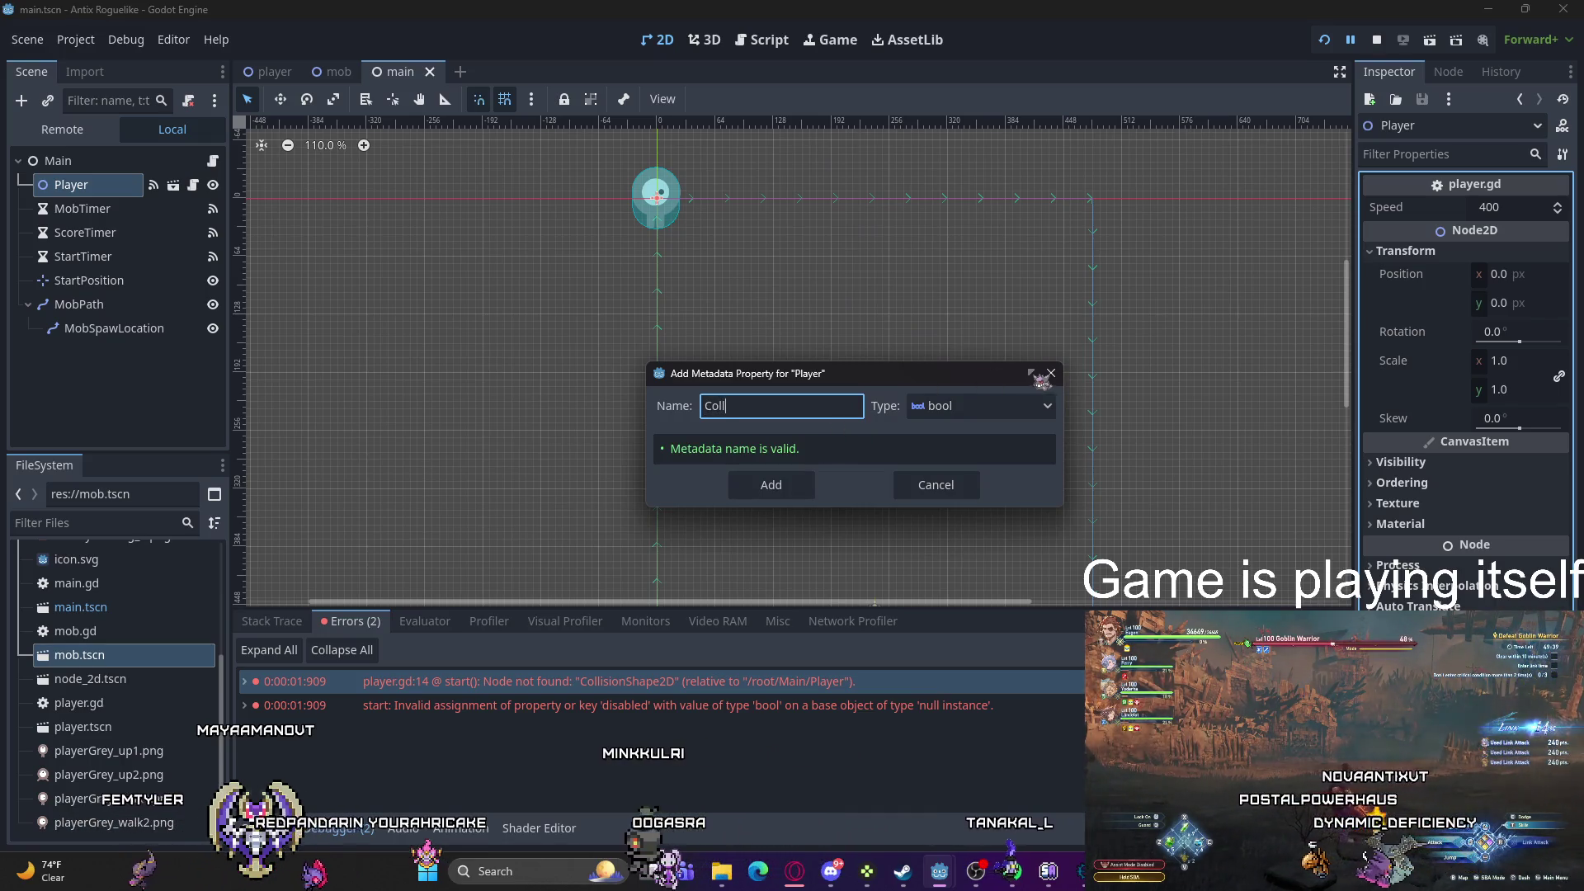
{"action": "left_click", "coordinate": [1049, 374]}
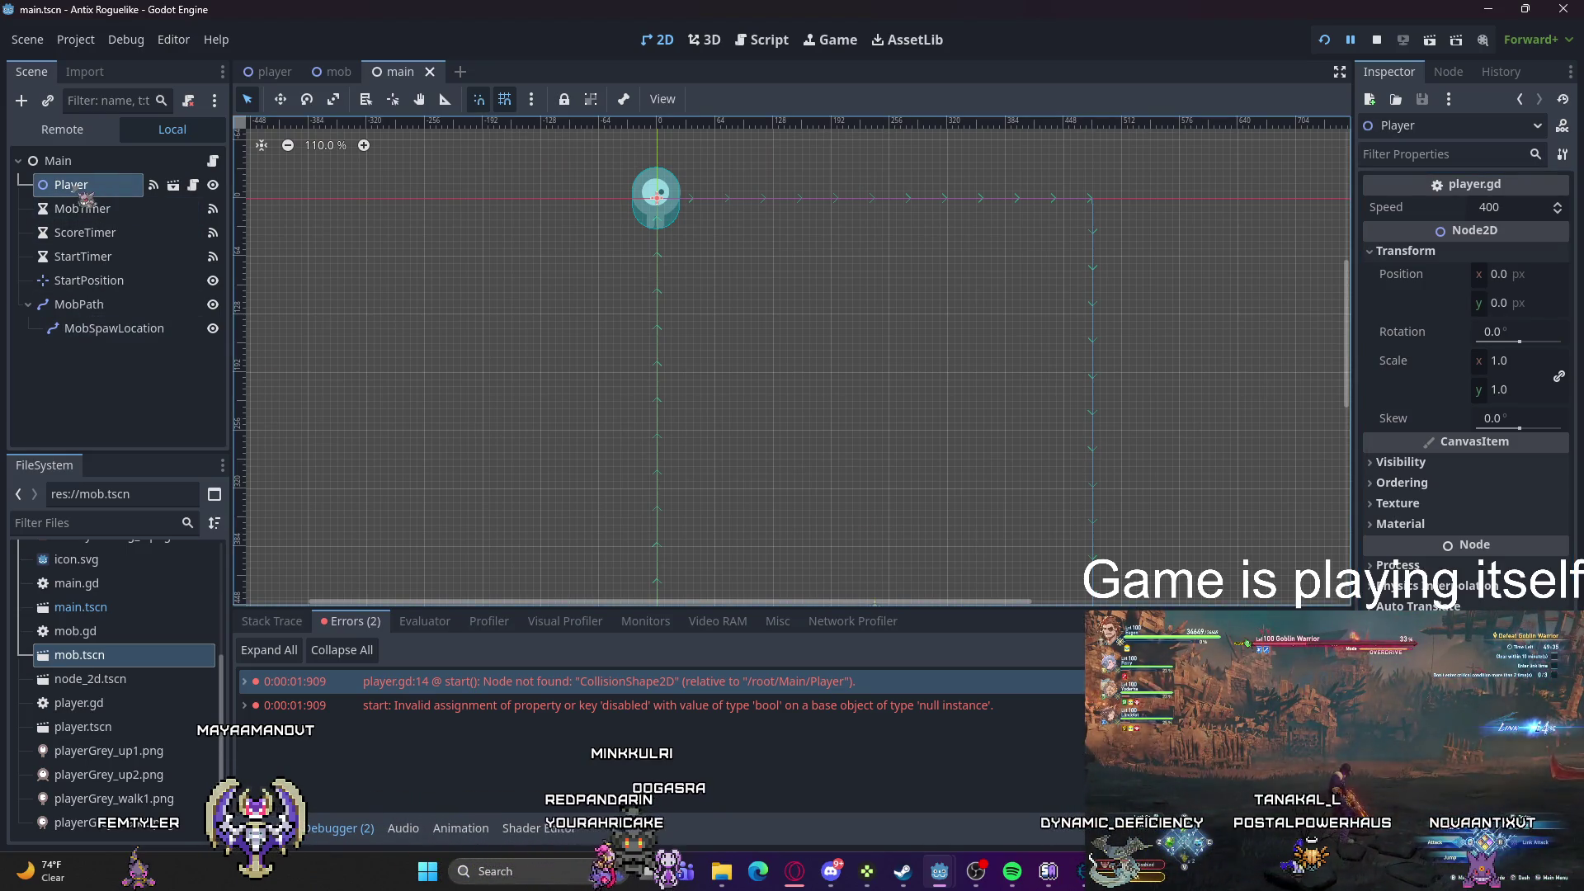
{"action": "left_click", "coordinate": [265, 76]}
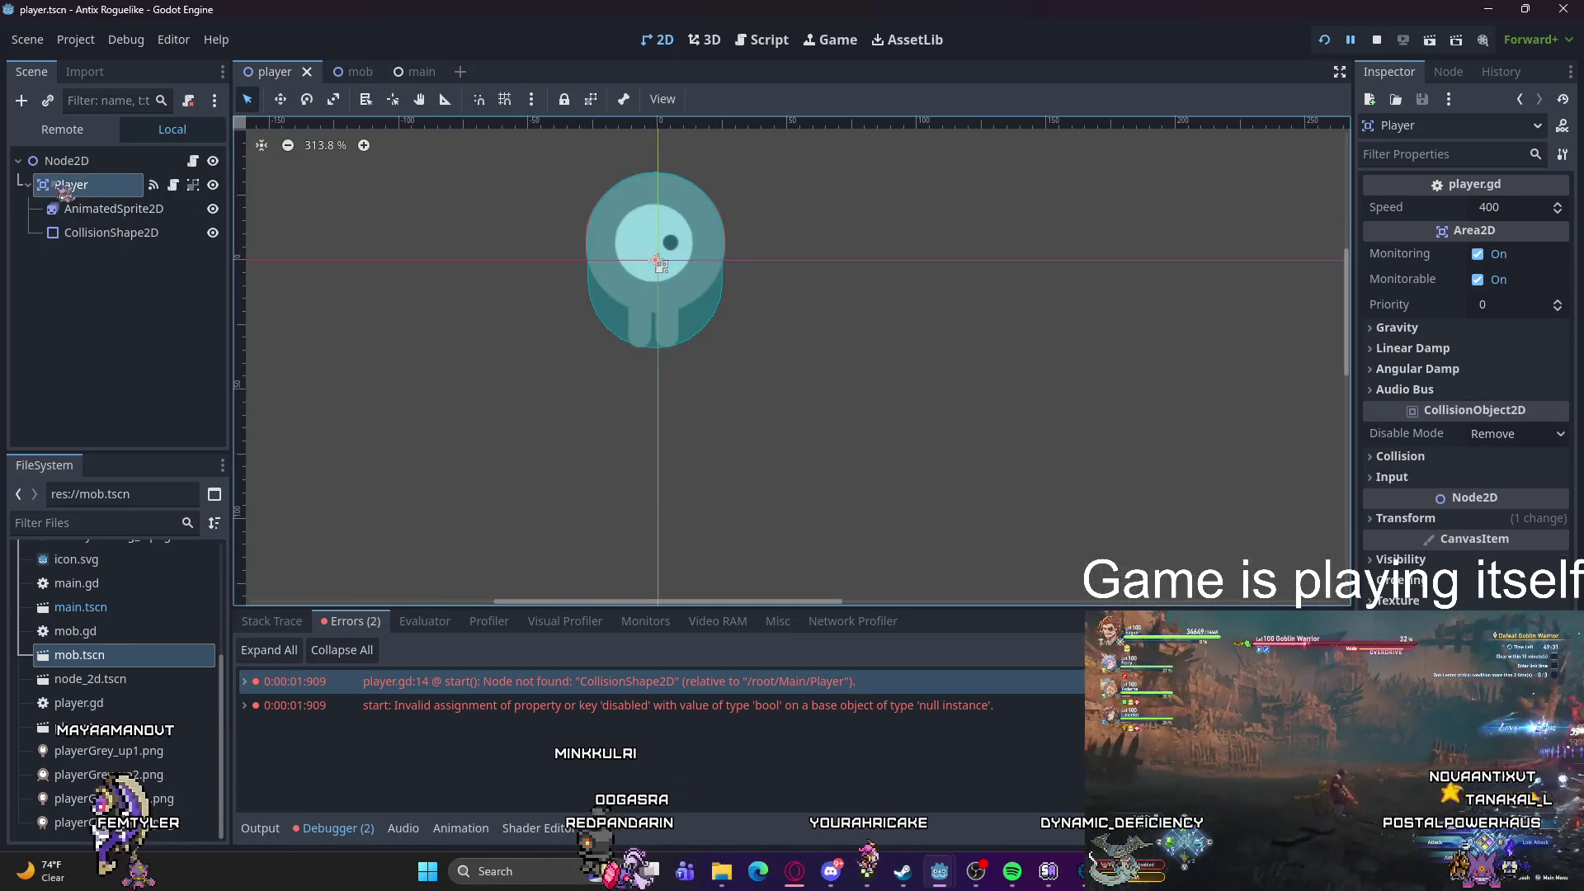
{"action": "right_click", "coordinate": [62, 191]}
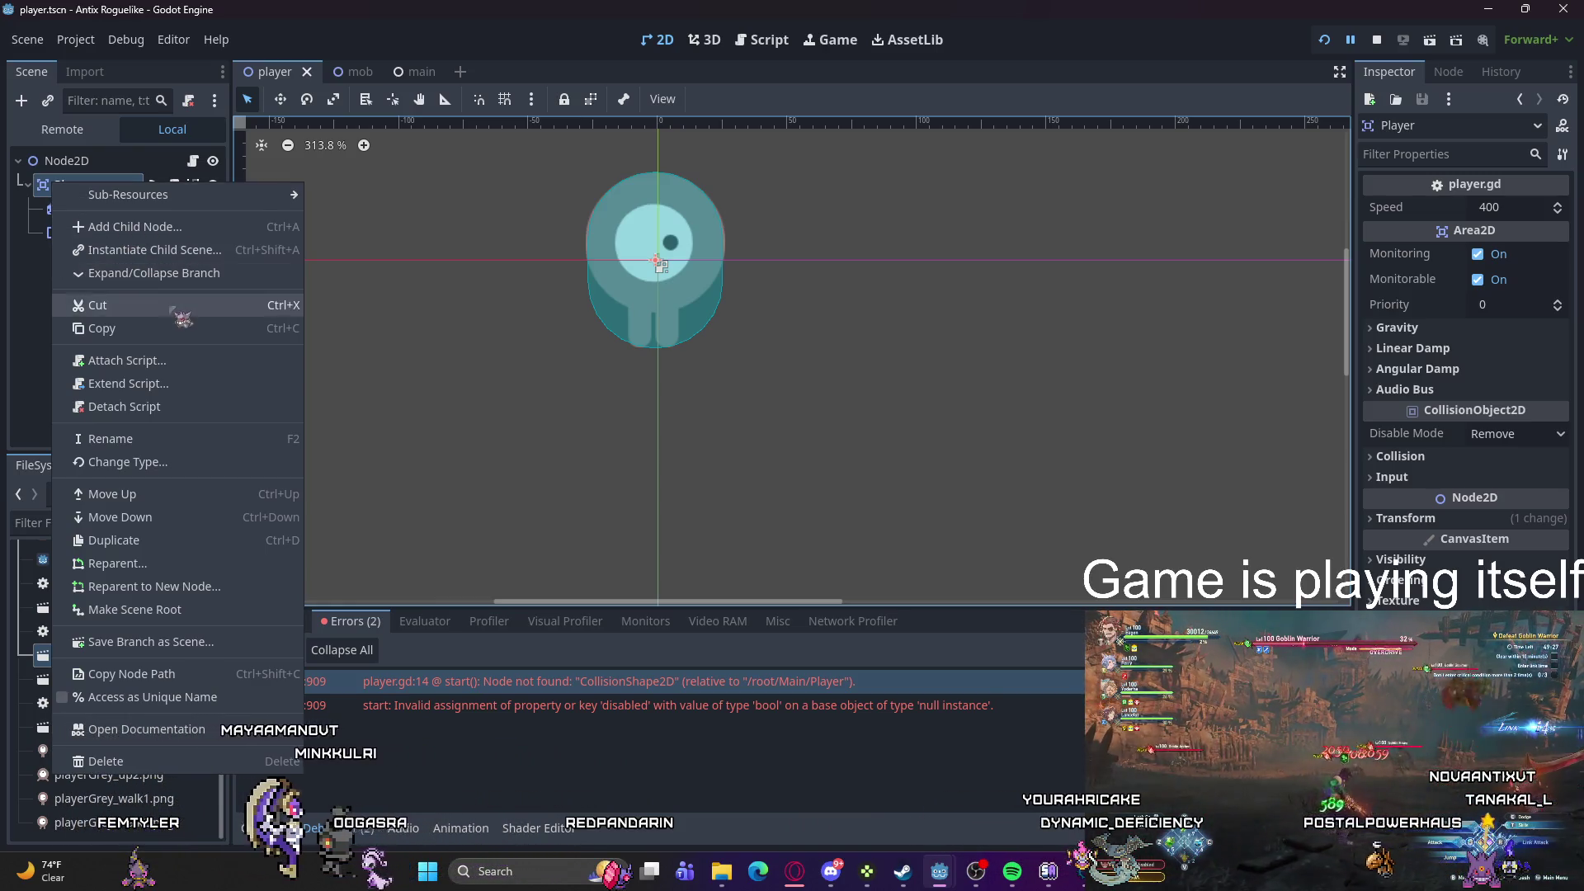
{"action": "left_click", "coordinate": [157, 383]}
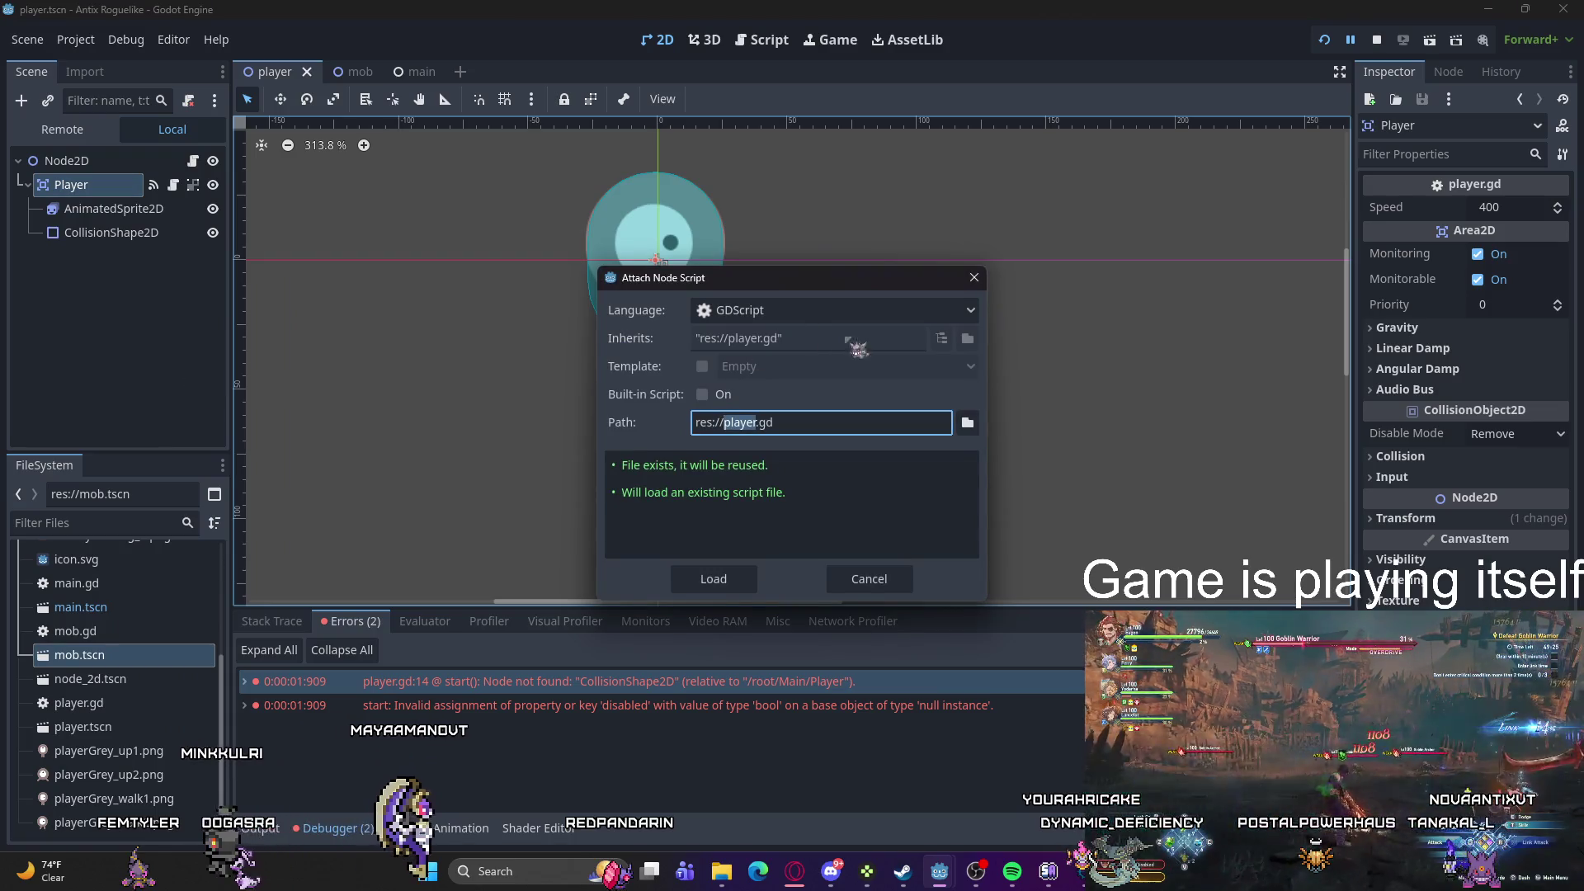
{"action": "left_click", "coordinate": [974, 278]}
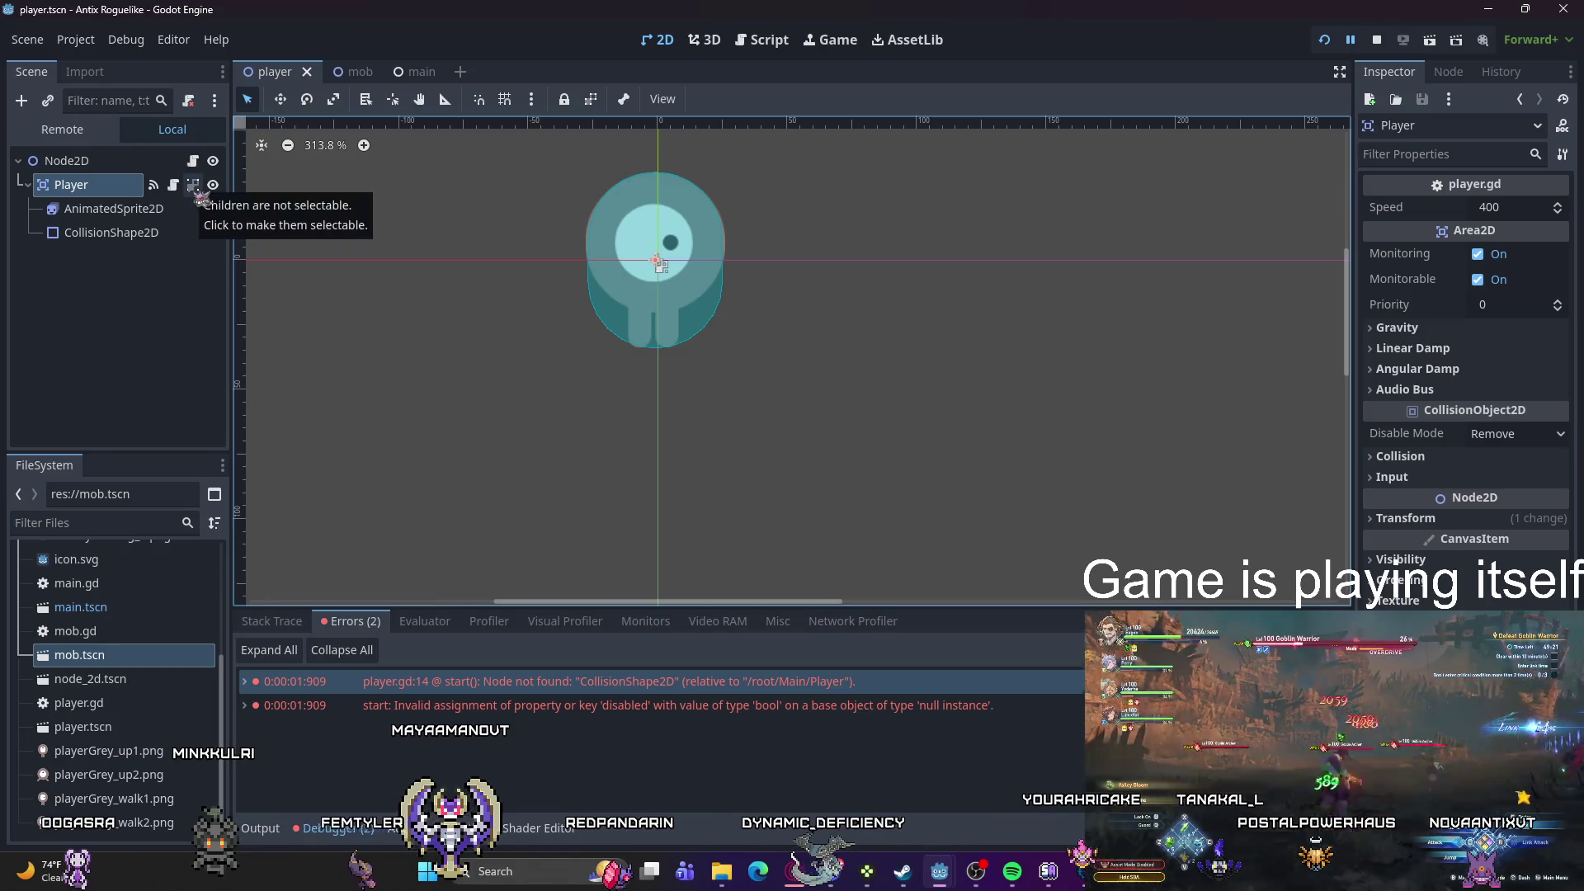
{"action": "left_click", "coordinate": [147, 208]}
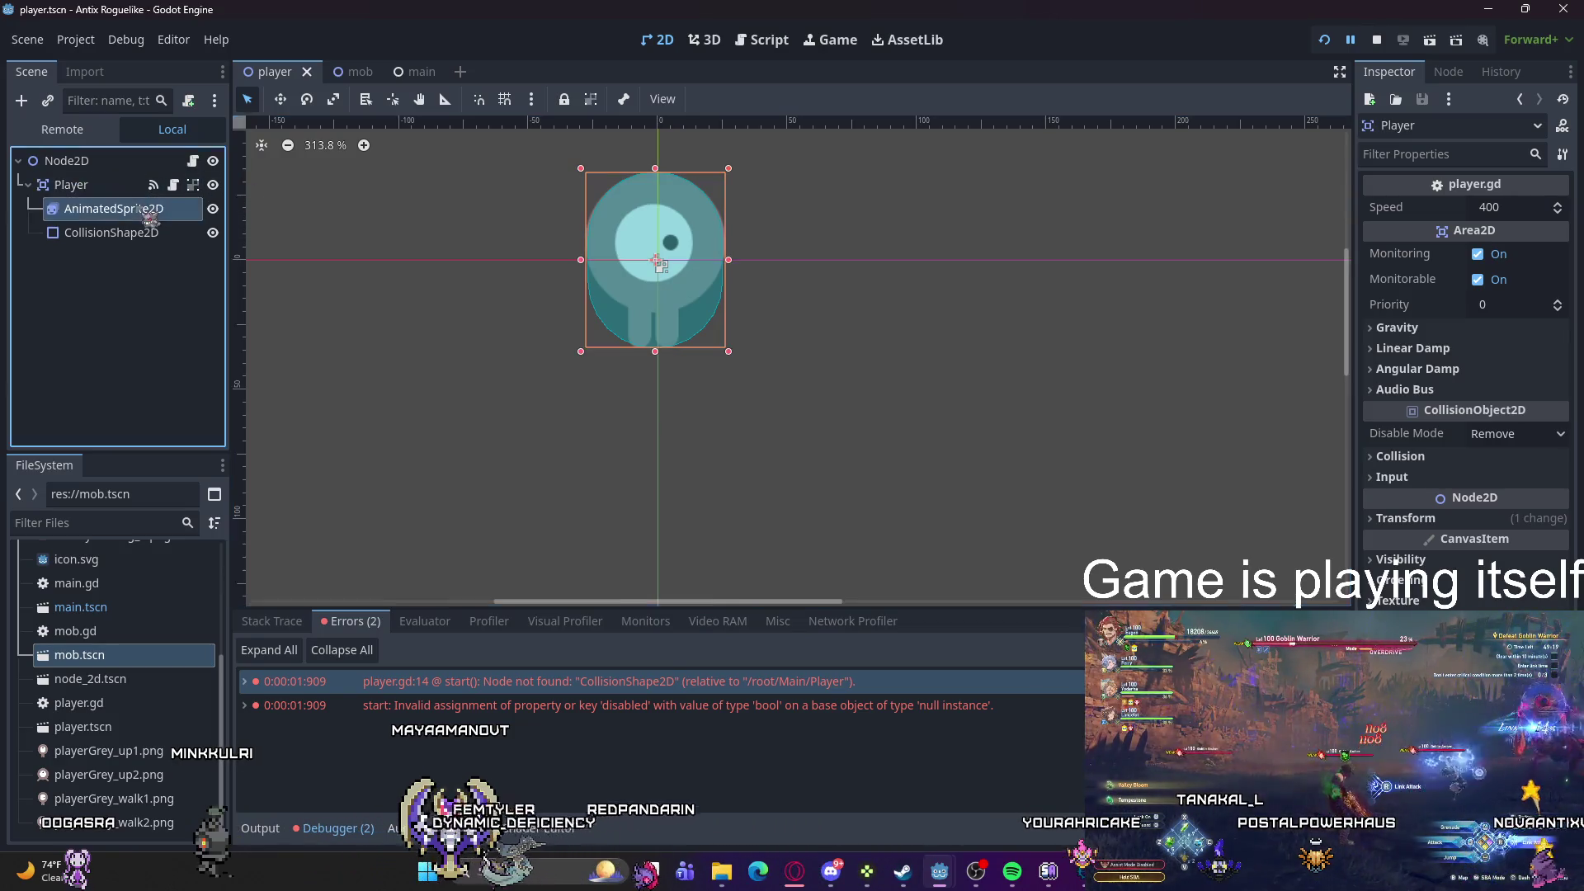
Step: Inspect the player's CollisionShape2D and AnimatedSprite2D nodes, then return to the main scene
{"action": "left_click", "coordinate": [143, 233]}
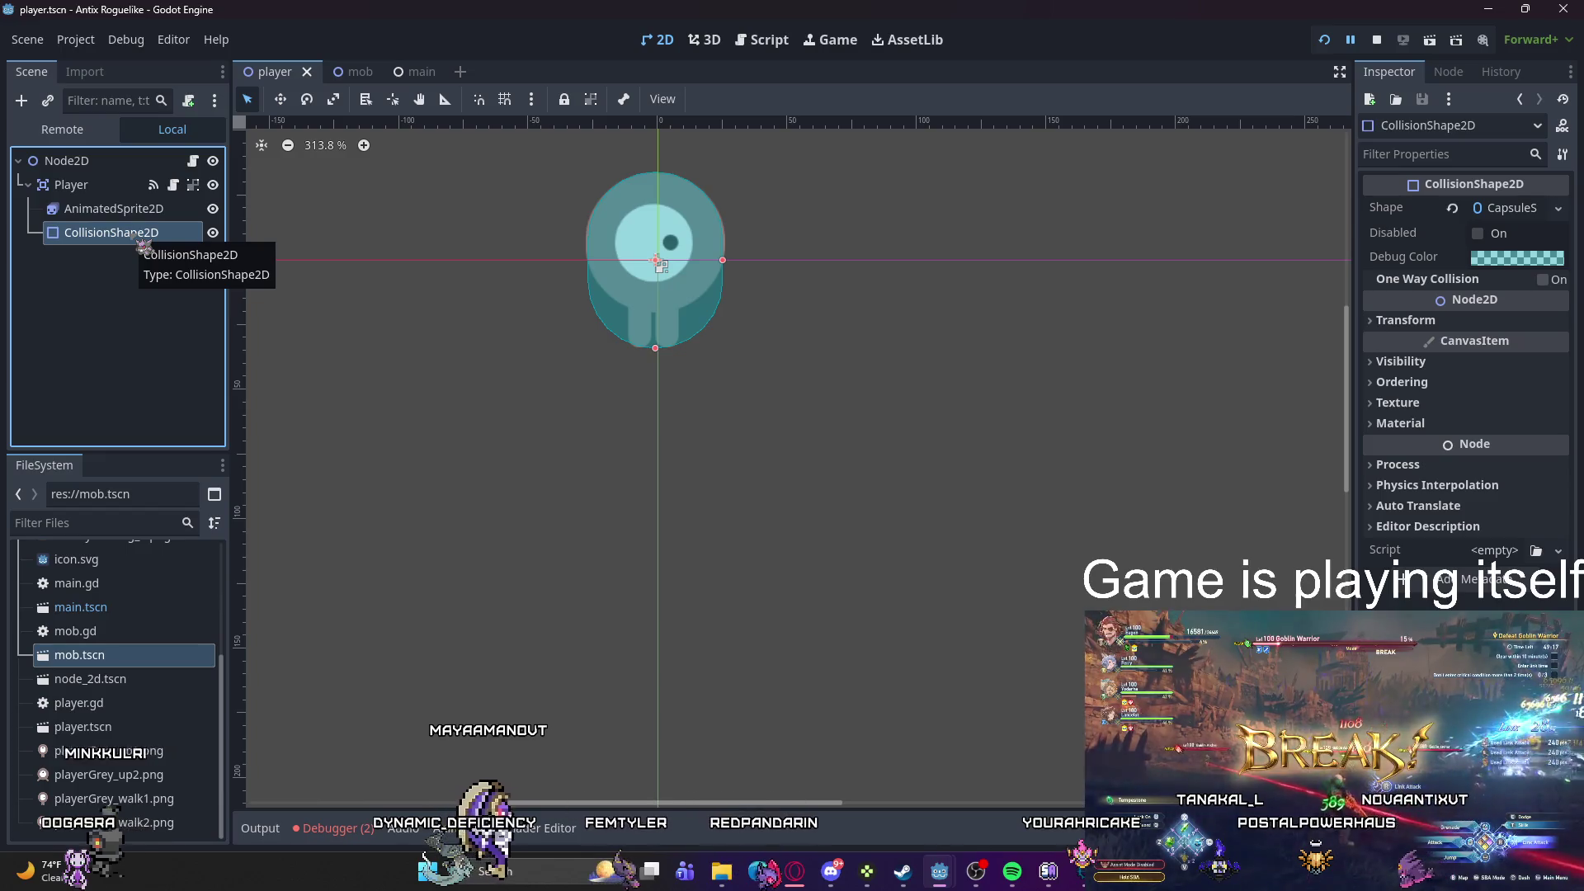
{"action": "left_click", "coordinate": [123, 209]}
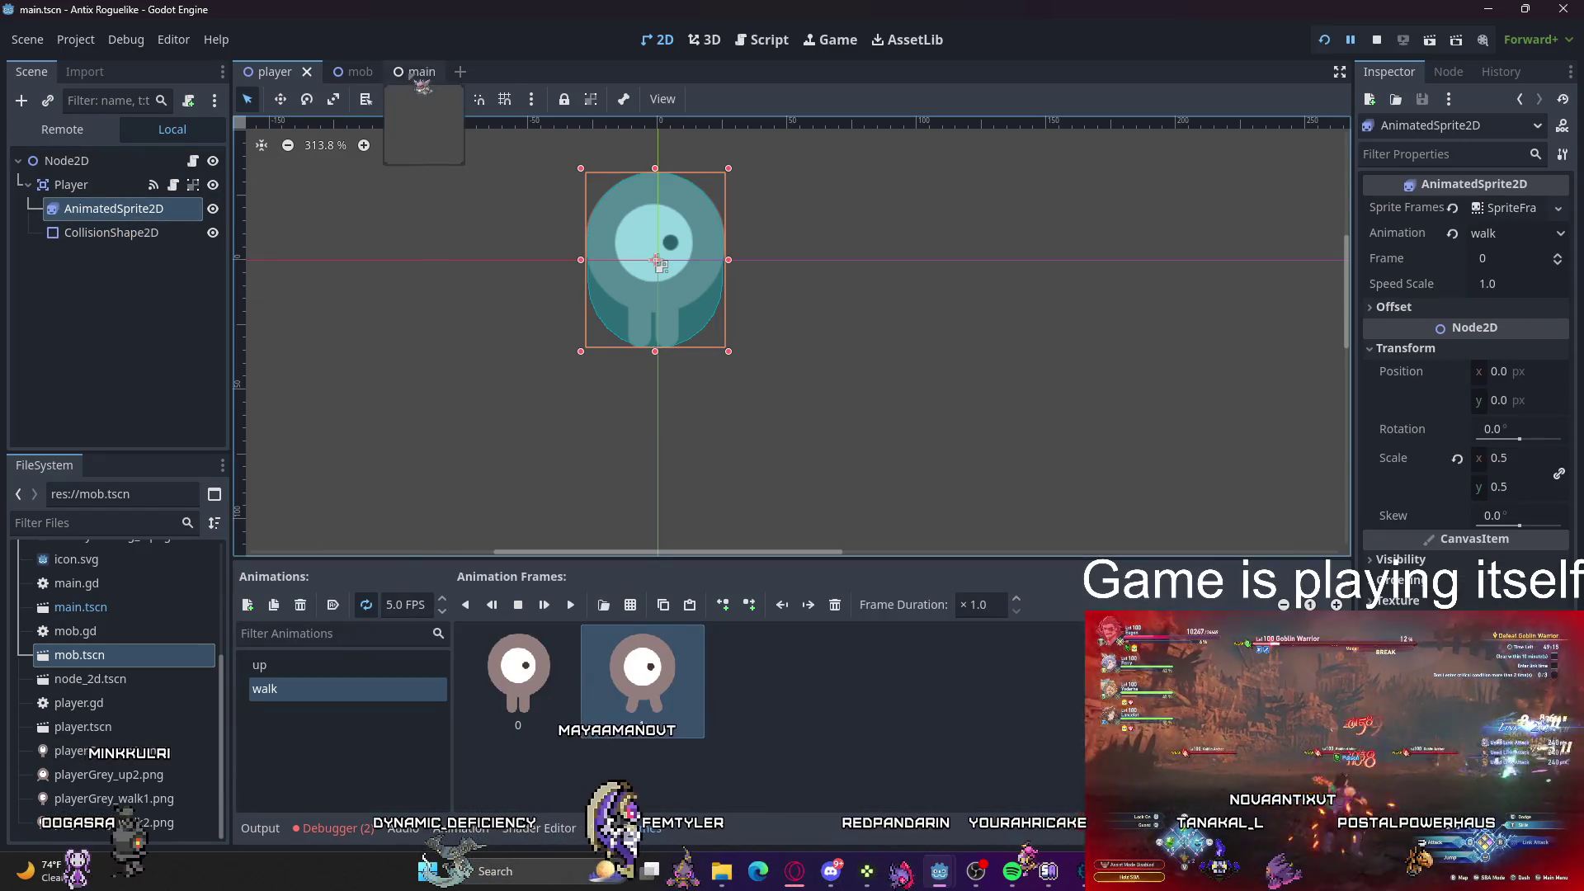
{"action": "left_click", "coordinate": [401, 72]}
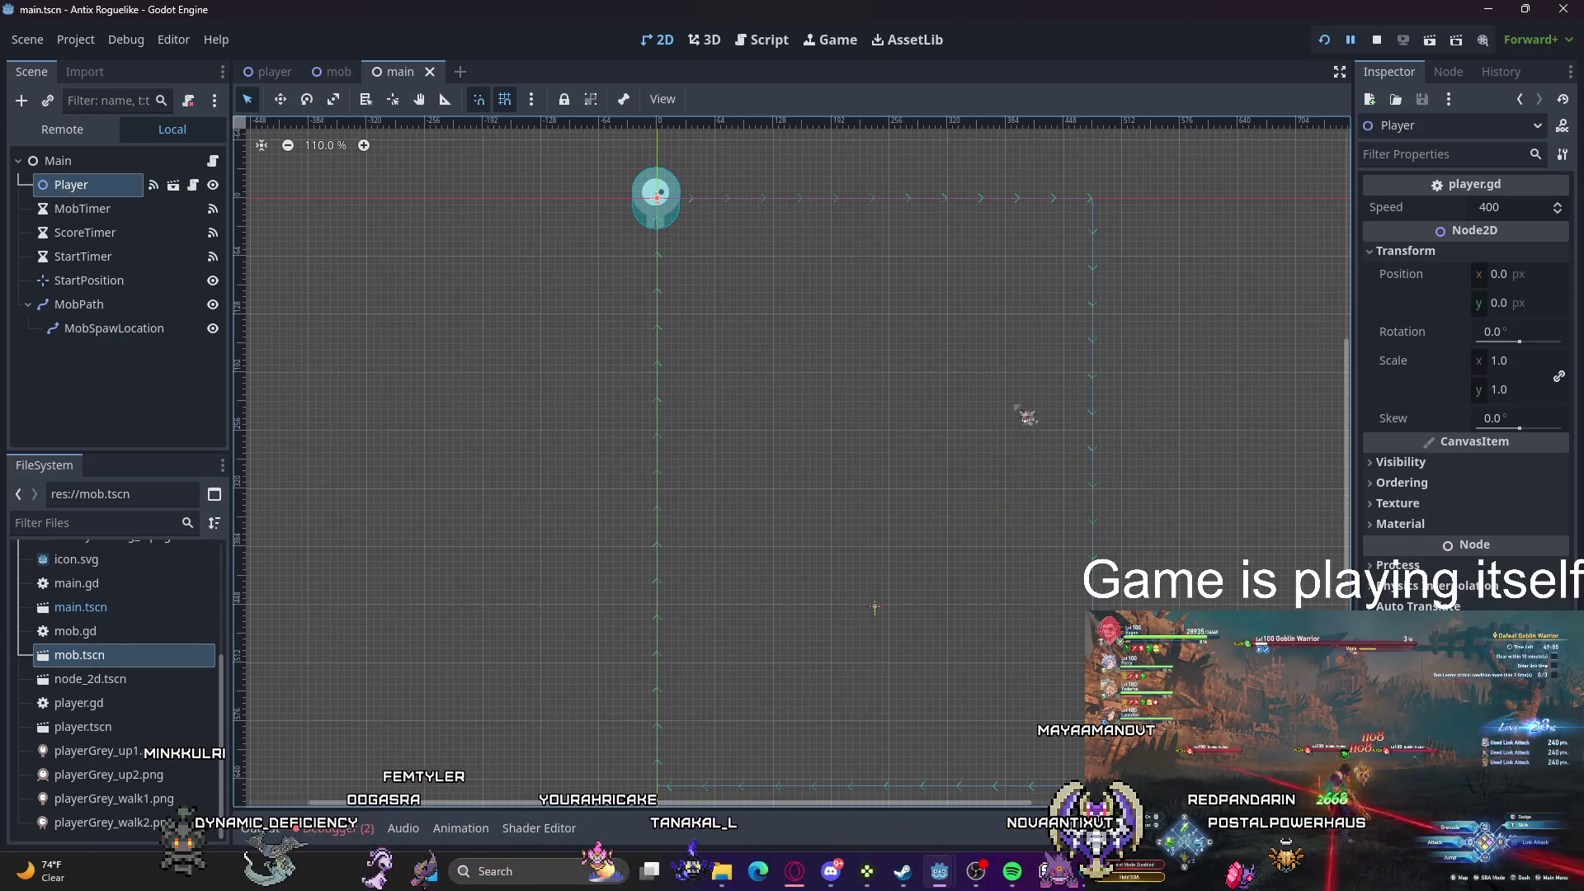
Step: Click into the Inspector's property filter, then switch to the player scene showing its walk animation
{"action": "left_click", "coordinate": [1525, 157]}
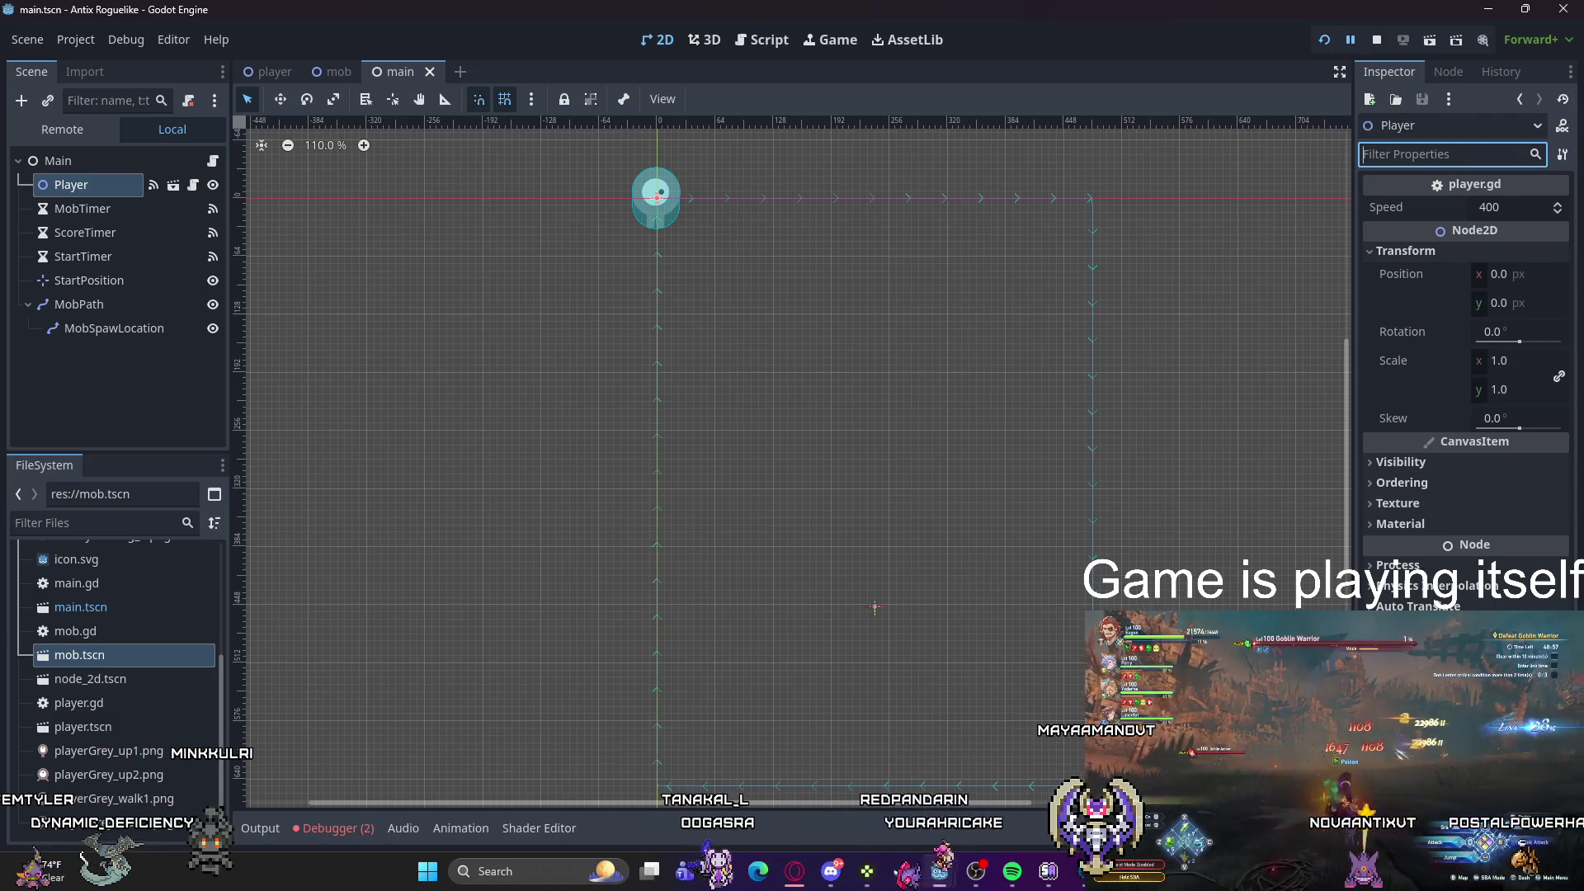
{"action": "left_click", "coordinate": [277, 72]}
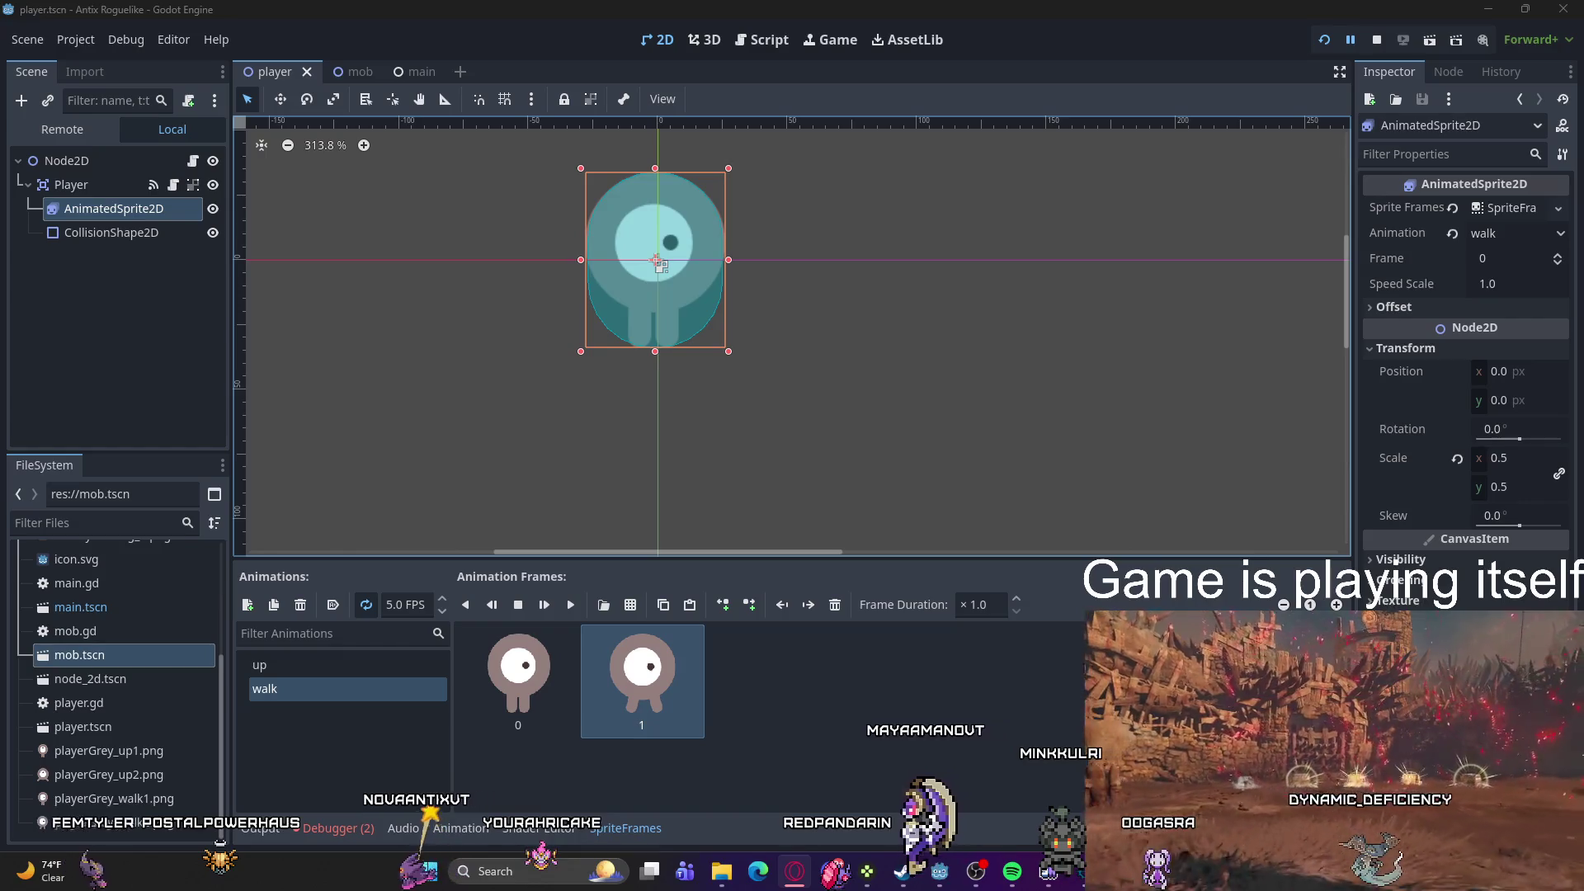
Step: Switch to the main scene, hide the debugger, and instance player.tscn as a child of Main
{"action": "scroll", "coordinate": [658, 264], "scroll_direction": "down", "scroll_amount": 1}
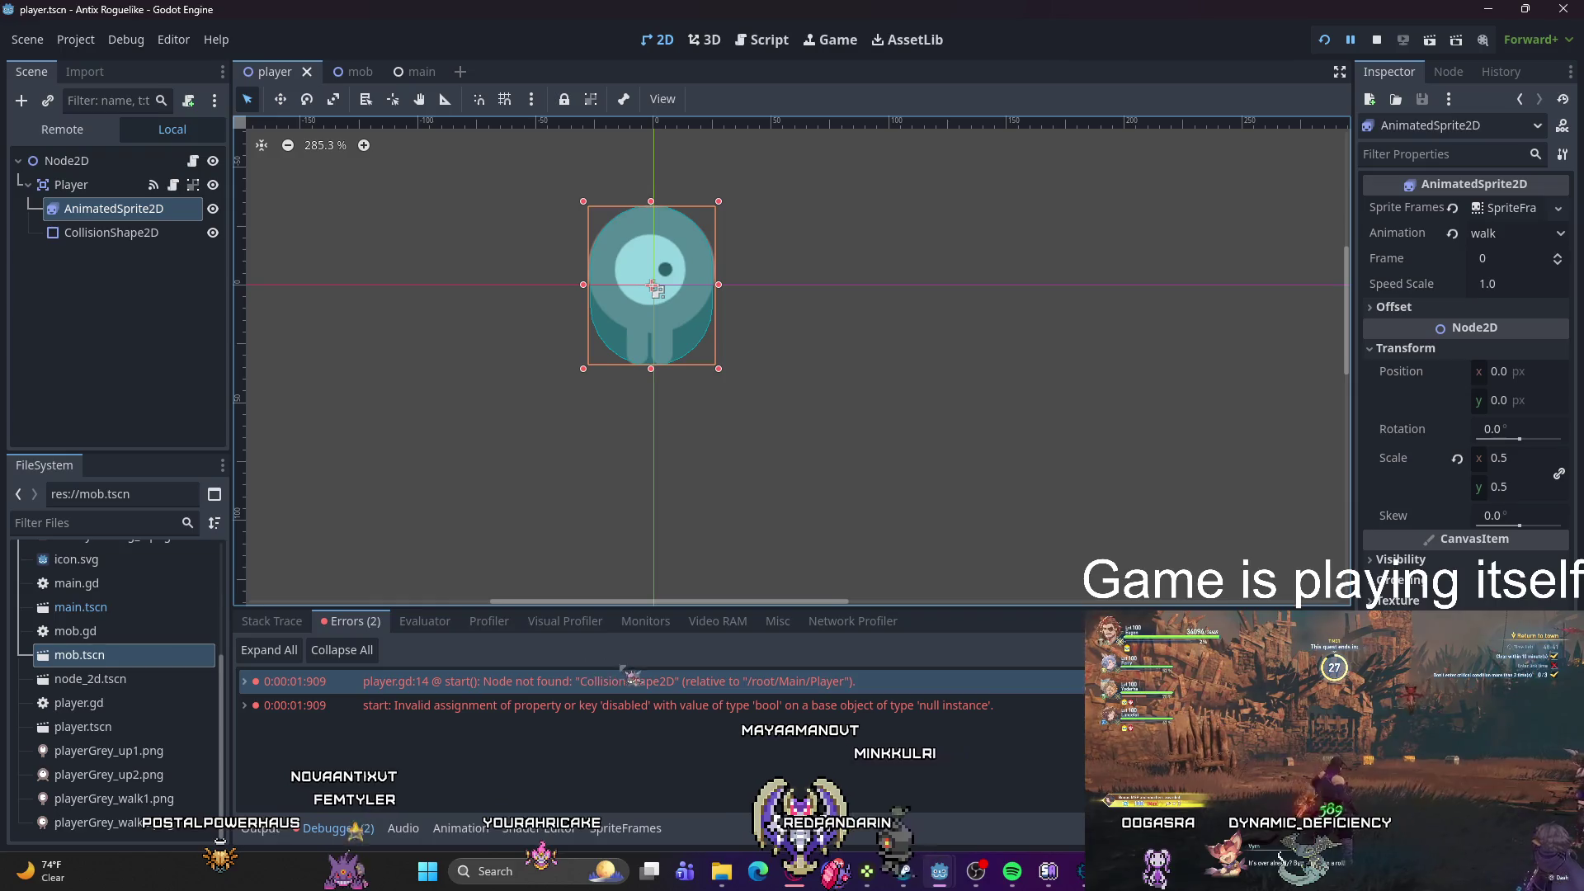
{"action": "mouse_move", "coordinate": [648, 701]}
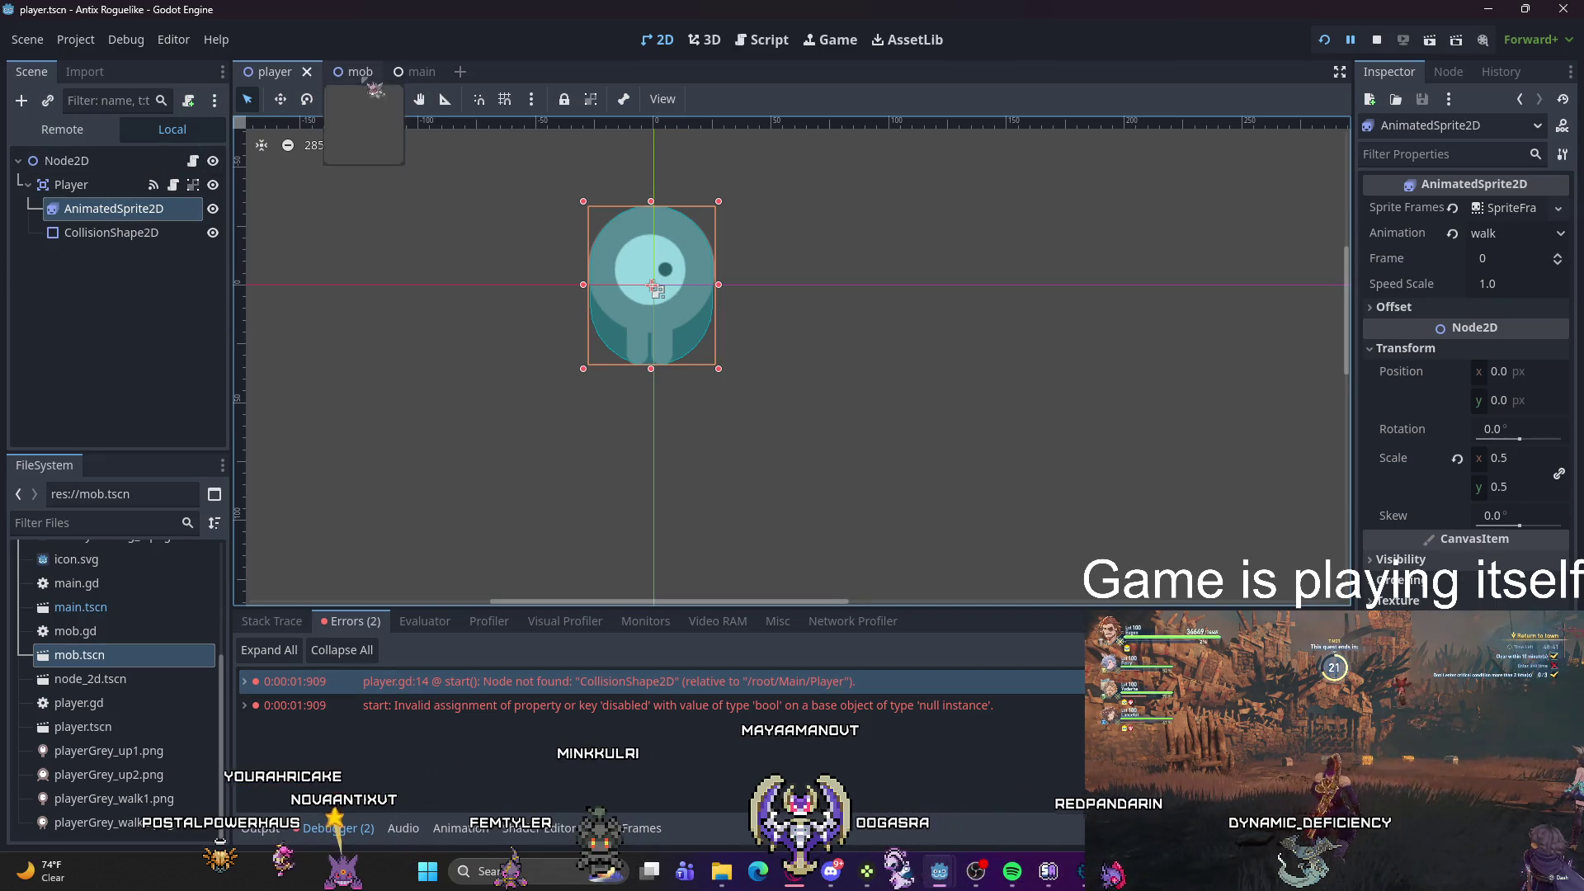
{"action": "left_click", "coordinate": [400, 72]}
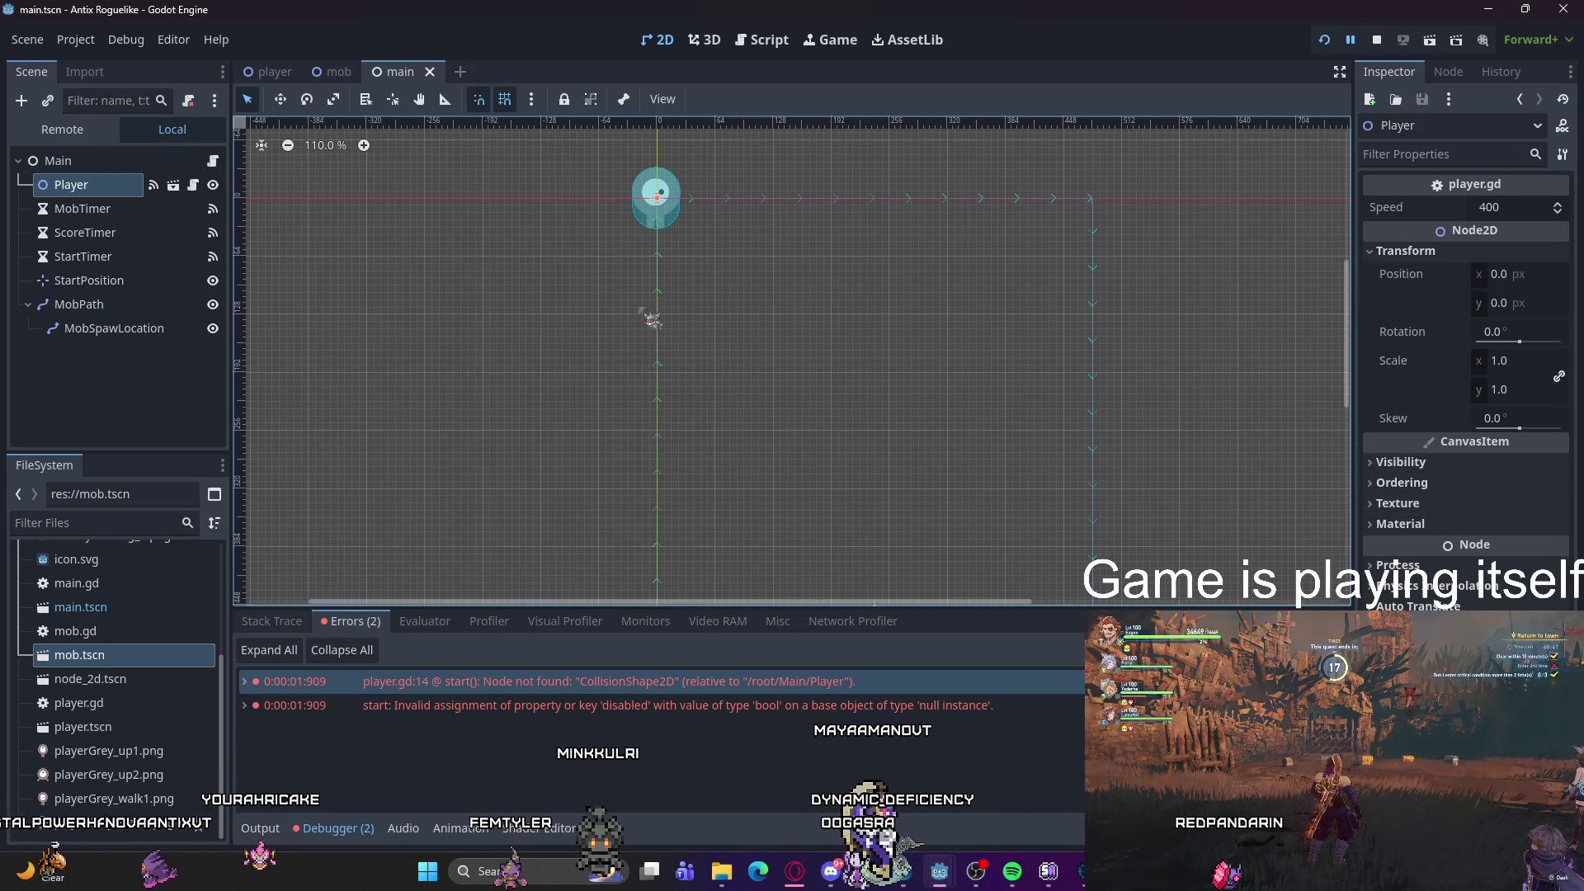
{"action": "left_click", "coordinate": [272, 71]}
{"action": "left_click", "coordinate": [400, 72]}
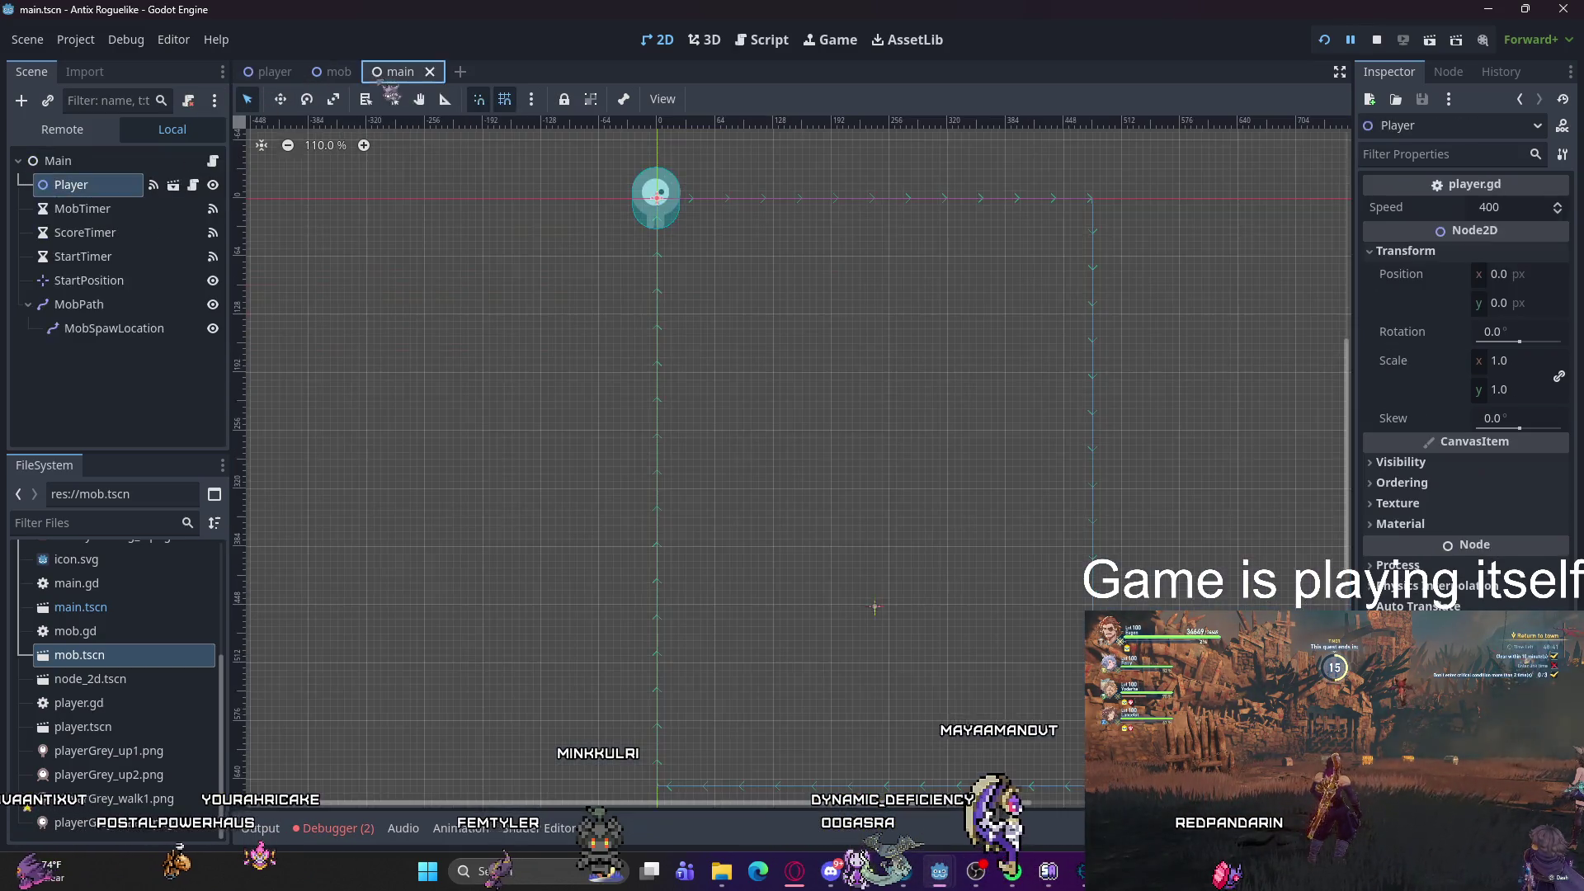
{"action": "right_click", "coordinate": [108, 381]}
{"action": "left_click", "coordinate": [142, 415]}
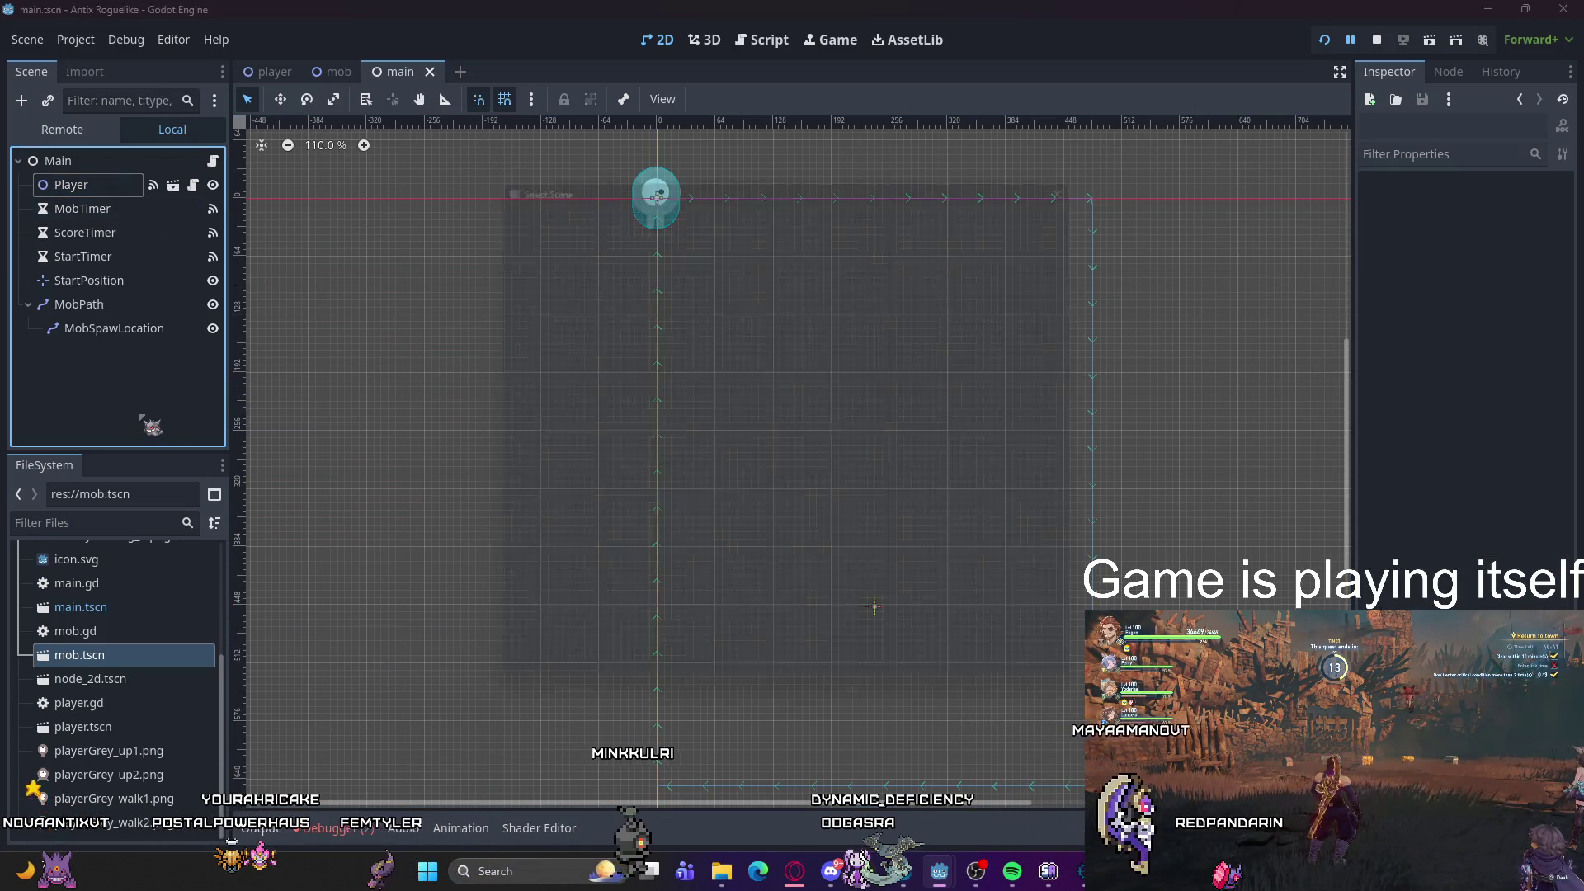
{"action": "double_click", "coordinate": [561, 345]}
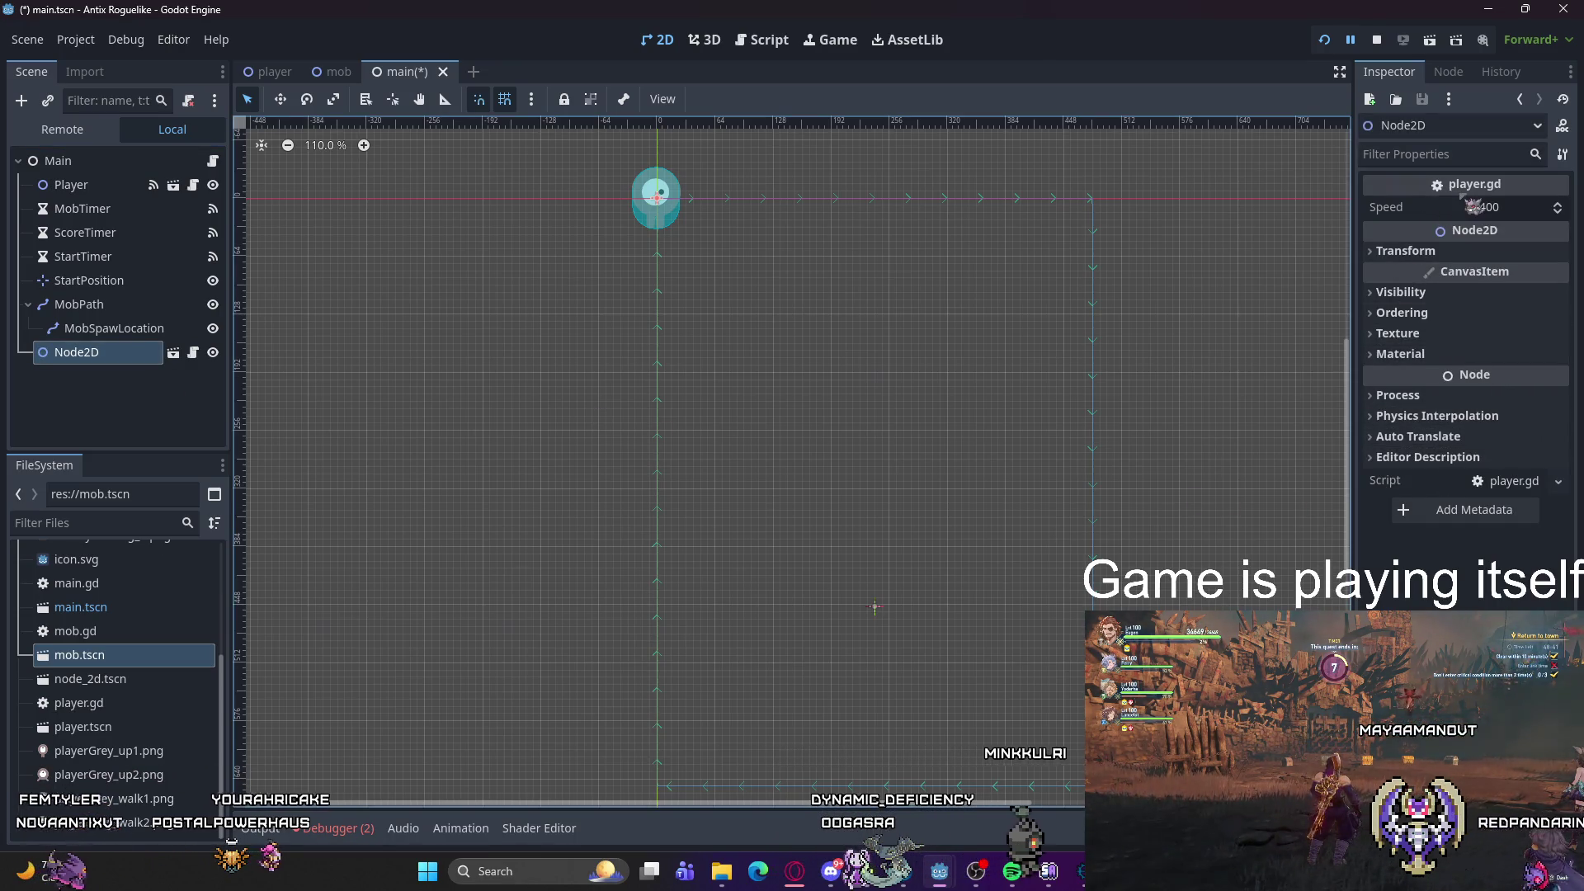
Step: Delete the extra Node2D instance and open the original Player scene for editing
{"action": "right_click", "coordinate": [121, 361]}
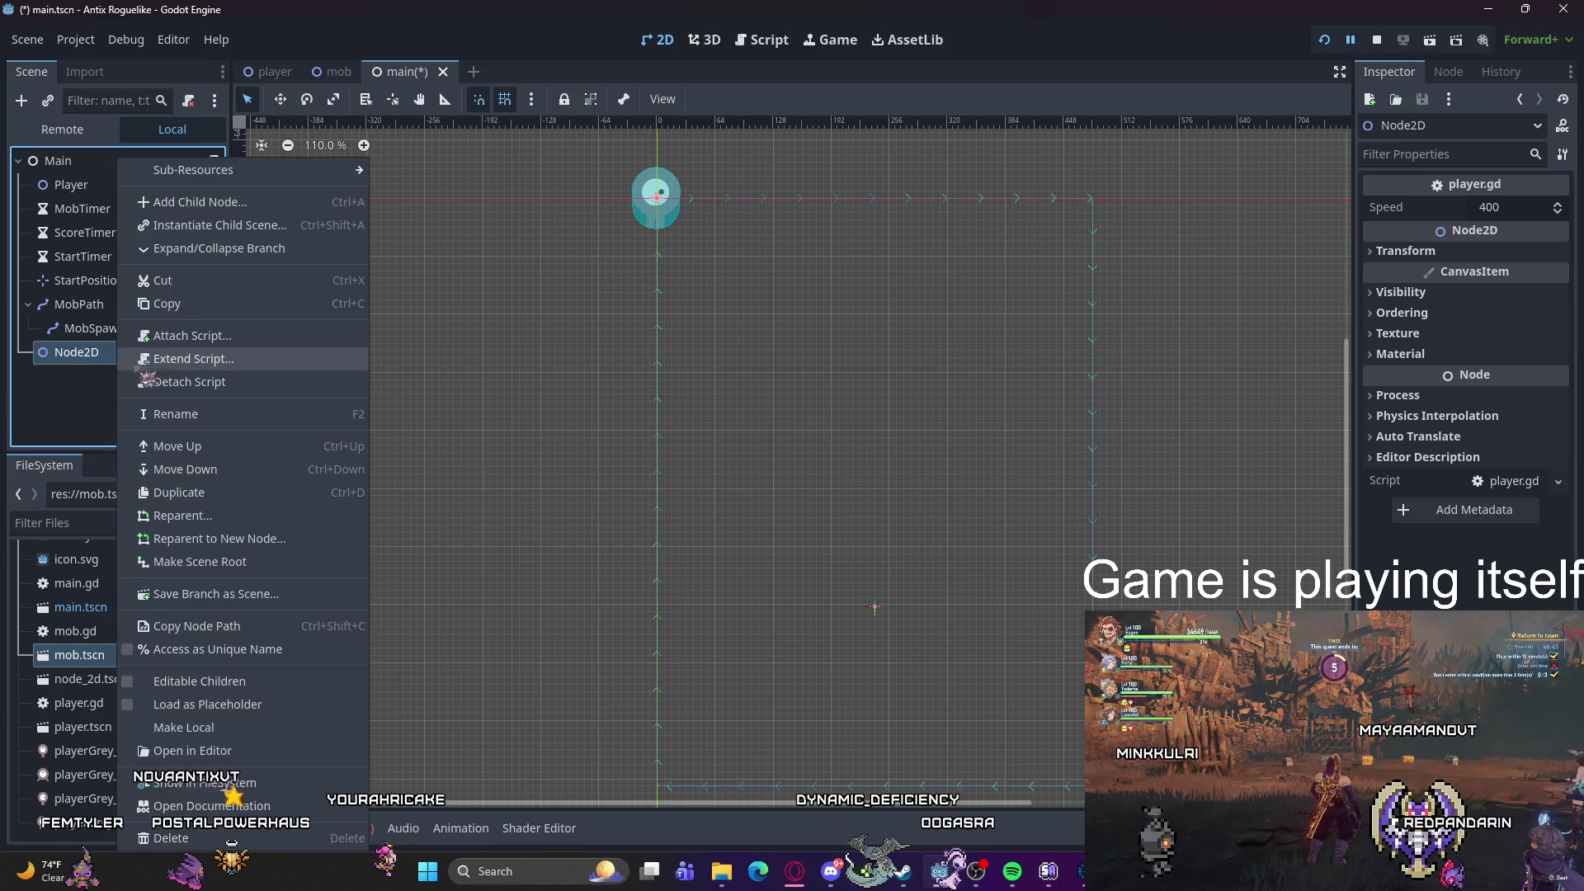
{"action": "left_click", "coordinate": [171, 838]}
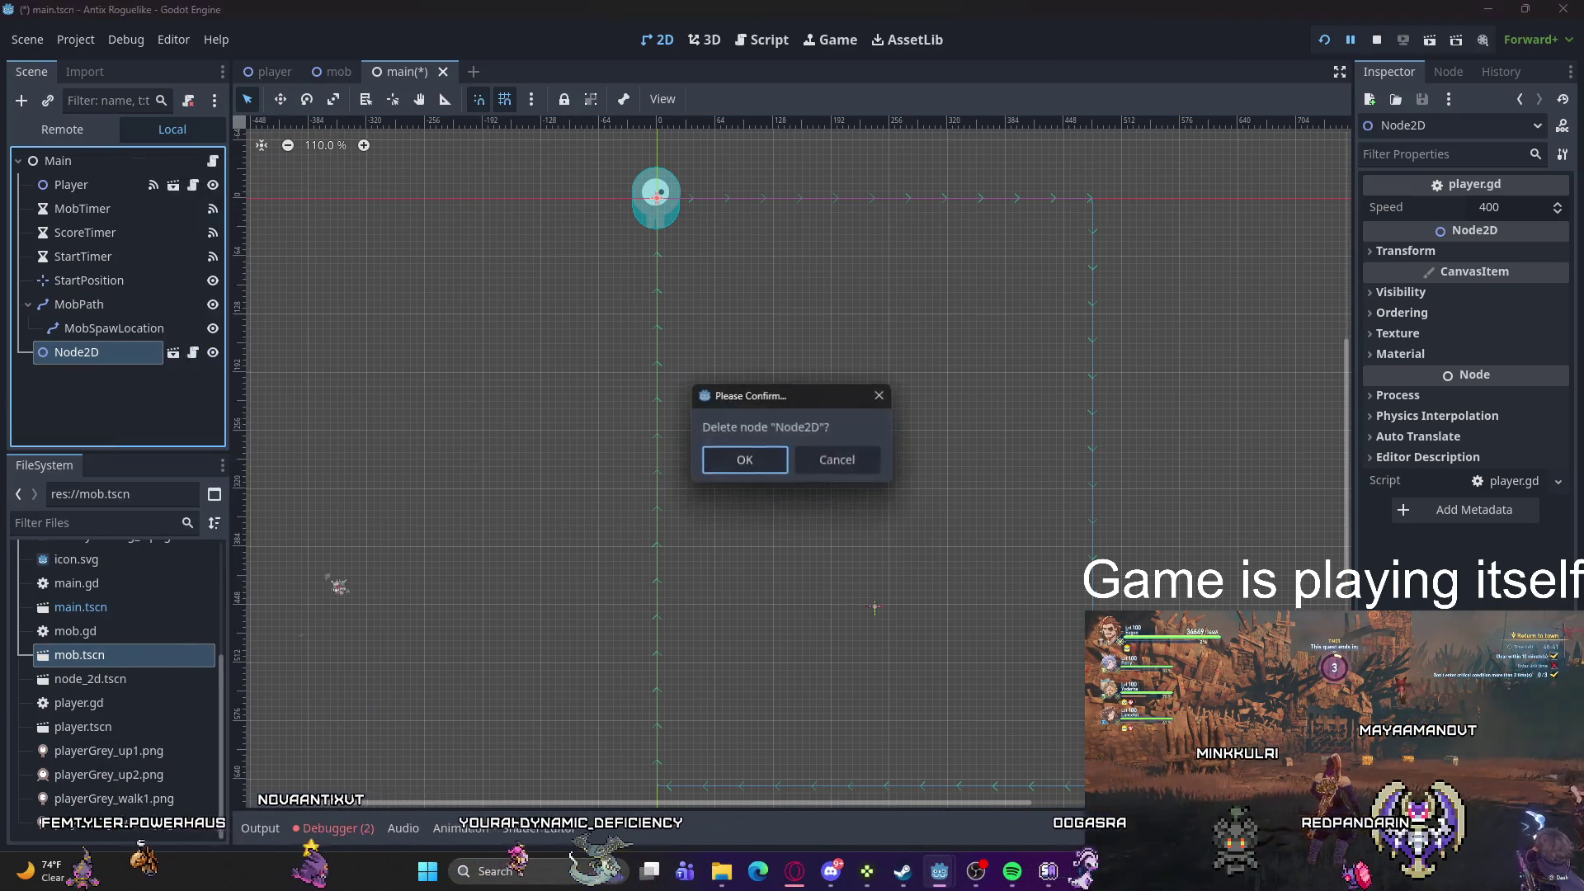
{"action": "left_click", "coordinate": [743, 453]}
{"action": "left_click", "coordinate": [71, 184]}
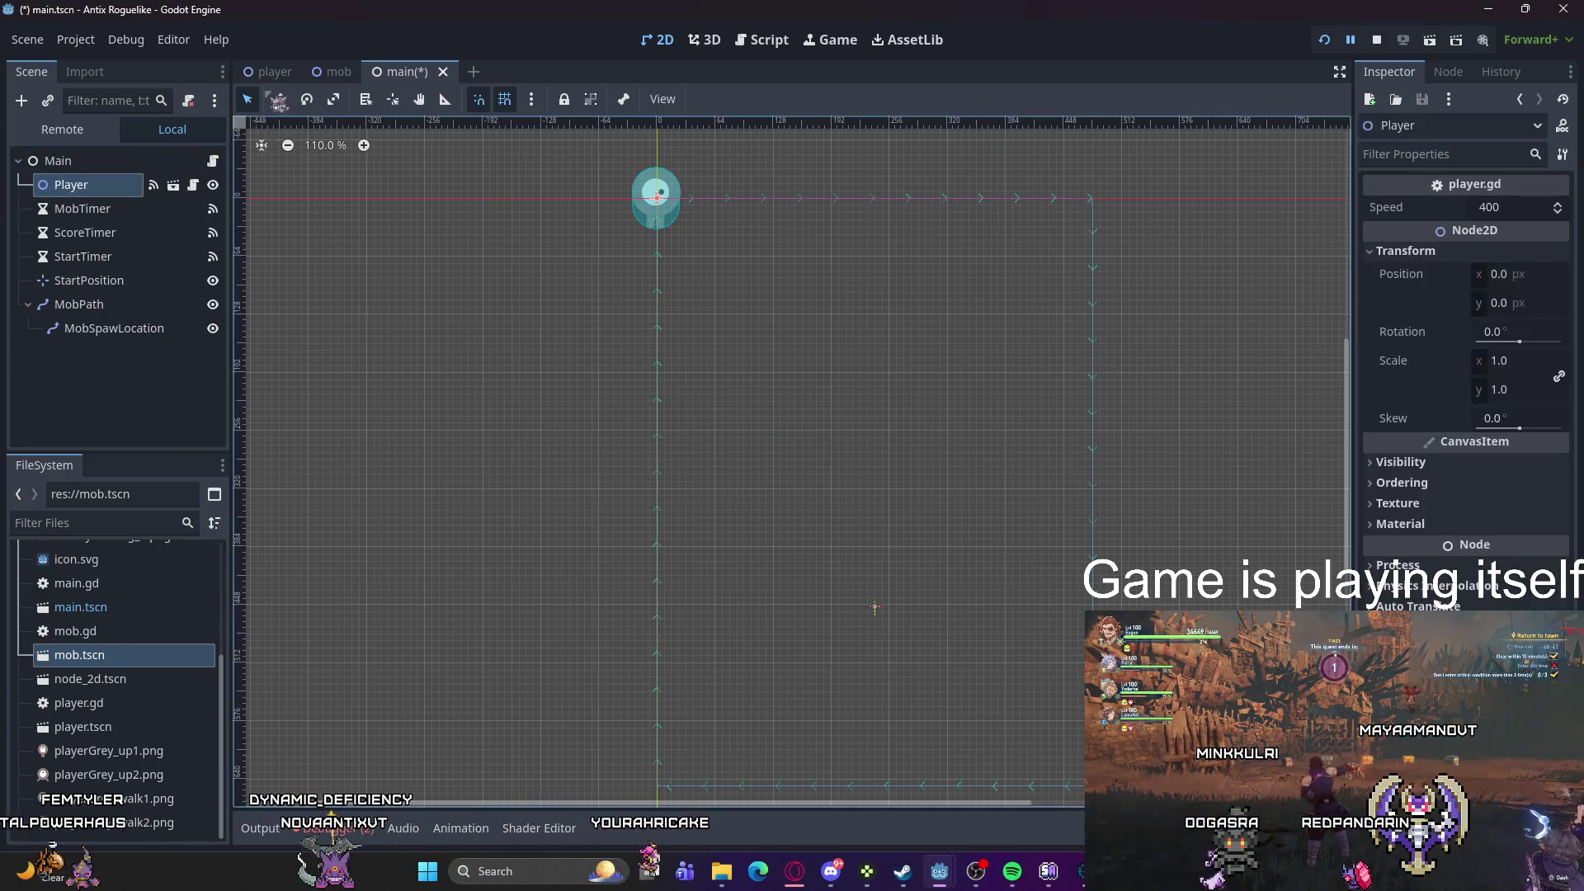
{"action": "left_click", "coordinate": [173, 184]}
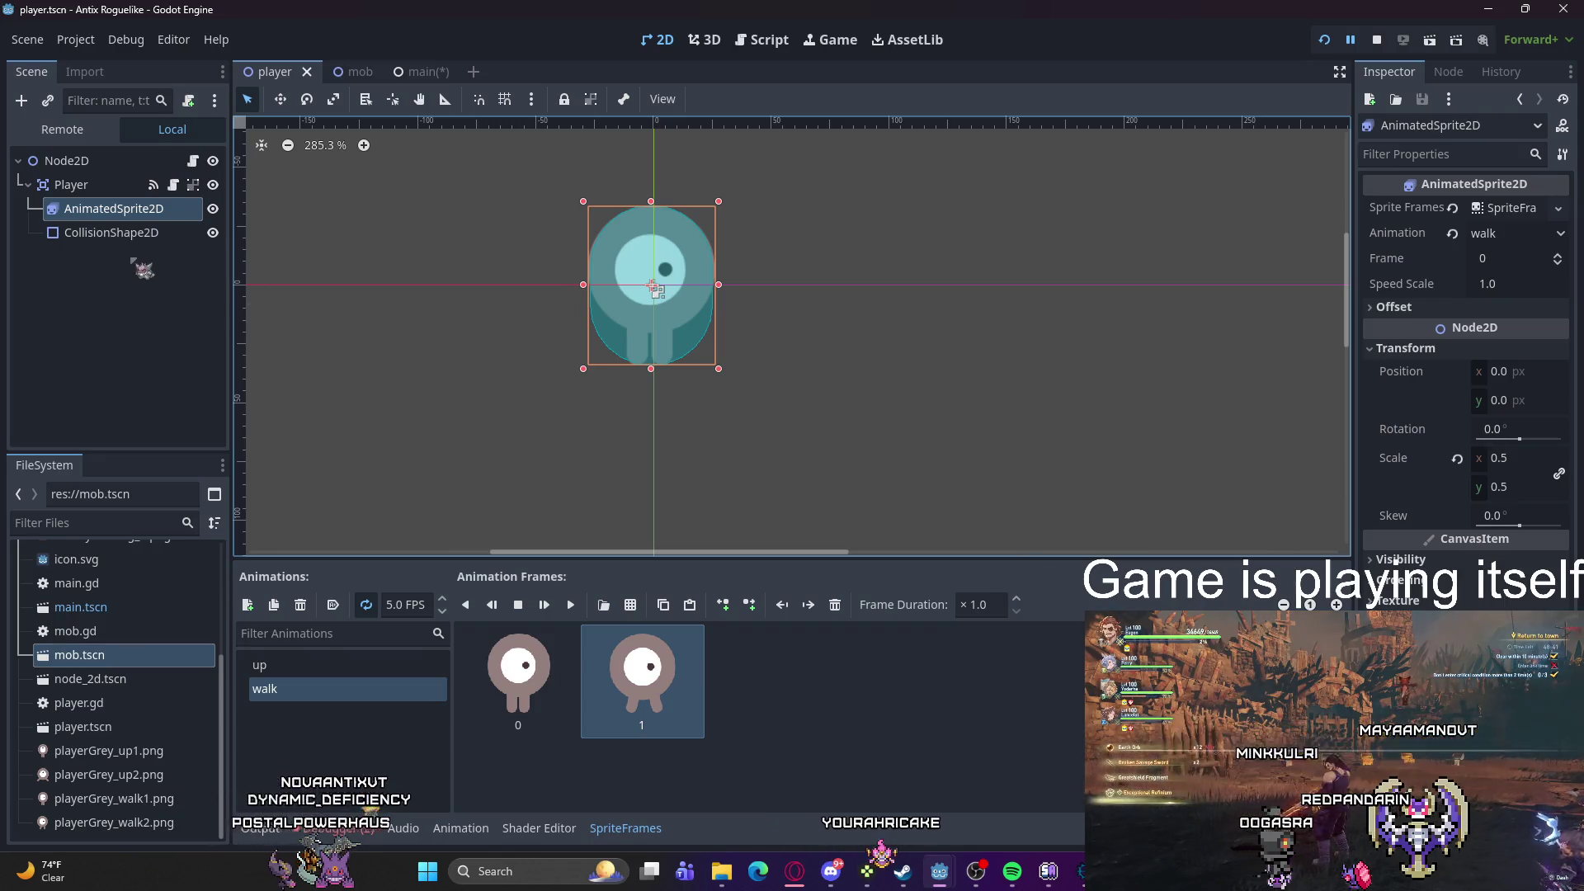
Step: Attach player.gd to CollisionShape2D and AnimatedSprite2D, then select Player and save the player scene
{"action": "left_click", "coordinate": [124, 233]}
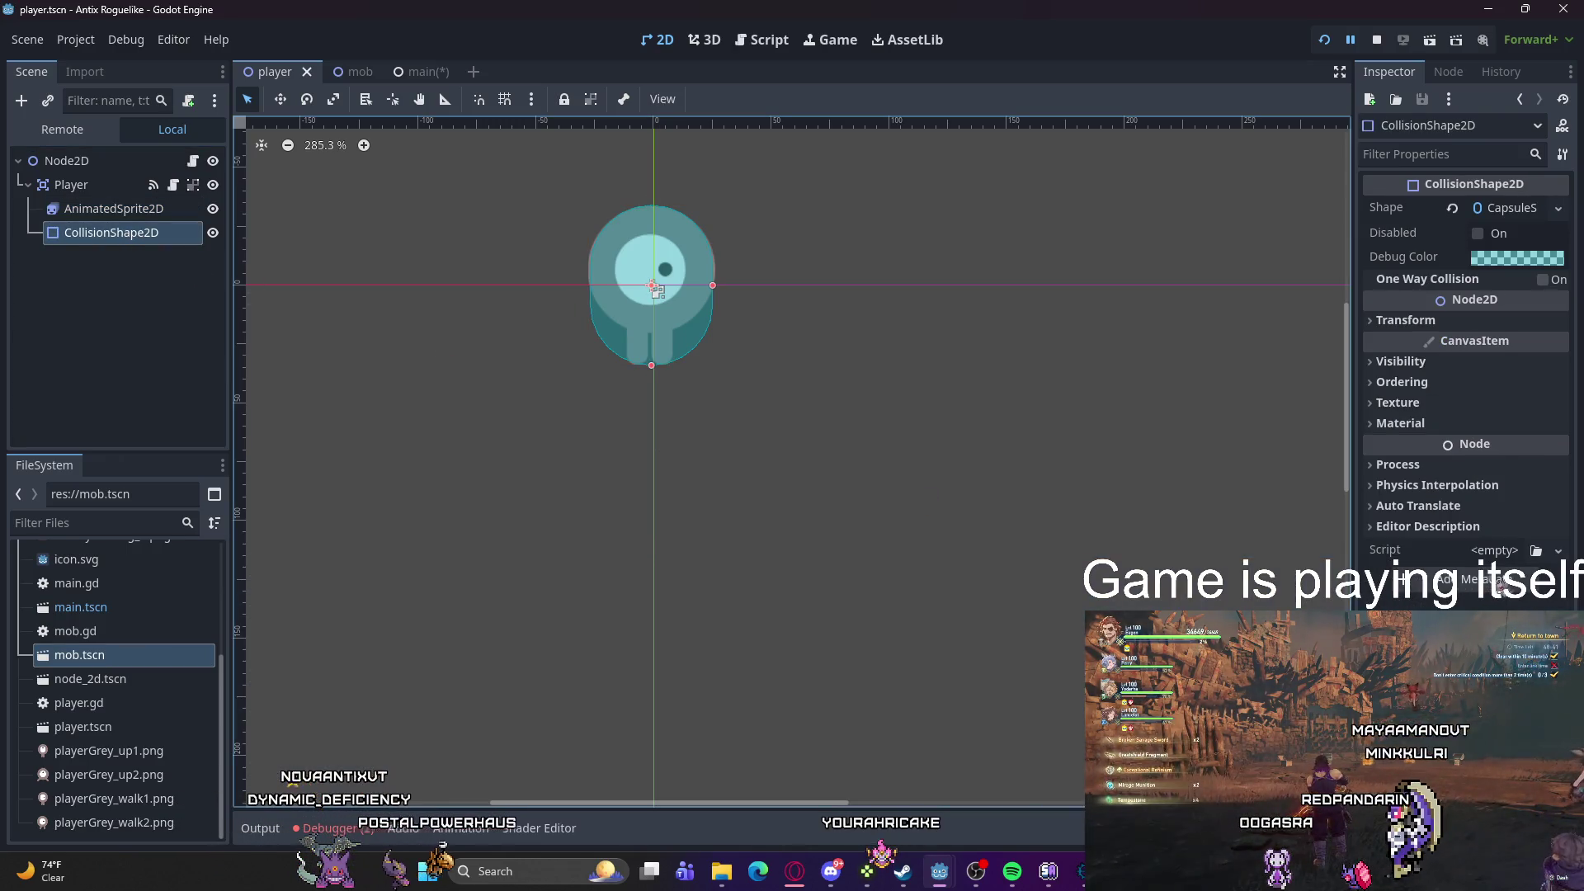
{"action": "left_click", "coordinate": [1536, 551]}
{"action": "double_click", "coordinate": [583, 320]}
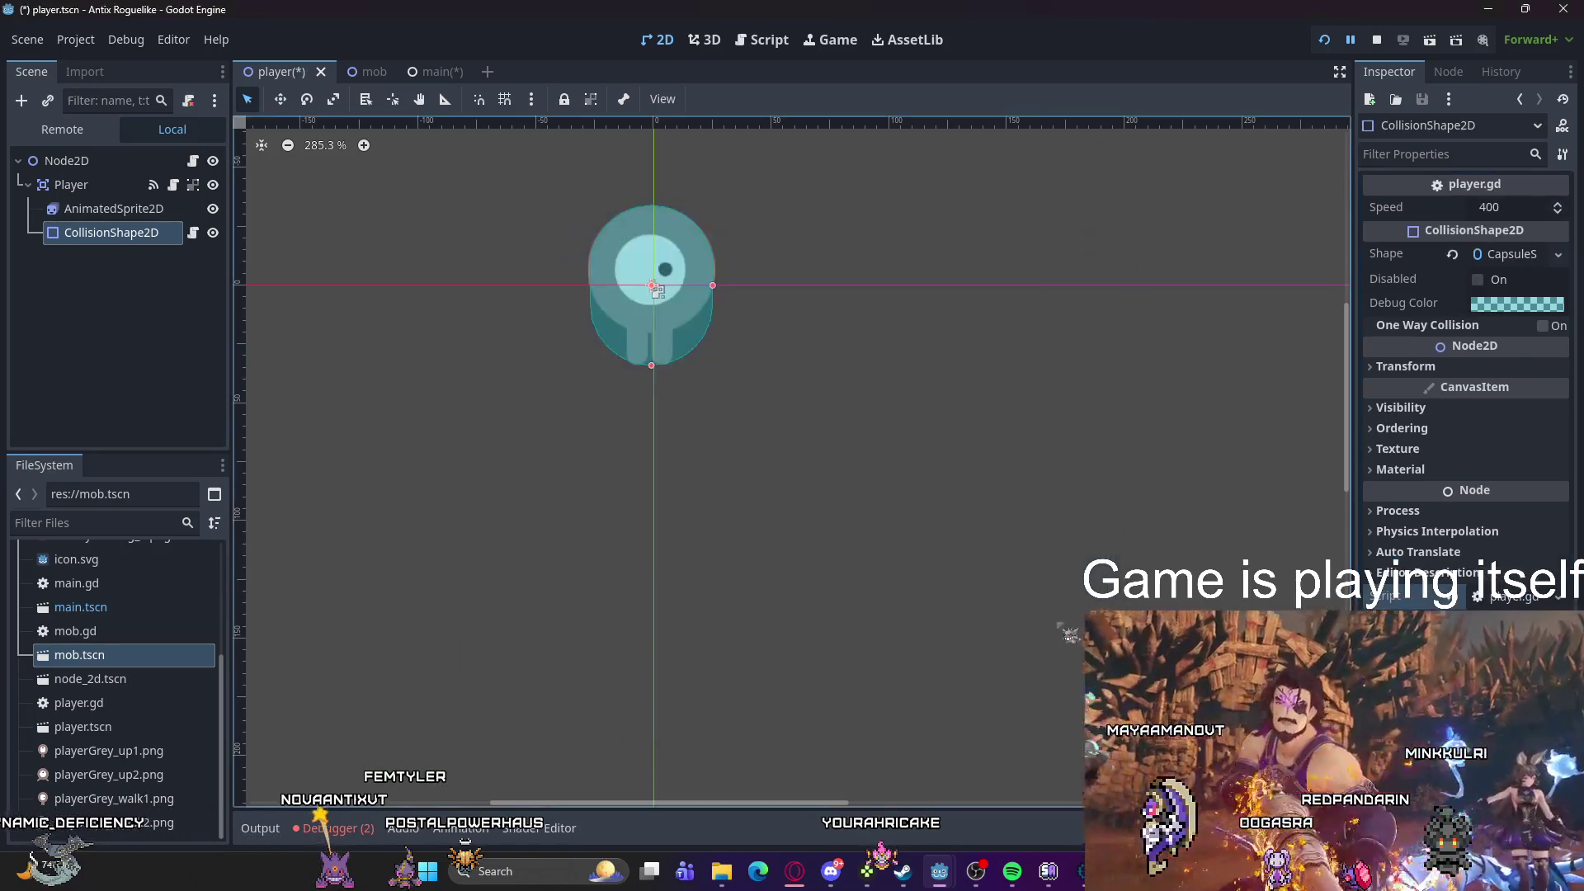
{"action": "left_click", "coordinate": [114, 209]}
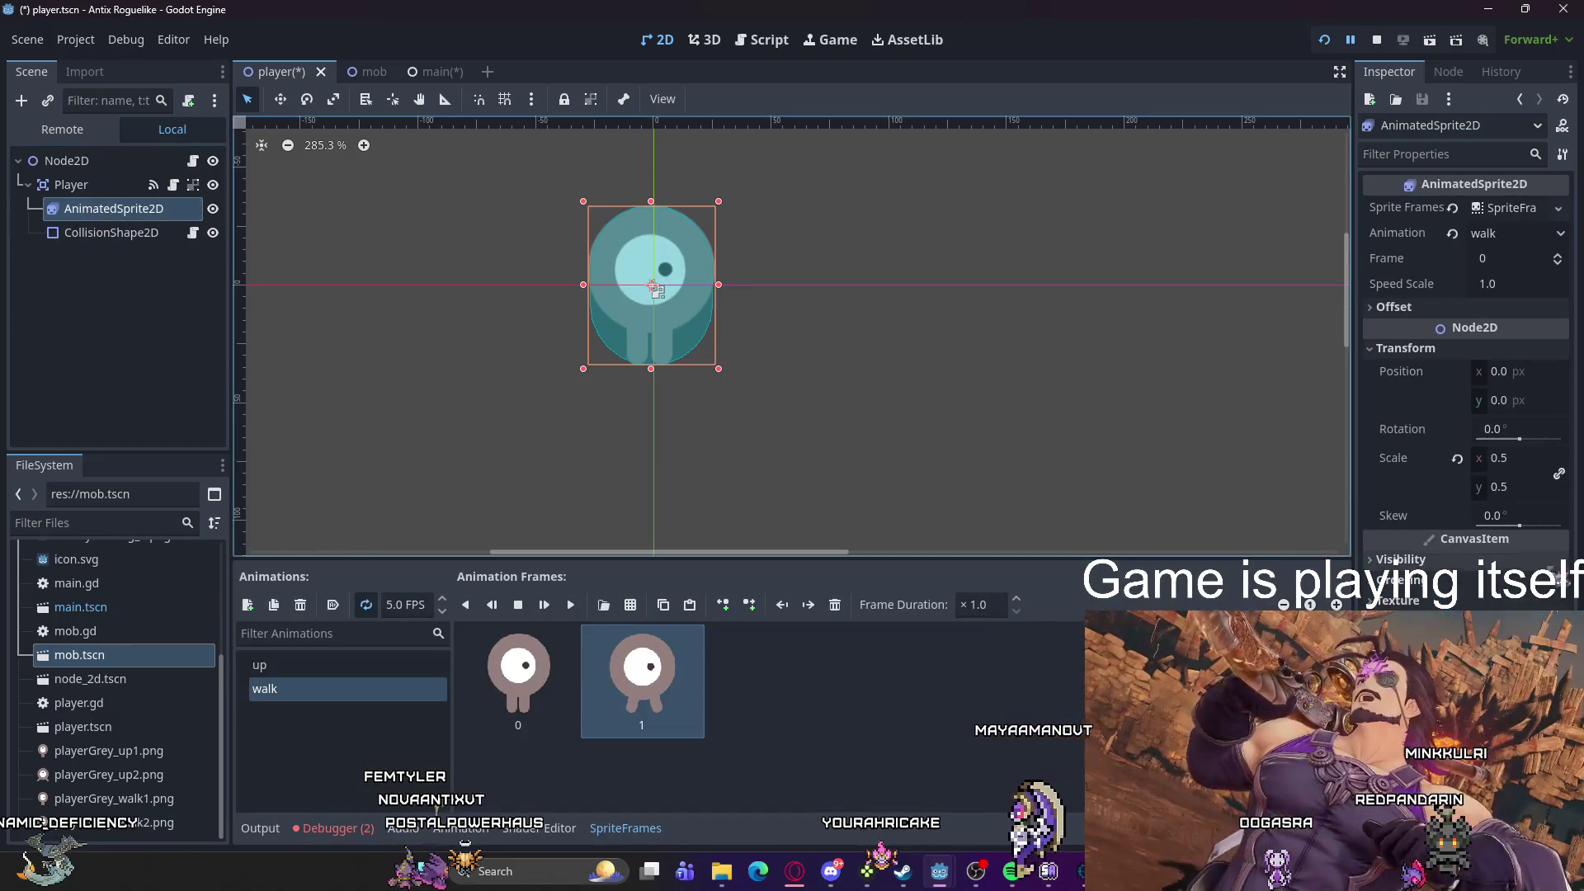
{"action": "double_click", "coordinate": [629, 317]}
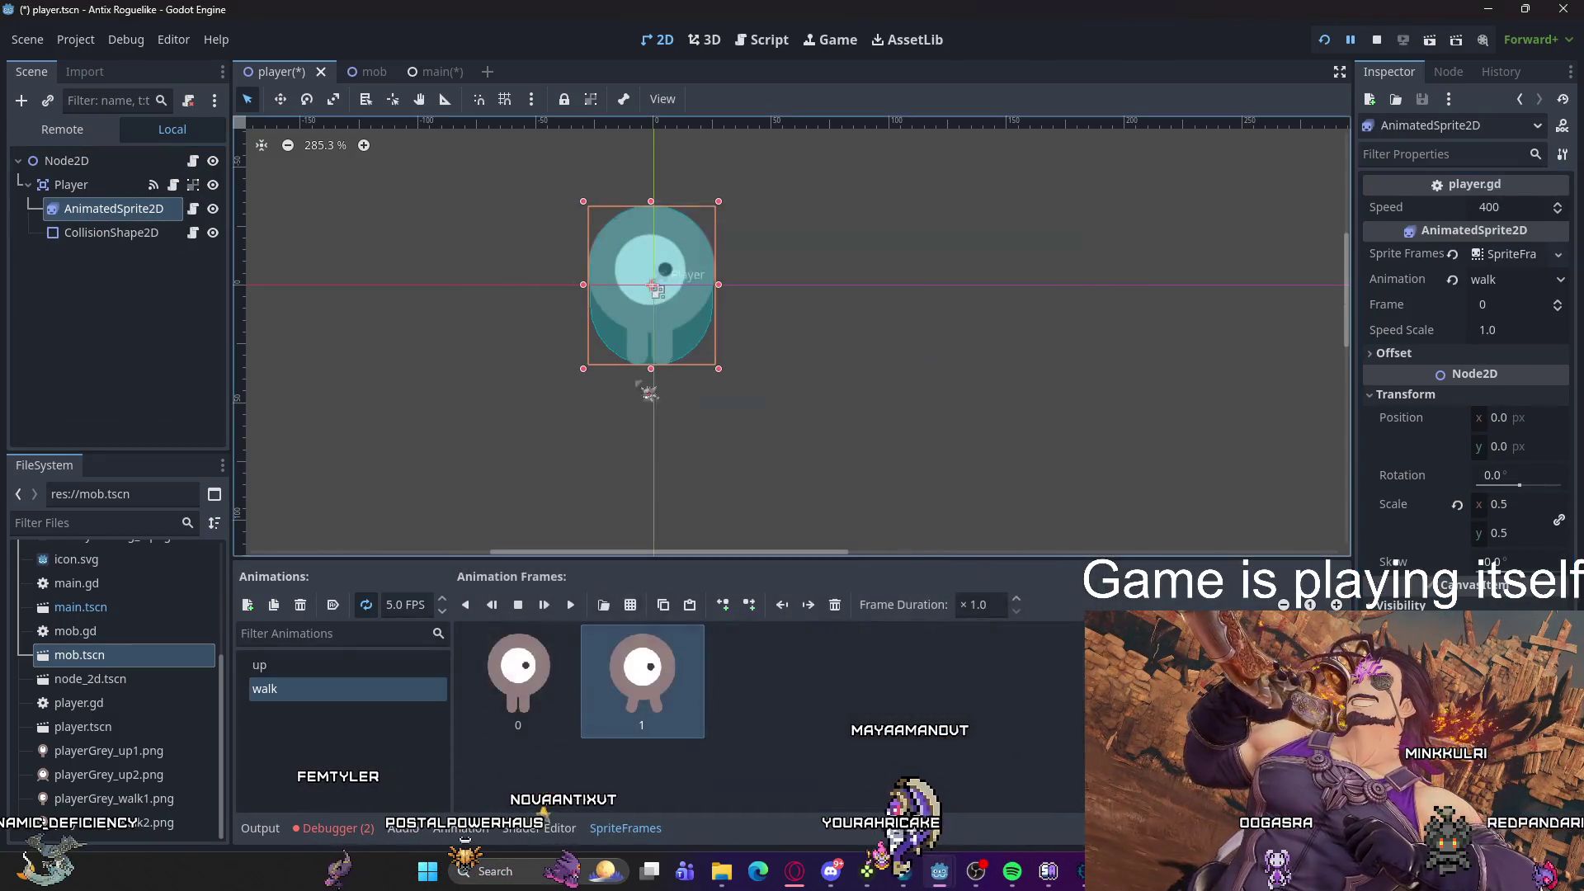
{"action": "left_click", "coordinate": [70, 184]}
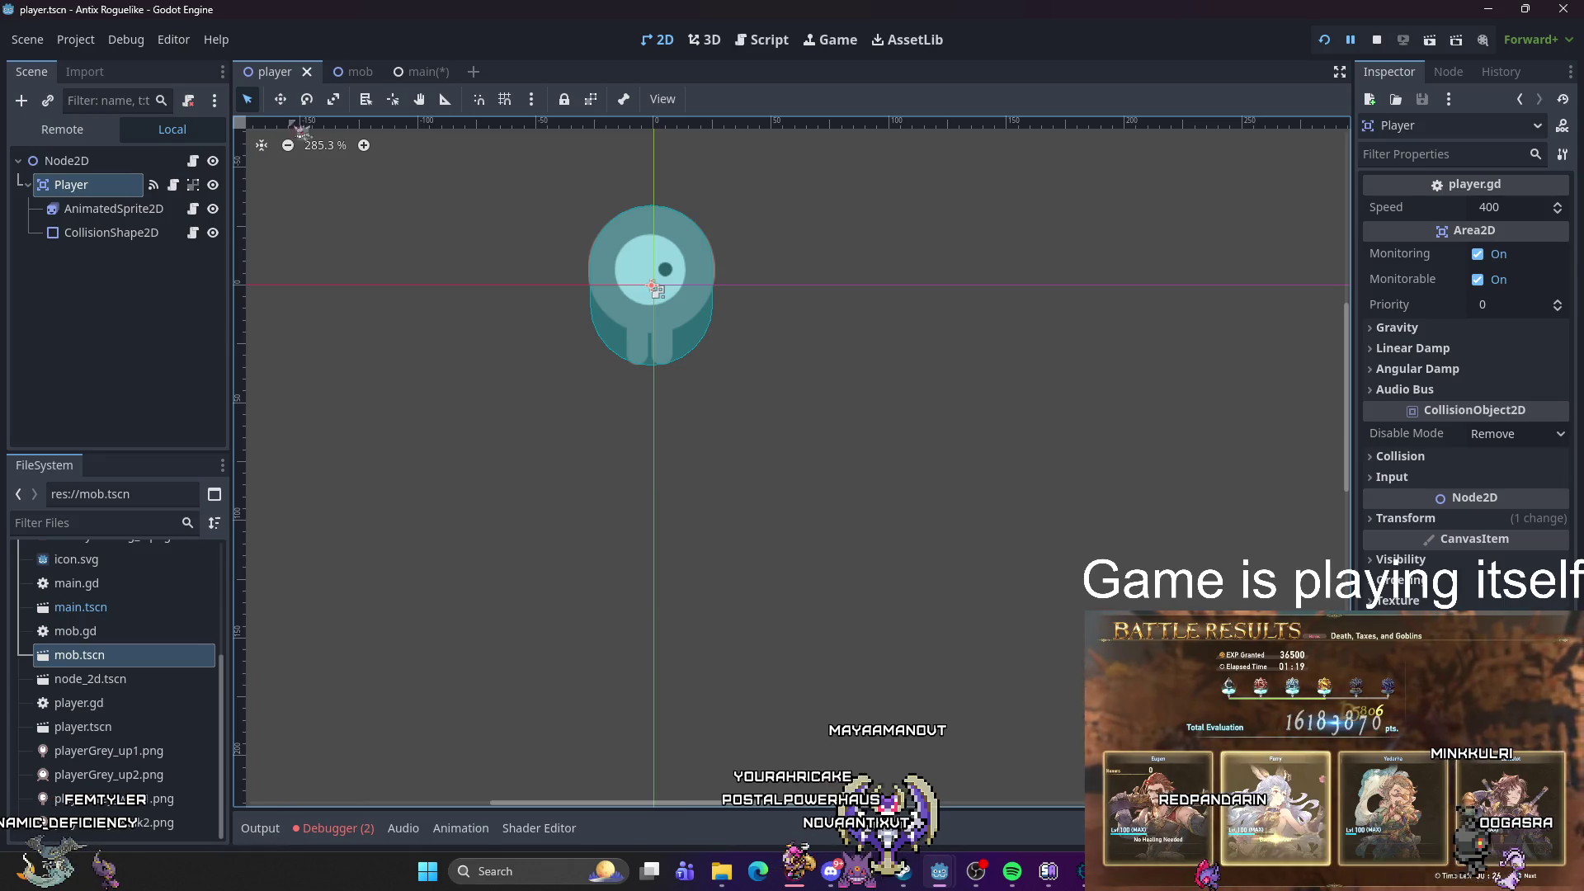
{"action": "key", "text": "F5"}
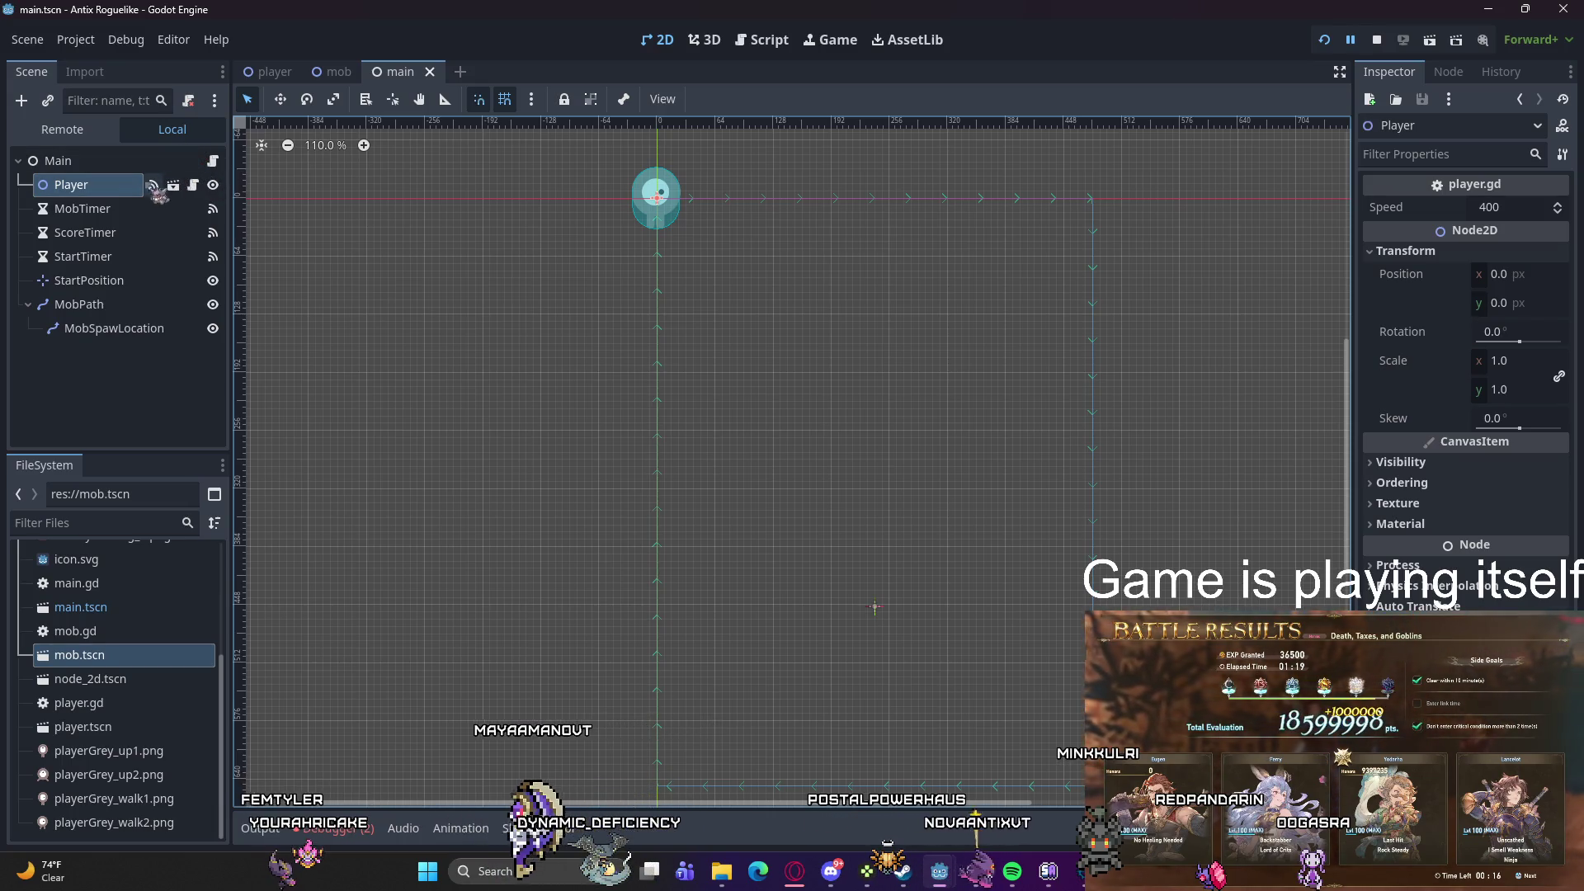
{"action": "right_click", "coordinate": [83, 186]}
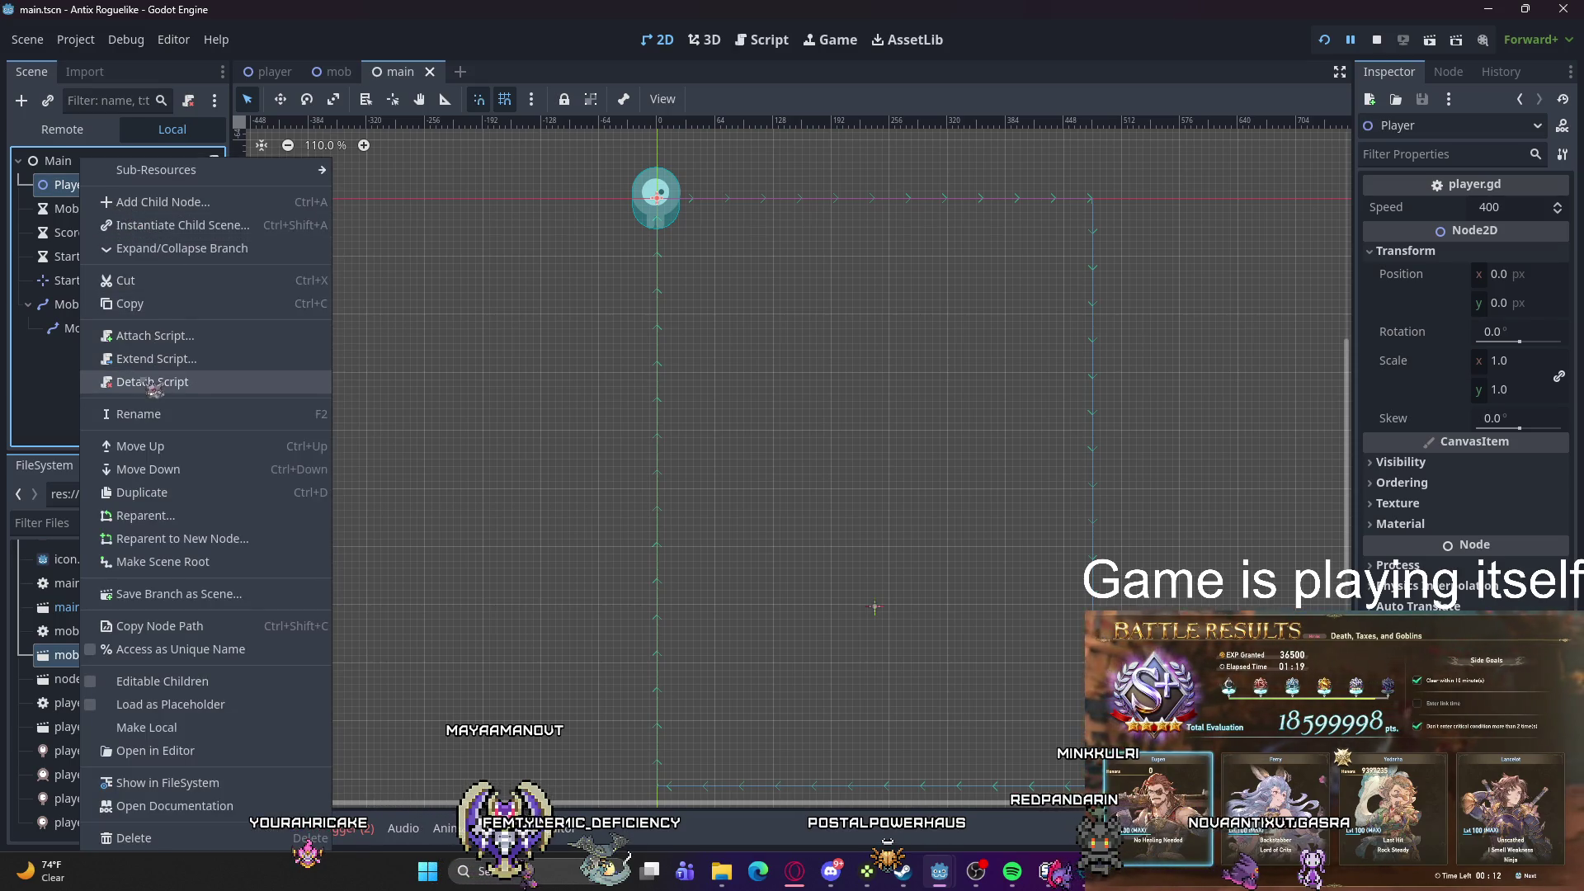
{"action": "left_click", "coordinate": [132, 837]}
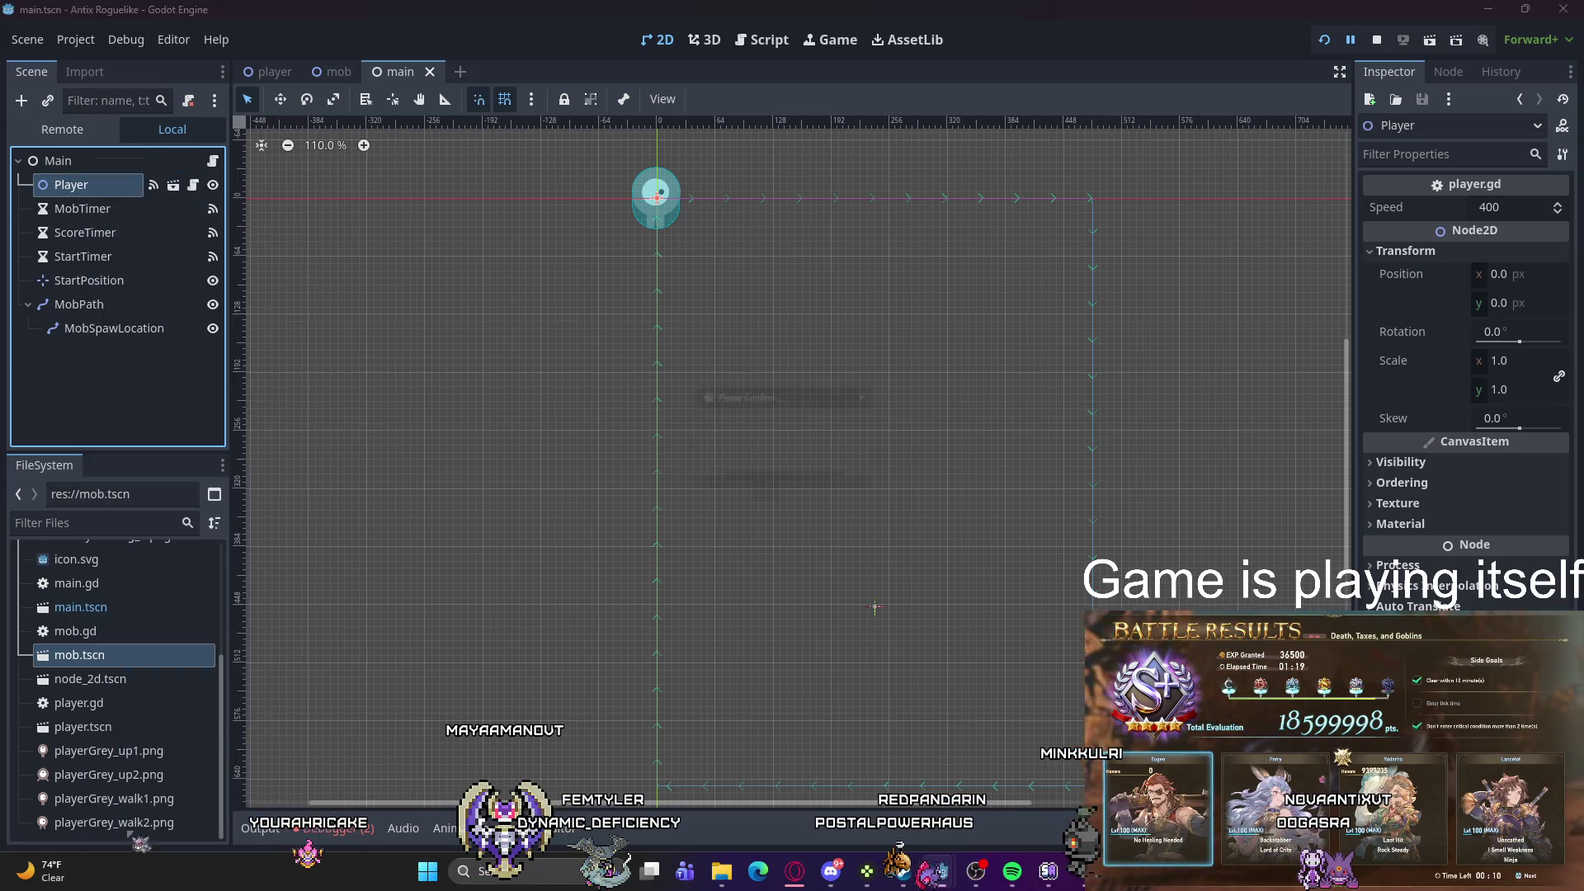
{"action": "key", "text": "Return"}
{"action": "right_click", "coordinate": [99, 351]}
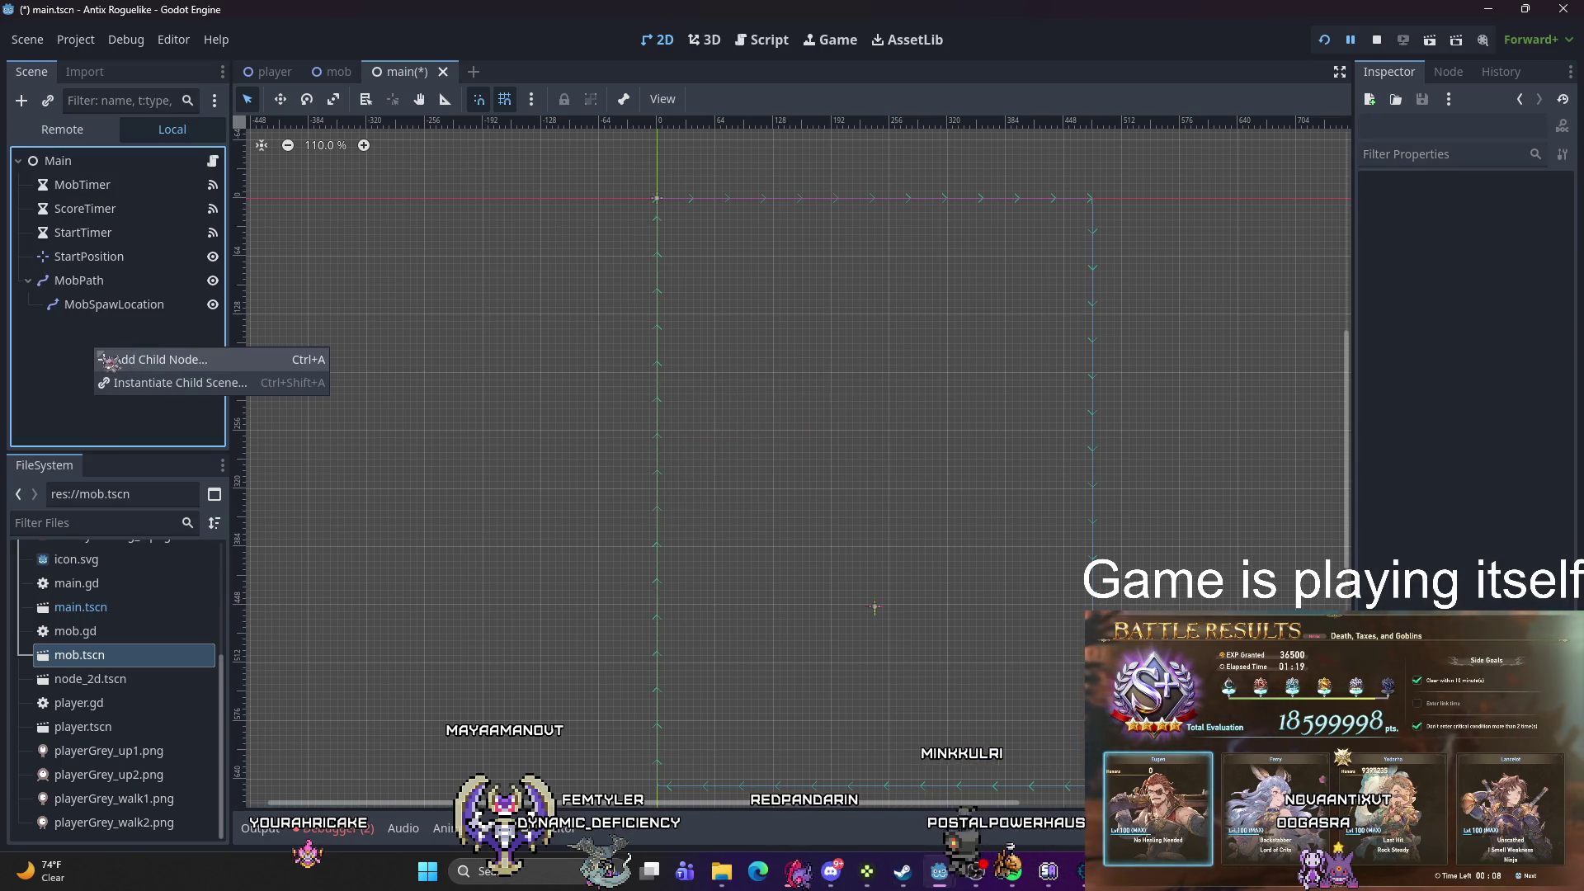
{"action": "key", "text": "Escape"}
{"action": "left_click", "coordinate": [47, 100]}
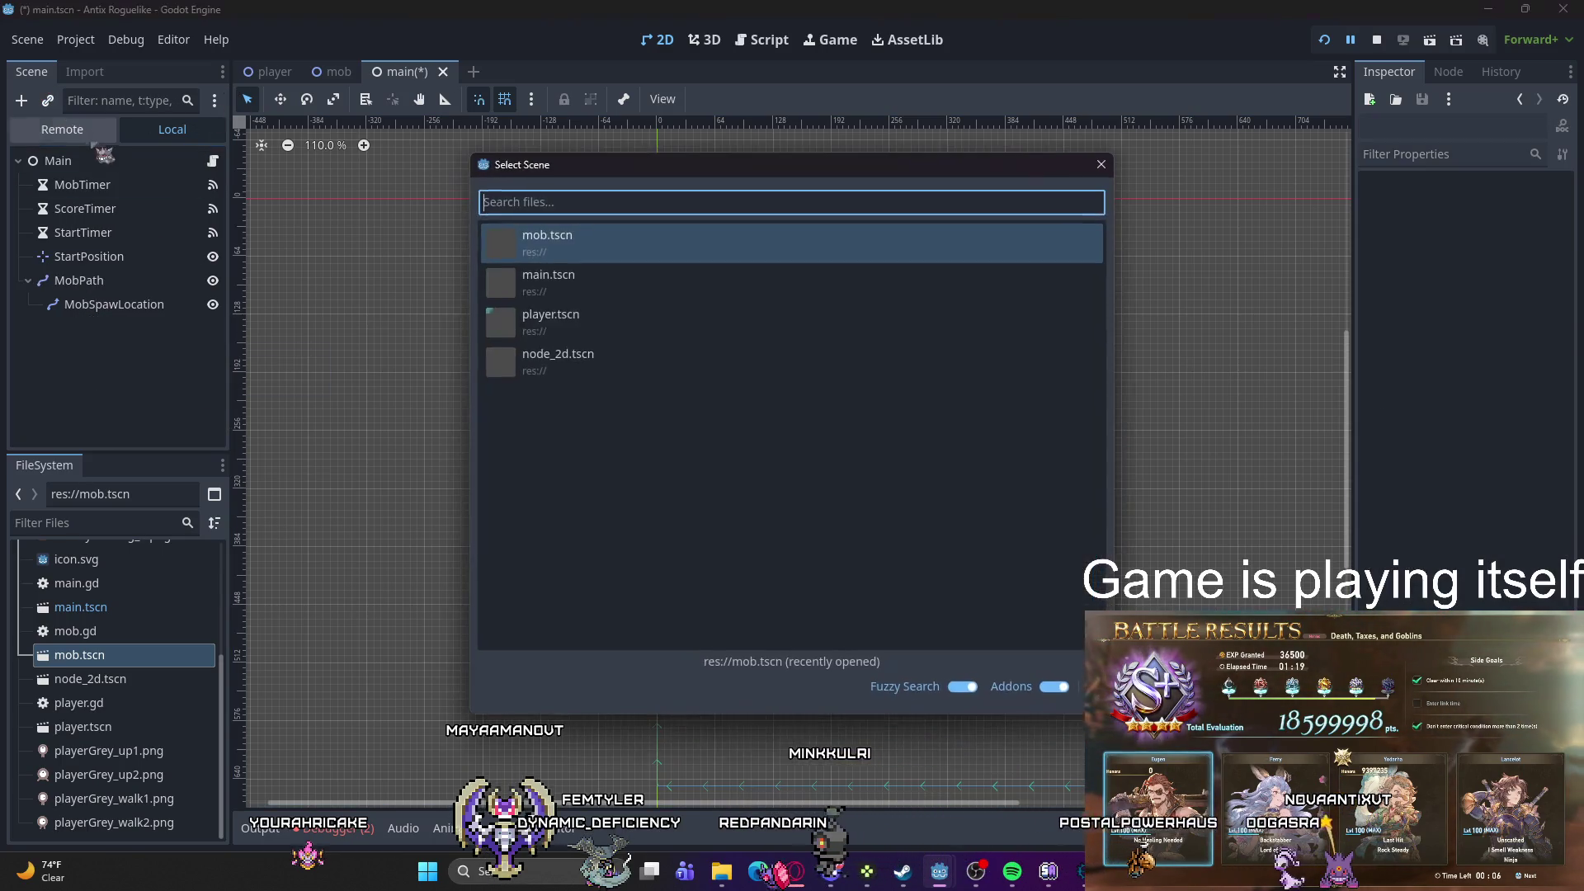
{"action": "double_click", "coordinate": [538, 343]}
{"action": "left_click", "coordinate": [168, 328]}
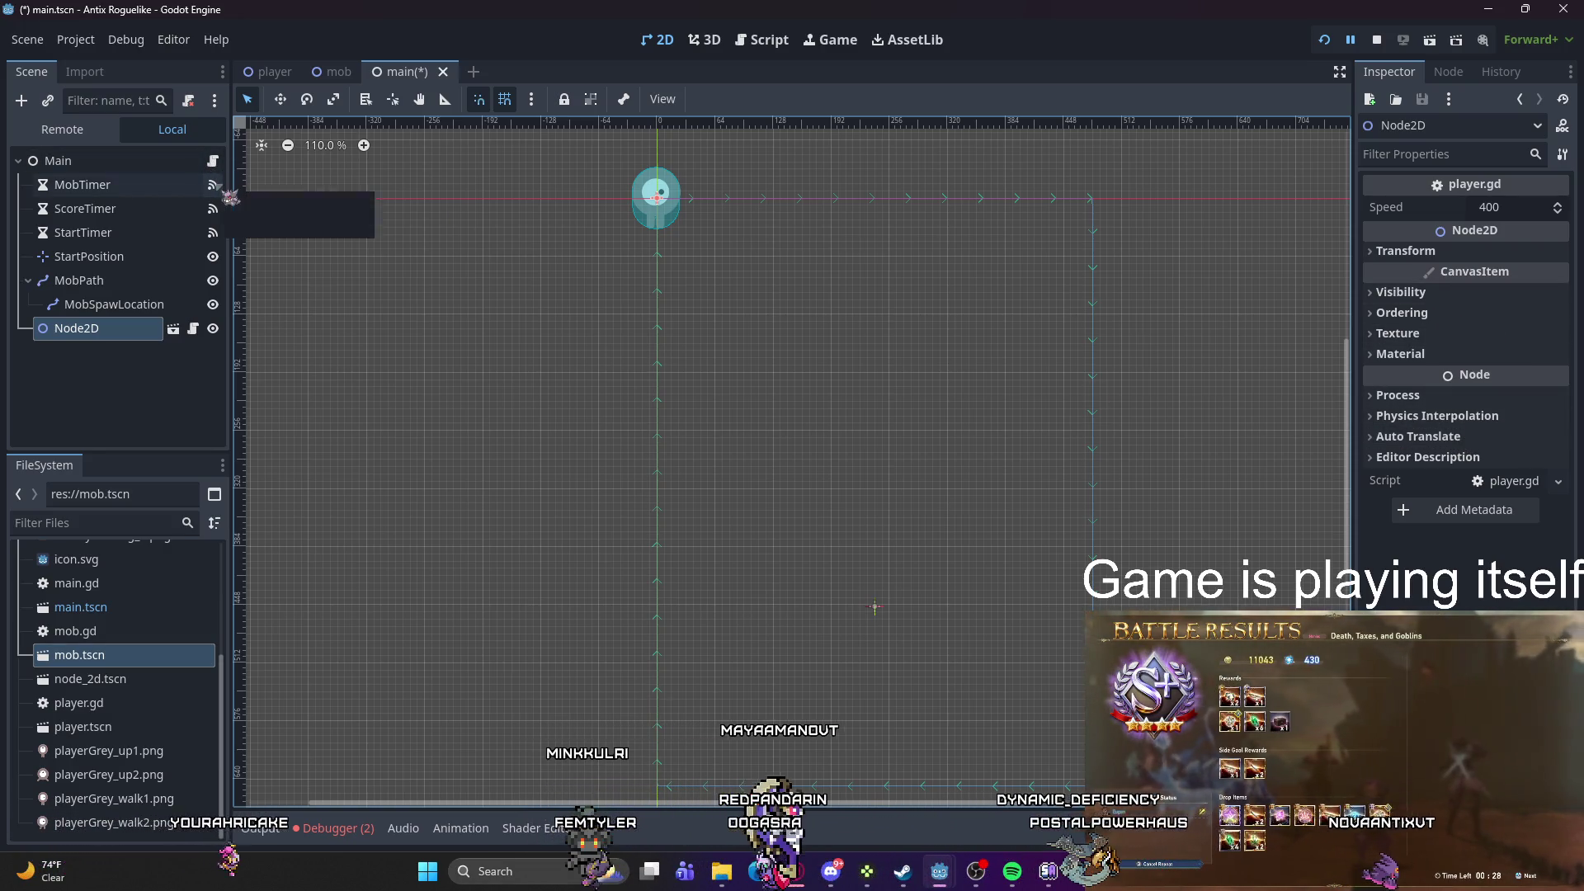
{"action": "key", "text": "Delete"}
{"action": "key", "text": "ctrl+z"}
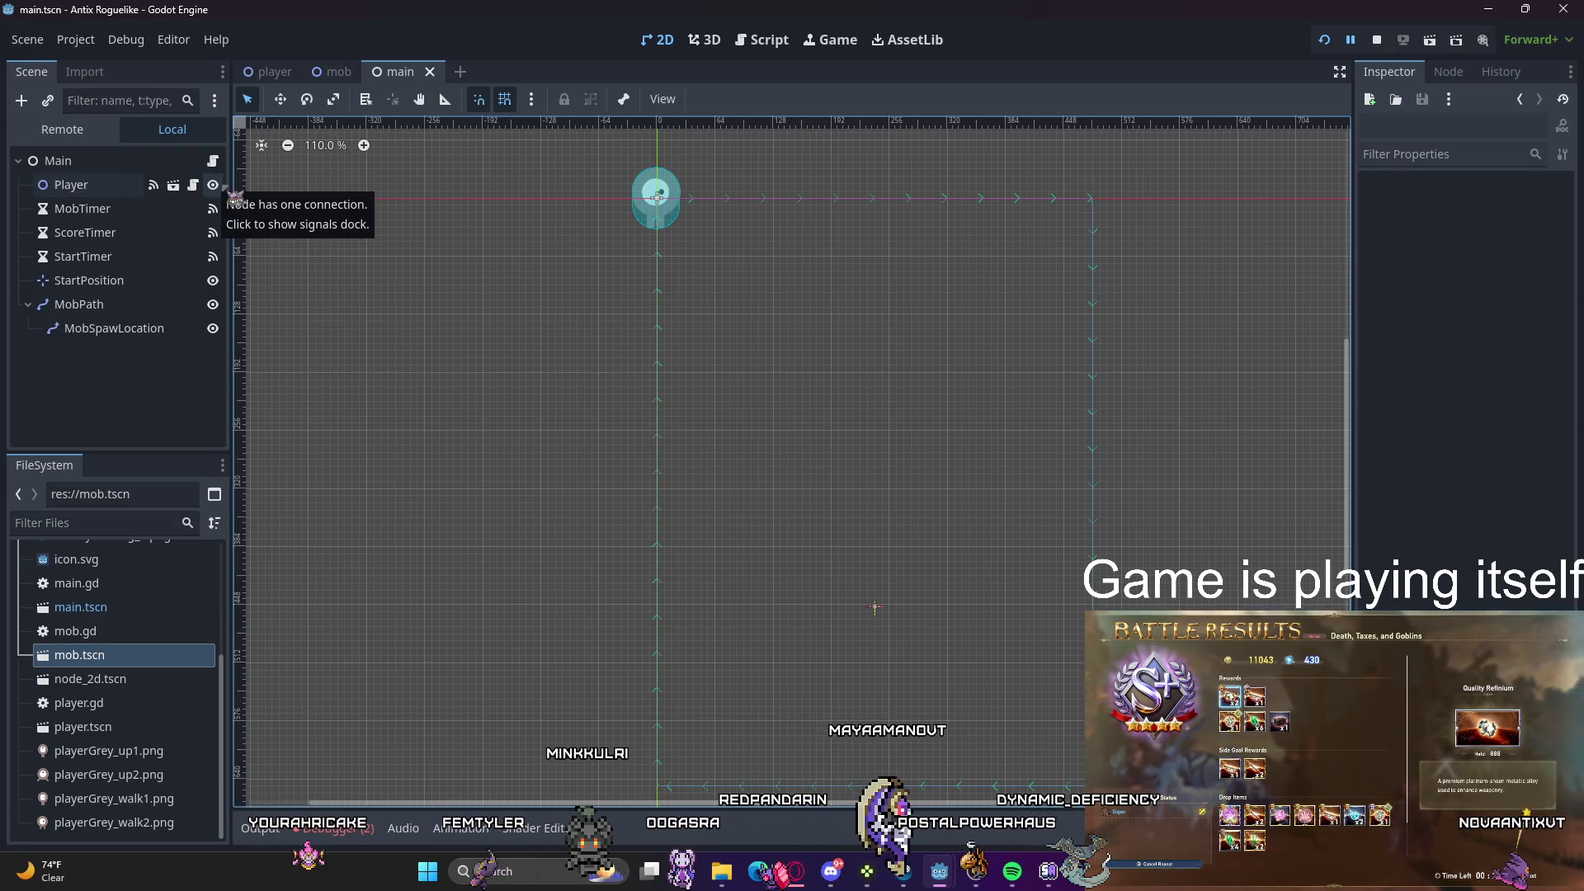
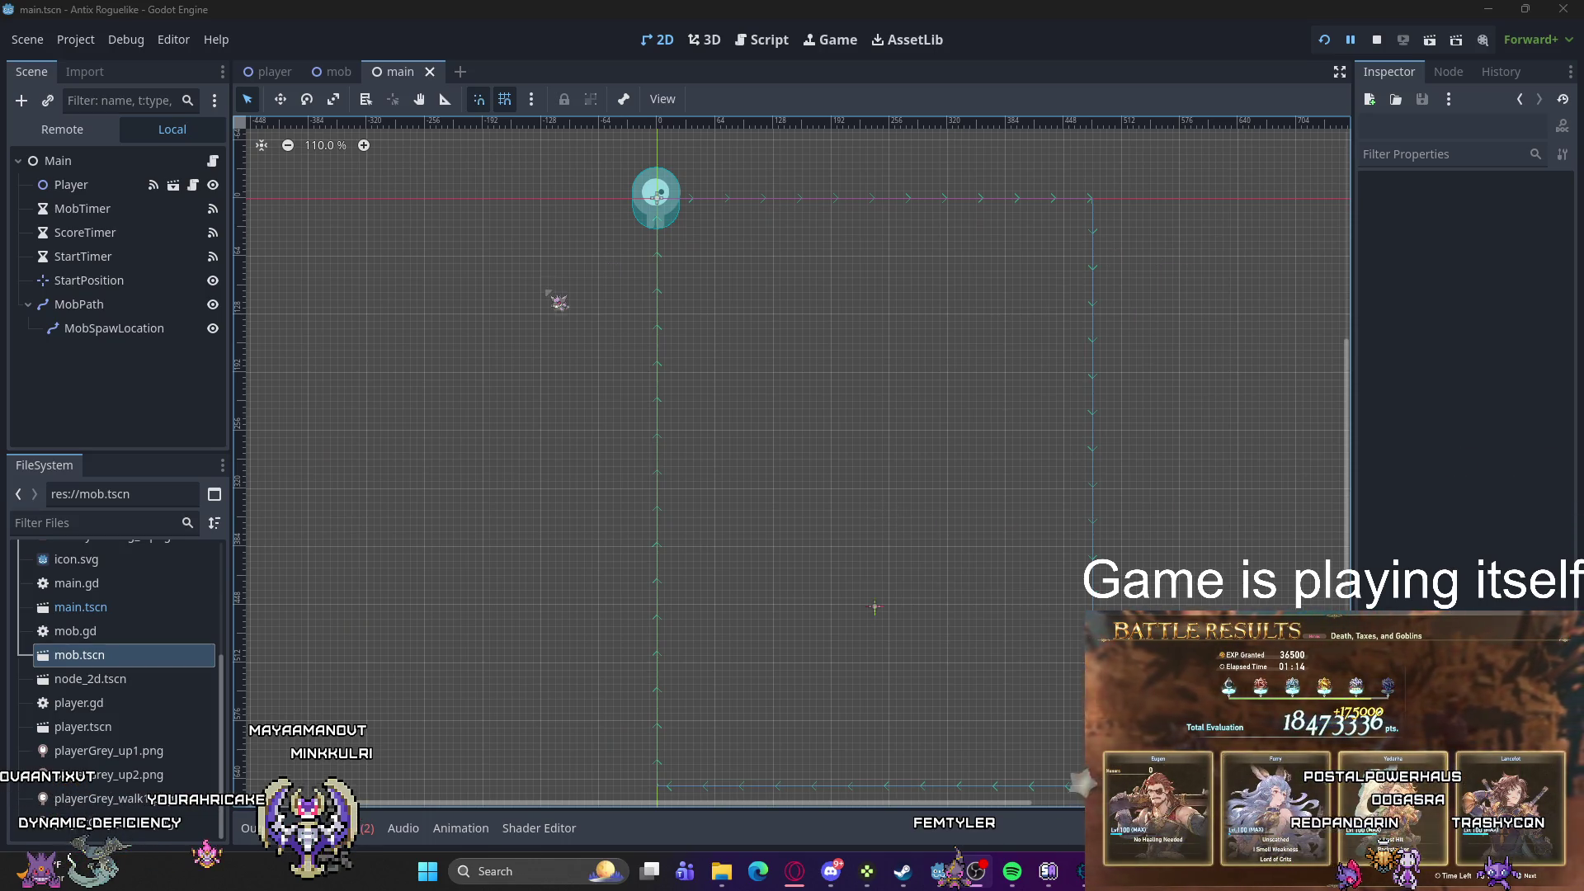
Step: Open Create New Node under Player, search 'c' and read CollisionObject2D's description
{"action": "left_click", "coordinate": [83, 185]}
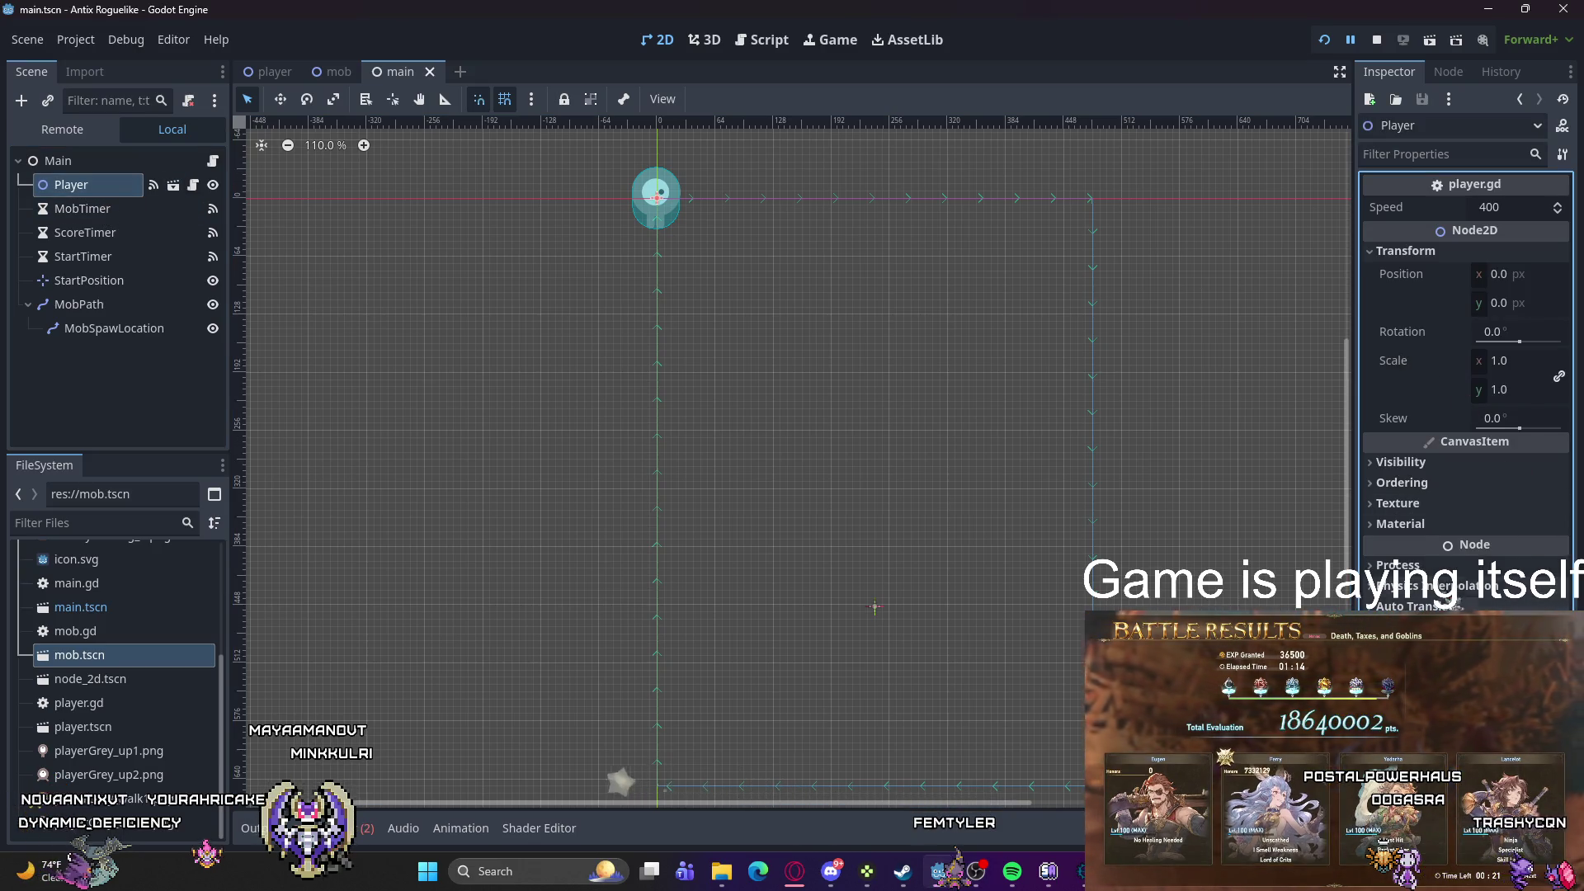
{"action": "right_click", "coordinate": [70, 185]}
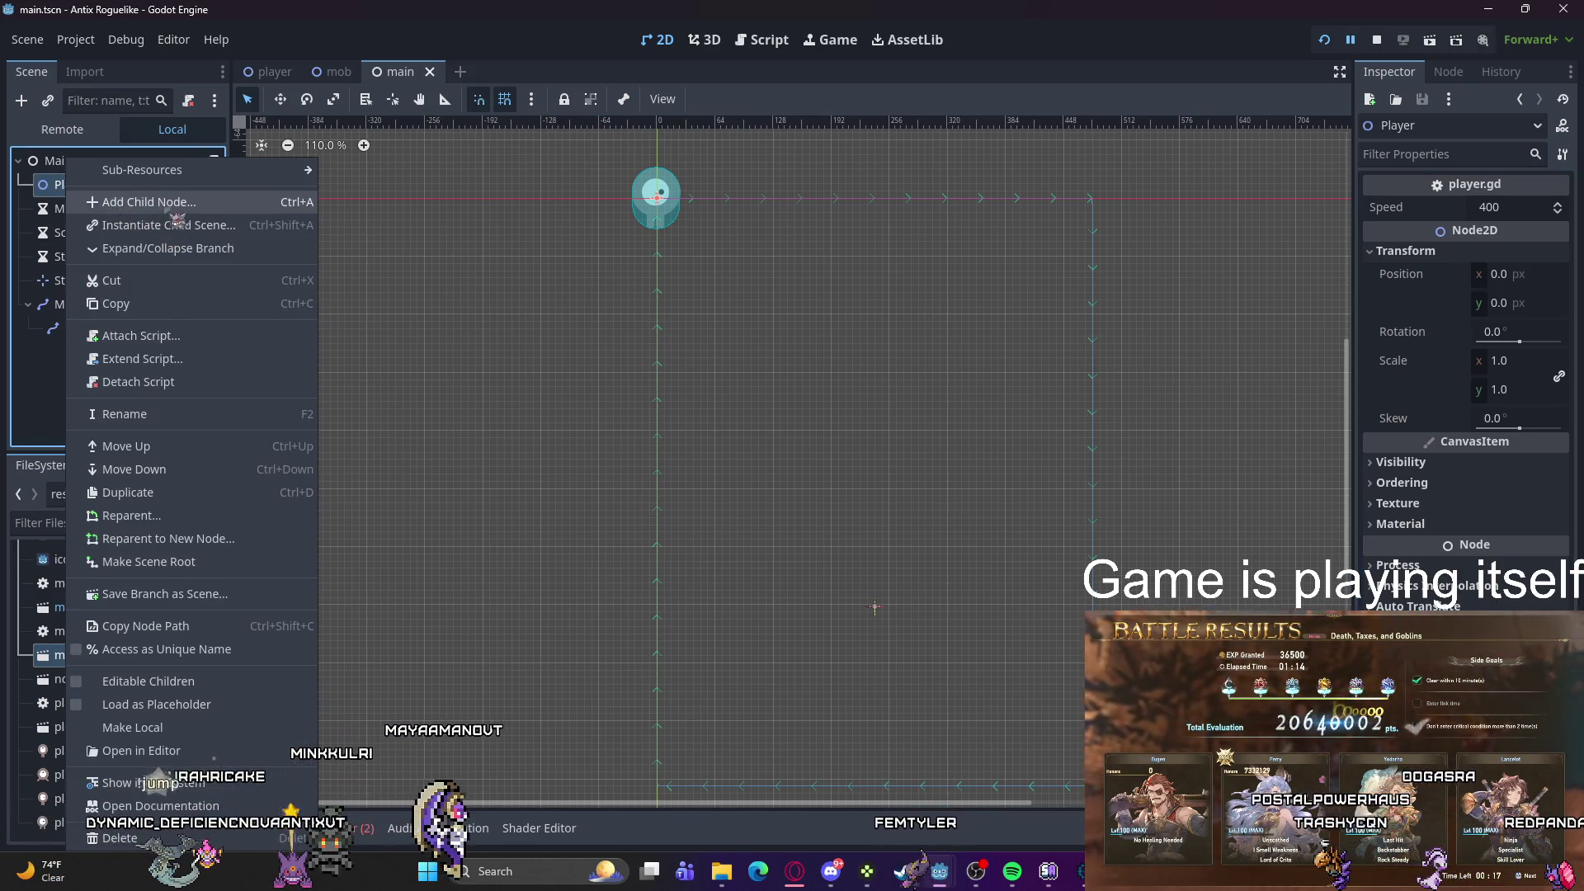
{"action": "left_click", "coordinate": [157, 202]}
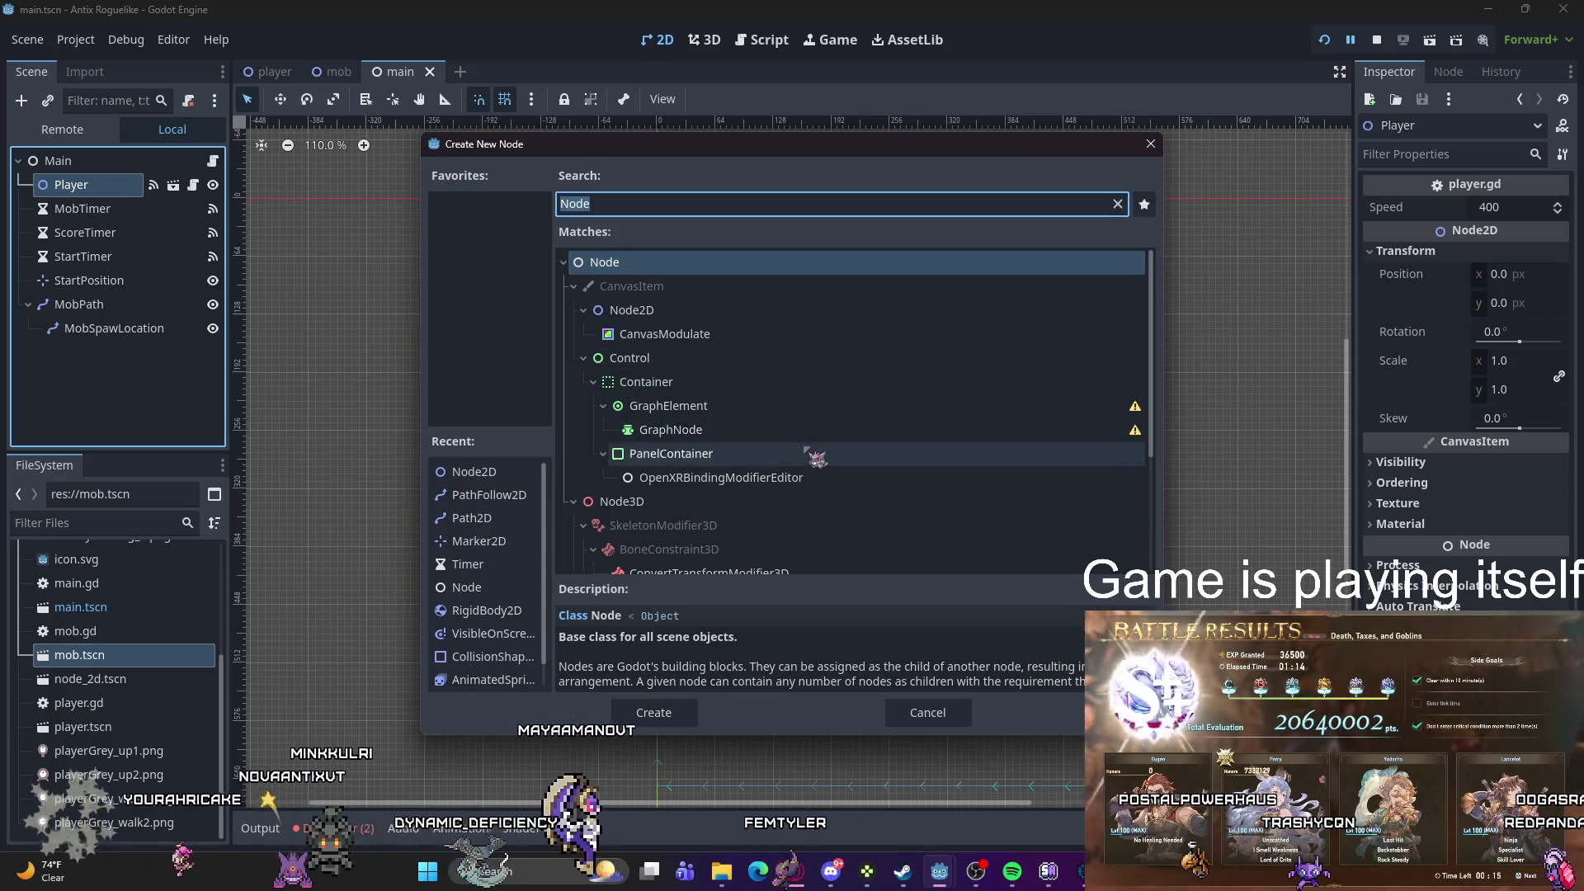
{"action": "scroll", "coordinate": [660, 454], "scroll_direction": "down", "scroll_amount": 5}
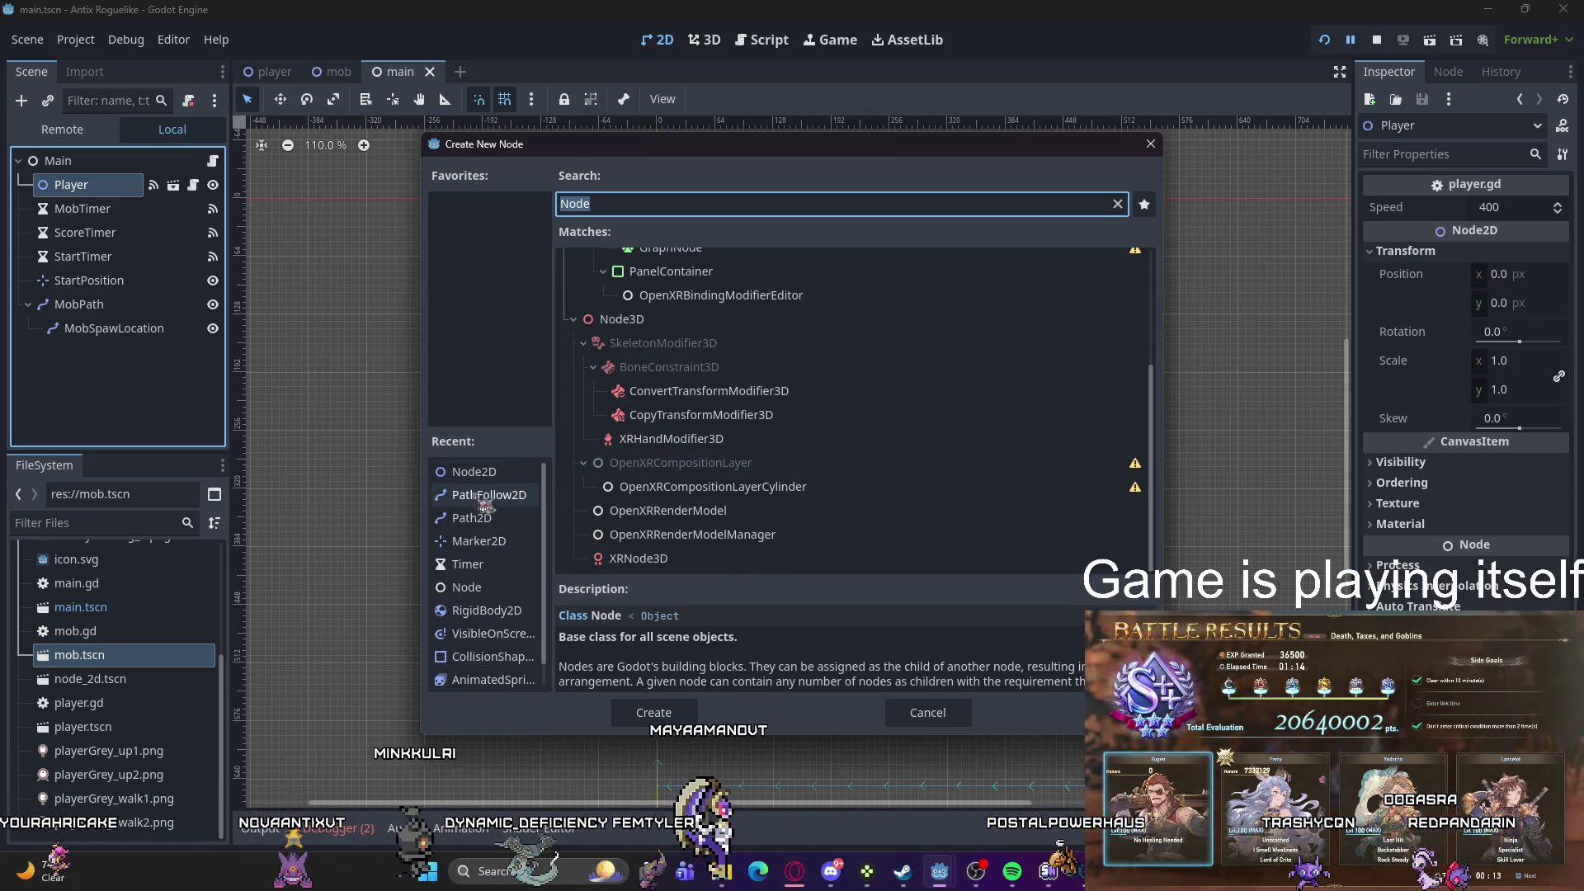
{"action": "scroll", "coordinate": [723, 523], "scroll_direction": "up", "scroll_amount": 4}
{"action": "scroll", "coordinate": [722, 523], "scroll_direction": "up", "scroll_amount": 1}
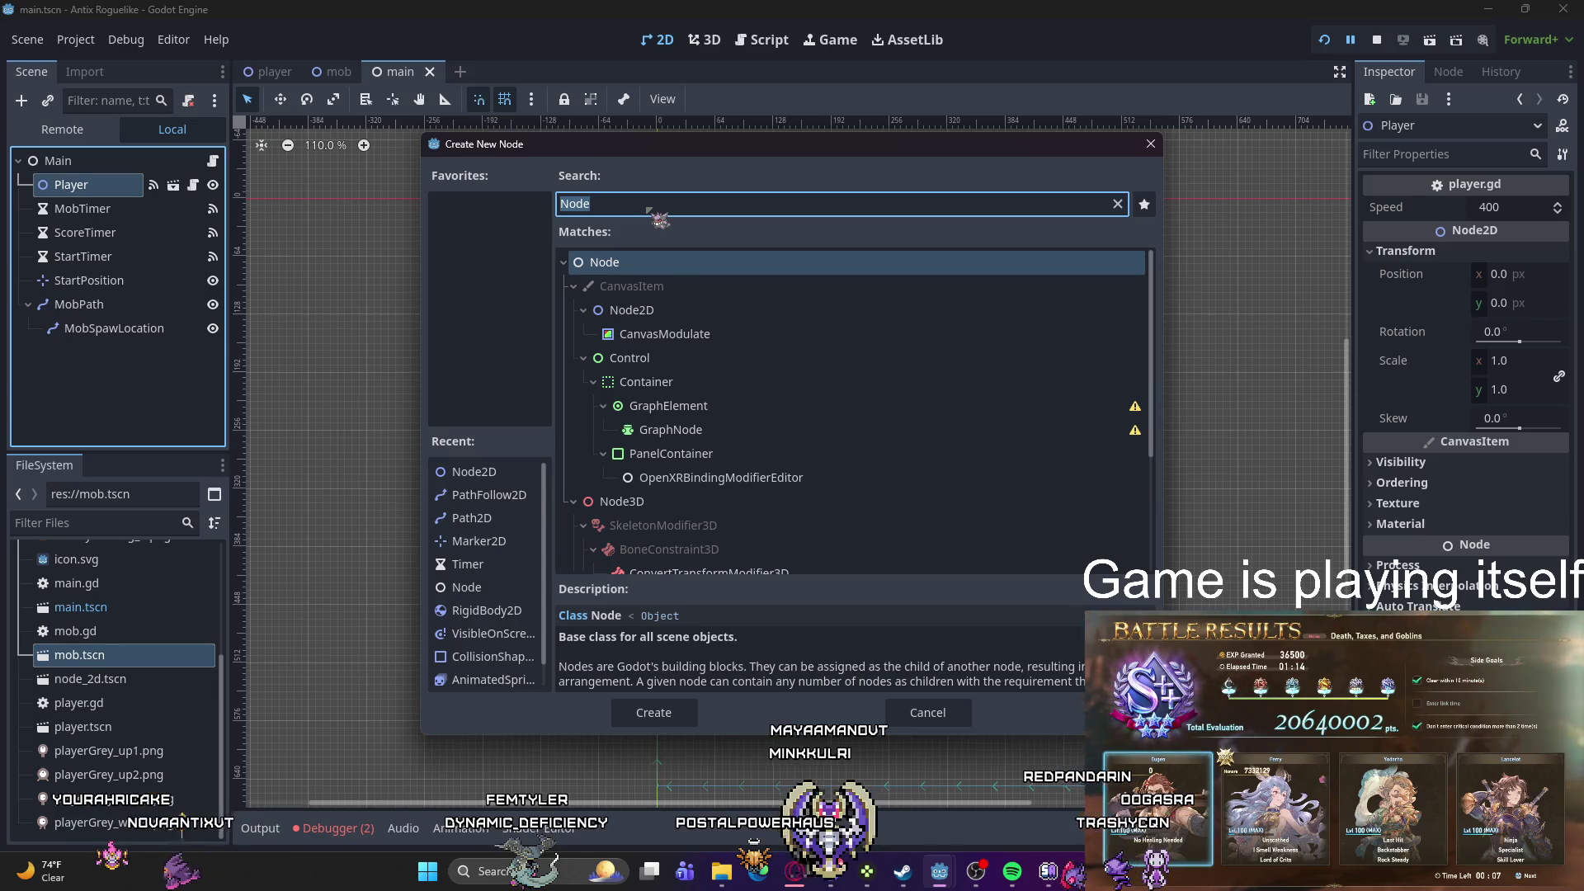
{"action": "type", "text": "c"}
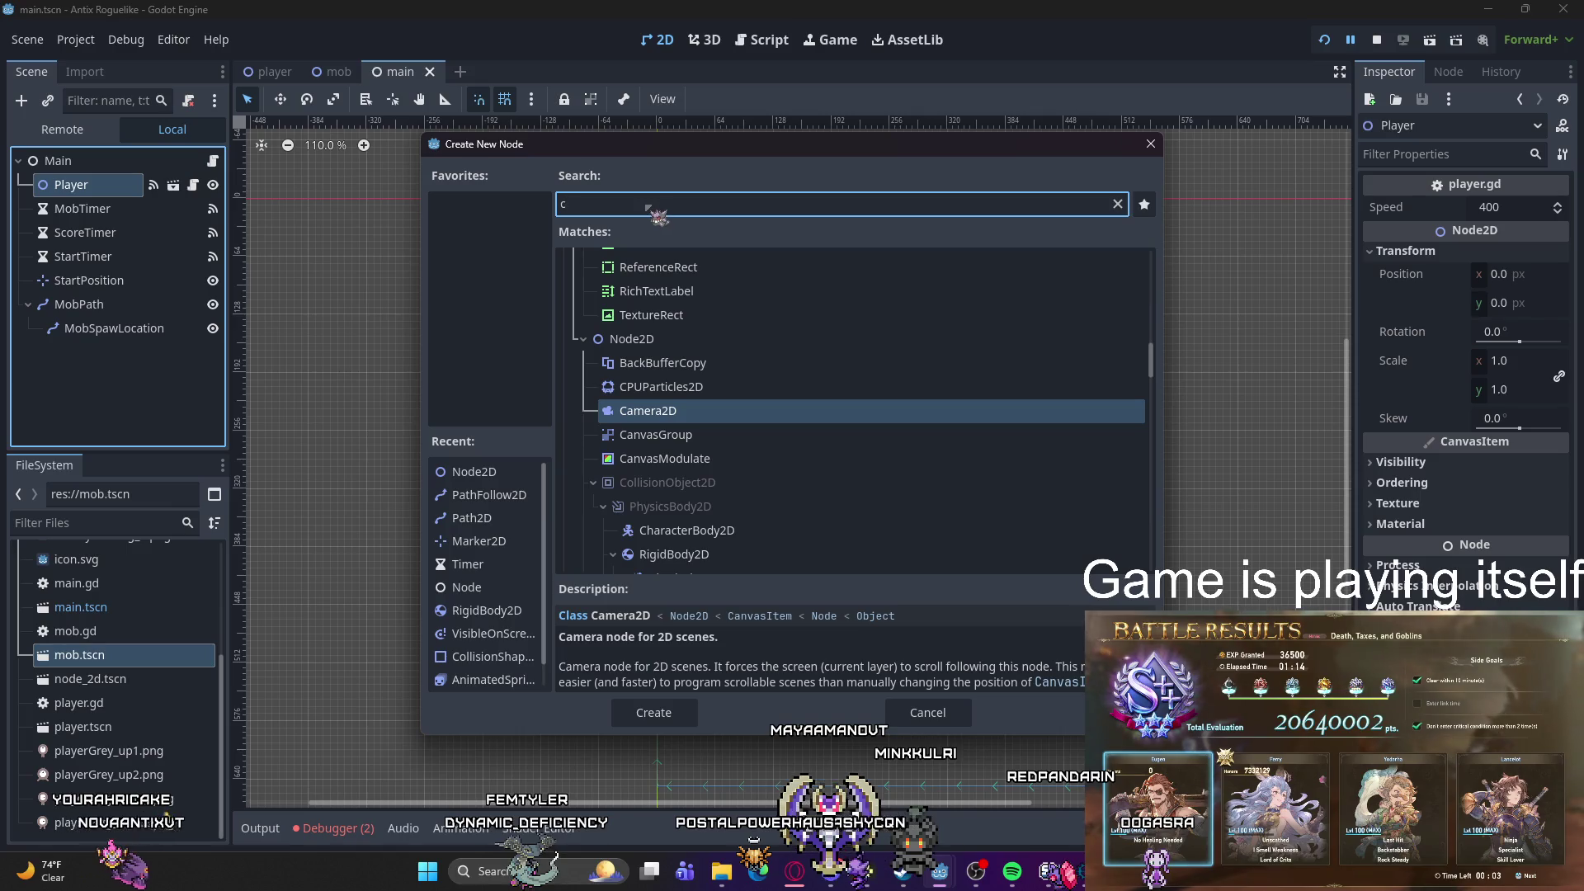
{"action": "left_click", "coordinate": [672, 482]}
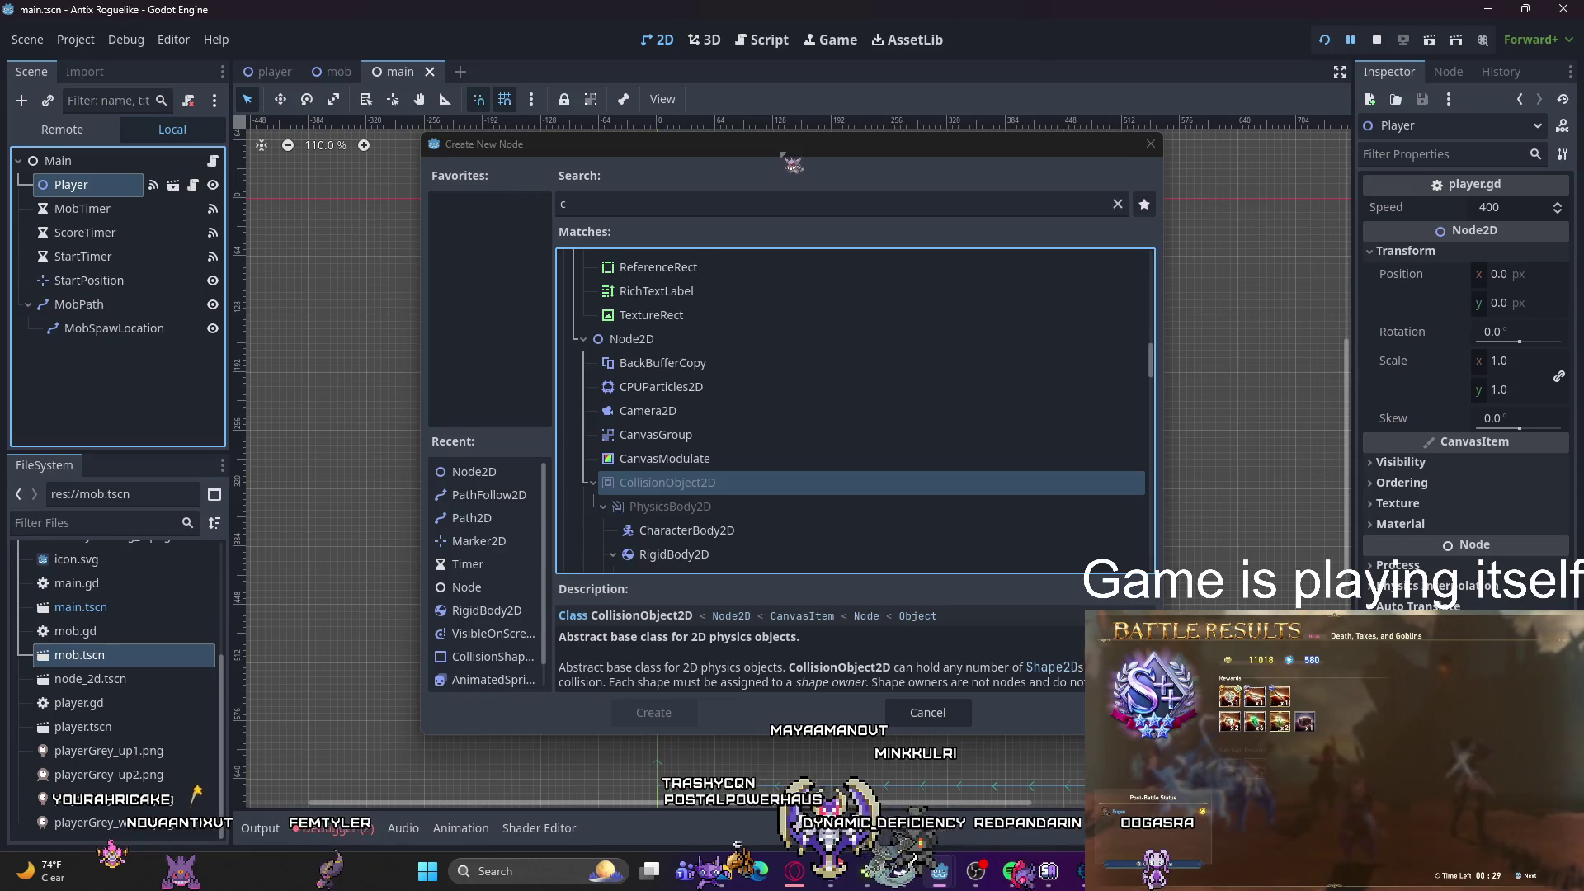
Step: Move the dialog and floating script editor aside, then cancel adding the node
{"action": "left_click_drag", "start_coordinate": [660, 143], "coordinate": [728, 130]}
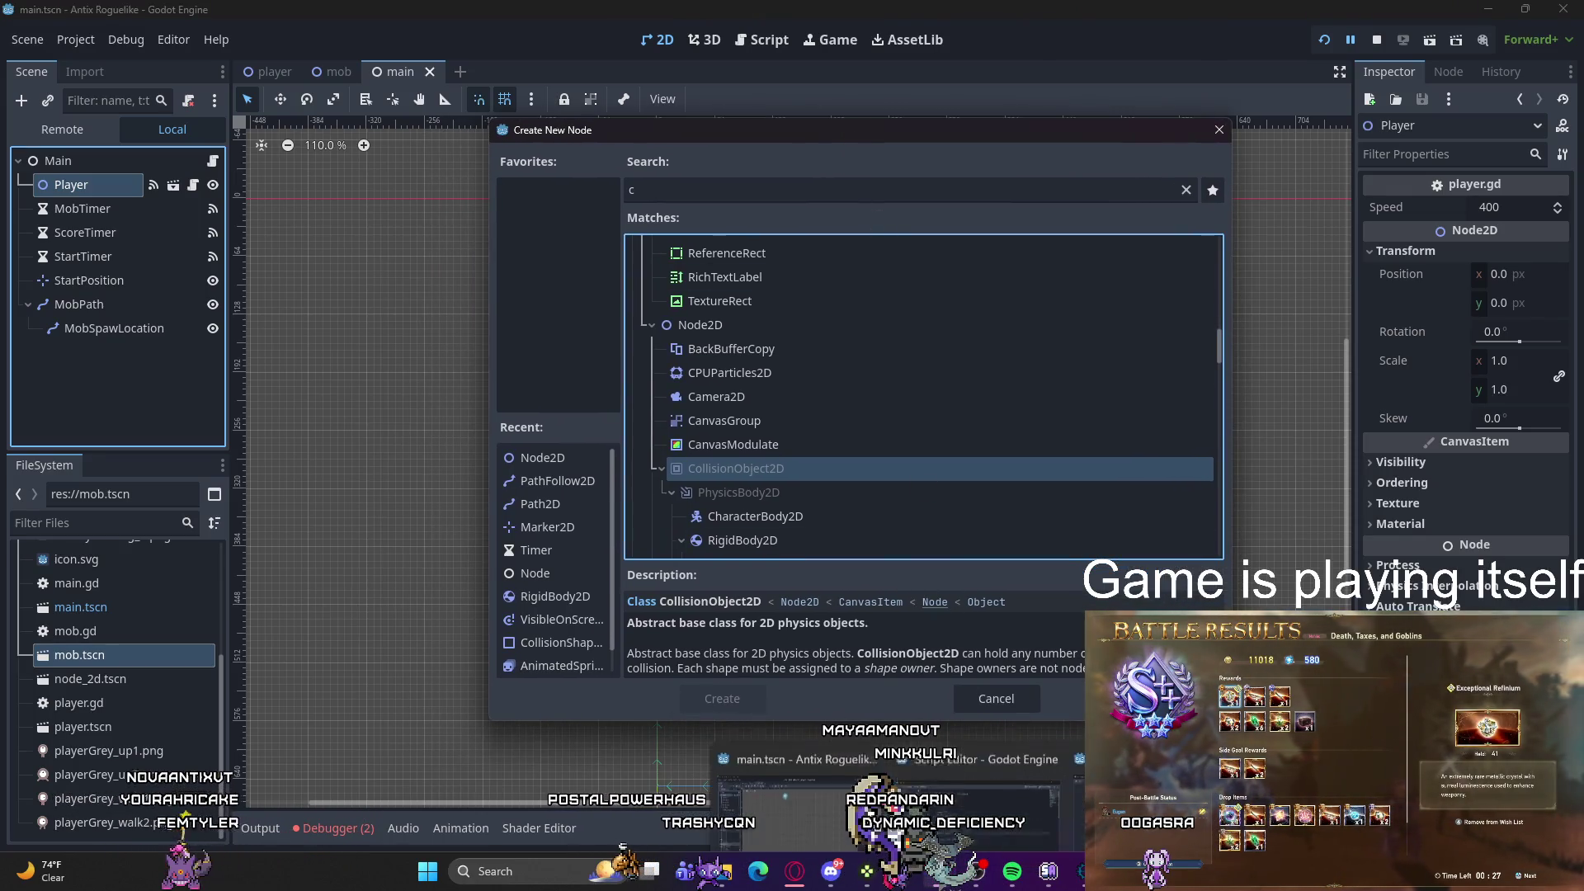
{"action": "left_click", "coordinate": [825, 743]}
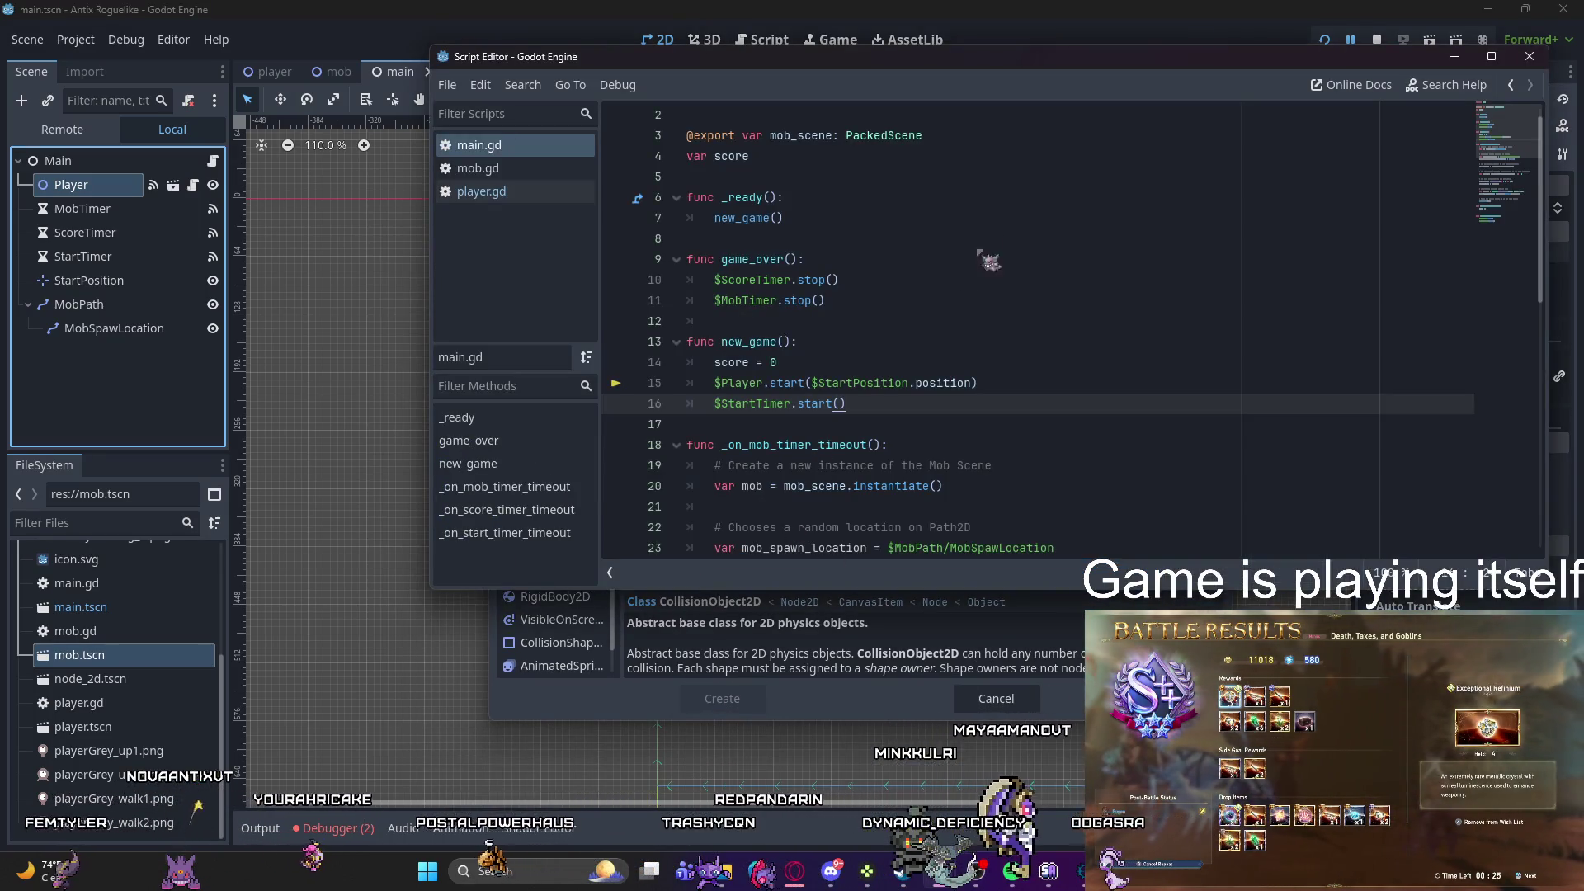
{"action": "left_click_drag", "start_coordinate": [980, 74], "coordinate": [1583, 139]}
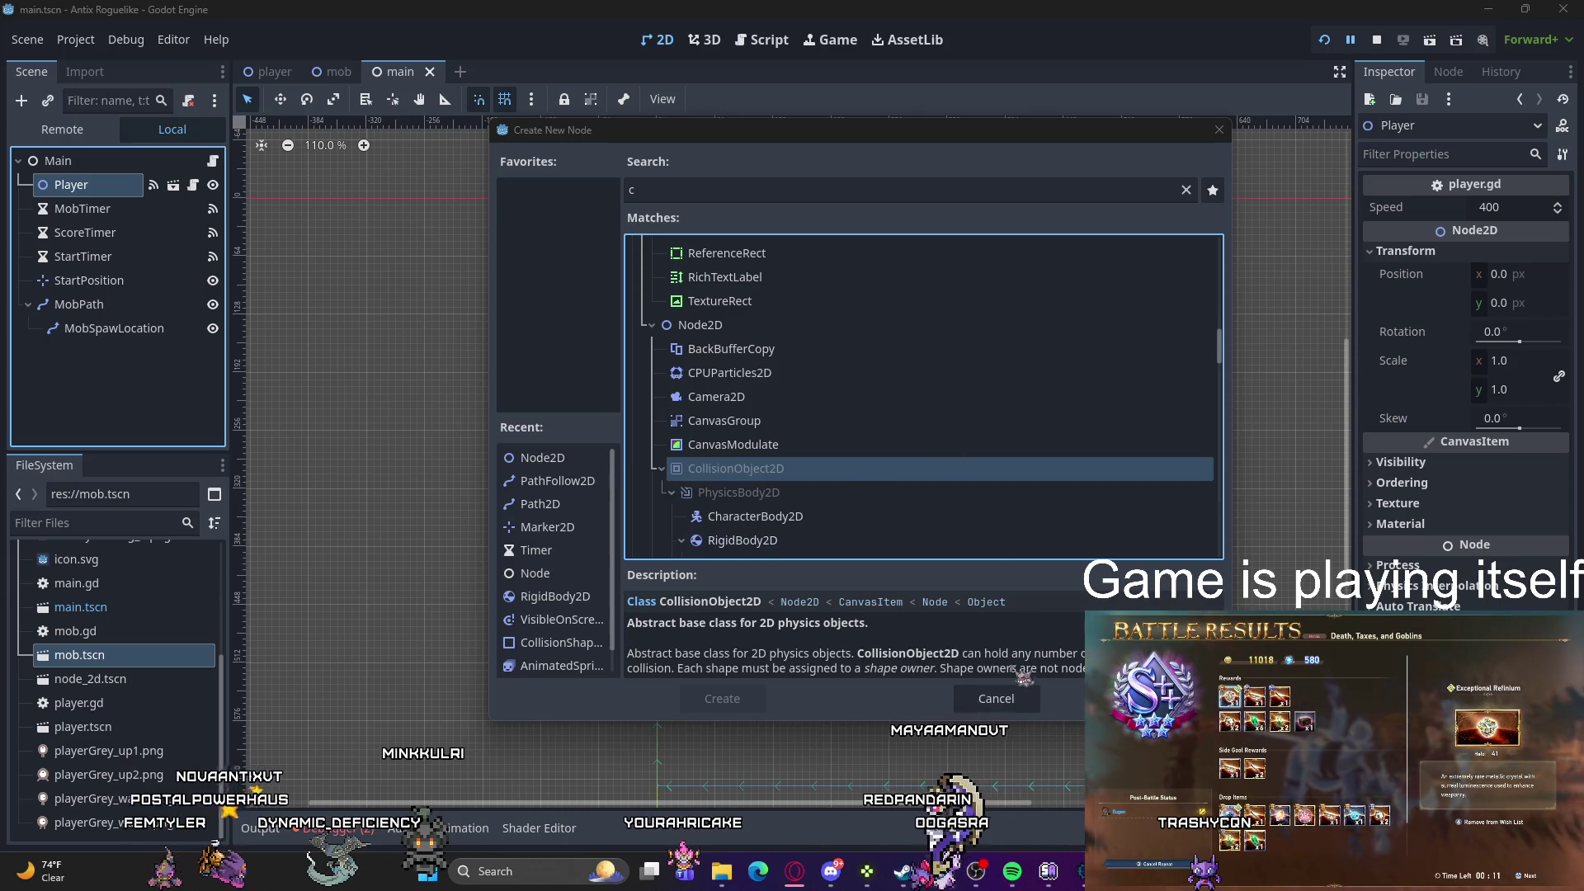
{"action": "key", "text": "Escape"}
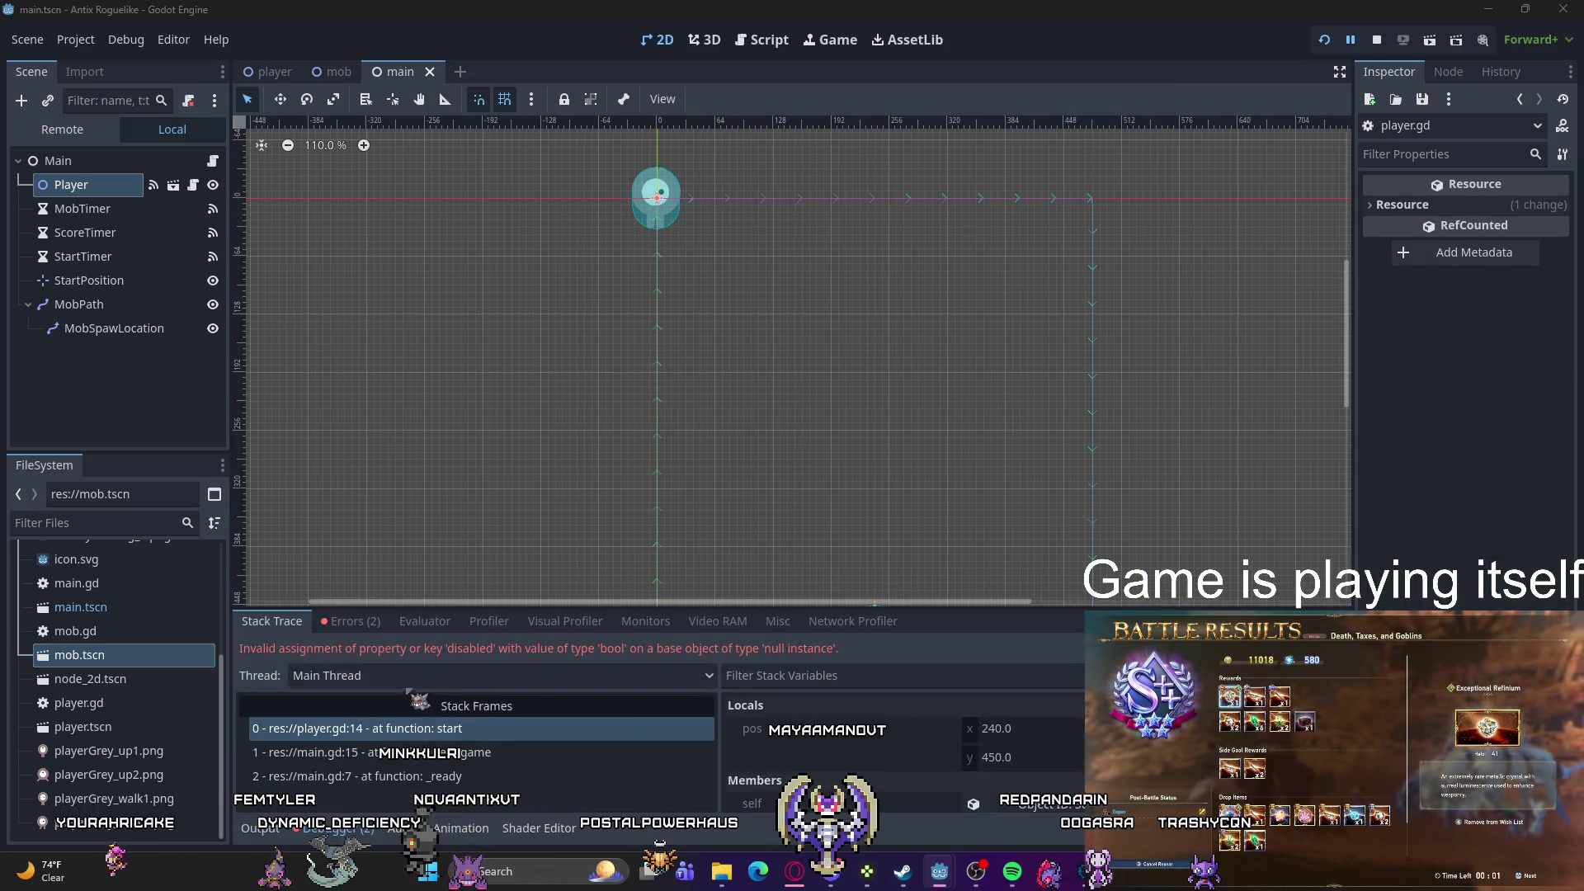
Step: Save the main scene, review the AnimatedSprite2D node-not-found error, then select Player
{"action": "left_click", "coordinate": [362, 625]}
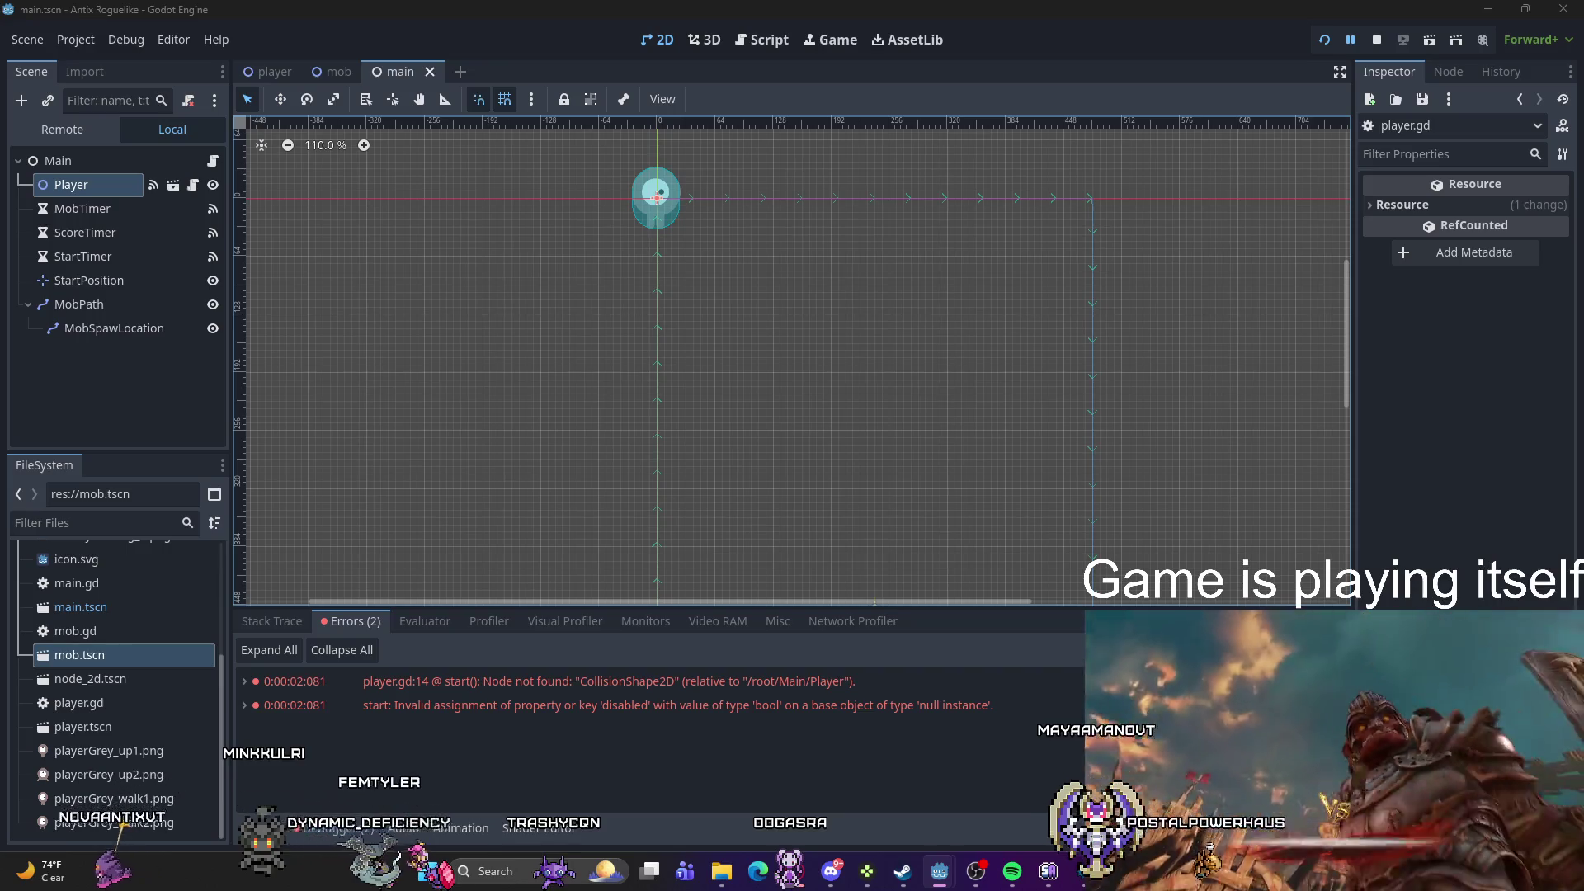
{"action": "key", "text": "ctrl+s"}
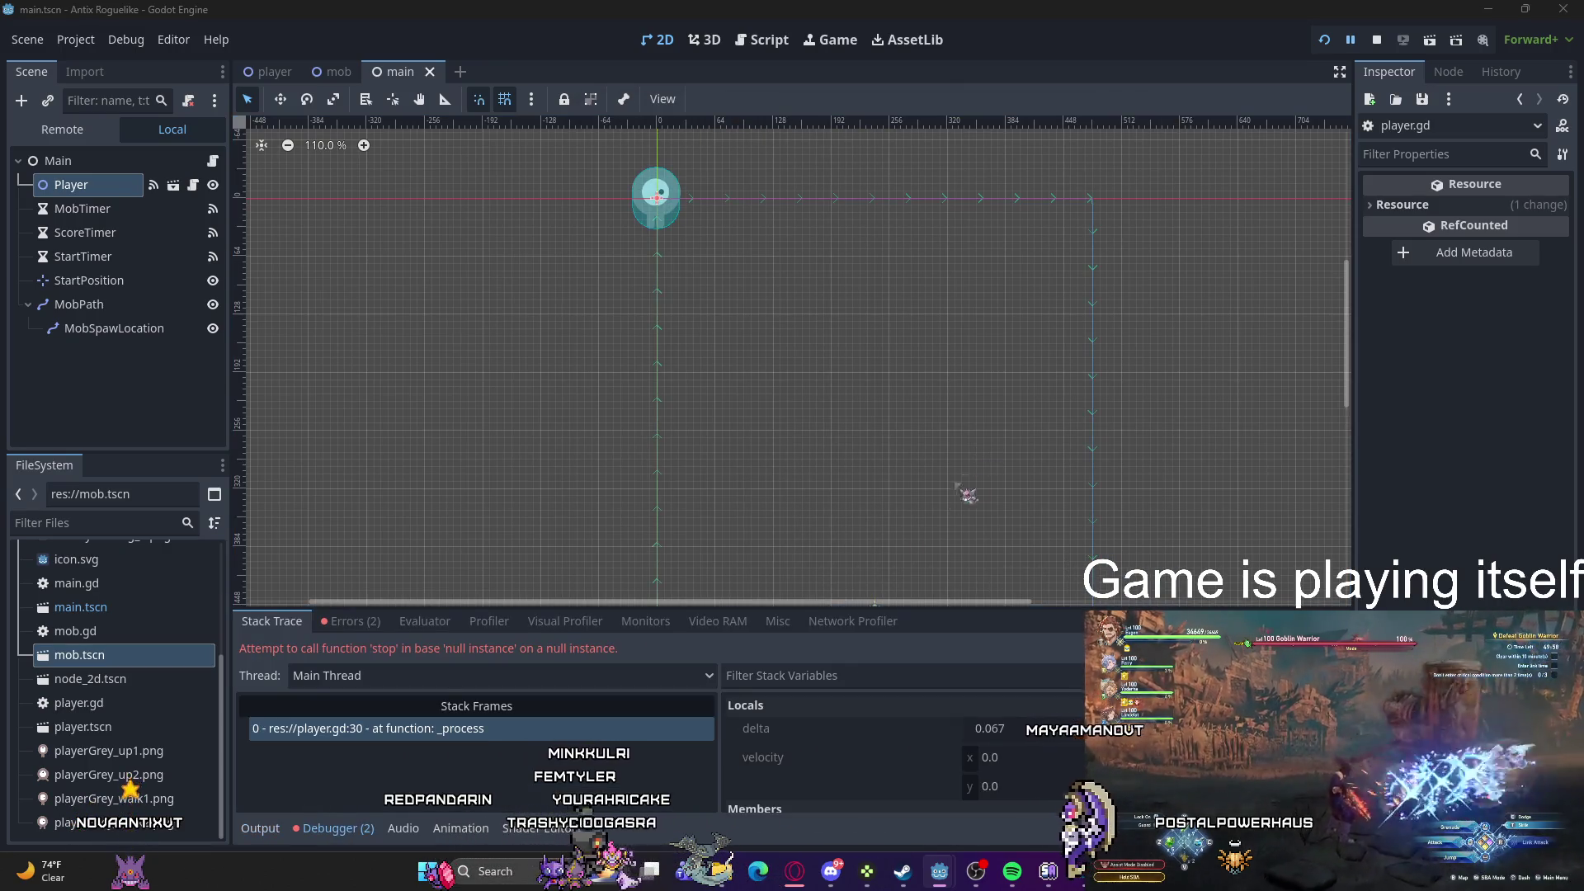
{"action": "left_click", "coordinate": [363, 621]}
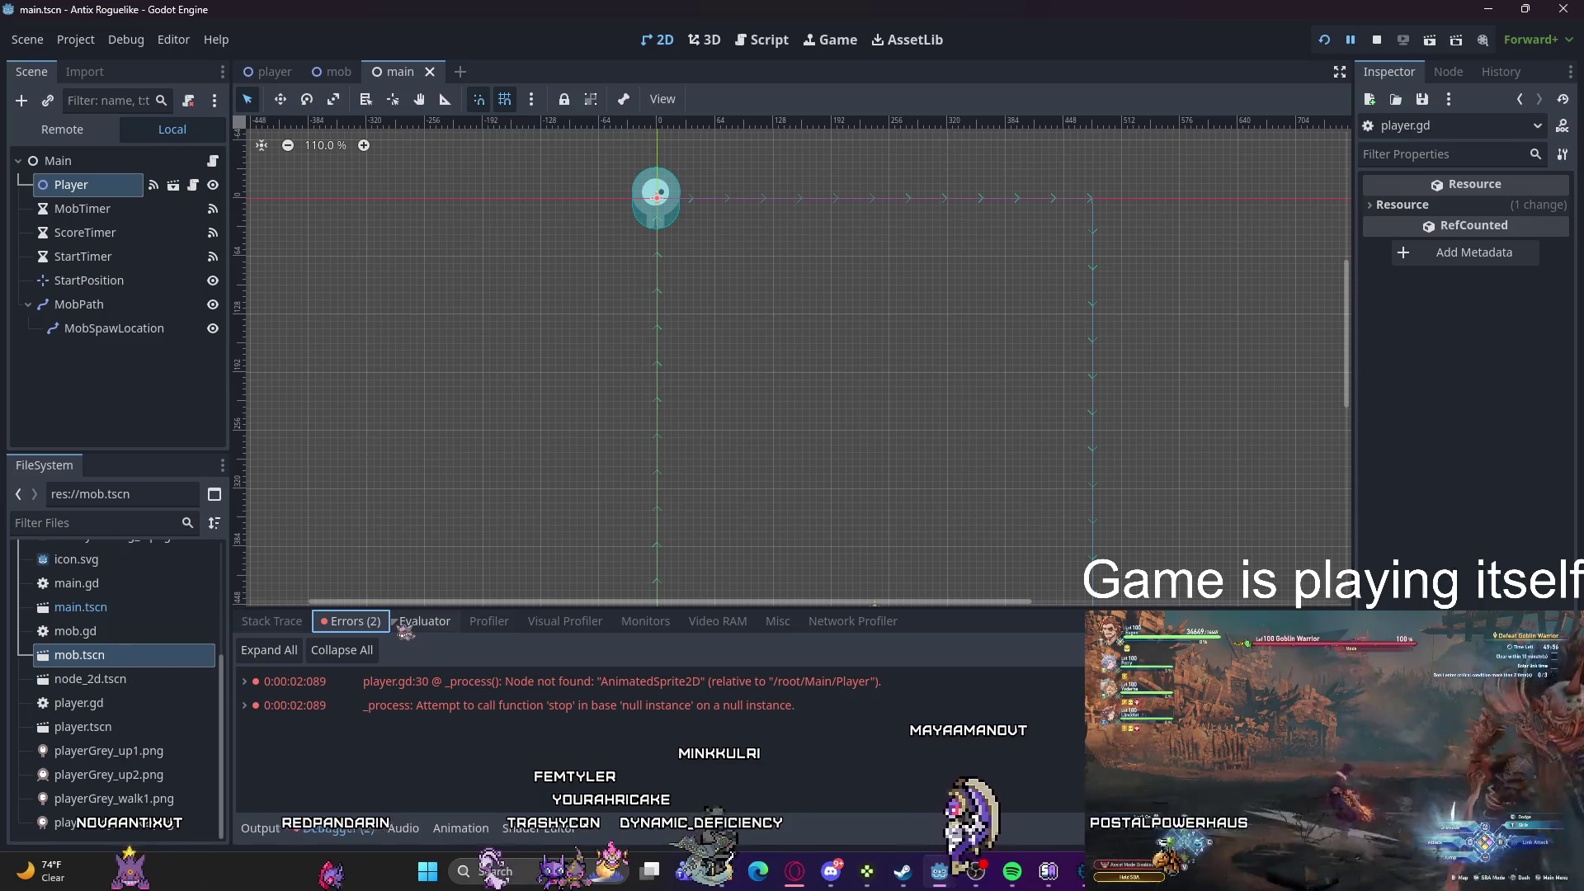
{"action": "left_click", "coordinate": [588, 684]}
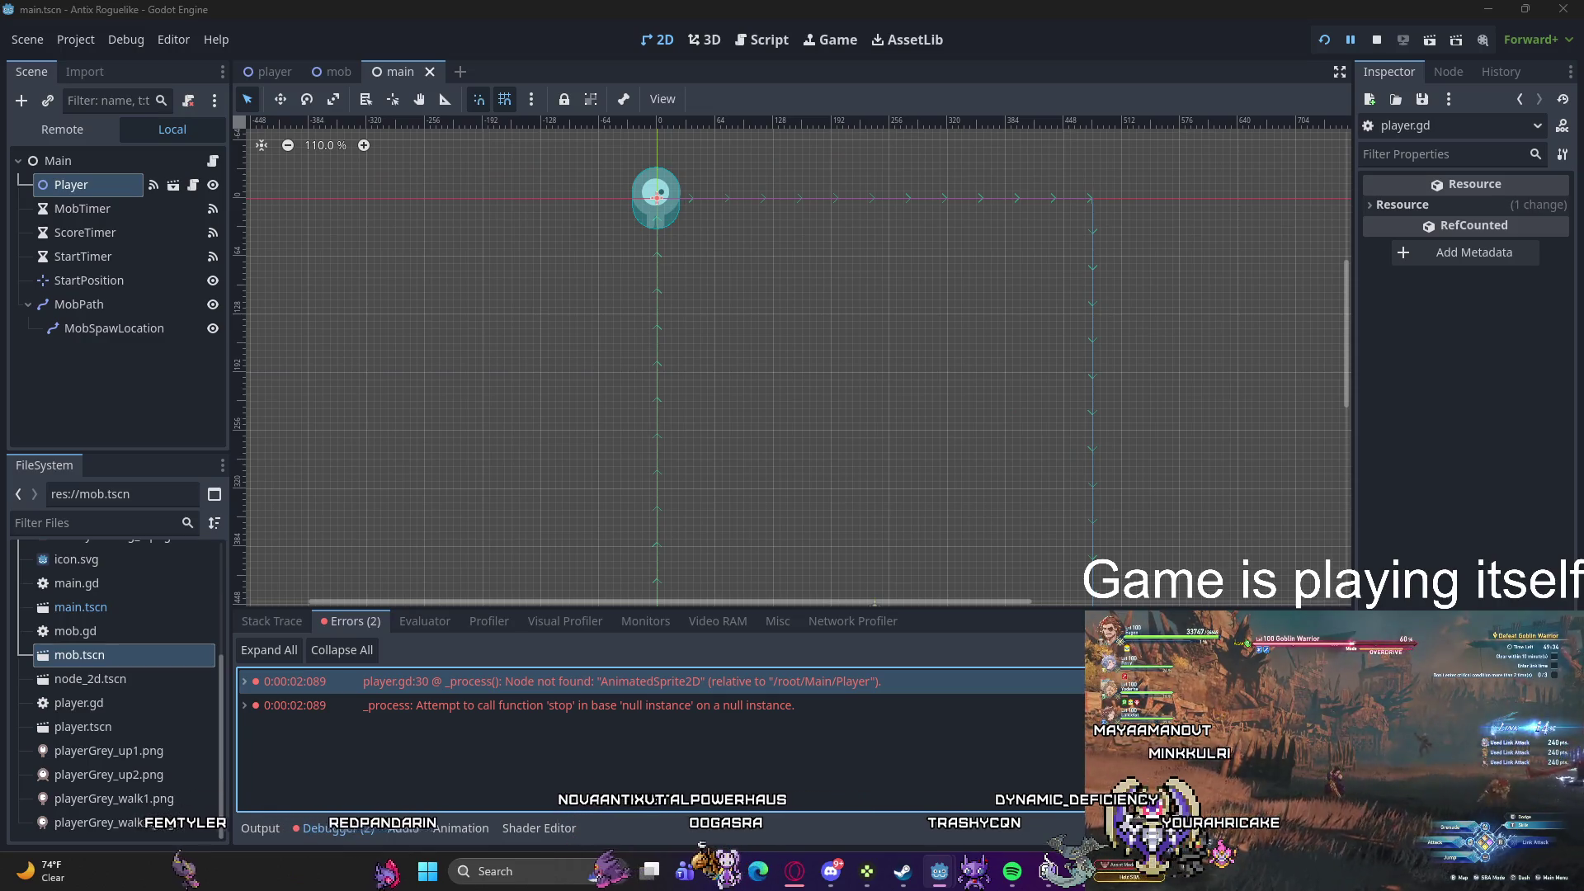
{"action": "key", "text": "ctrl+s"}
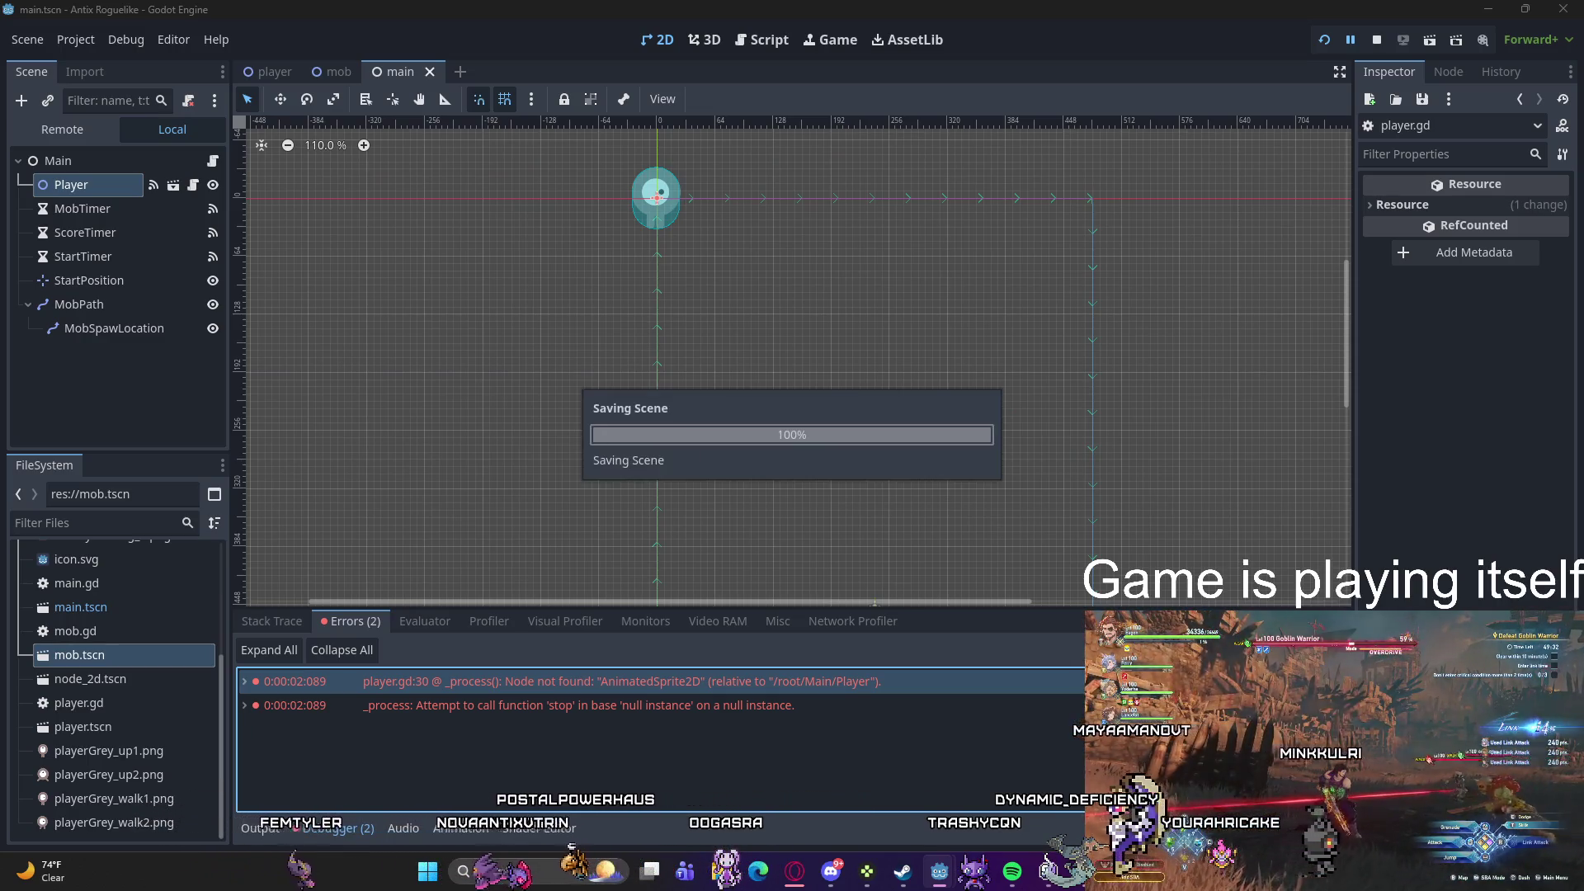
{"action": "left_click", "coordinate": [107, 188]}
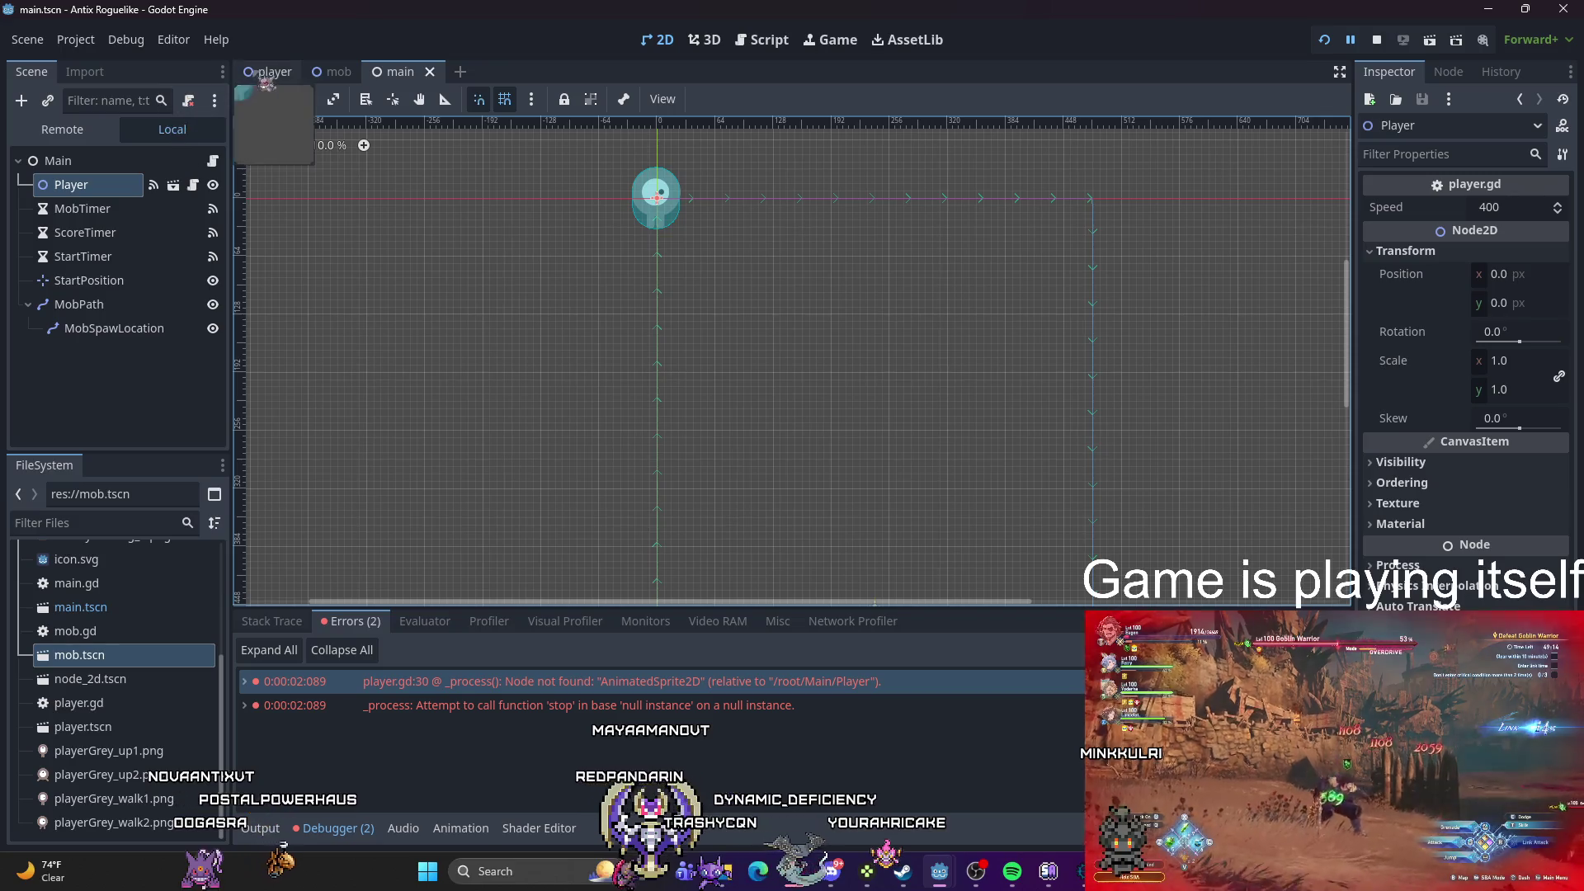
Step: Check the player scene's AnimatedSprite2D and CollisionShape2D, then select Main in the main scene
{"action": "left_click", "coordinate": [174, 185]}
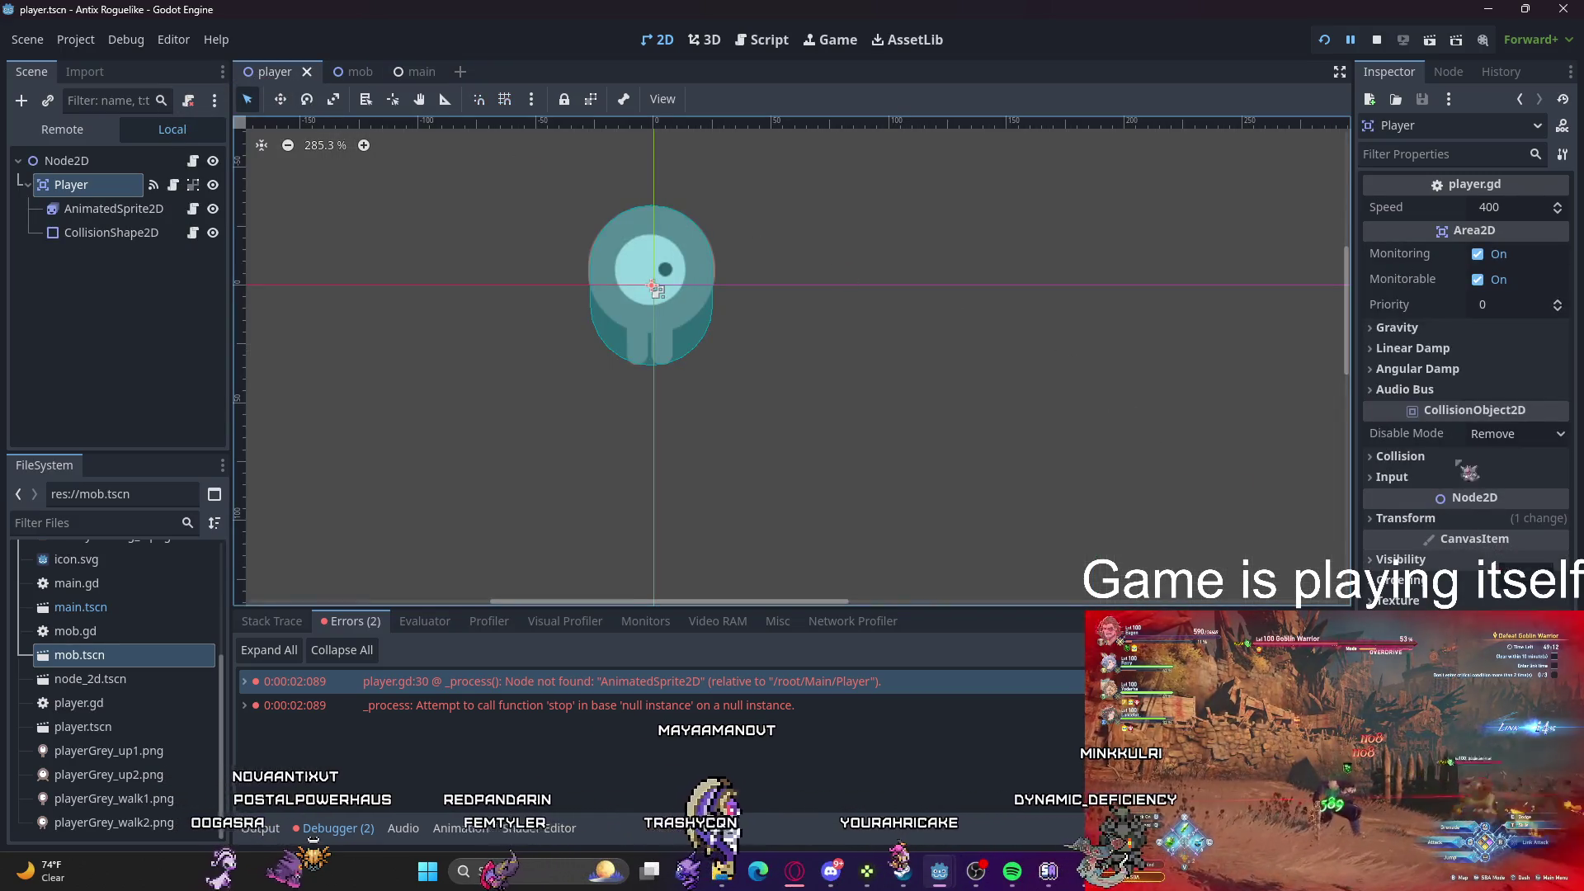
{"action": "left_click", "coordinate": [114, 209]}
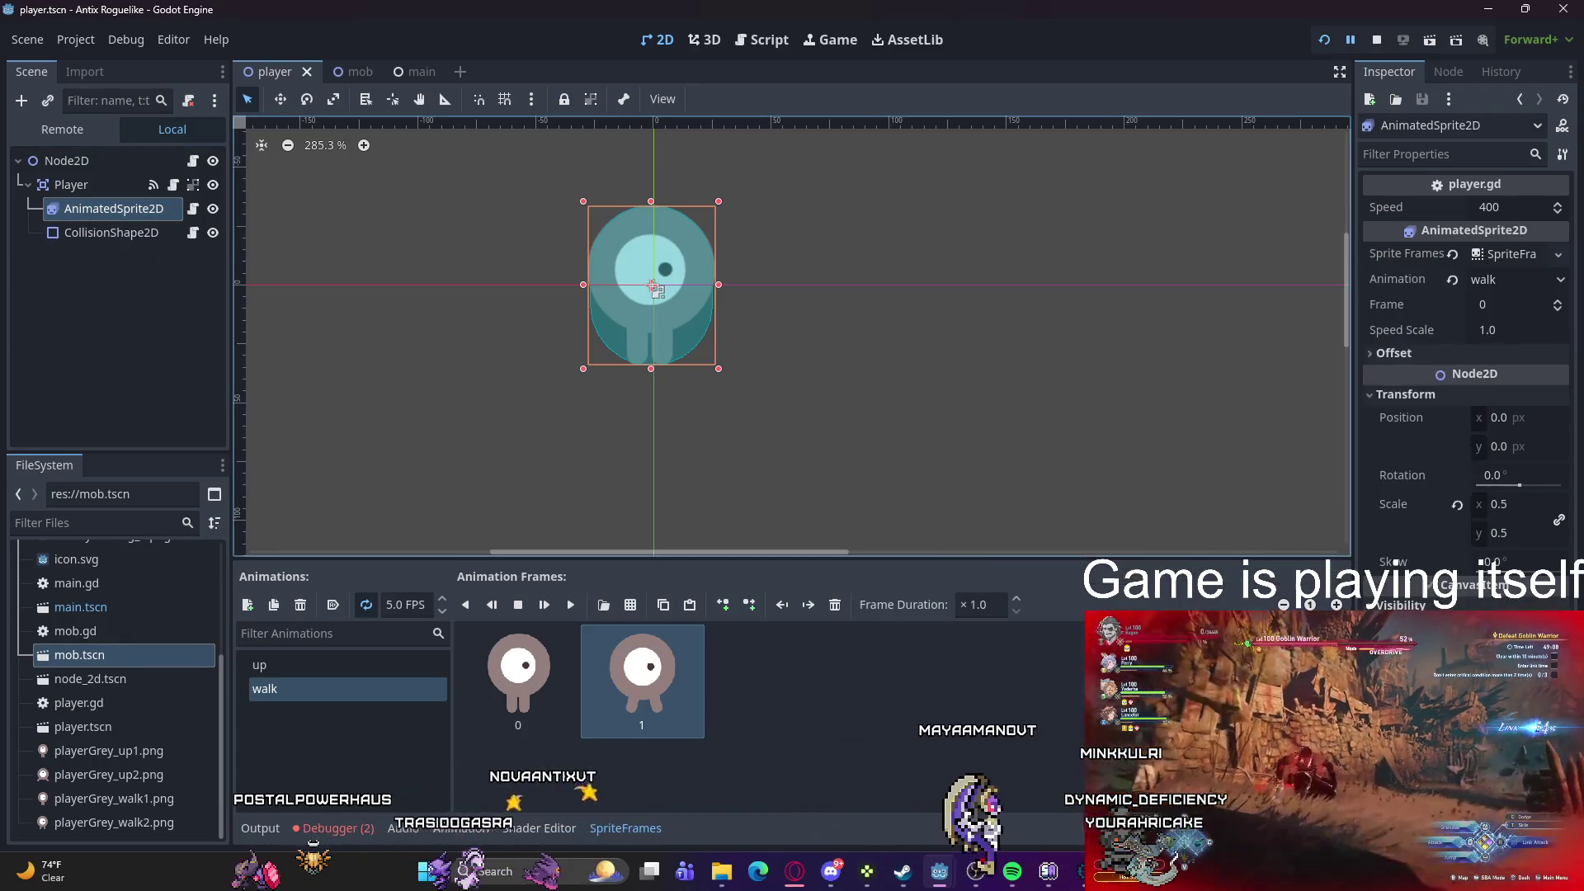
{"action": "left_click", "coordinate": [116, 233]}
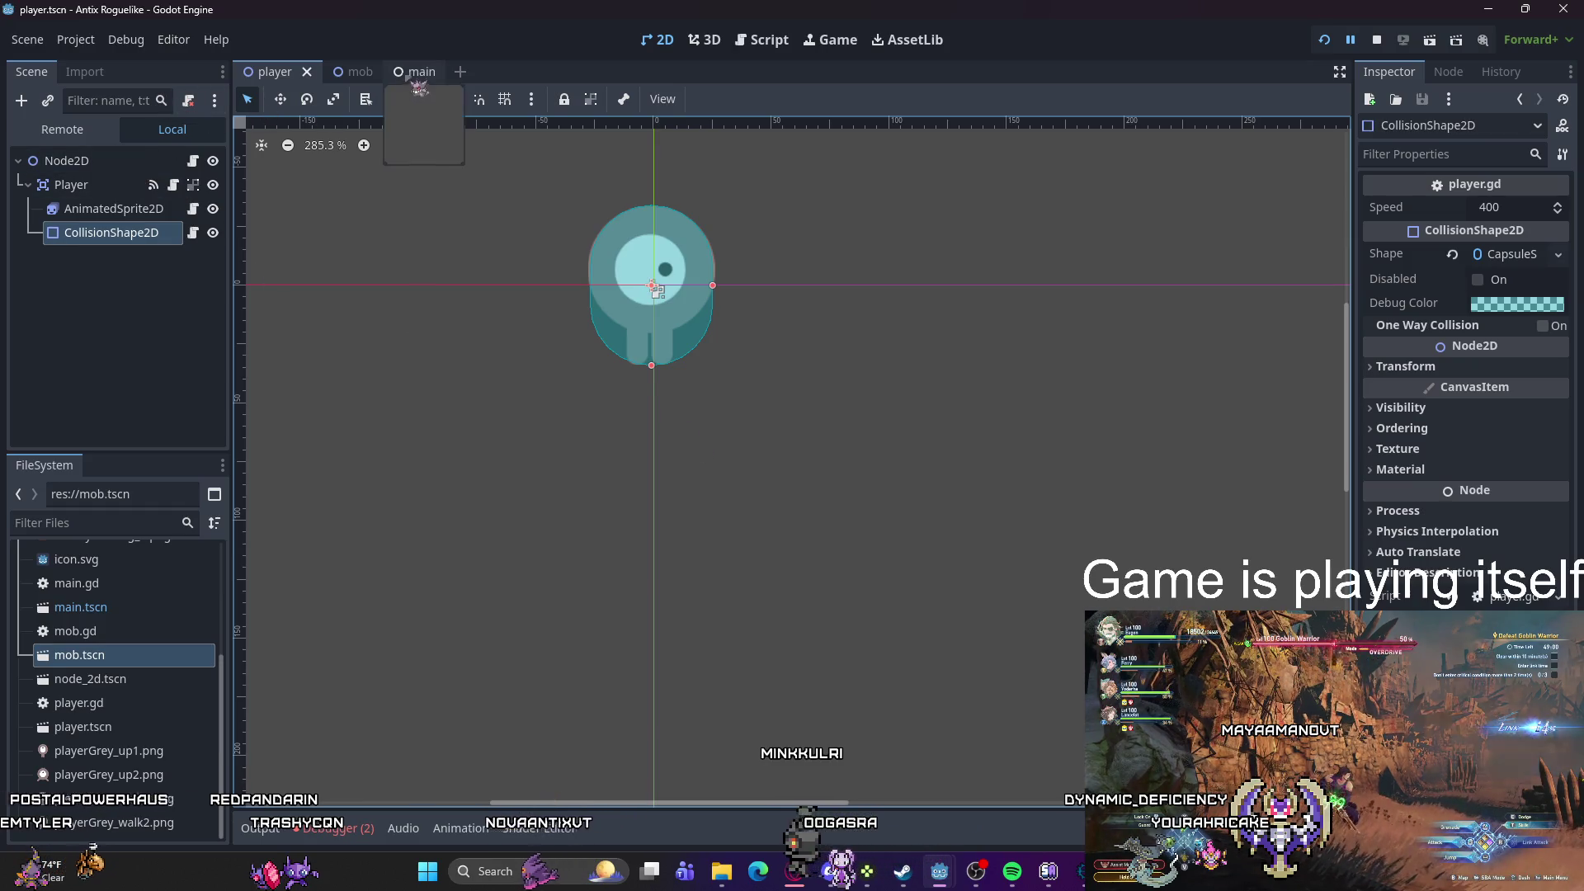
{"action": "left_click", "coordinate": [404, 72]}
{"action": "left_click", "coordinate": [88, 165]}
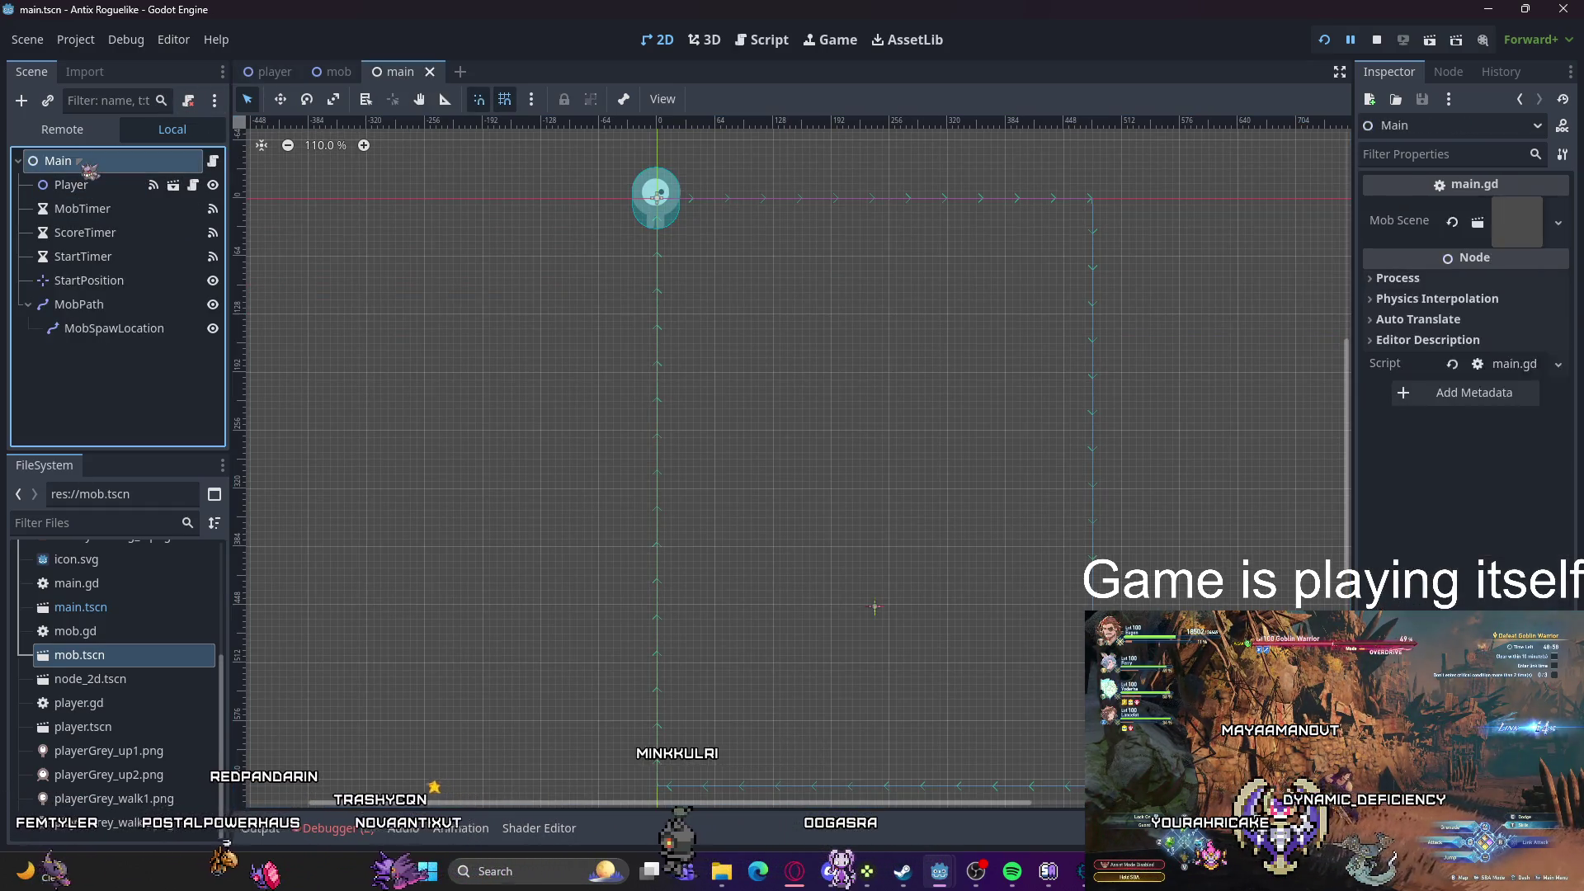
{"action": "key", "text": "ctrl+shift+o"}
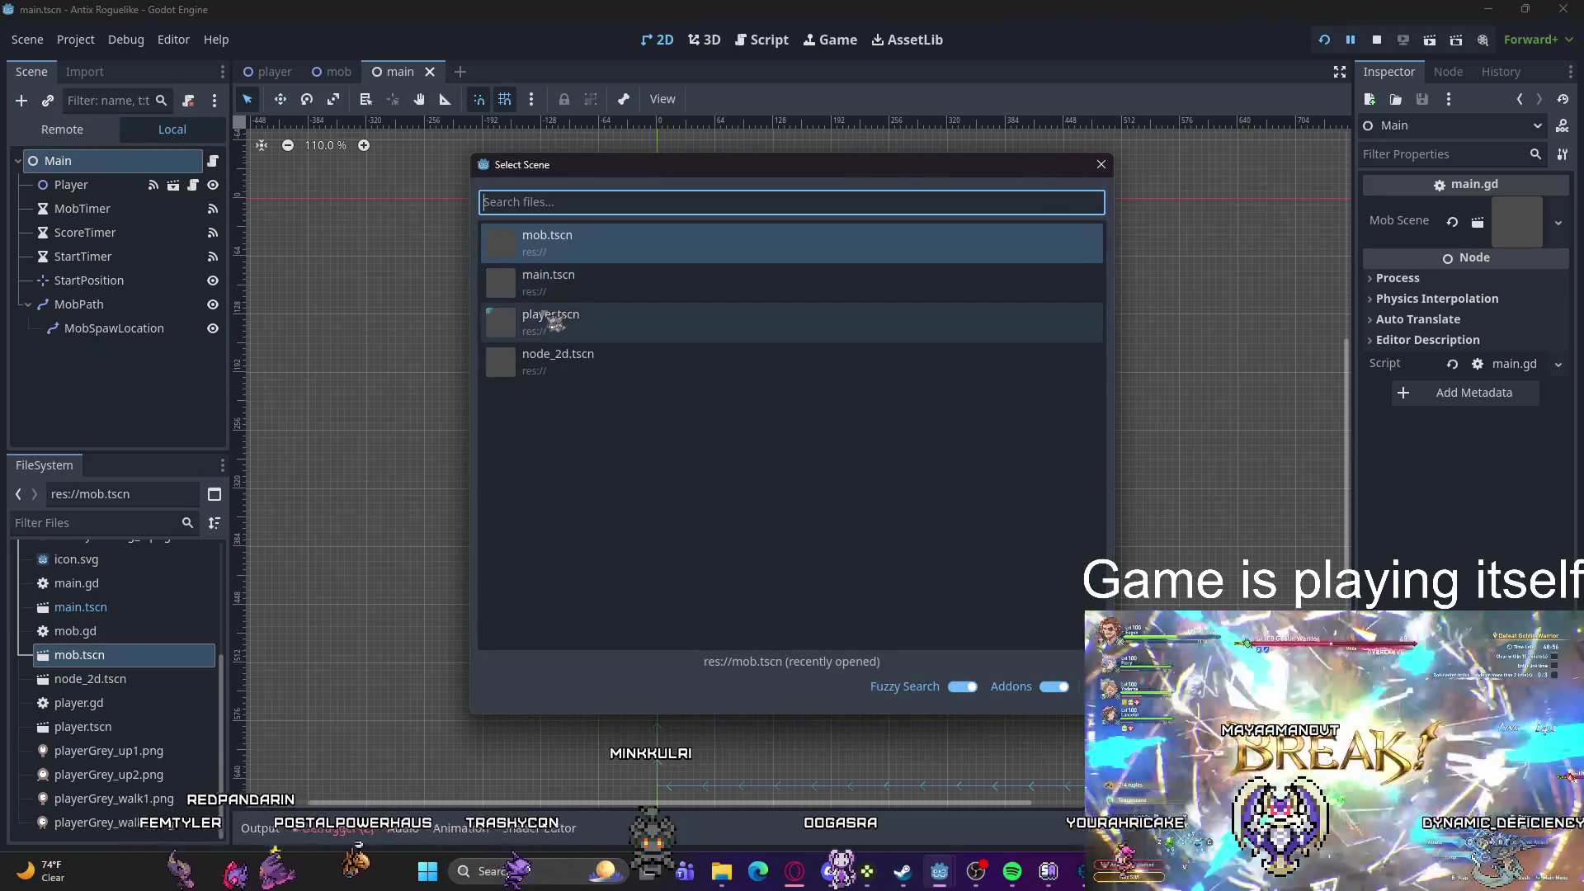
{"action": "double_click", "coordinate": [554, 323]}
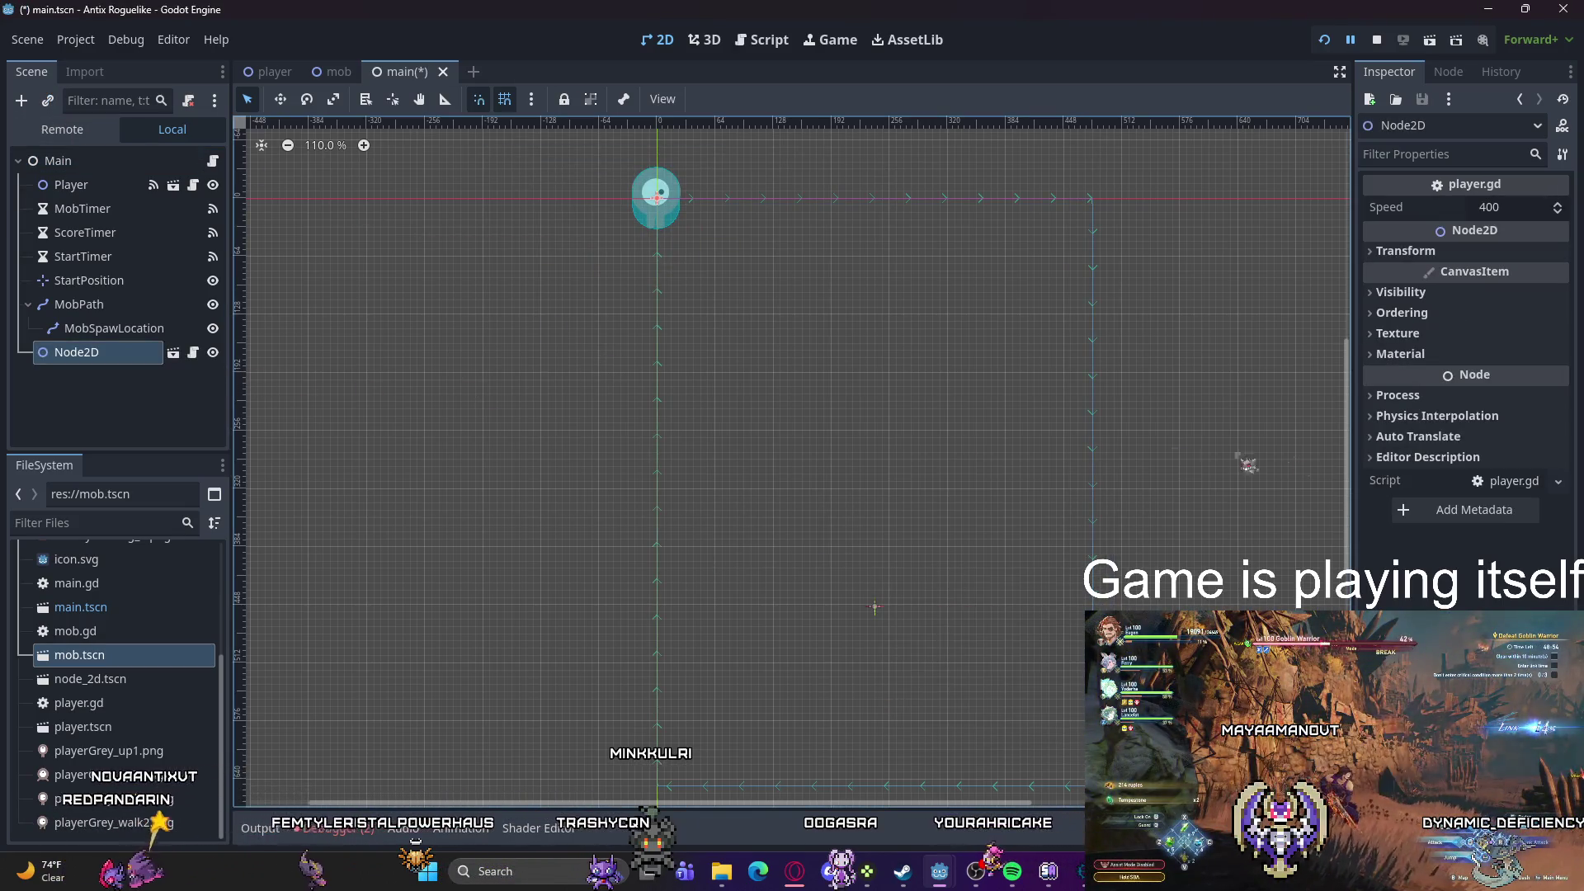
{"action": "left_click", "coordinate": [1406, 251]}
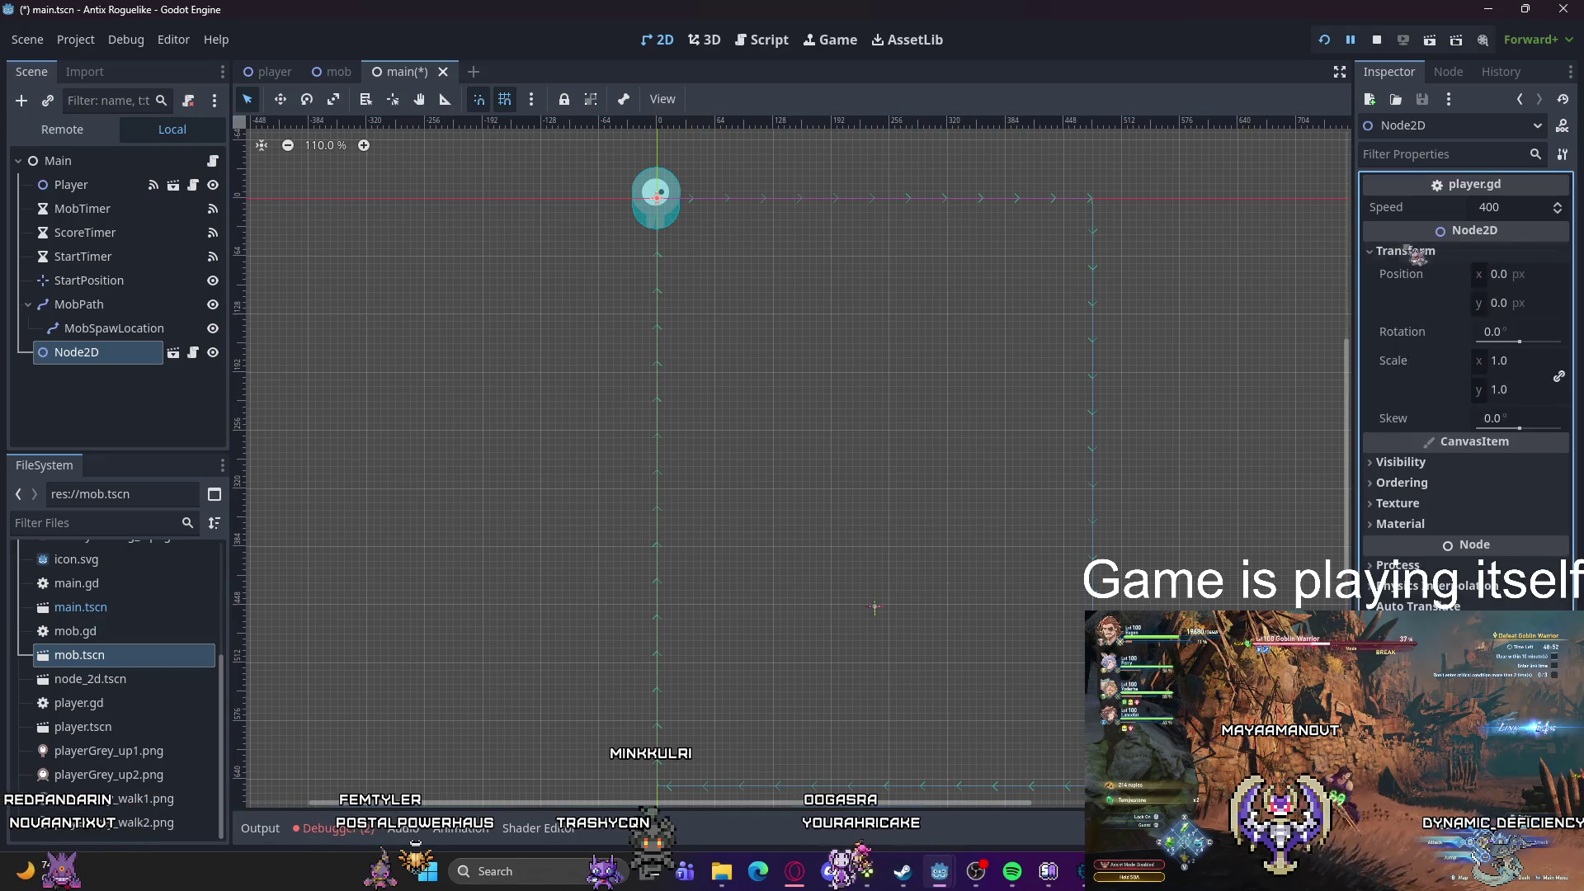
{"action": "left_click", "coordinate": [1412, 251]}
{"action": "right_click", "coordinate": [71, 353]}
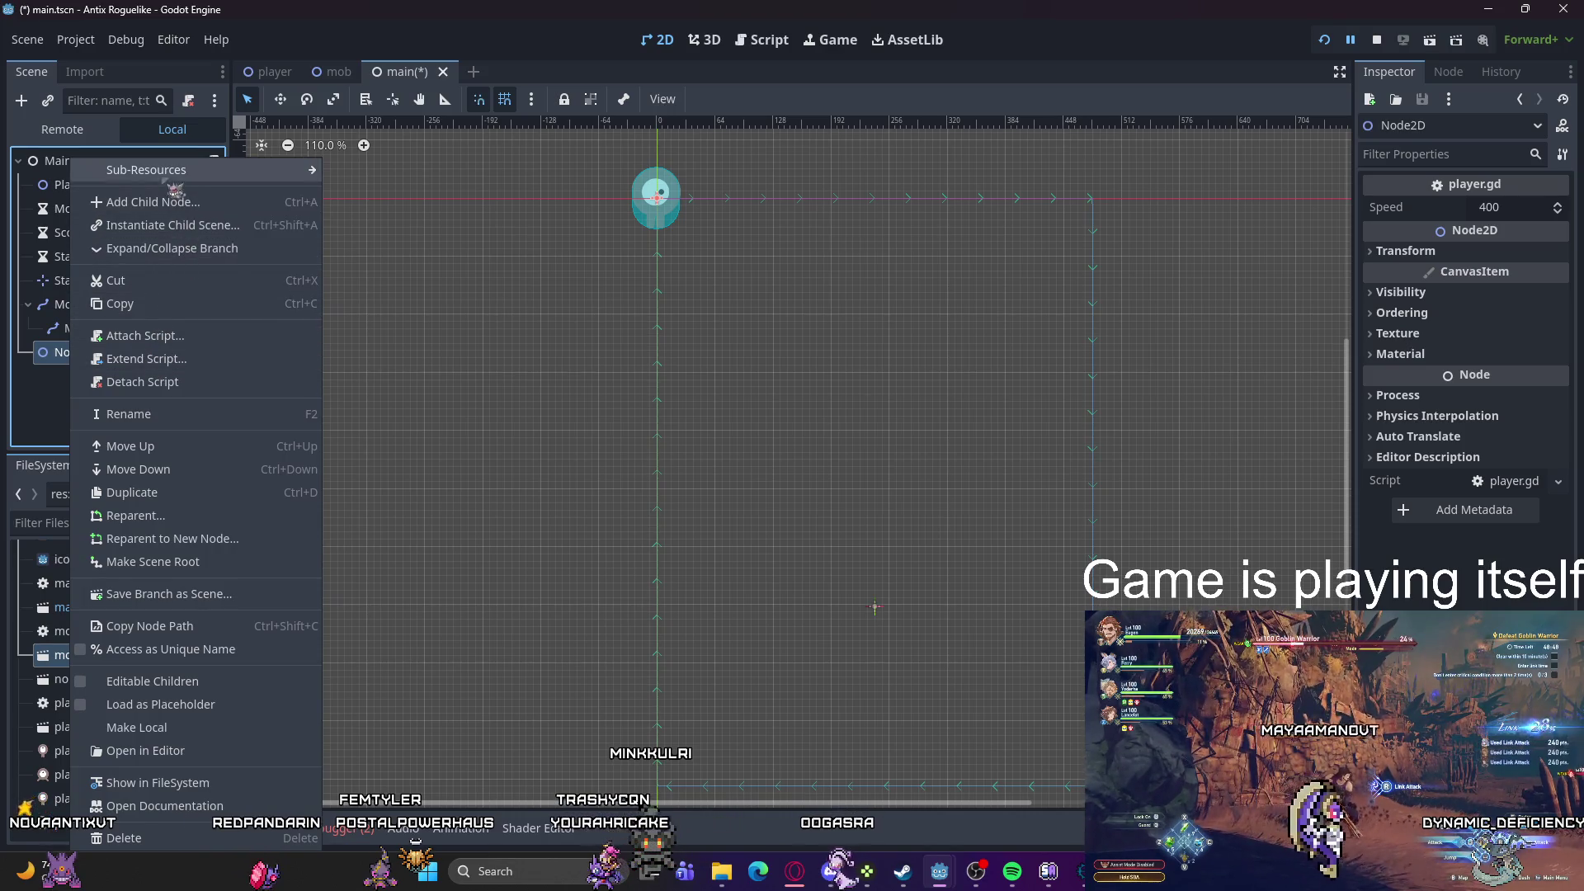
{"action": "left_click", "coordinate": [123, 838]}
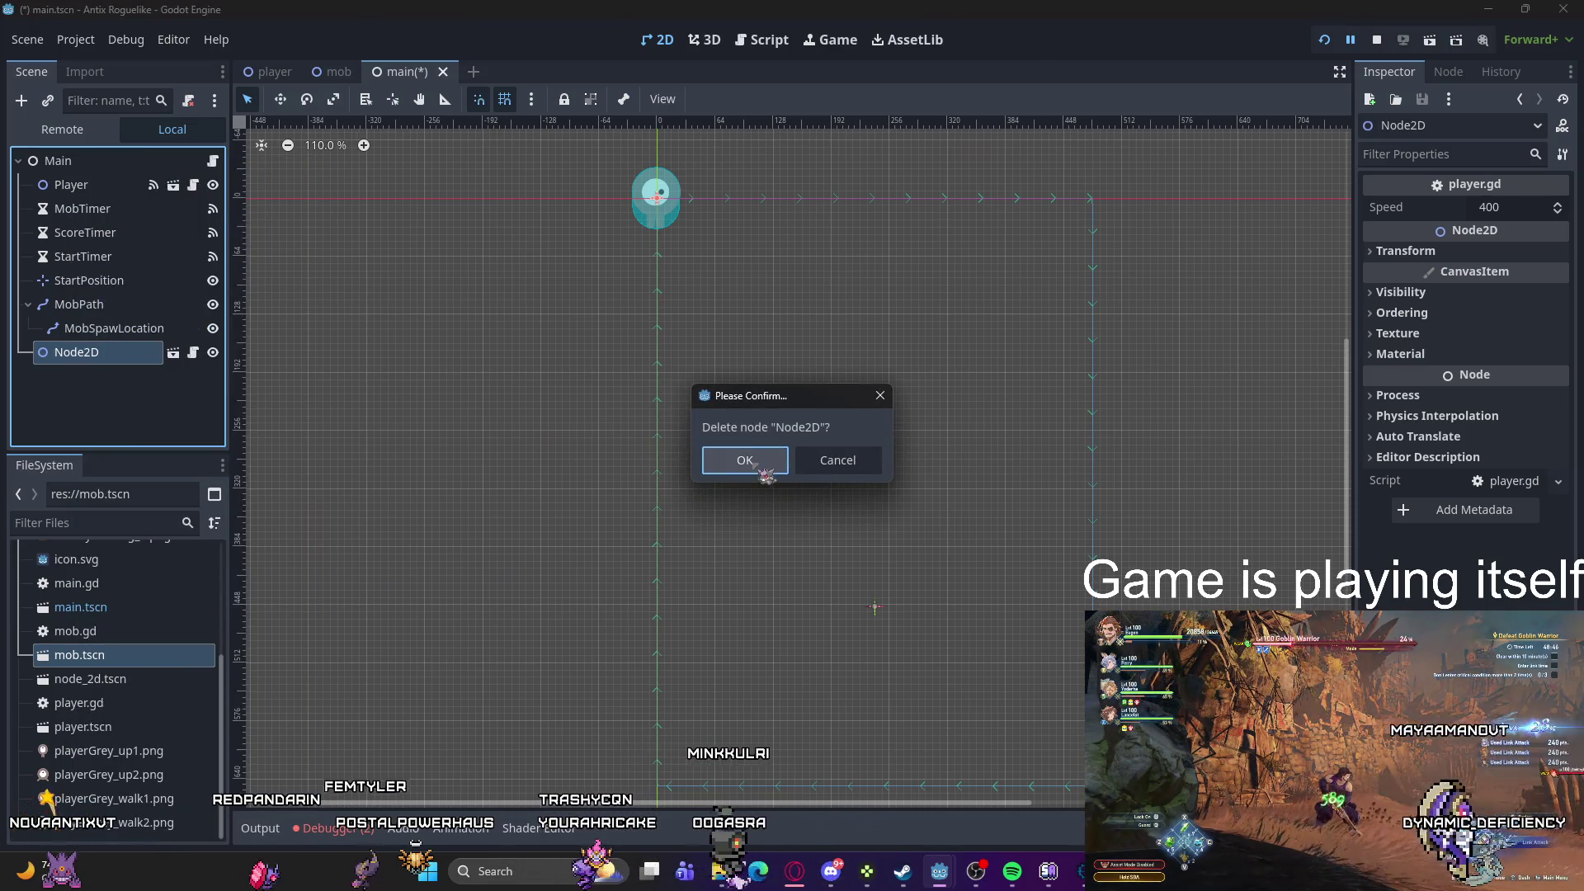
{"action": "left_click", "coordinate": [747, 459]}
{"action": "left_click", "coordinate": [82, 185]}
Step: Save the main scene and add a CollisionShape2D child under Player
{"action": "left_click", "coordinate": [193, 185]}
{"action": "left_click", "coordinate": [400, 72]}
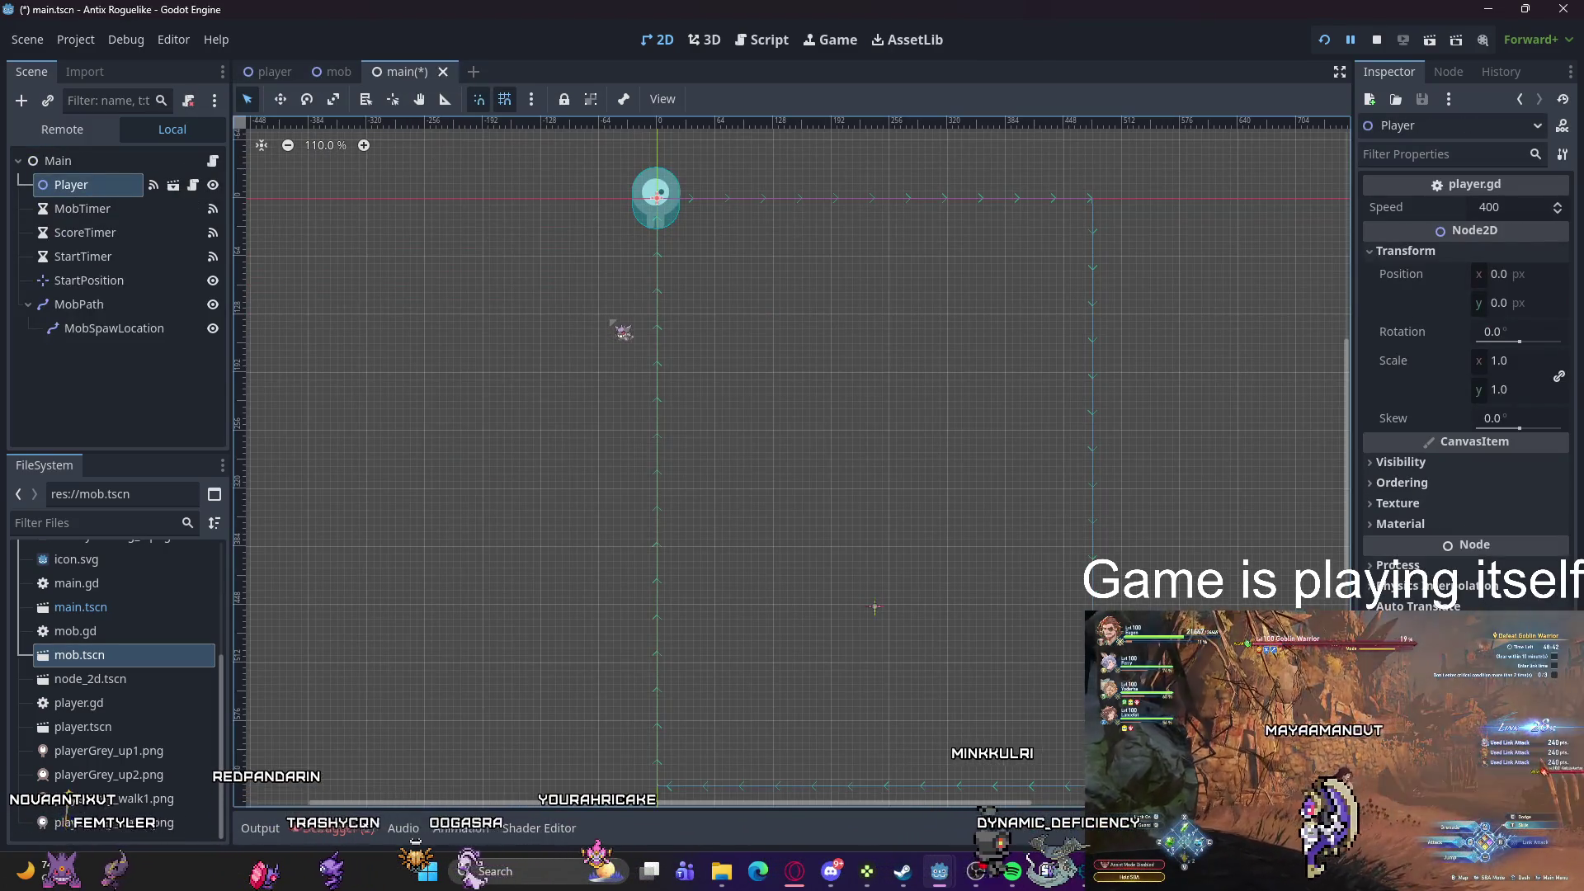
{"action": "key", "text": "ctrl+s"}
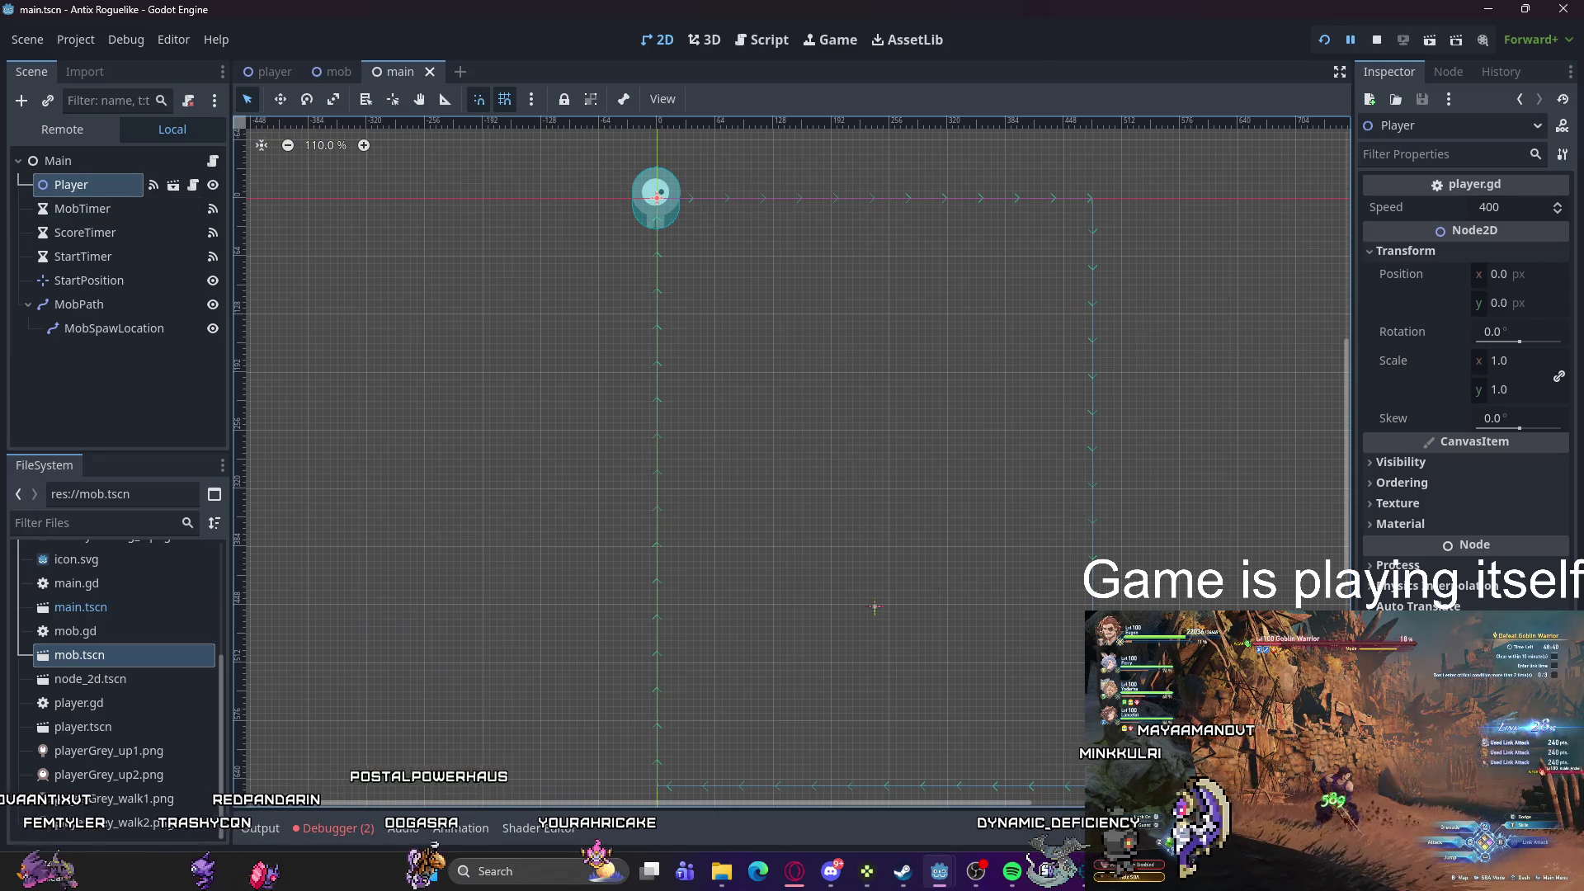
{"action": "right_click", "coordinate": [104, 198]}
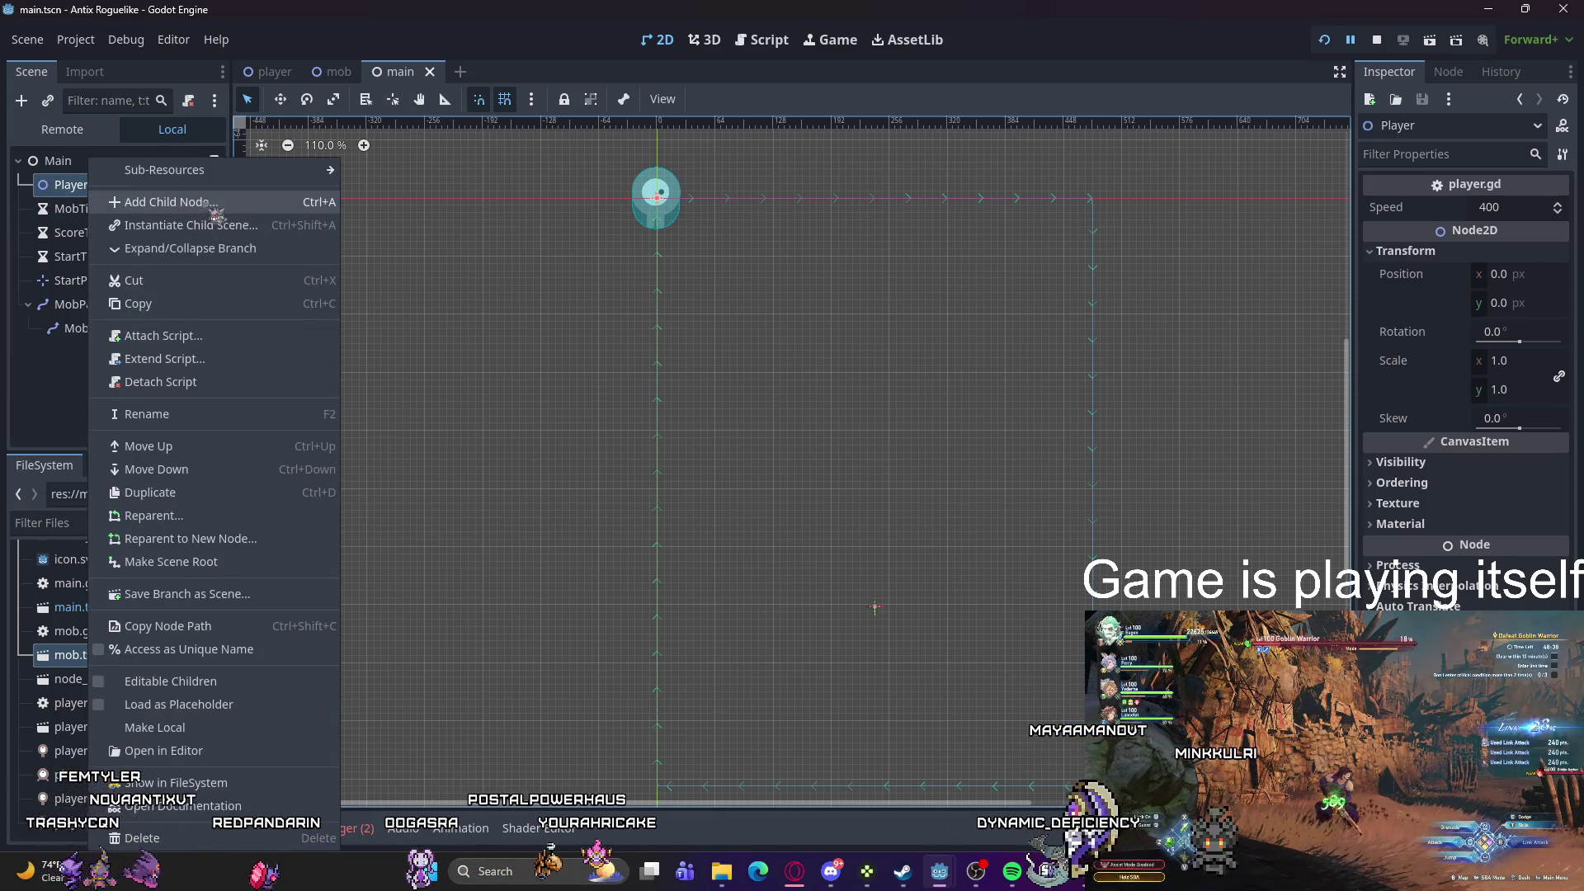
{"action": "left_click", "coordinate": [107, 203]}
{"action": "type", "text": "c"}
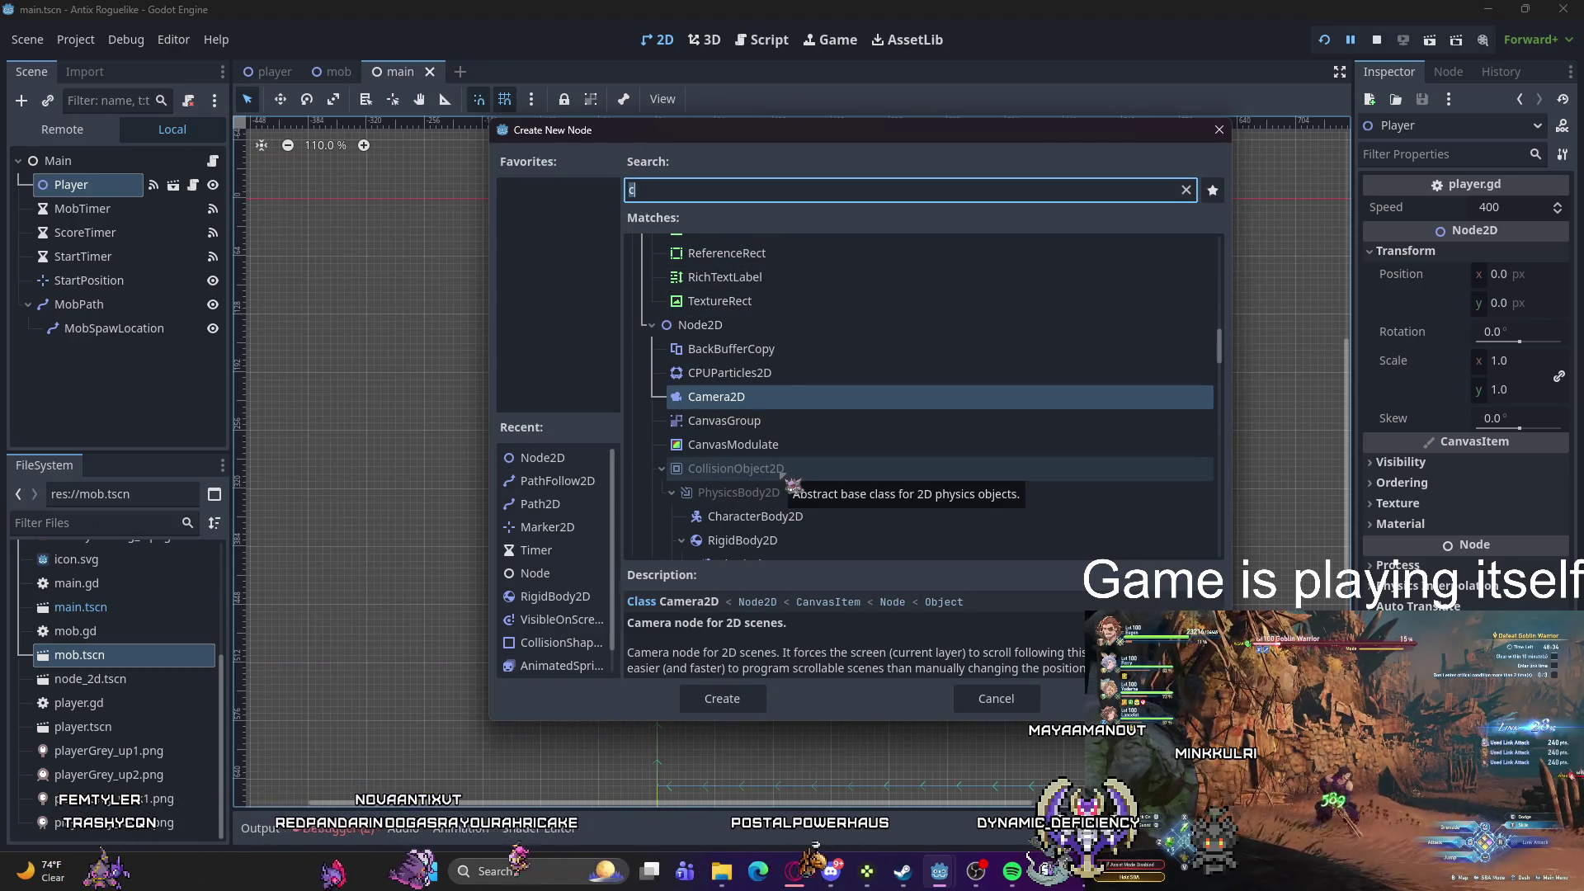
{"action": "scroll", "coordinate": [791, 485], "scroll_direction": "down", "scroll_amount": 3}
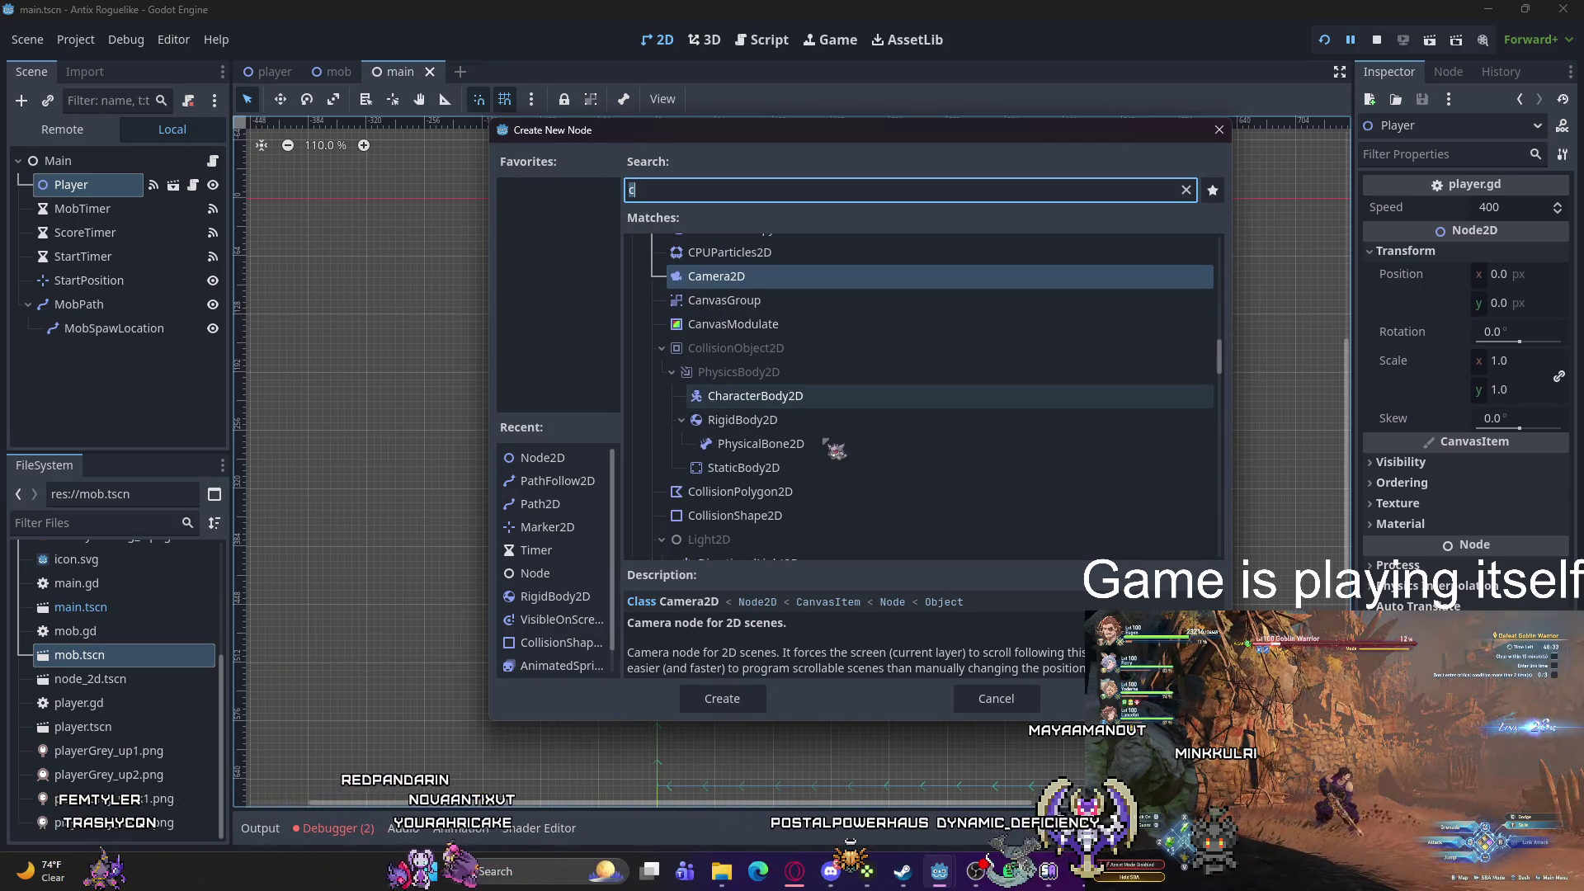
{"action": "left_click", "coordinate": [779, 513]}
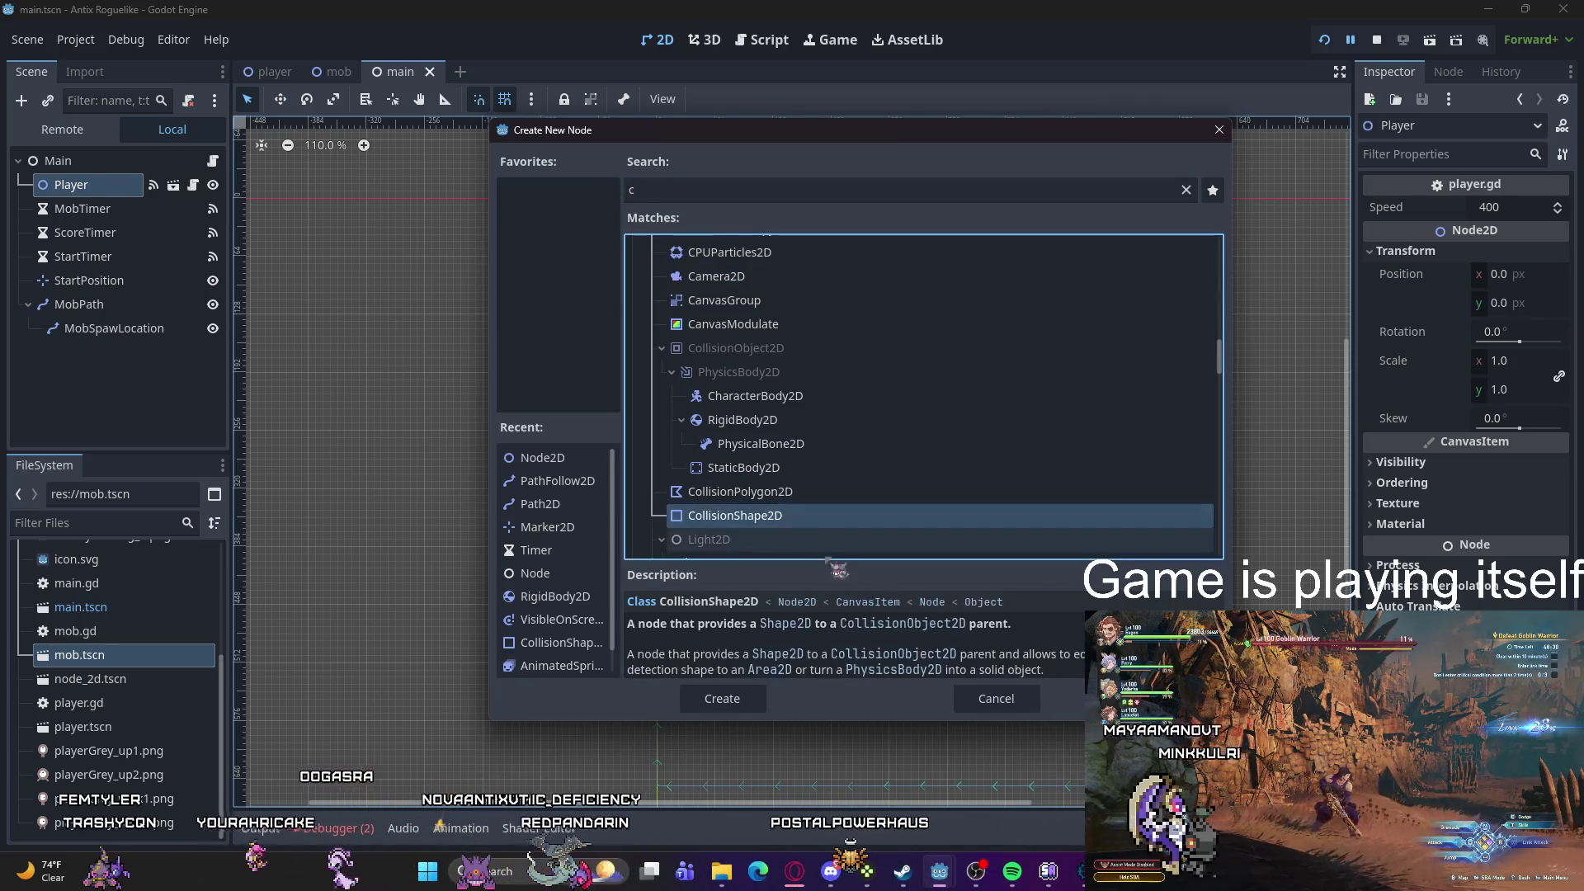
{"action": "left_click", "coordinate": [722, 698]}
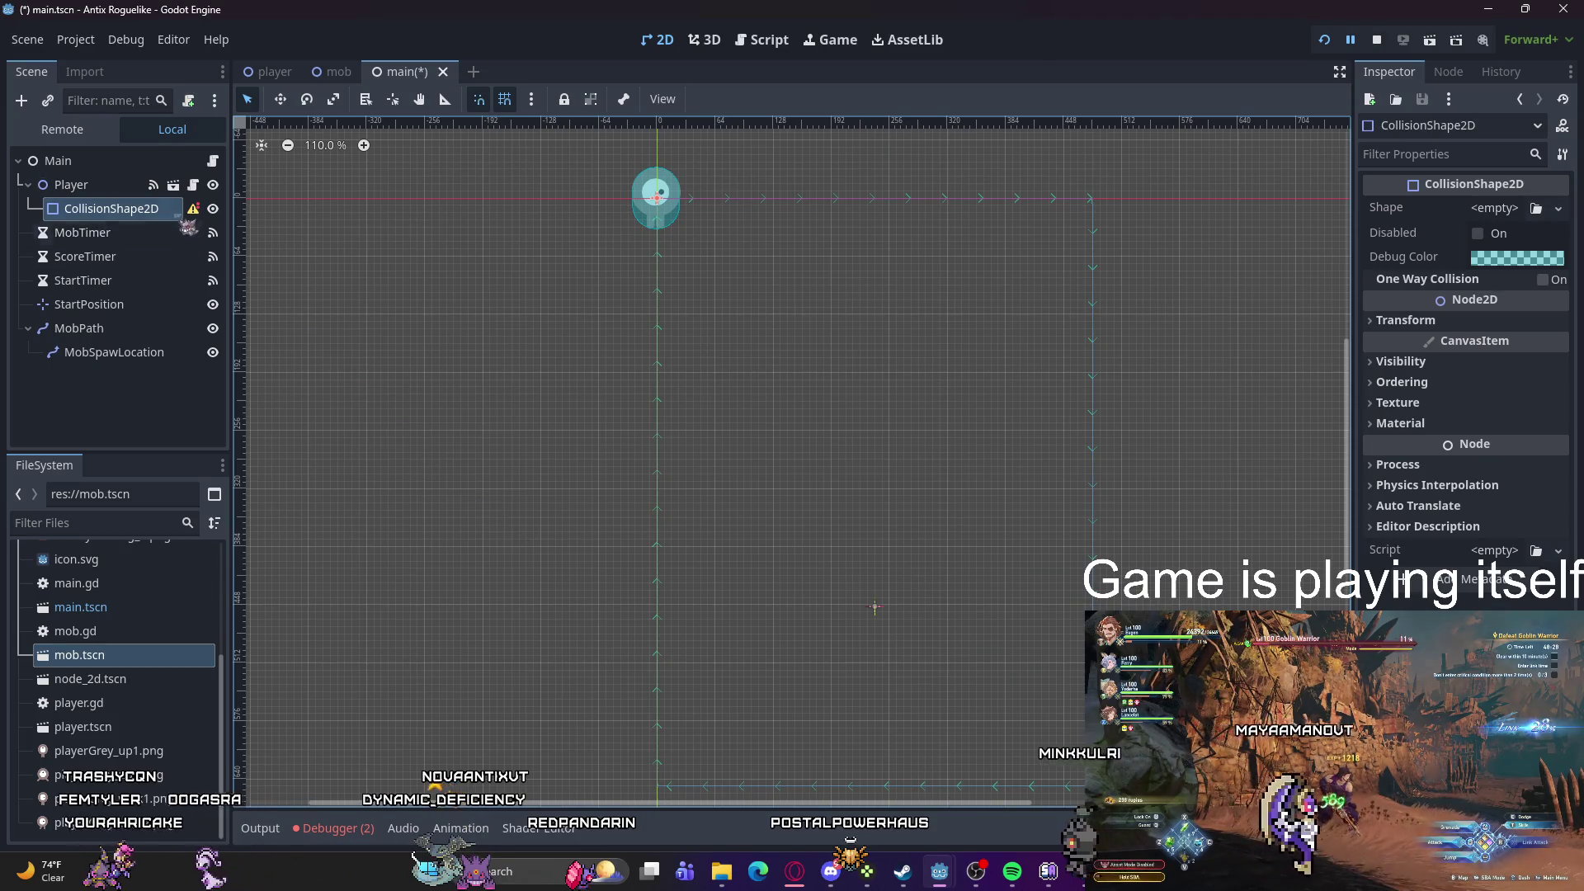
Step: Reselect the Player node and bring up its context menu
{"action": "mouse_move", "coordinate": [193, 210]}
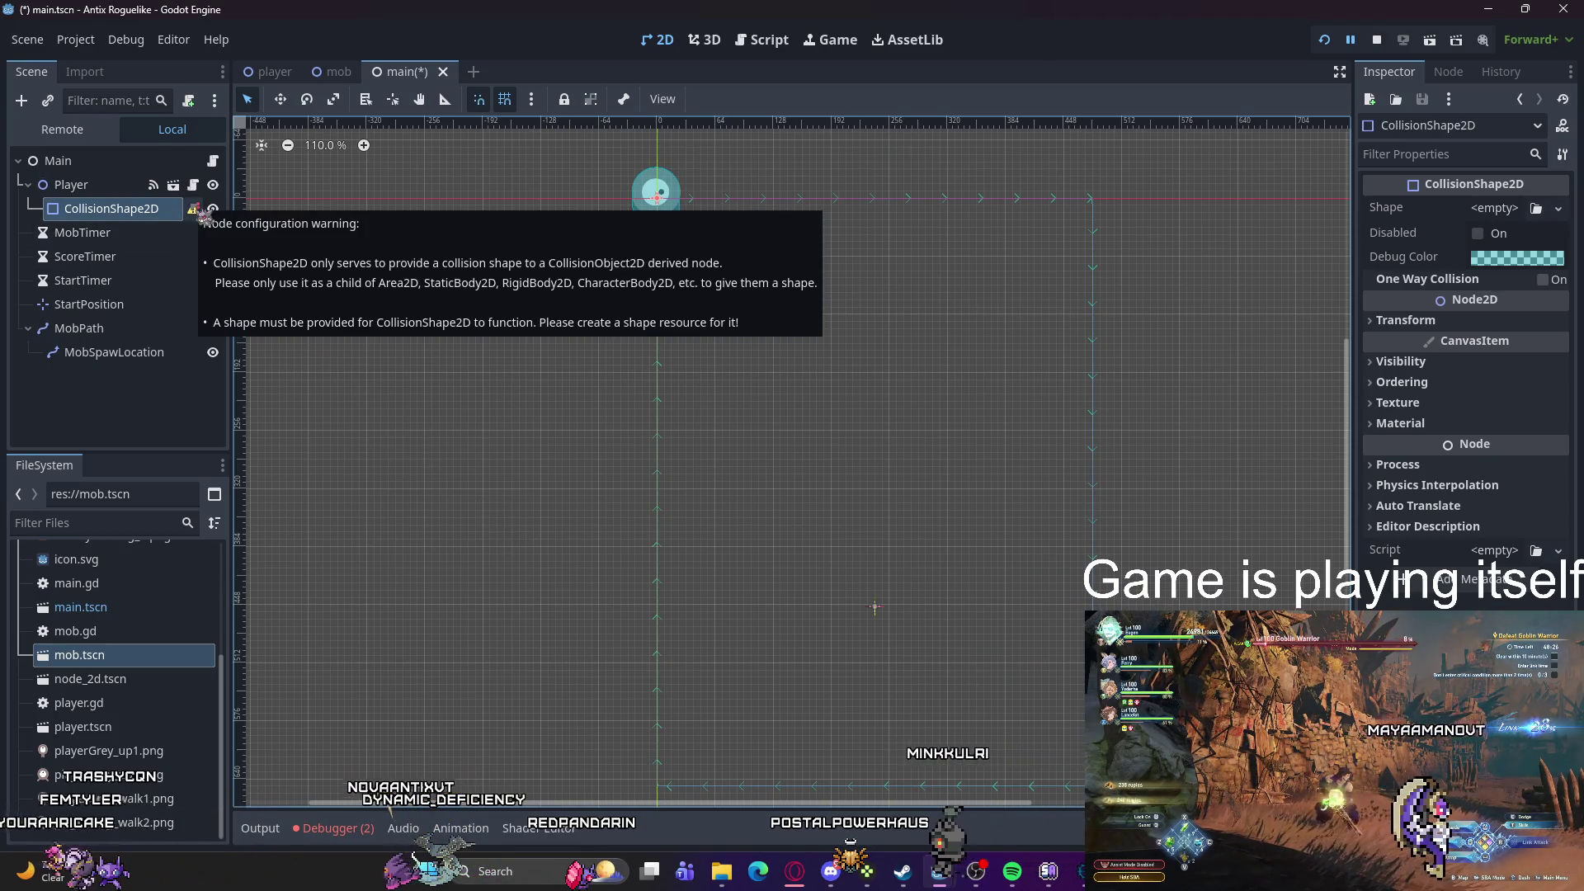
{"action": "left_click", "coordinate": [71, 185]}
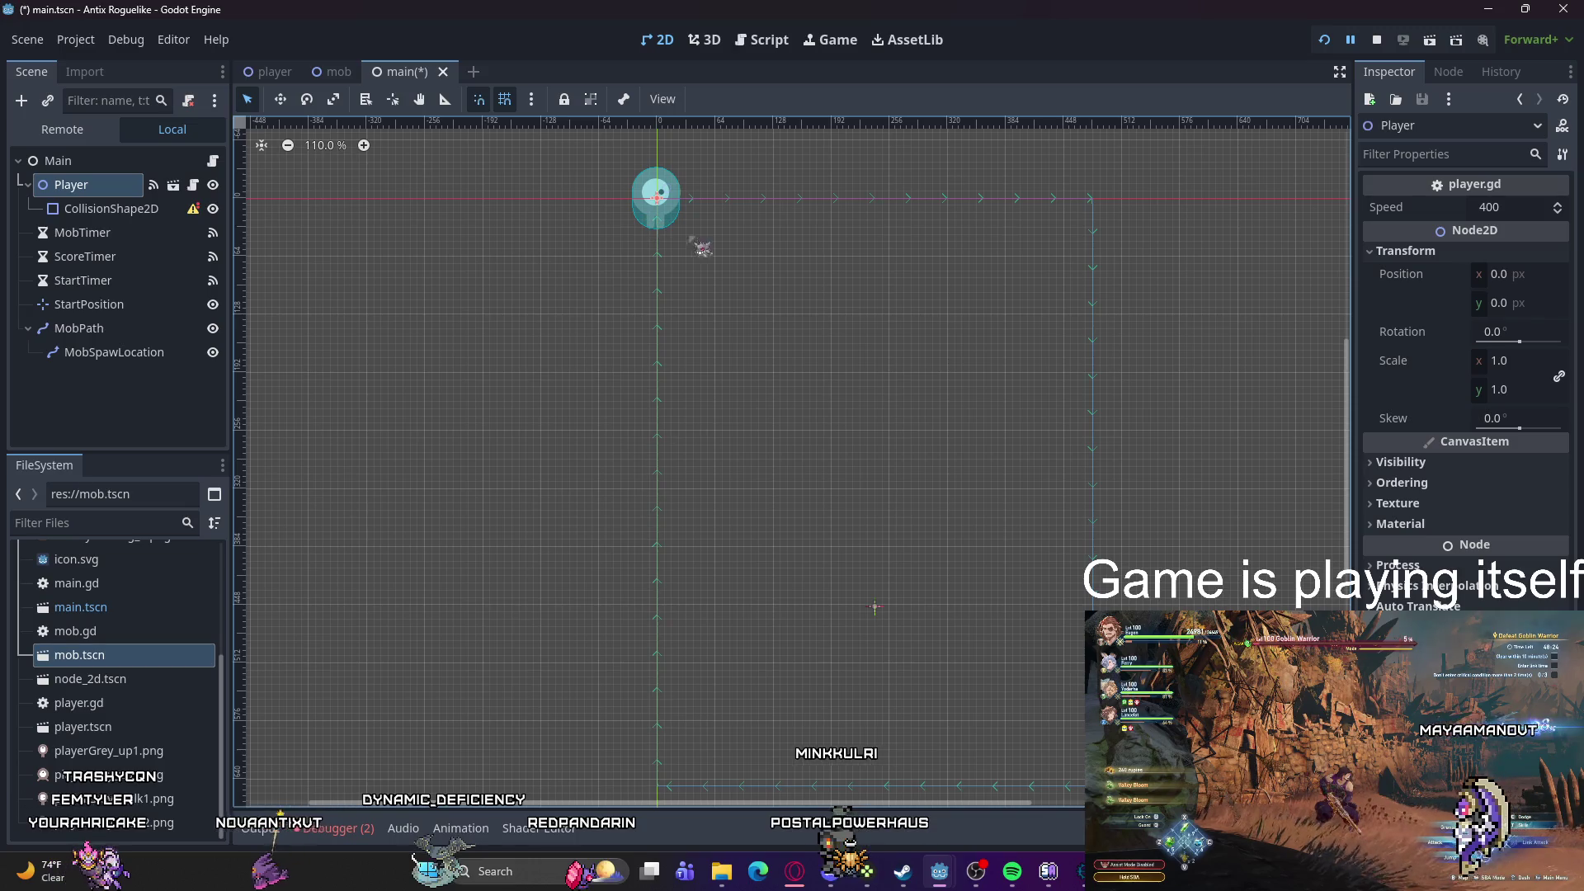
{"action": "left_click", "coordinate": [682, 220]}
{"action": "left_click", "coordinate": [684, 226]}
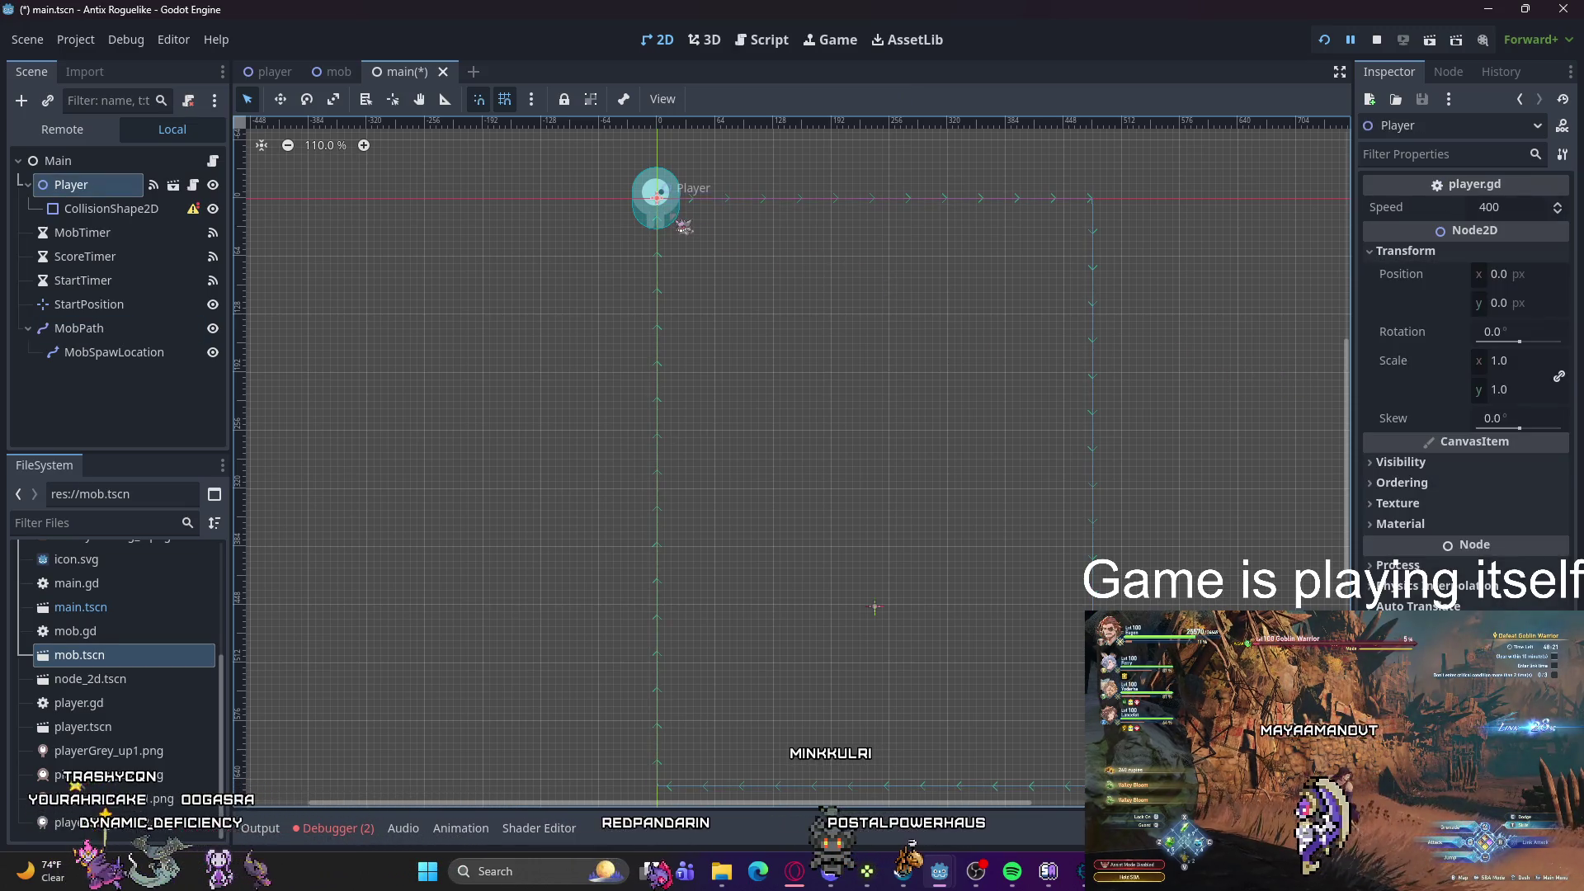
{"action": "right_click", "coordinate": [95, 187]}
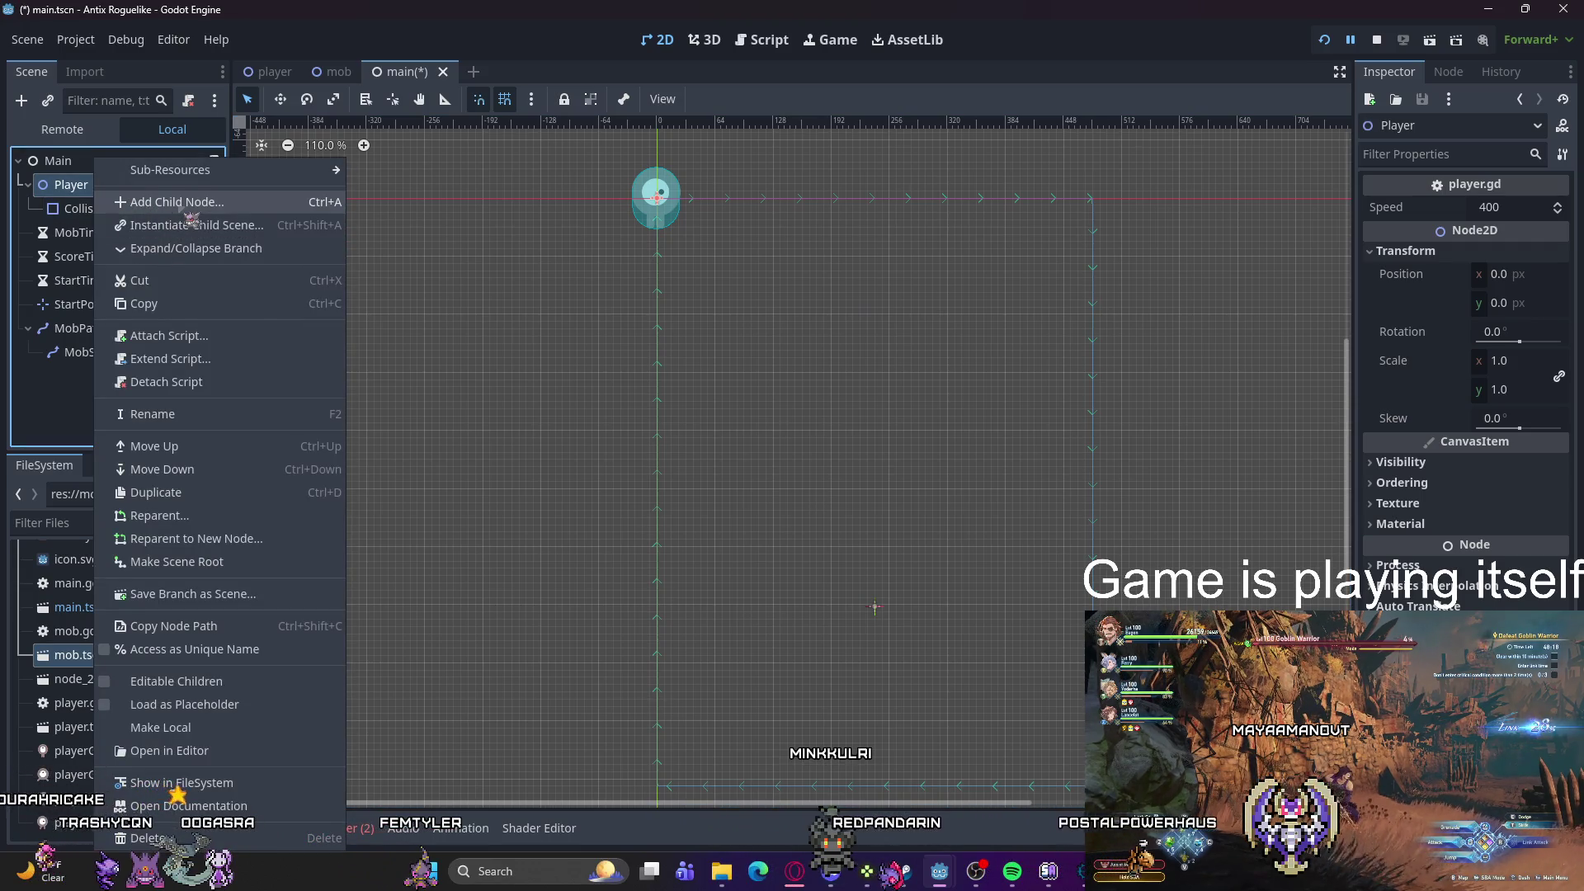
Step: Add an AnimatedSprite2D child under Player via an 'animate' search, then save and run
{"action": "left_click", "coordinate": [176, 202]}
{"action": "type", "text": "c"}
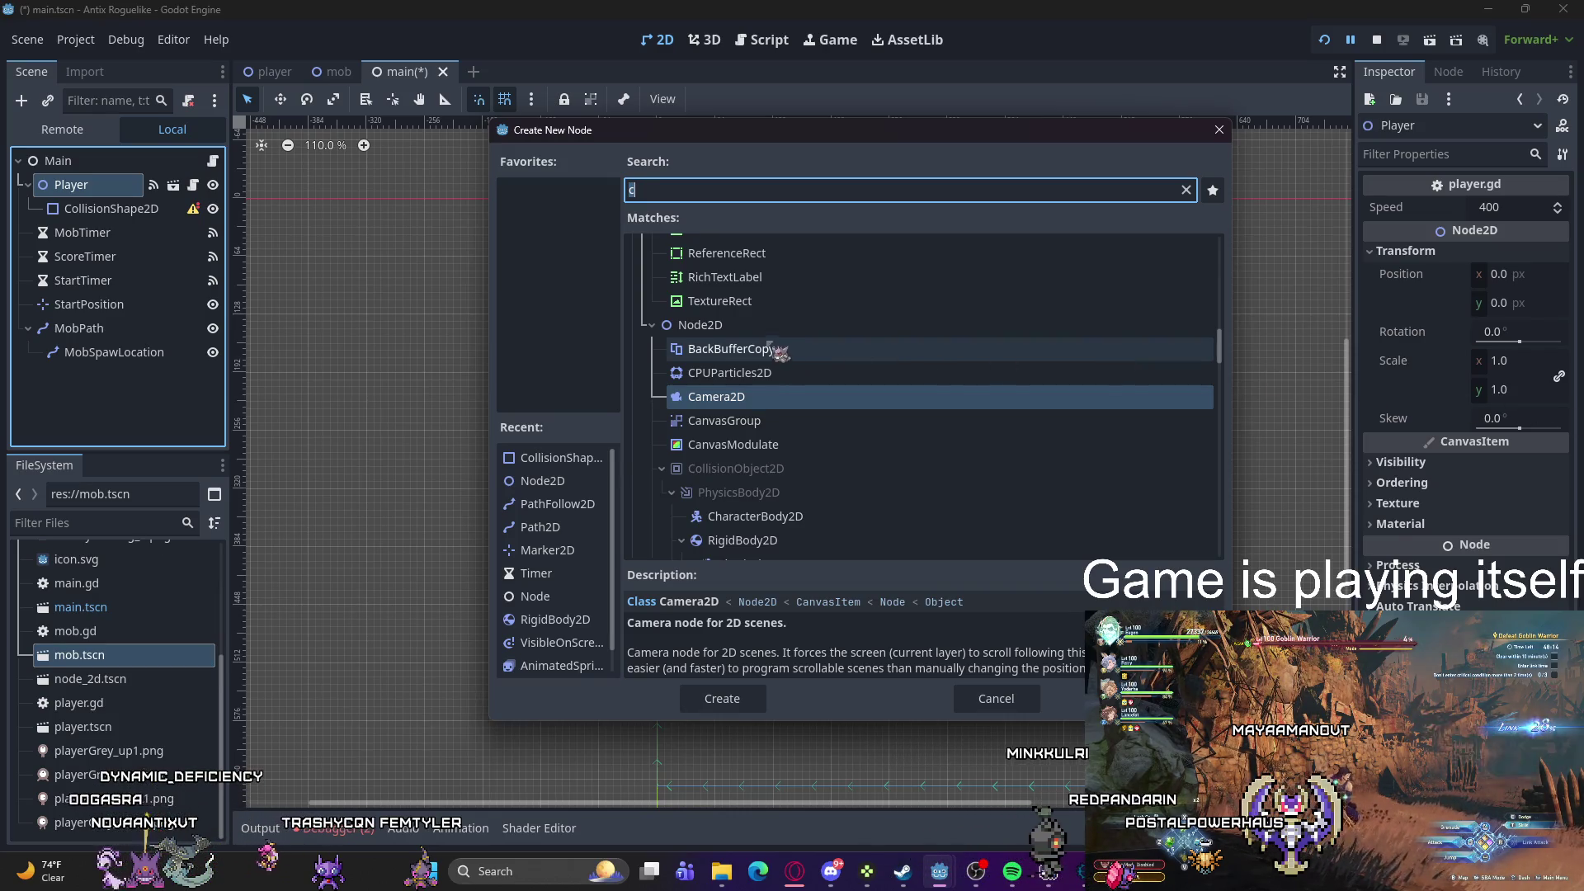
{"action": "scroll", "coordinate": [775, 350], "scroll_direction": "up", "scroll_amount": 2}
{"action": "scroll", "coordinate": [780, 352], "scroll_direction": "down", "scroll_amount": 4}
{"action": "scroll", "coordinate": [784, 353], "scroll_direction": "up", "scroll_amount": 3}
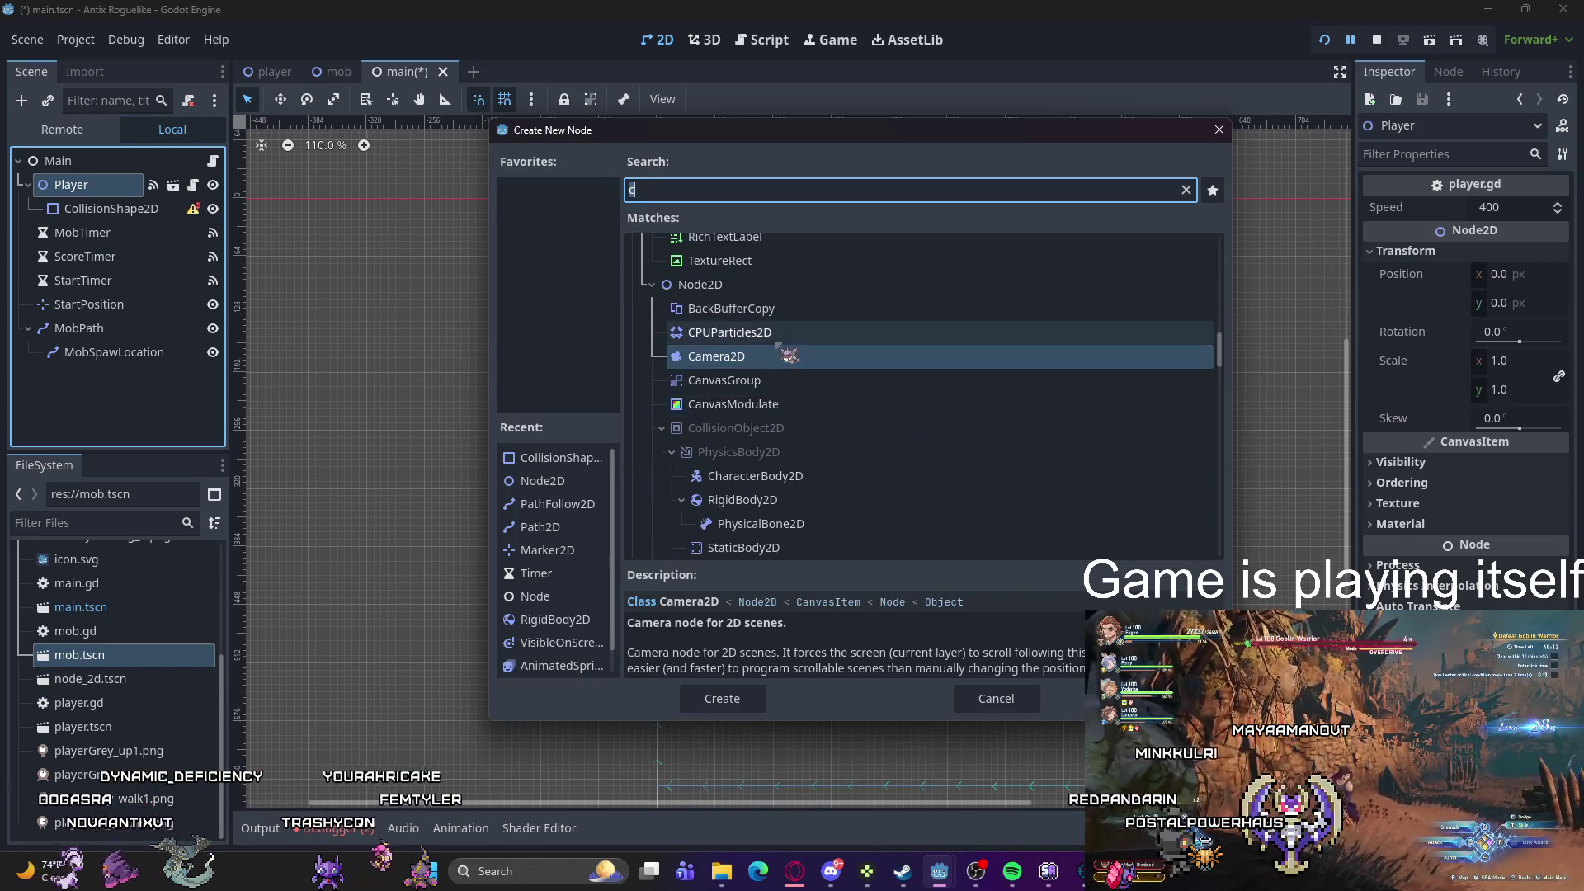
{"action": "key", "text": "BackSpace"}
{"action": "type", "text": "anima"}
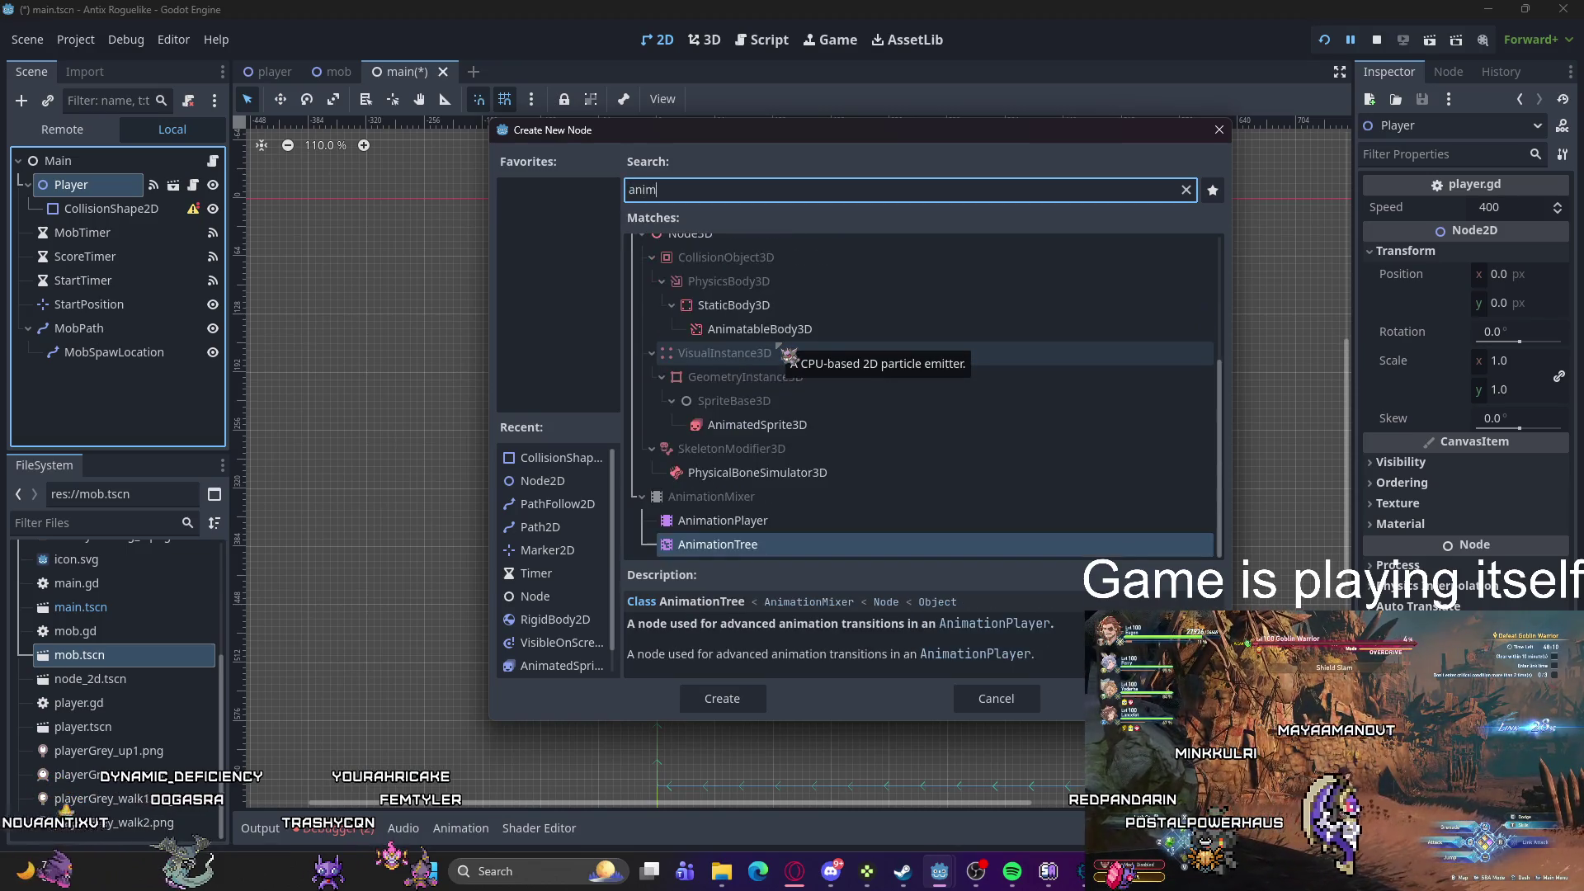
{"action": "type", "text": "te"}
{"action": "left_click", "coordinate": [796, 419]}
{"action": "double_click", "coordinate": [797, 419]}
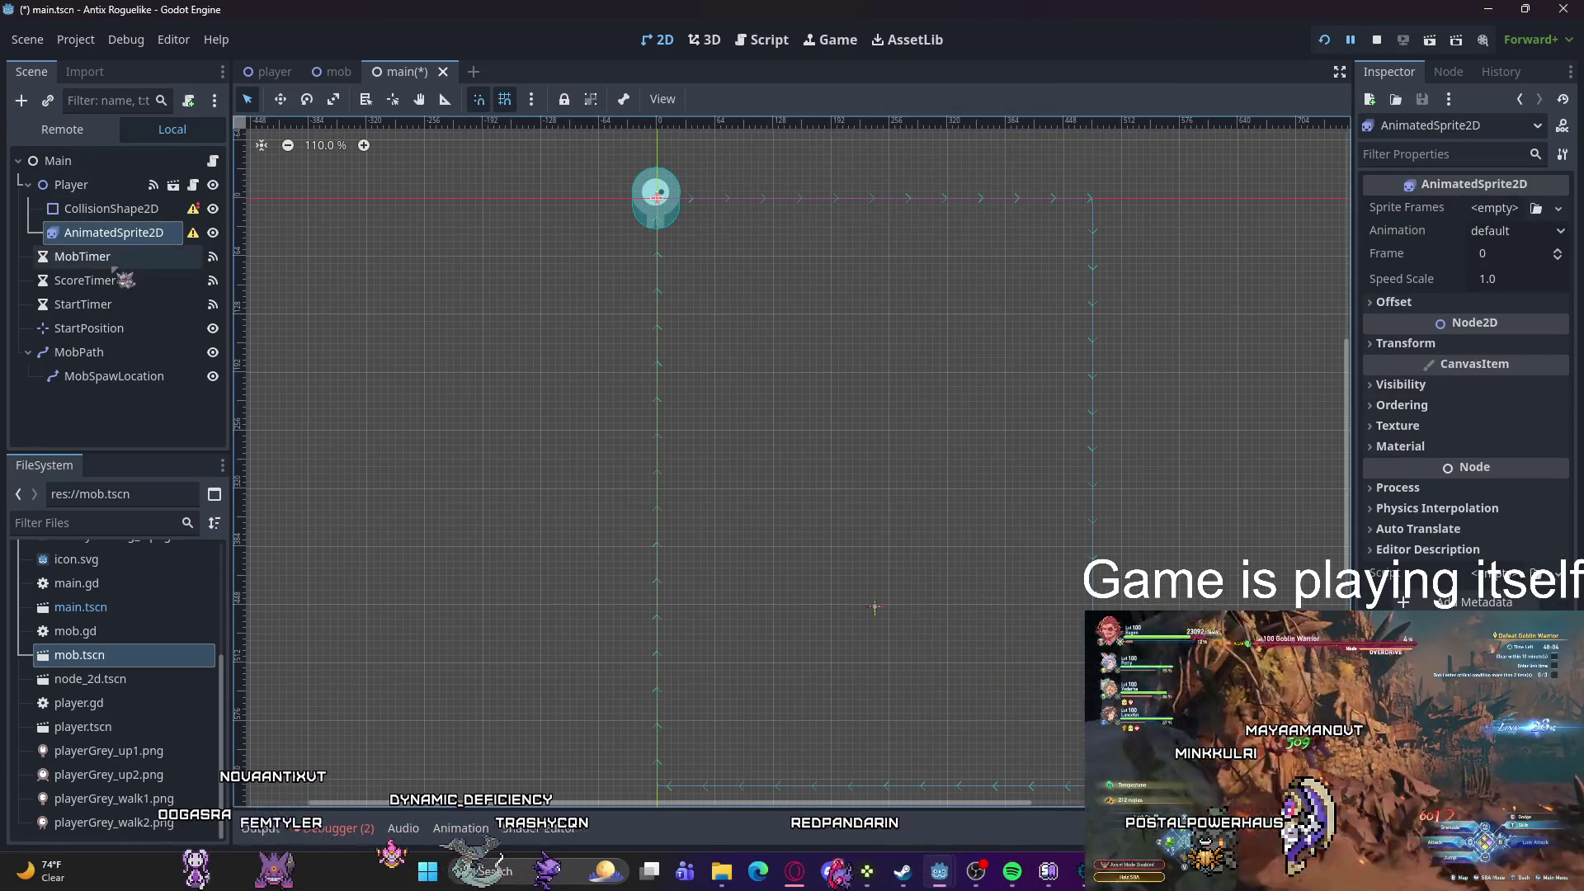
{"action": "left_click", "coordinate": [71, 186]}
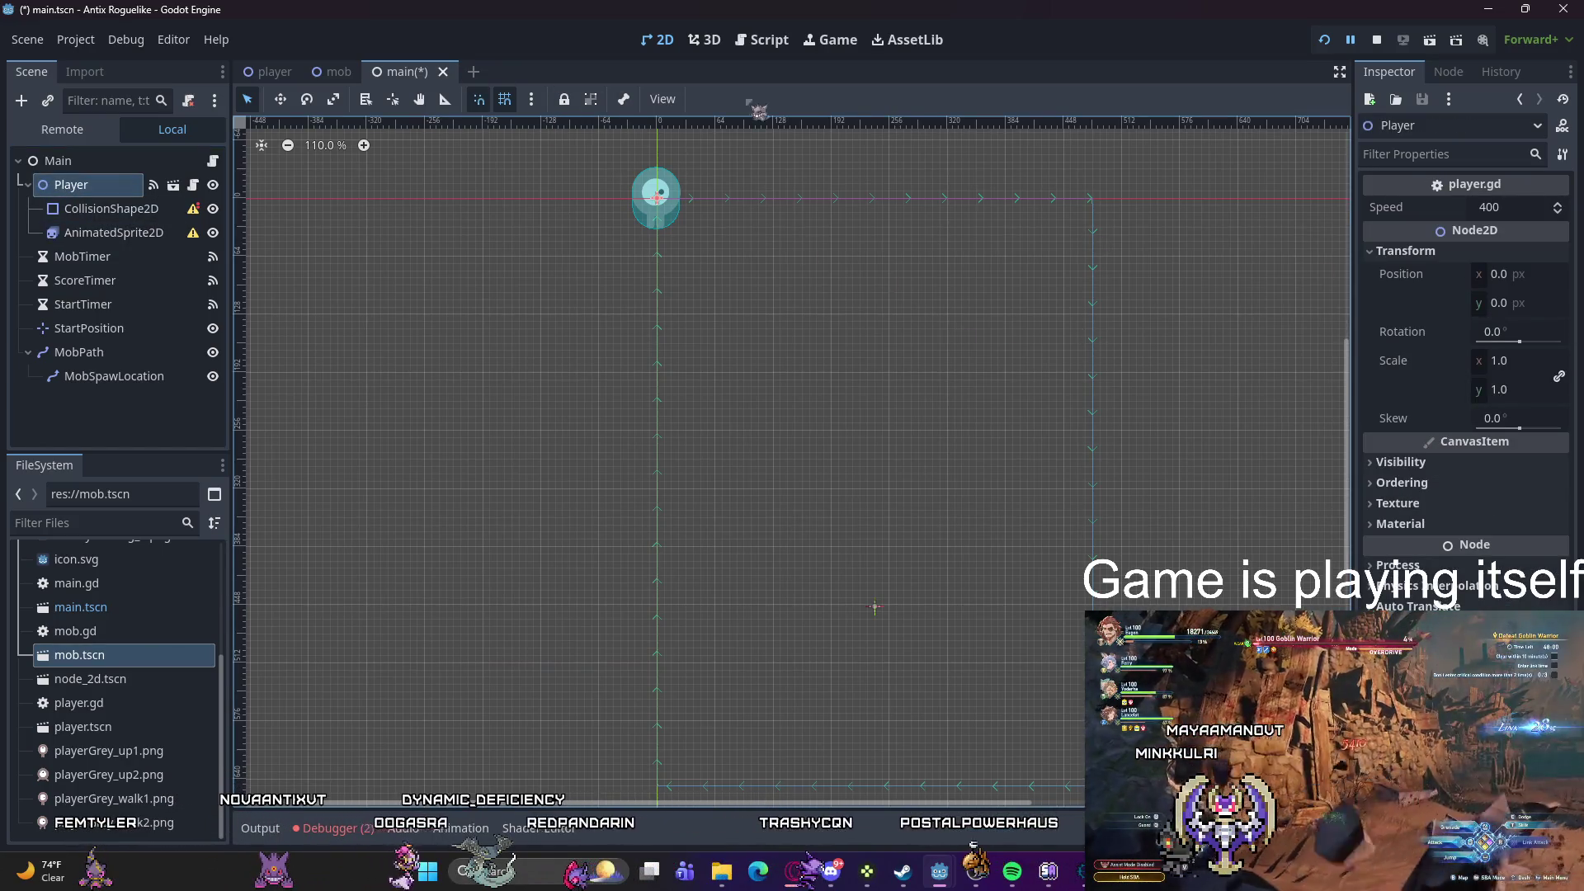
{"action": "key", "text": "F5"}
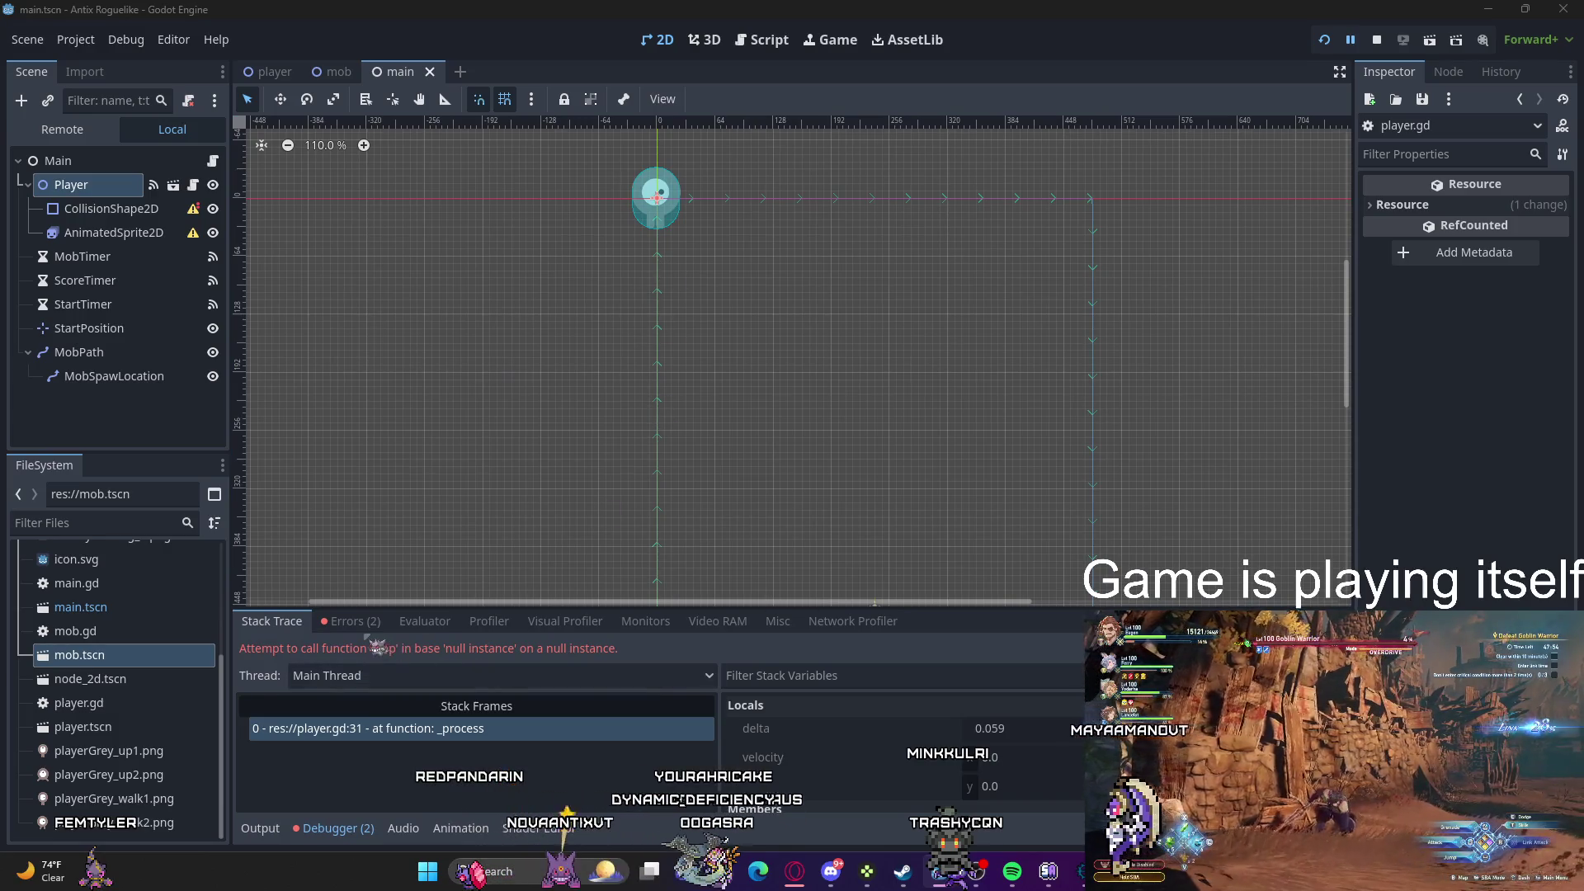
Step: Check the node-not-found error, then assign a new SpriteFrames resource to the AnimatedSprite2D
{"action": "left_click", "coordinate": [350, 620]}
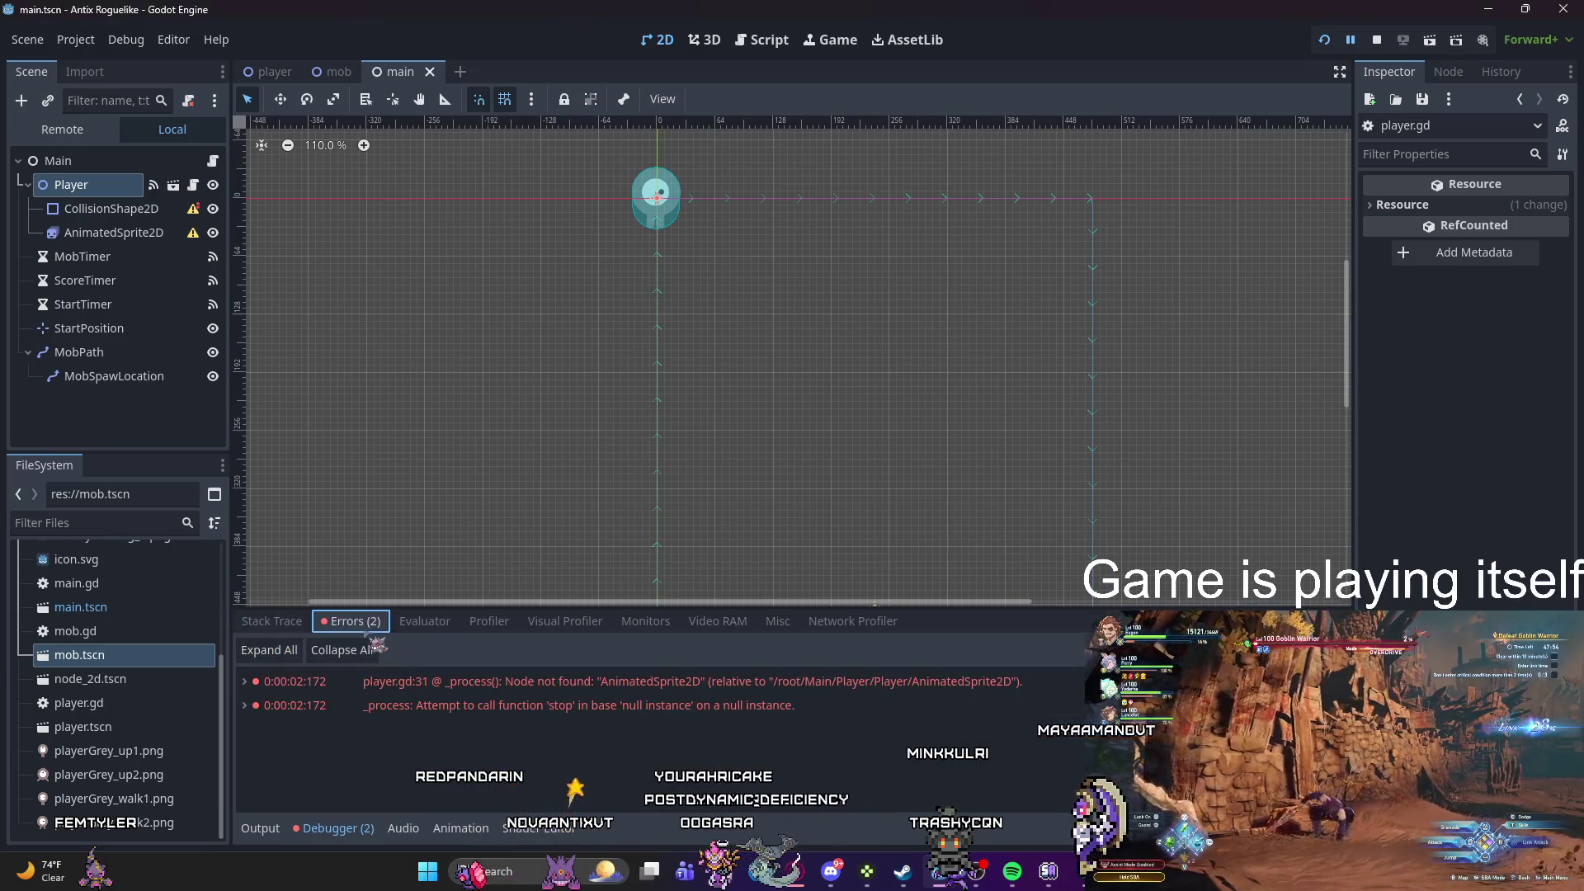
{"action": "left_click", "coordinate": [508, 685]}
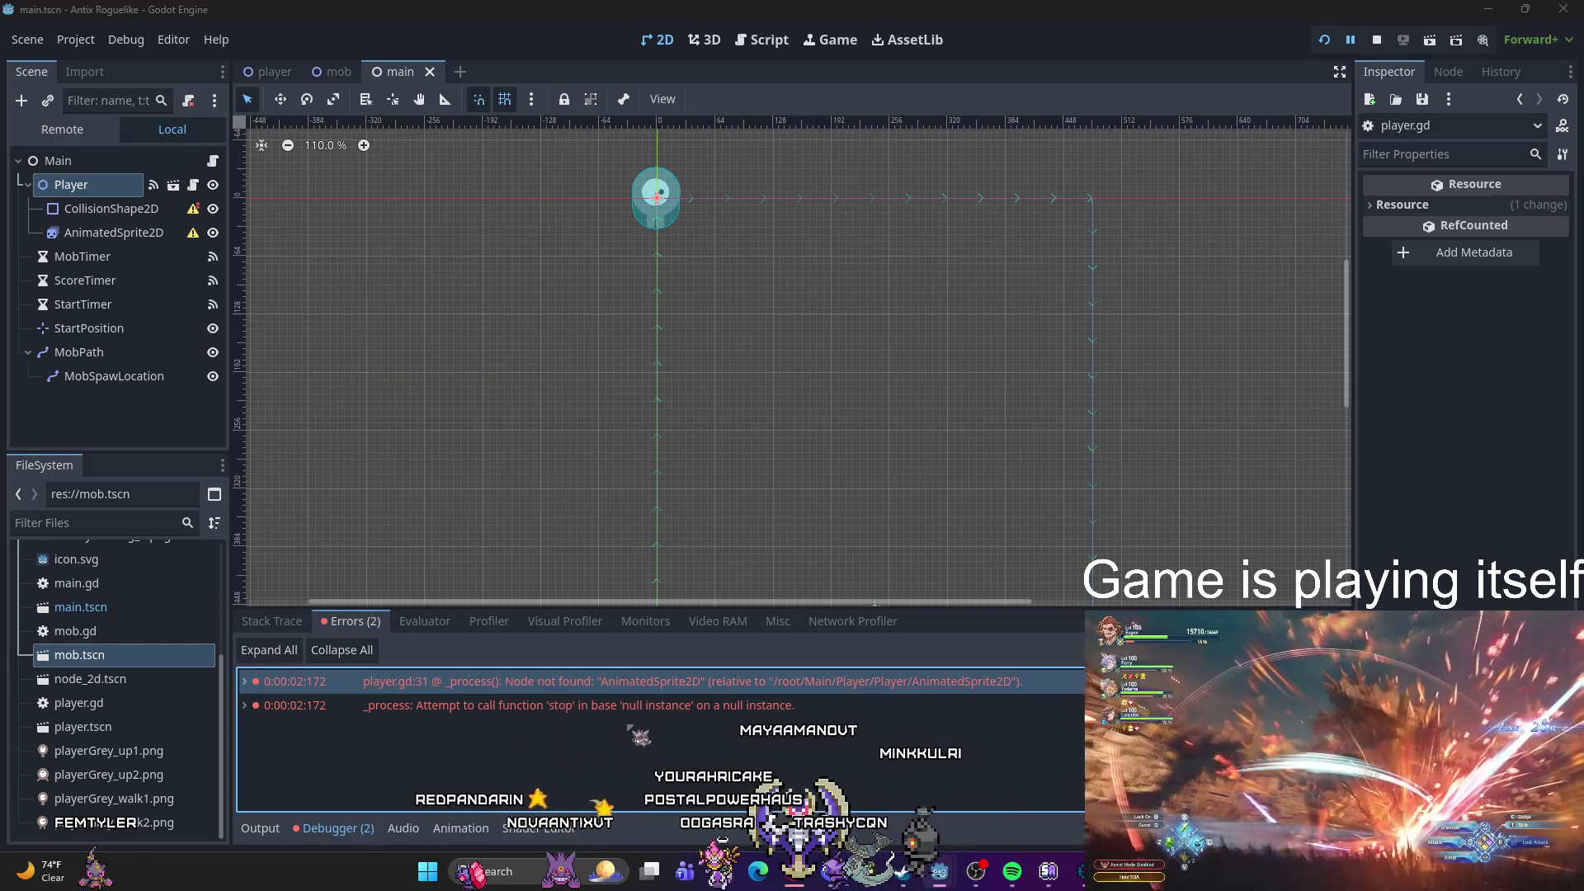
{"action": "left_click", "coordinate": [114, 233]}
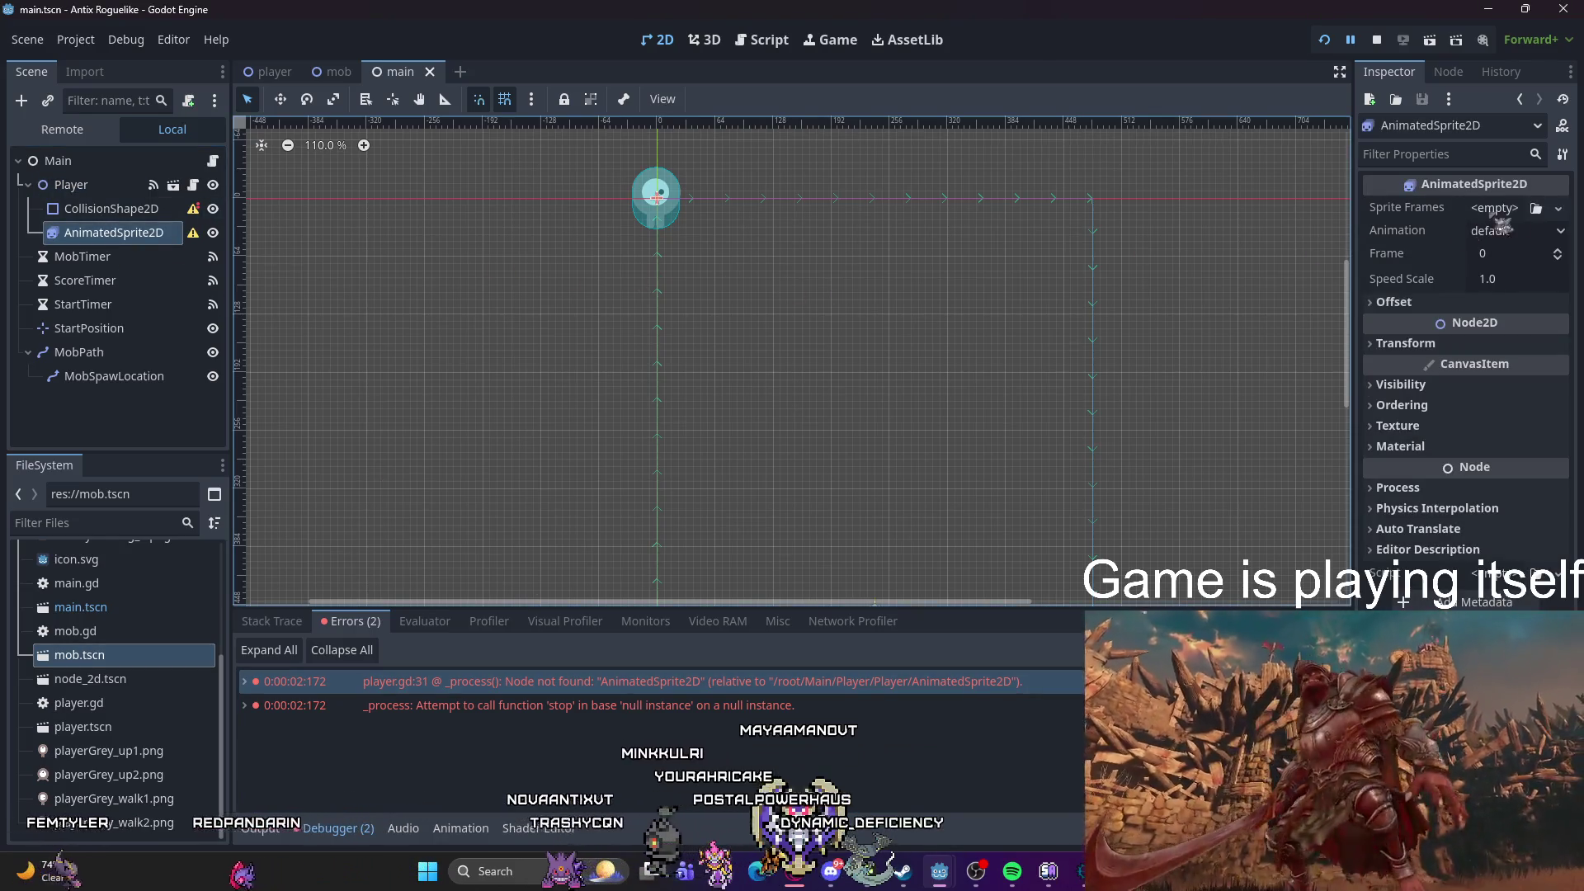
{"action": "left_click", "coordinate": [1535, 208]}
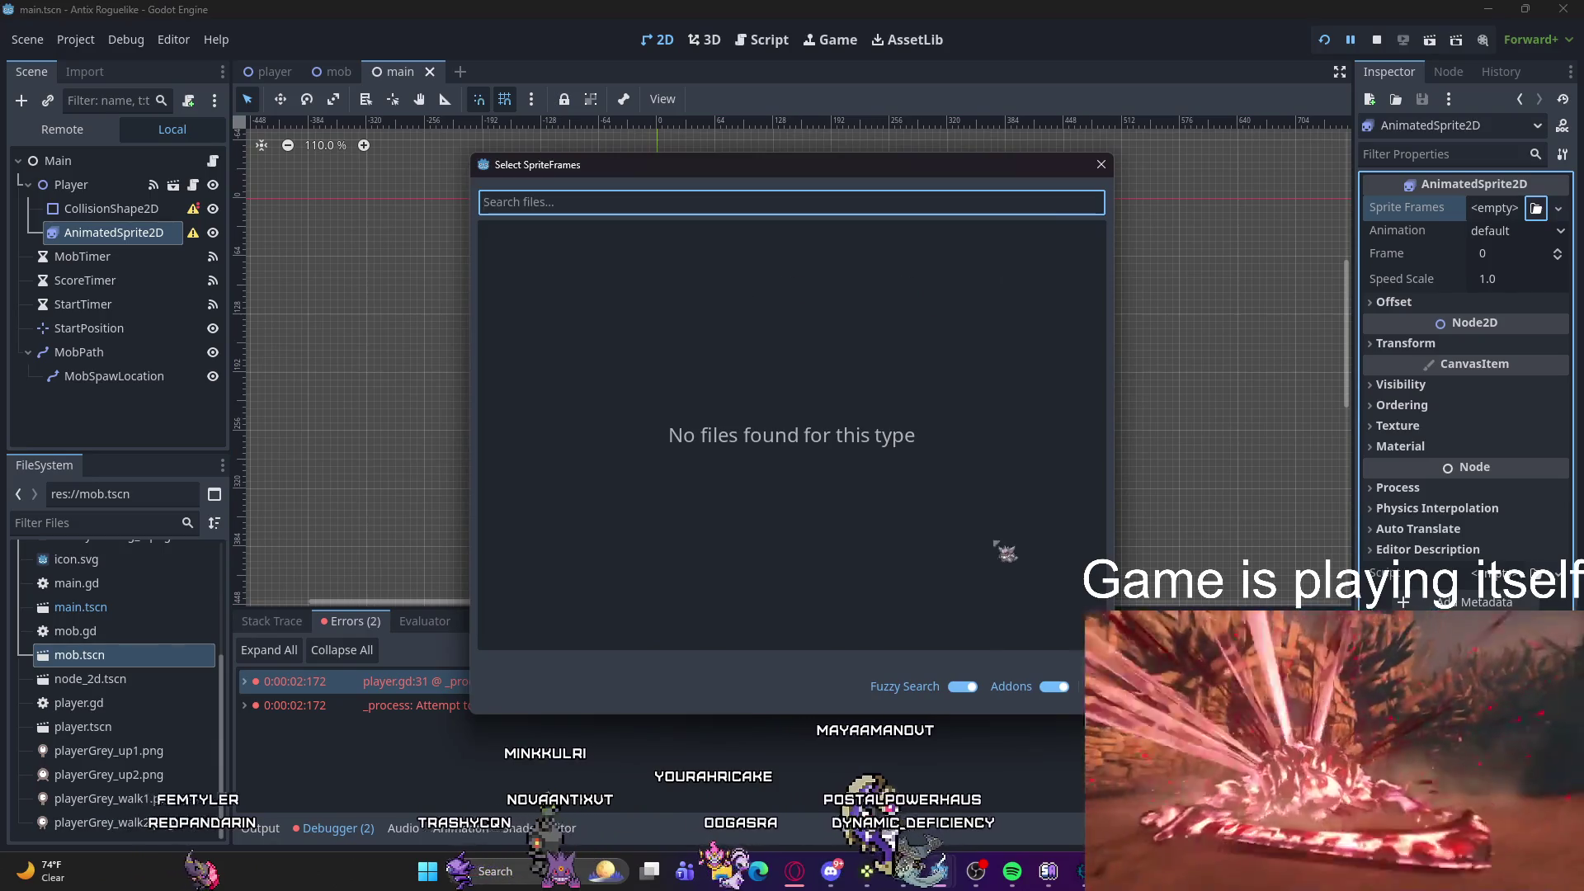
{"action": "key", "text": "Escape"}
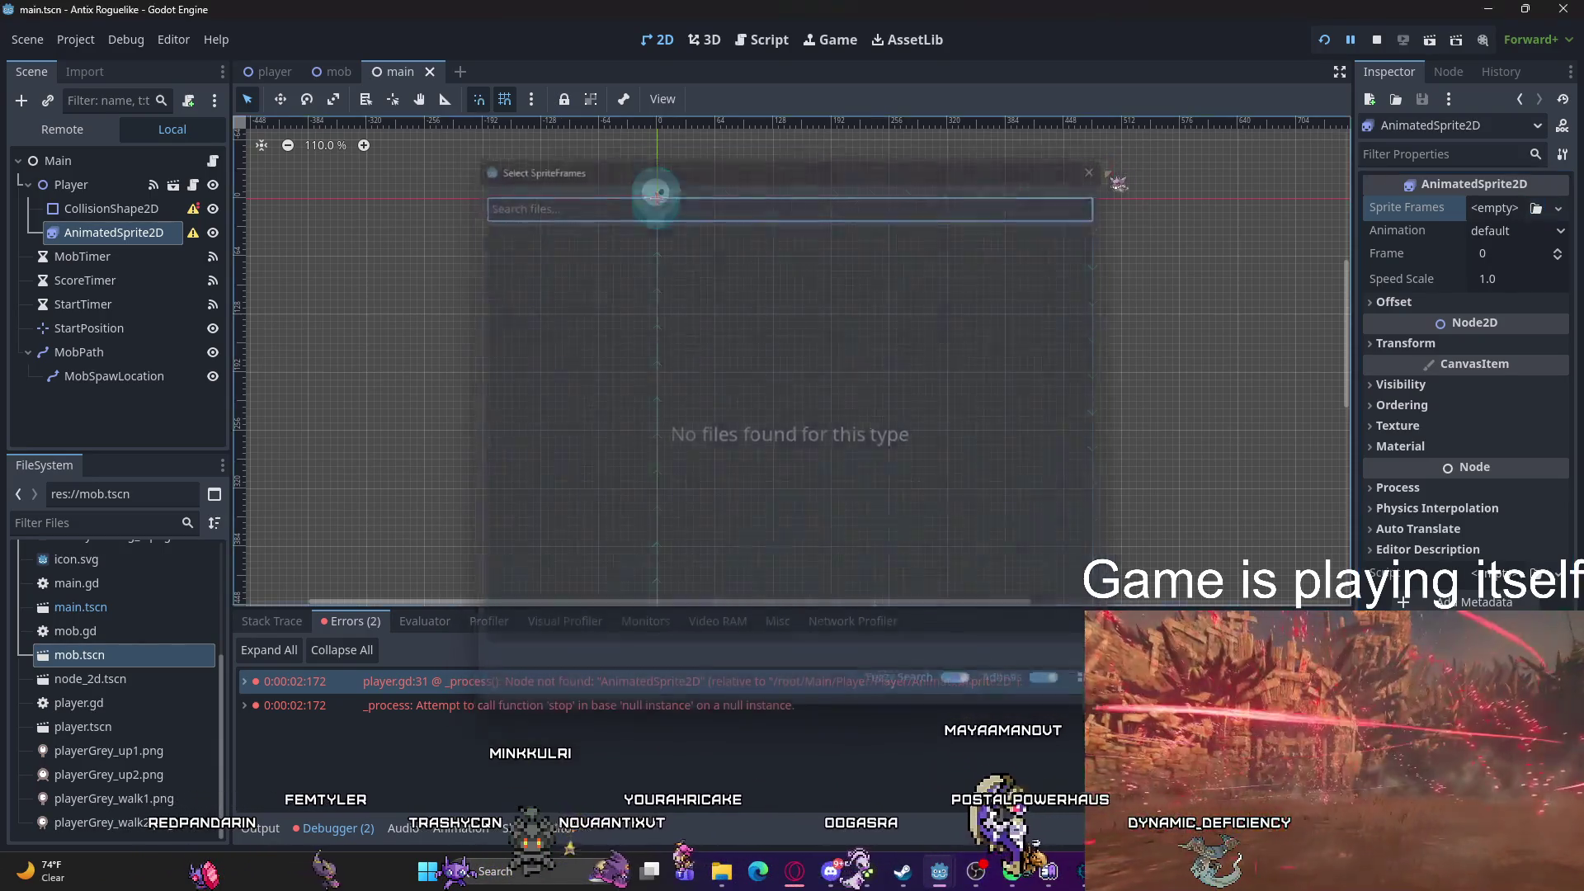
{"action": "left_click", "coordinate": [1512, 213]}
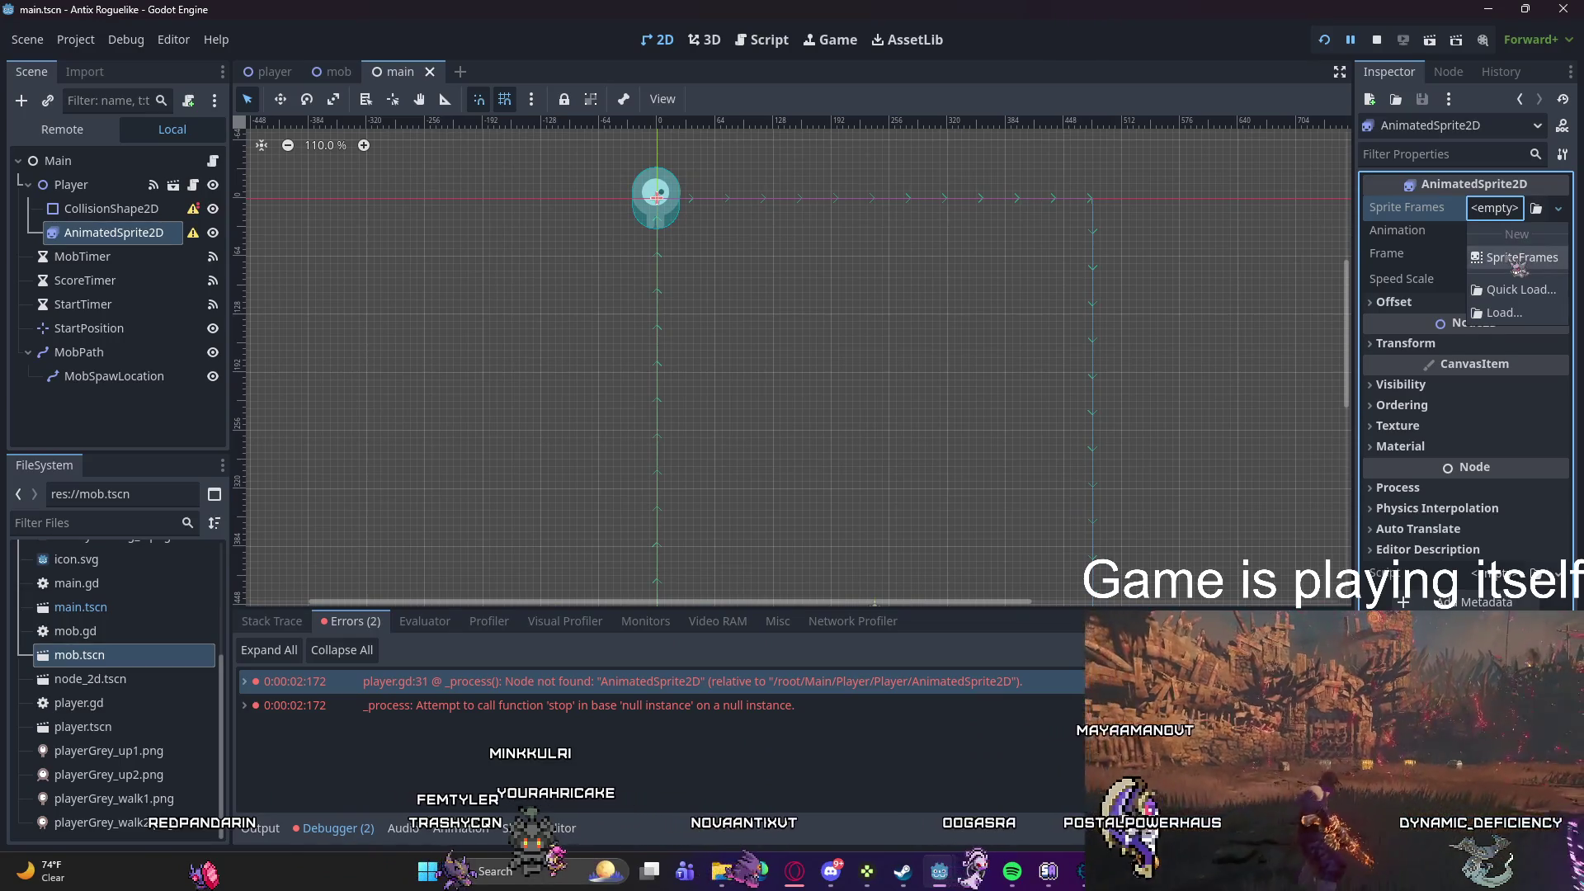
{"action": "left_click", "coordinate": [1516, 256]}
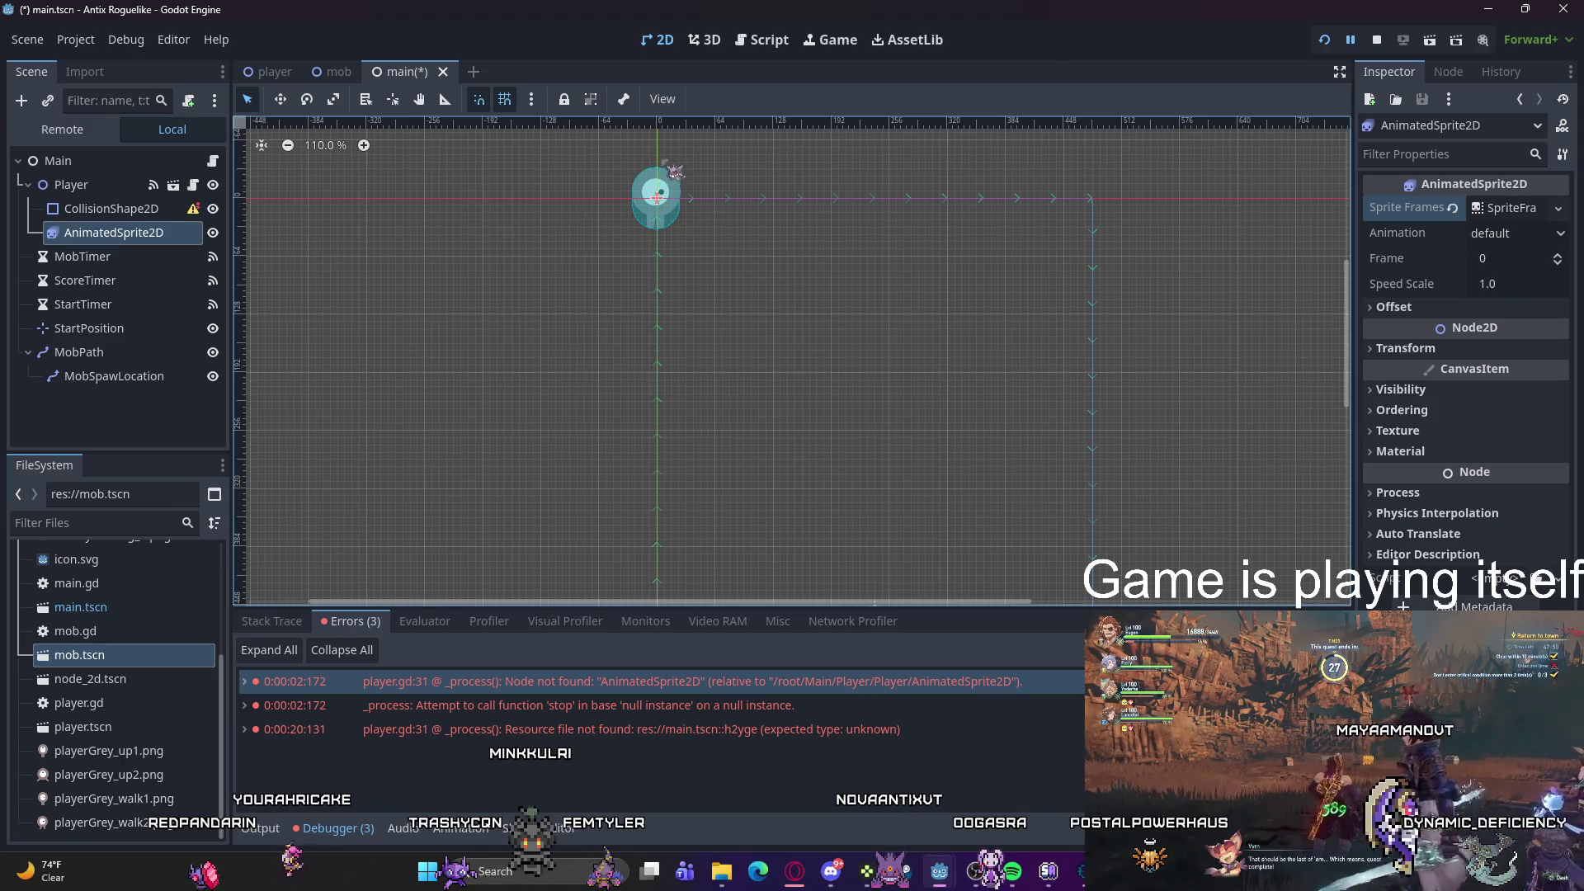
Step: Re-run and recheck the error, then make player.gd Local to Scene and run again
{"action": "key", "text": "F5"}
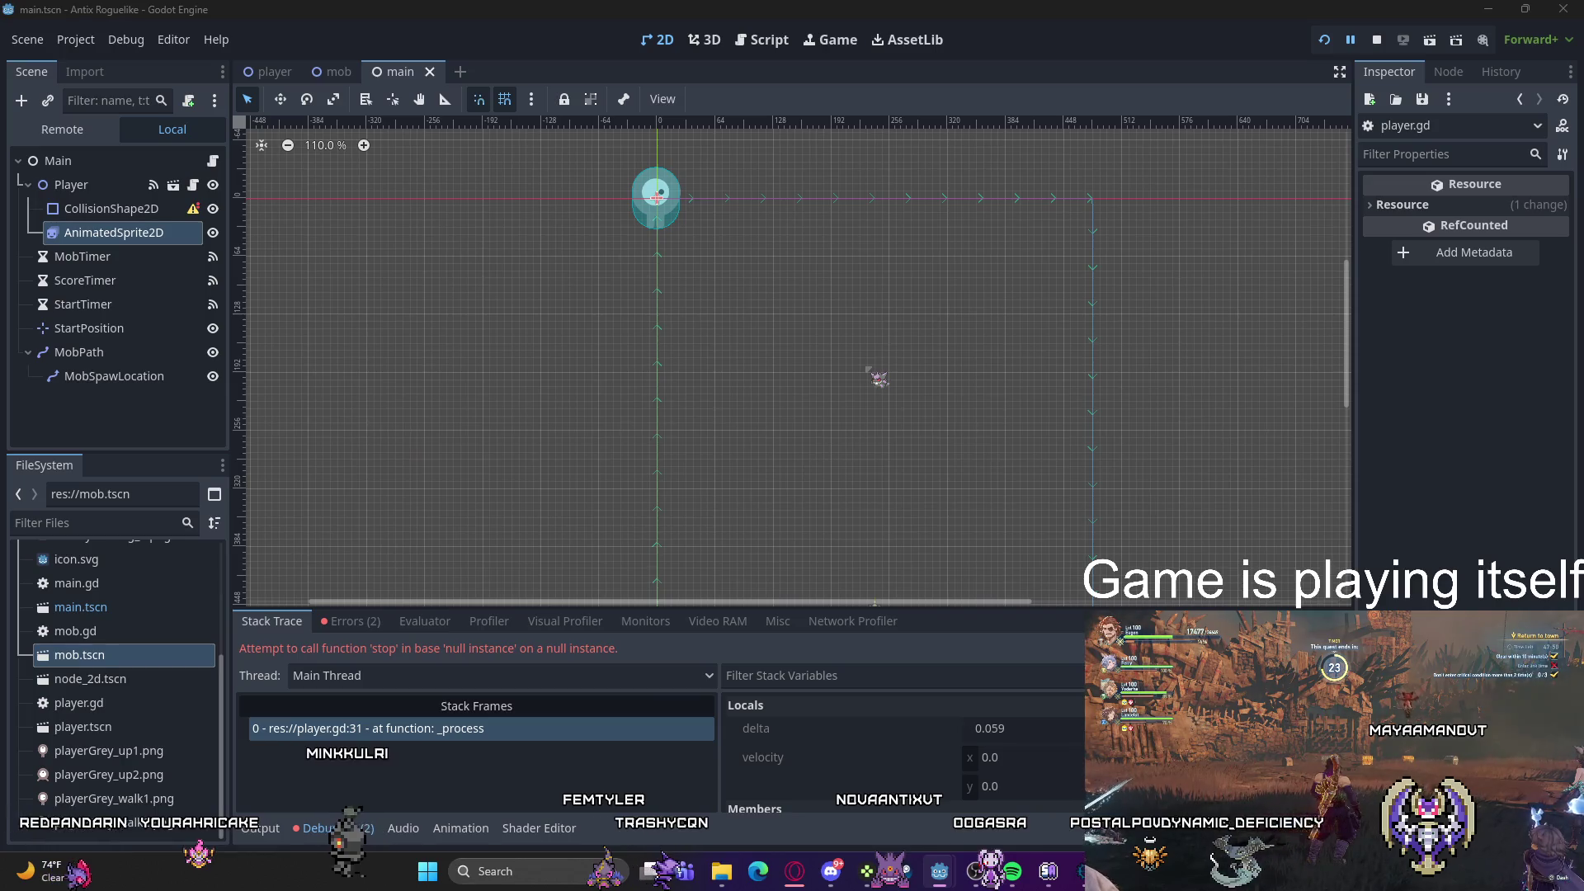
{"action": "left_click", "coordinate": [350, 621]}
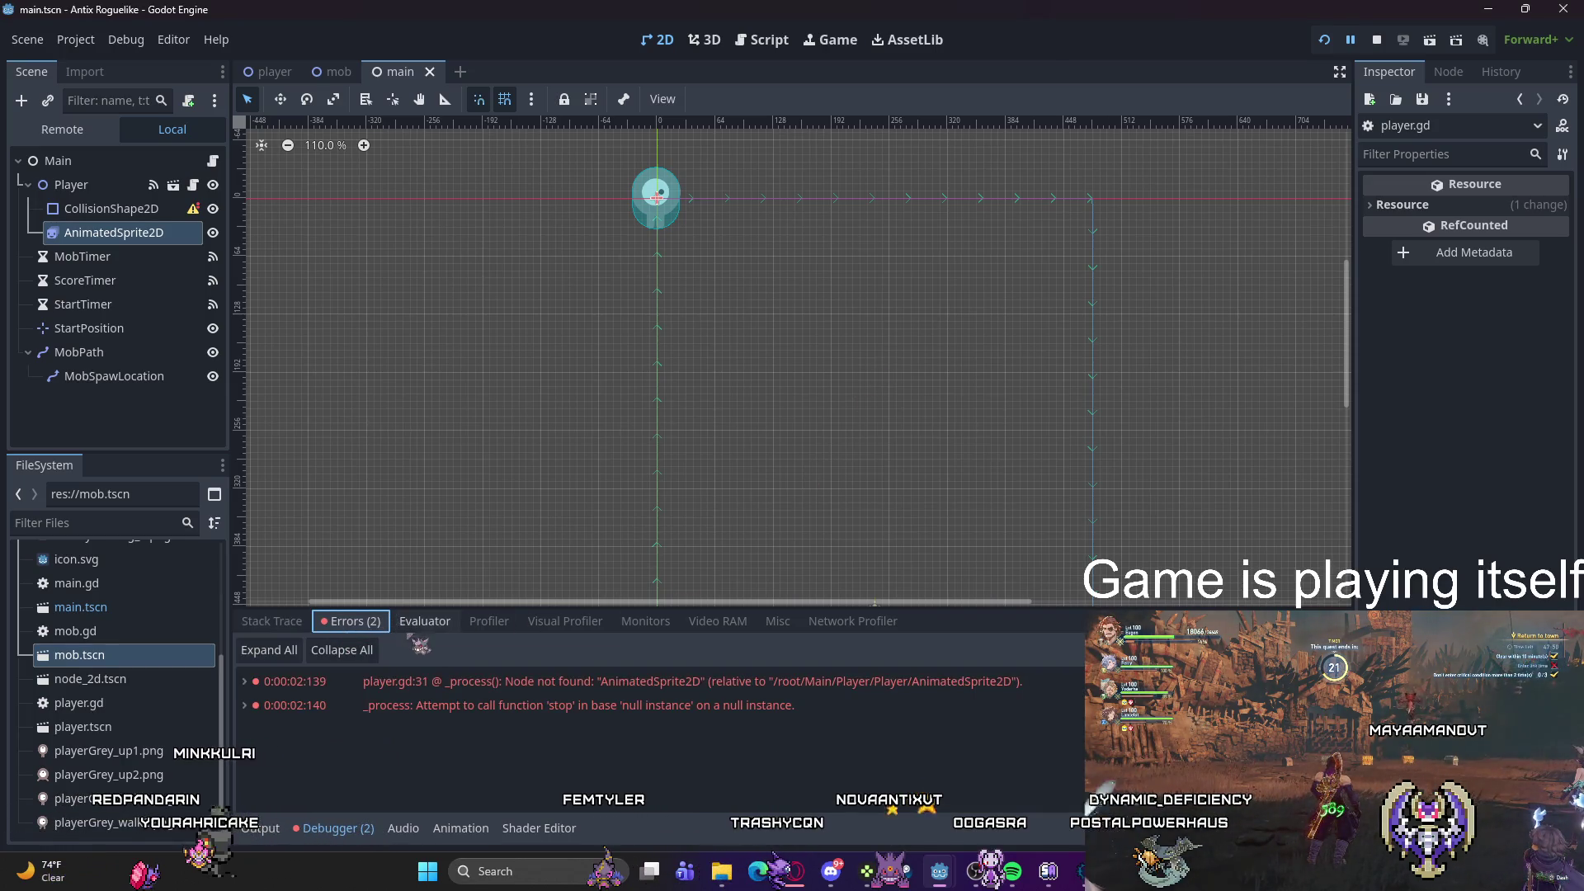
{"action": "left_click", "coordinate": [495, 681]}
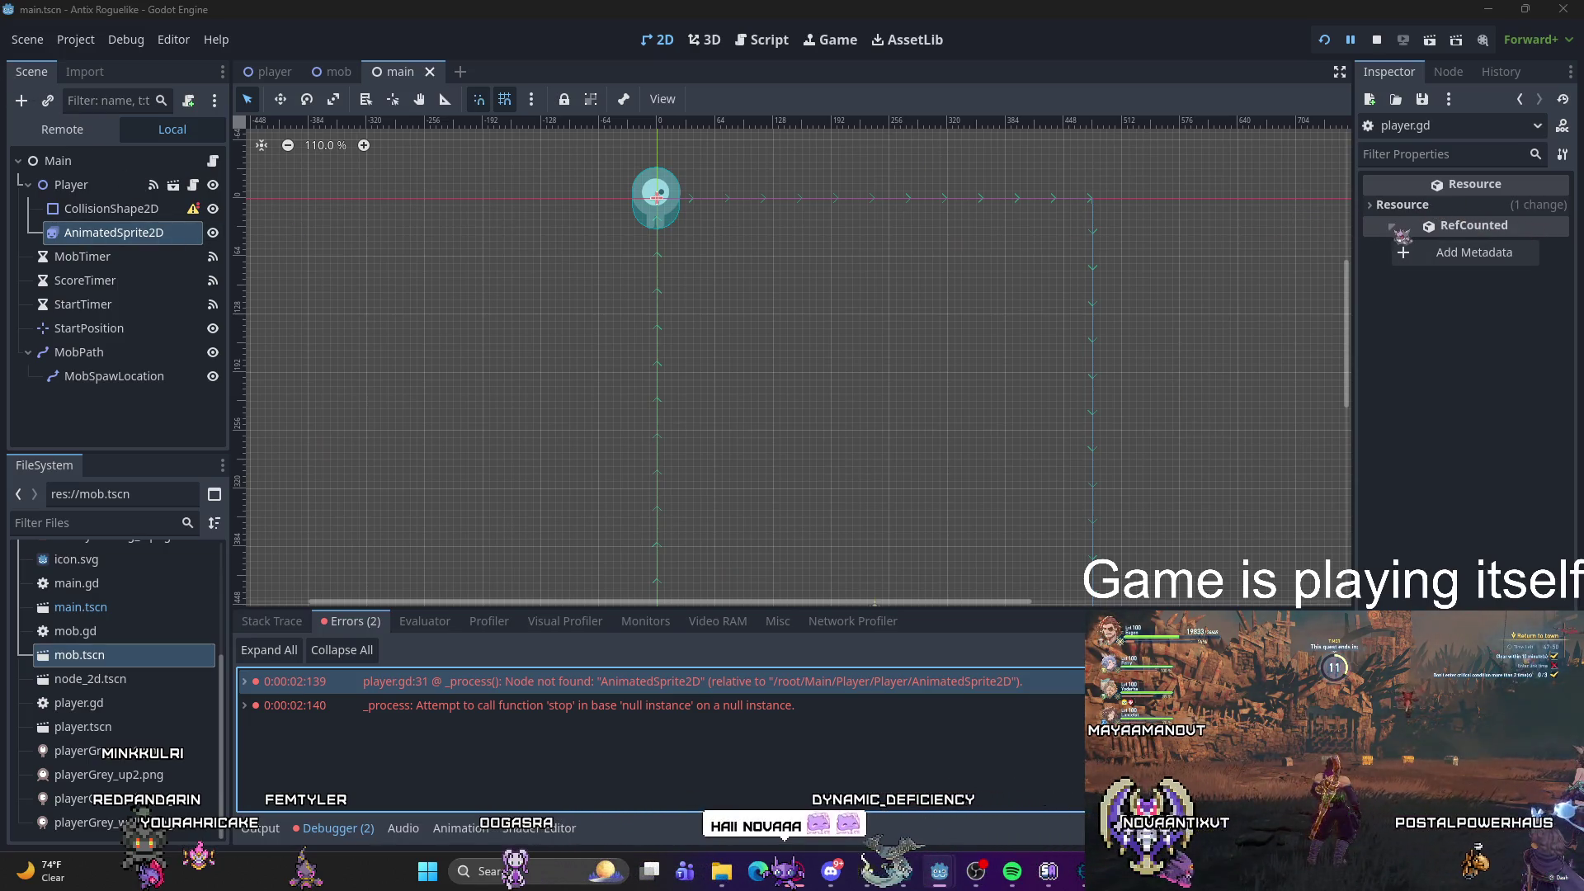
{"action": "left_click", "coordinate": [1418, 205]}
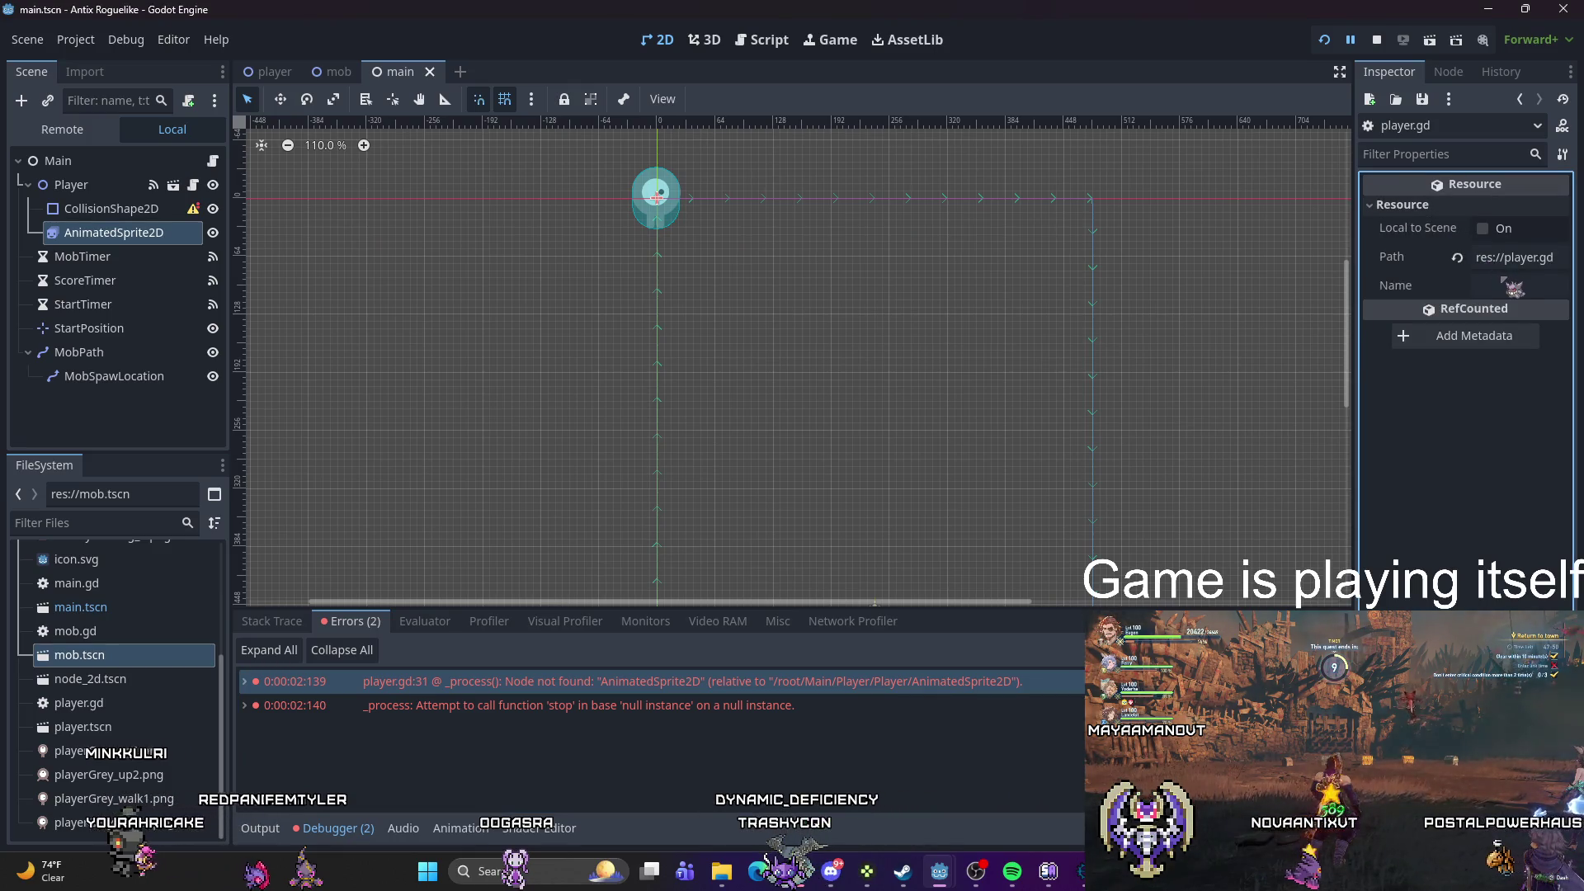
{"action": "left_click", "coordinate": [1482, 229]}
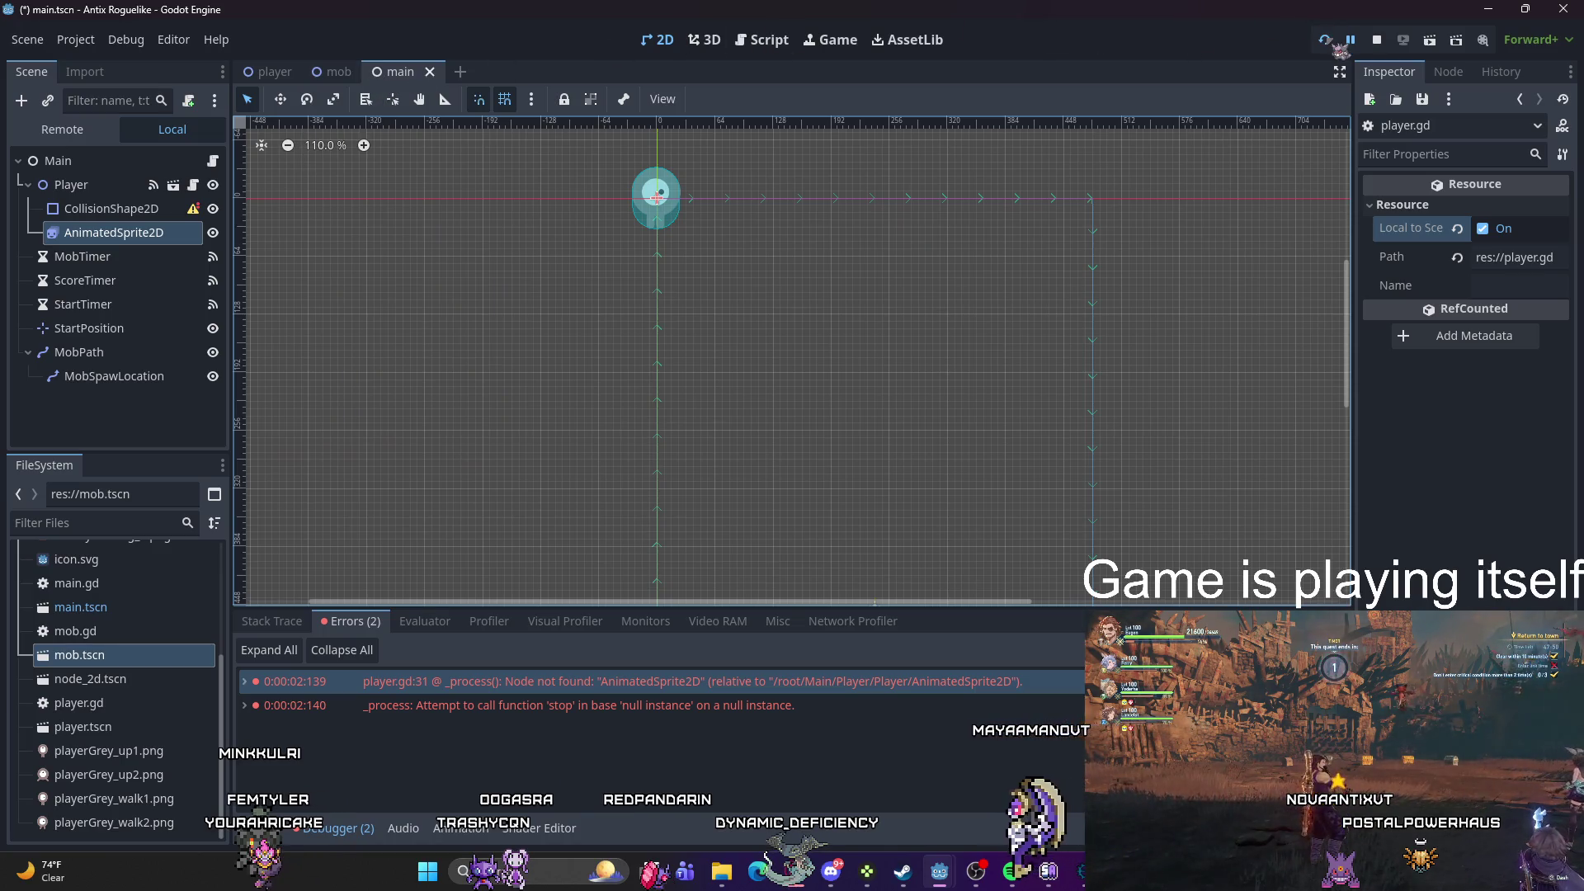
{"action": "key", "text": "F5"}
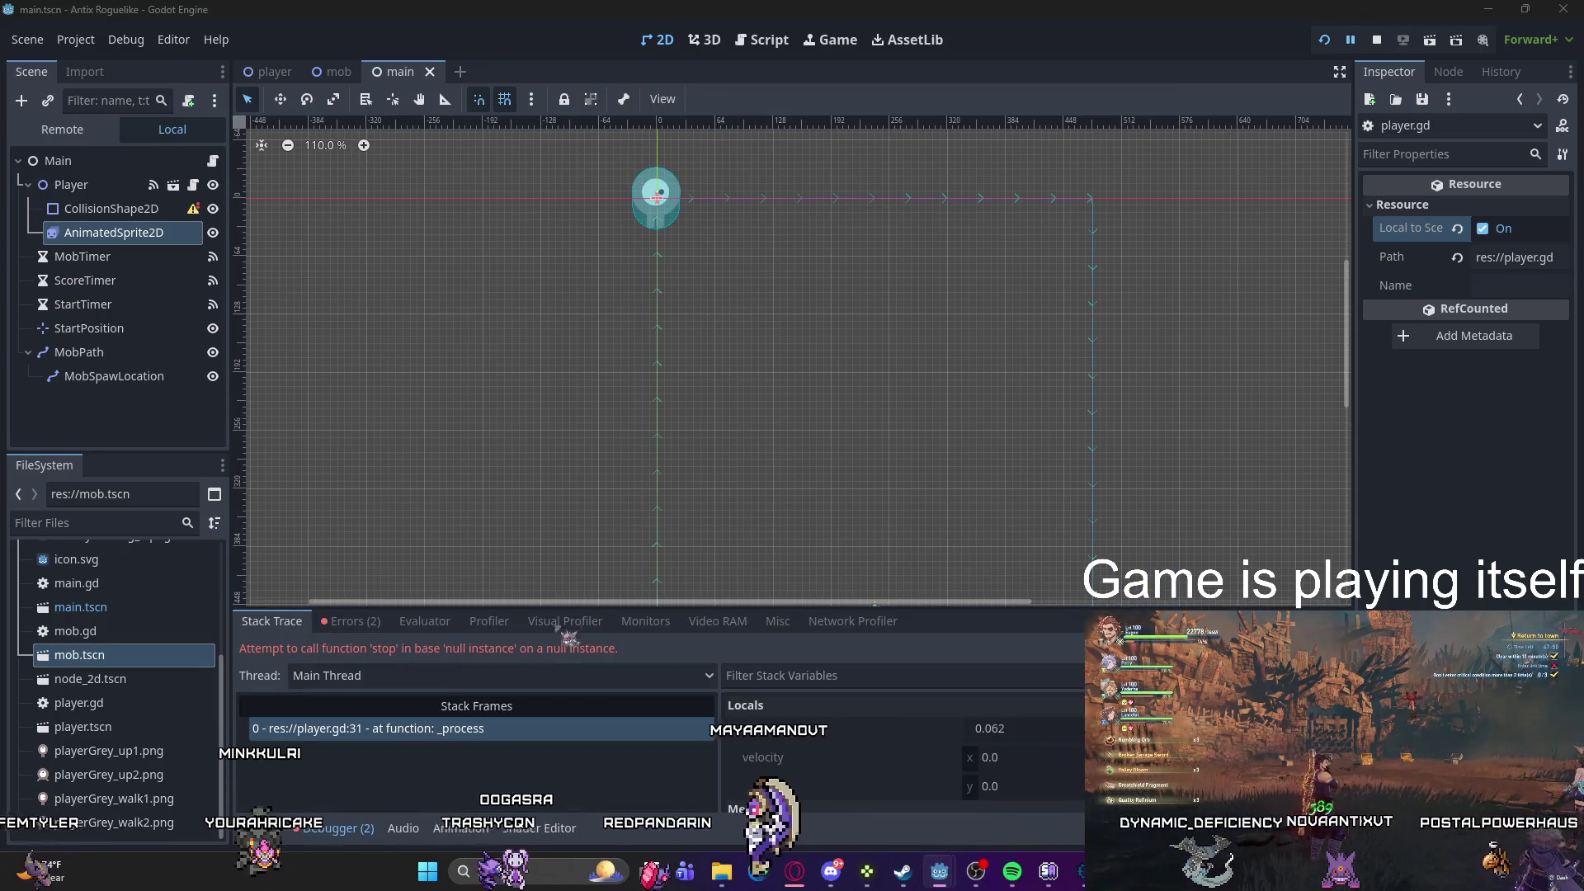
Step: Check the debugger errors, then select the AnimatedSprite2D and bring up its context menu
{"action": "left_click", "coordinate": [353, 624]}
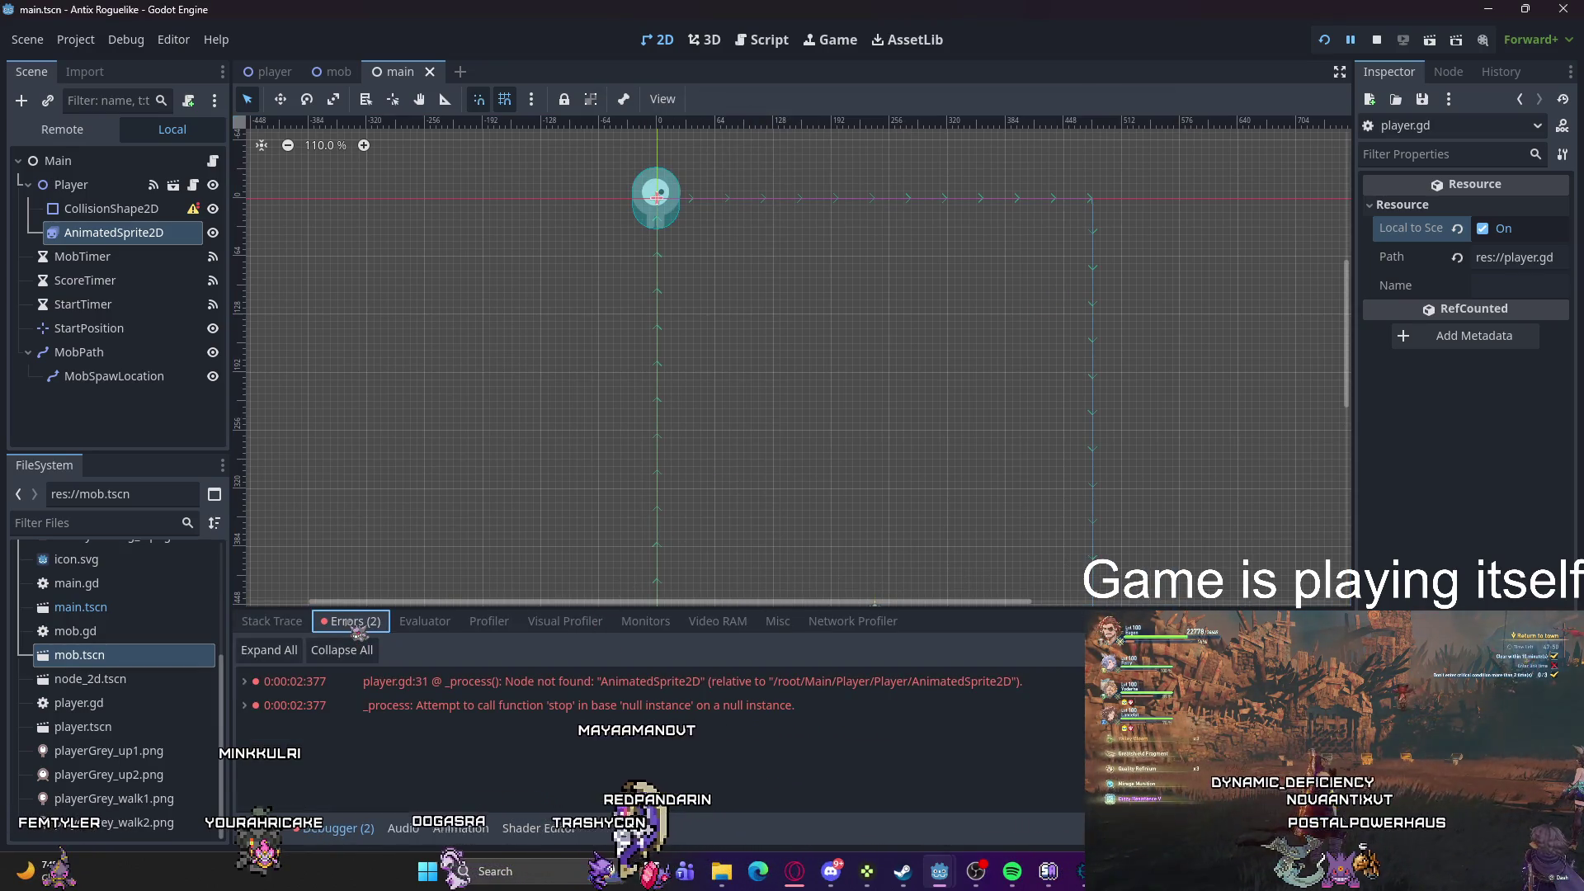
{"action": "left_click", "coordinate": [149, 235]}
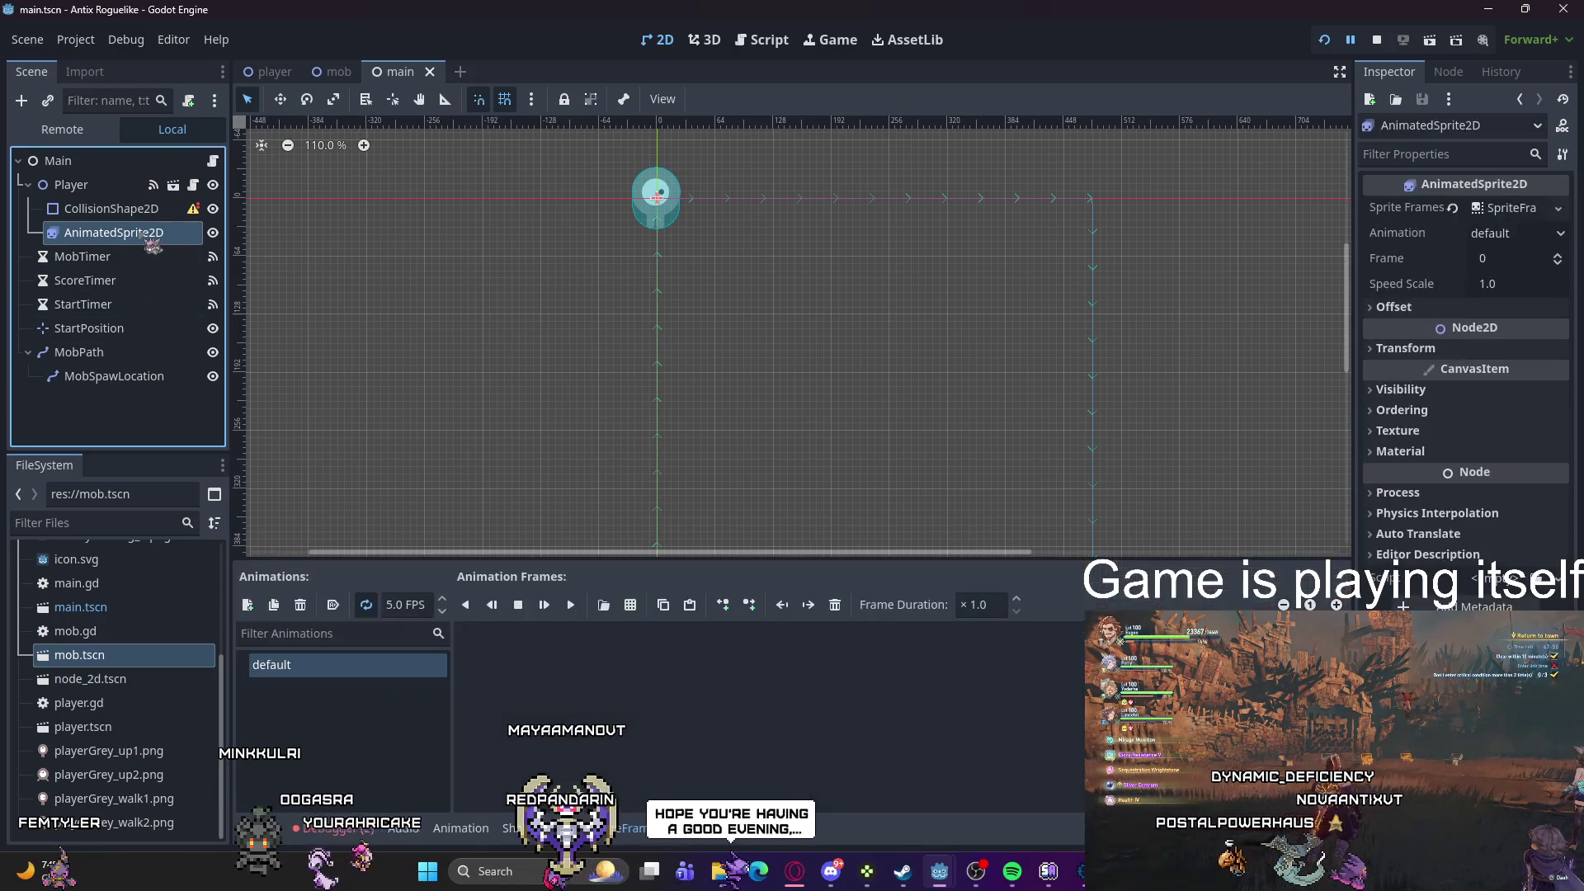
{"action": "right_click", "coordinate": [150, 239]}
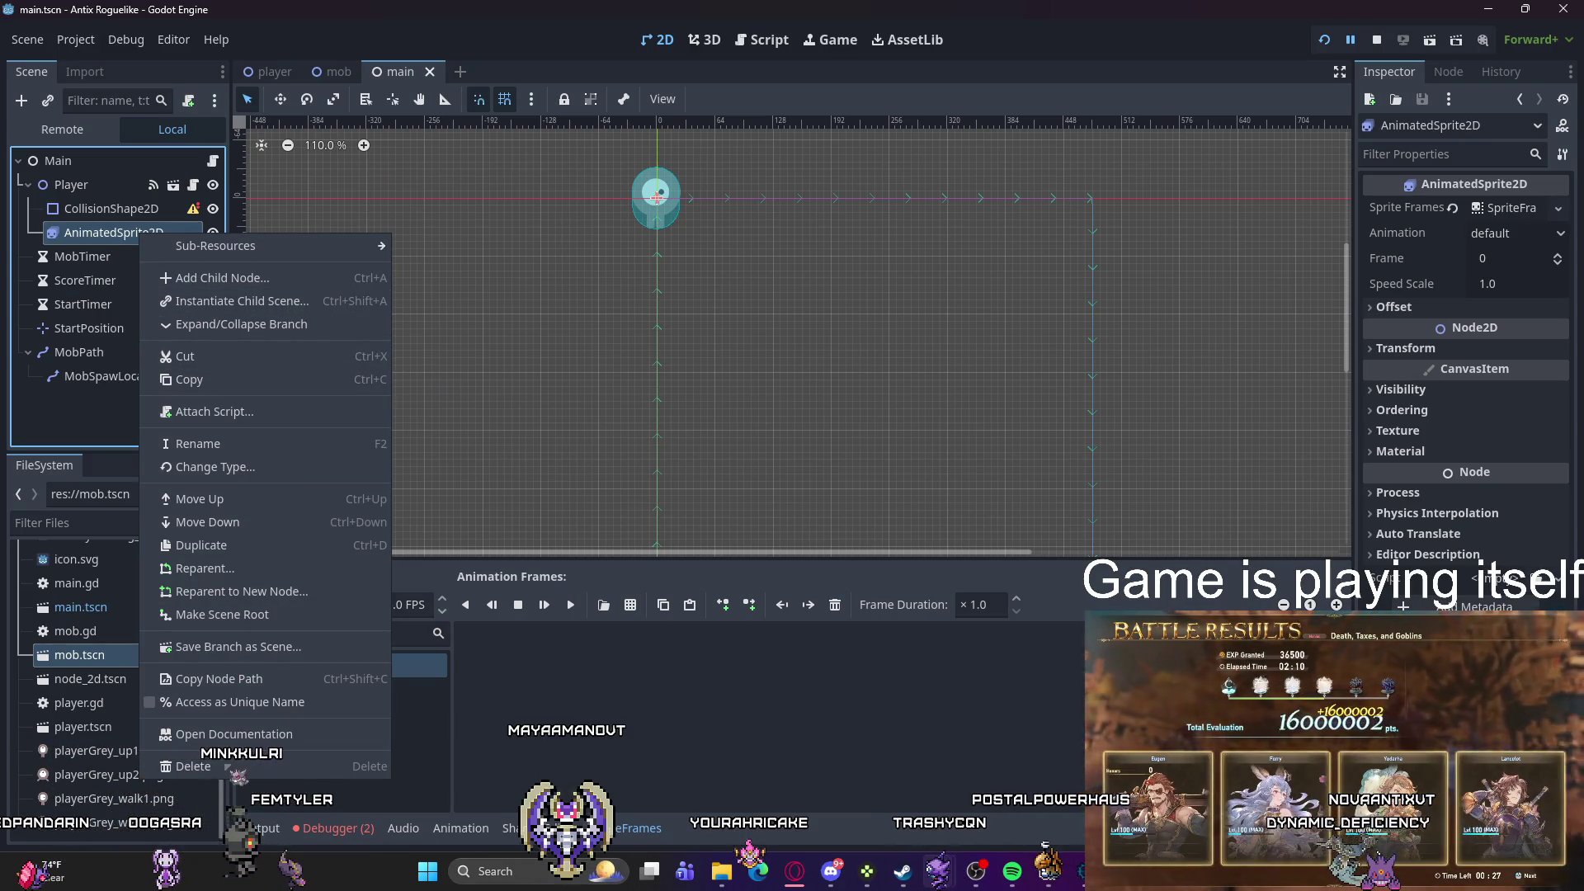
Step: Delete the old AnimatedSprite2D and add a fresh AnimatedSprite2D child under Player
{"action": "left_click", "coordinate": [198, 766]}
{"action": "left_click", "coordinate": [738, 460]}
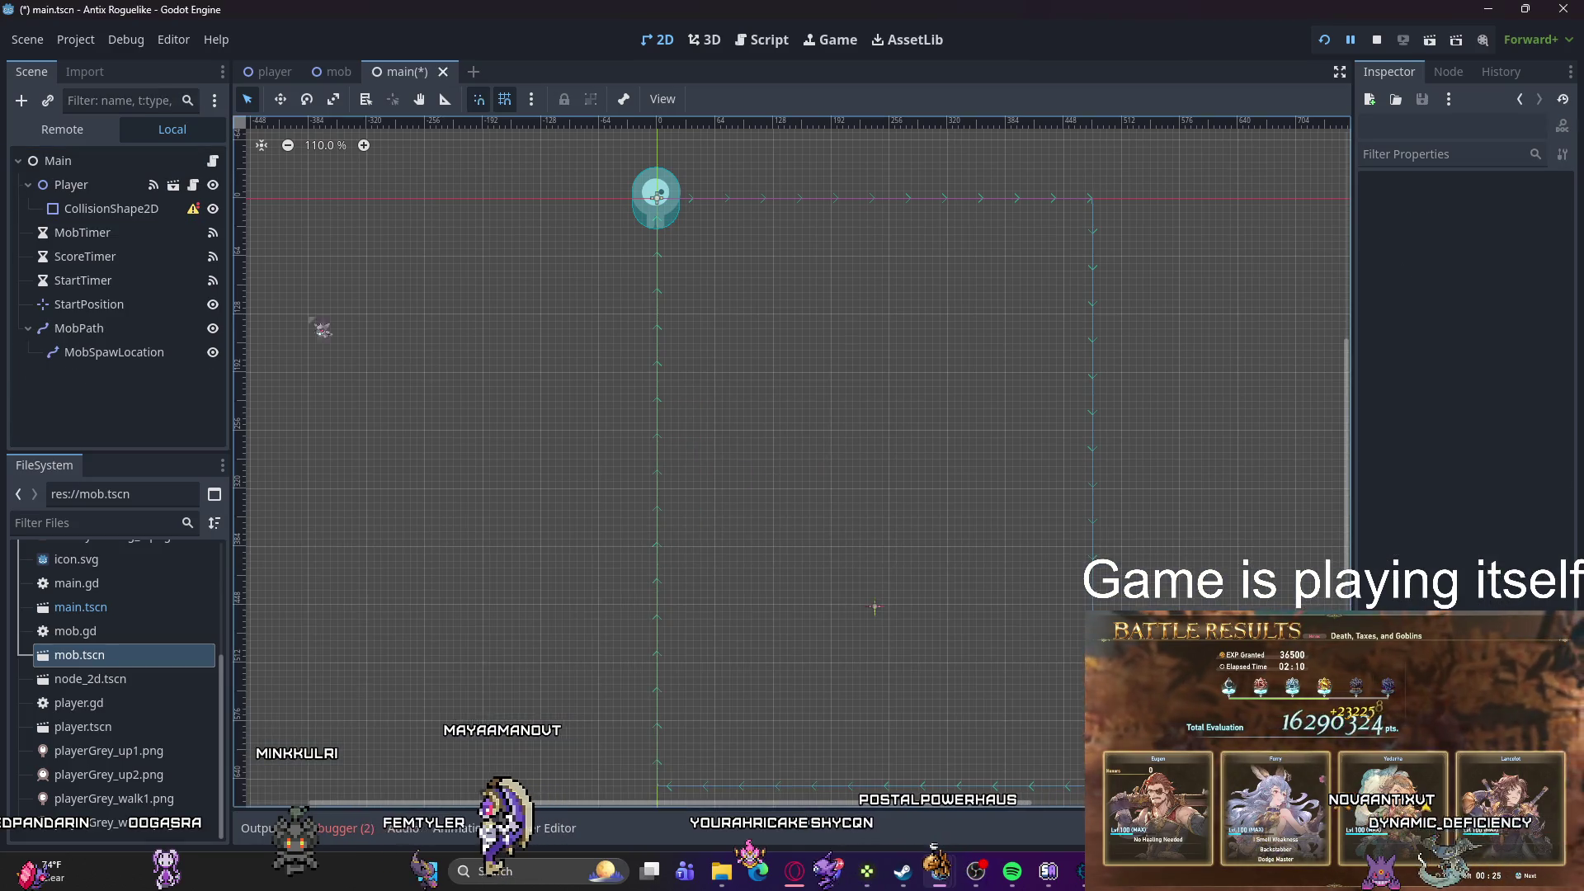
{"action": "left_click", "coordinate": [112, 209]}
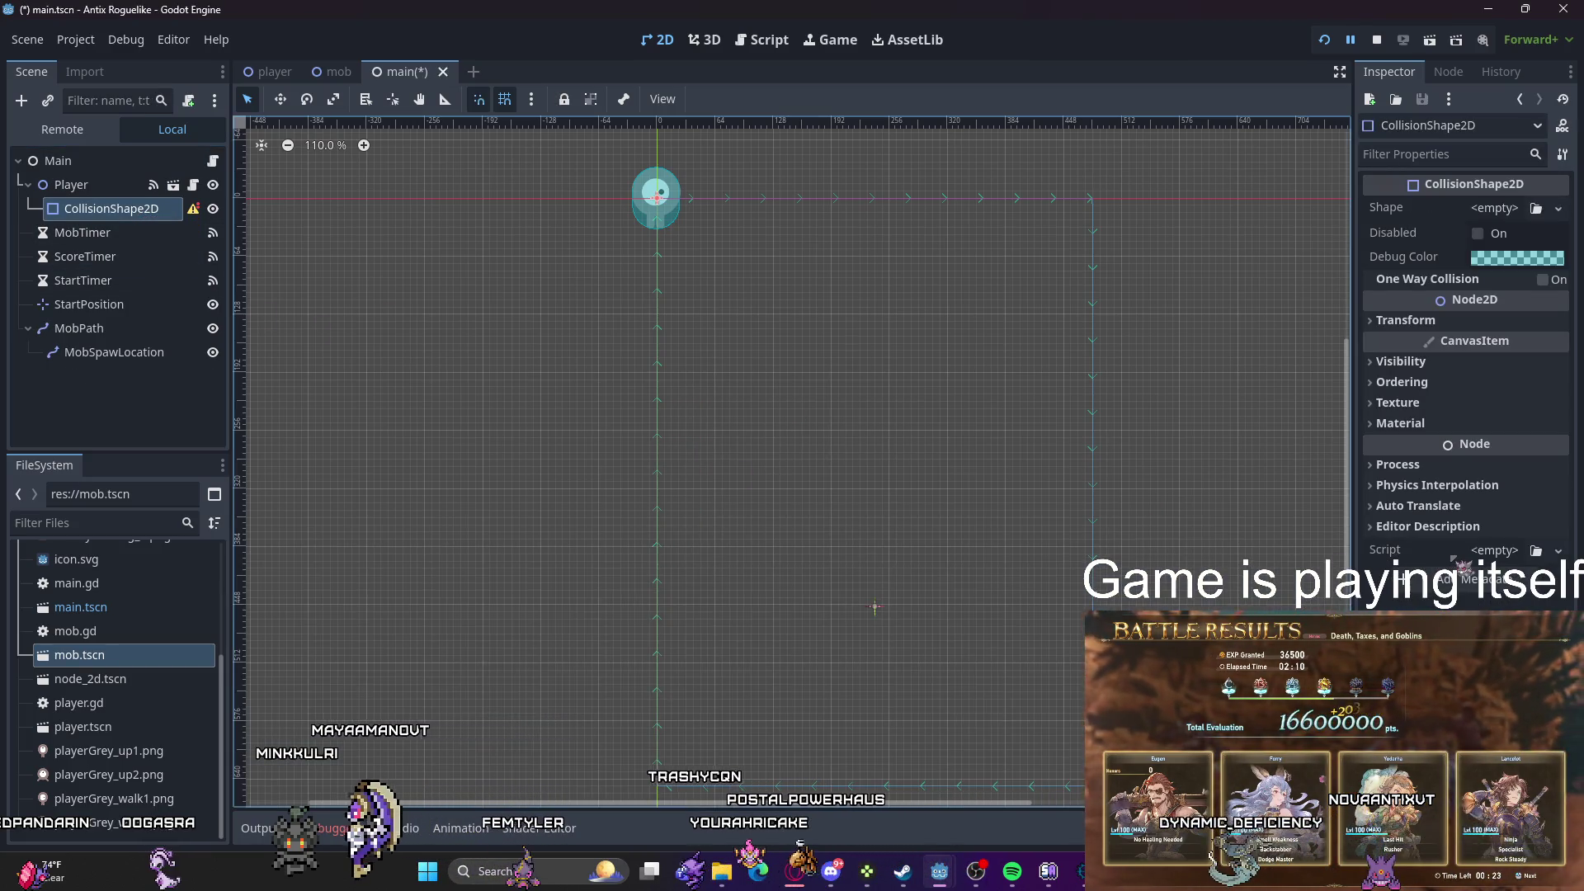
{"action": "left_click_drag", "start_coordinate": [111, 208], "coordinate": [107, 189]}
{"action": "right_click", "coordinate": [107, 190]}
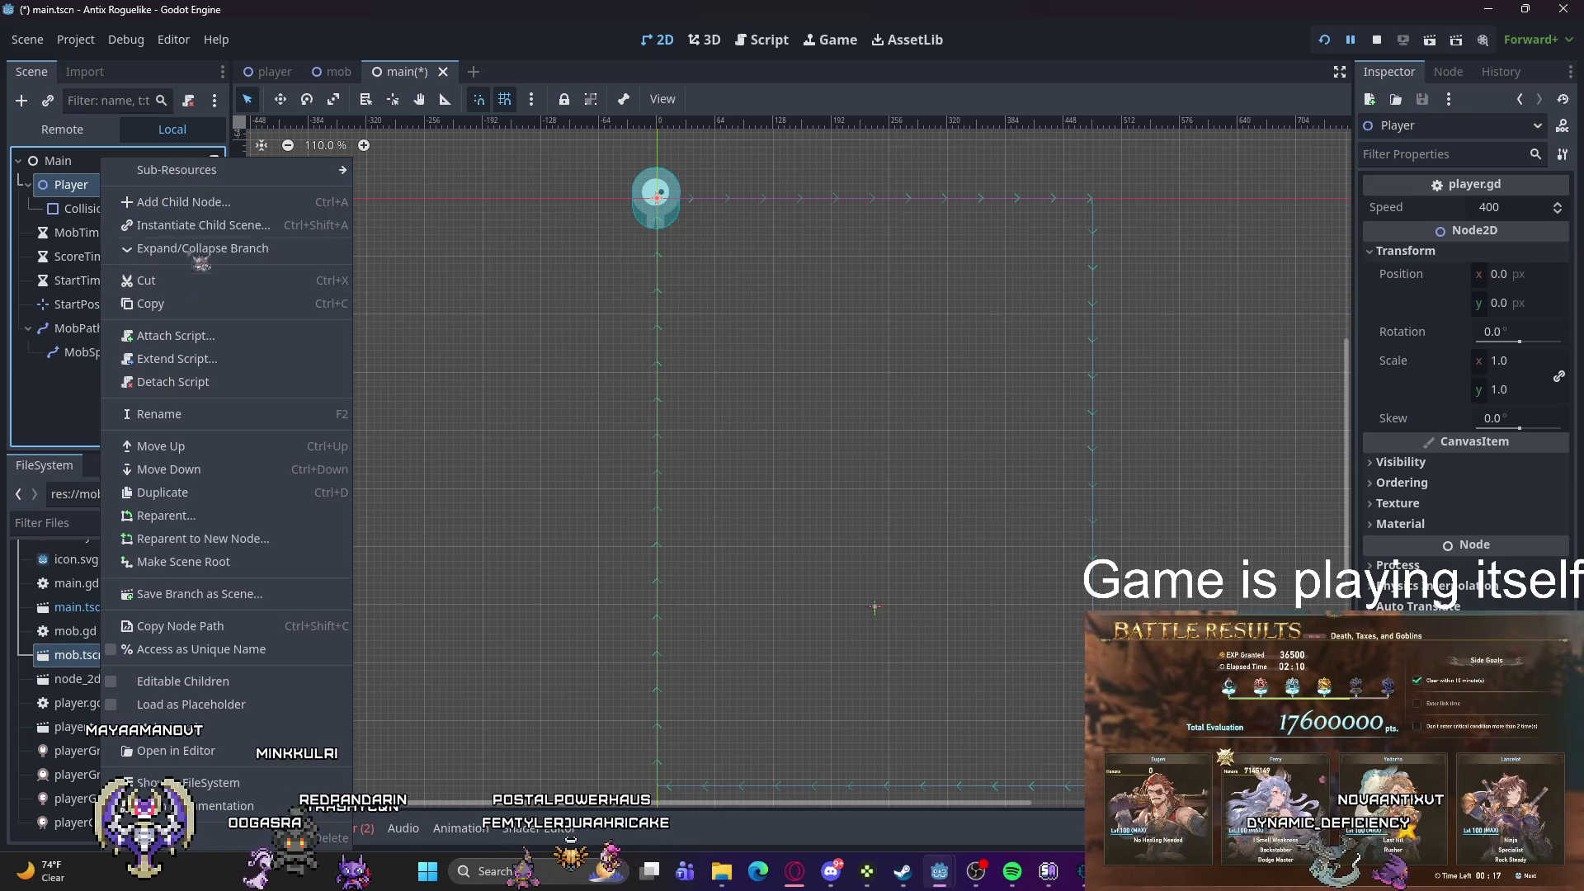
{"action": "left_click", "coordinate": [216, 208]}
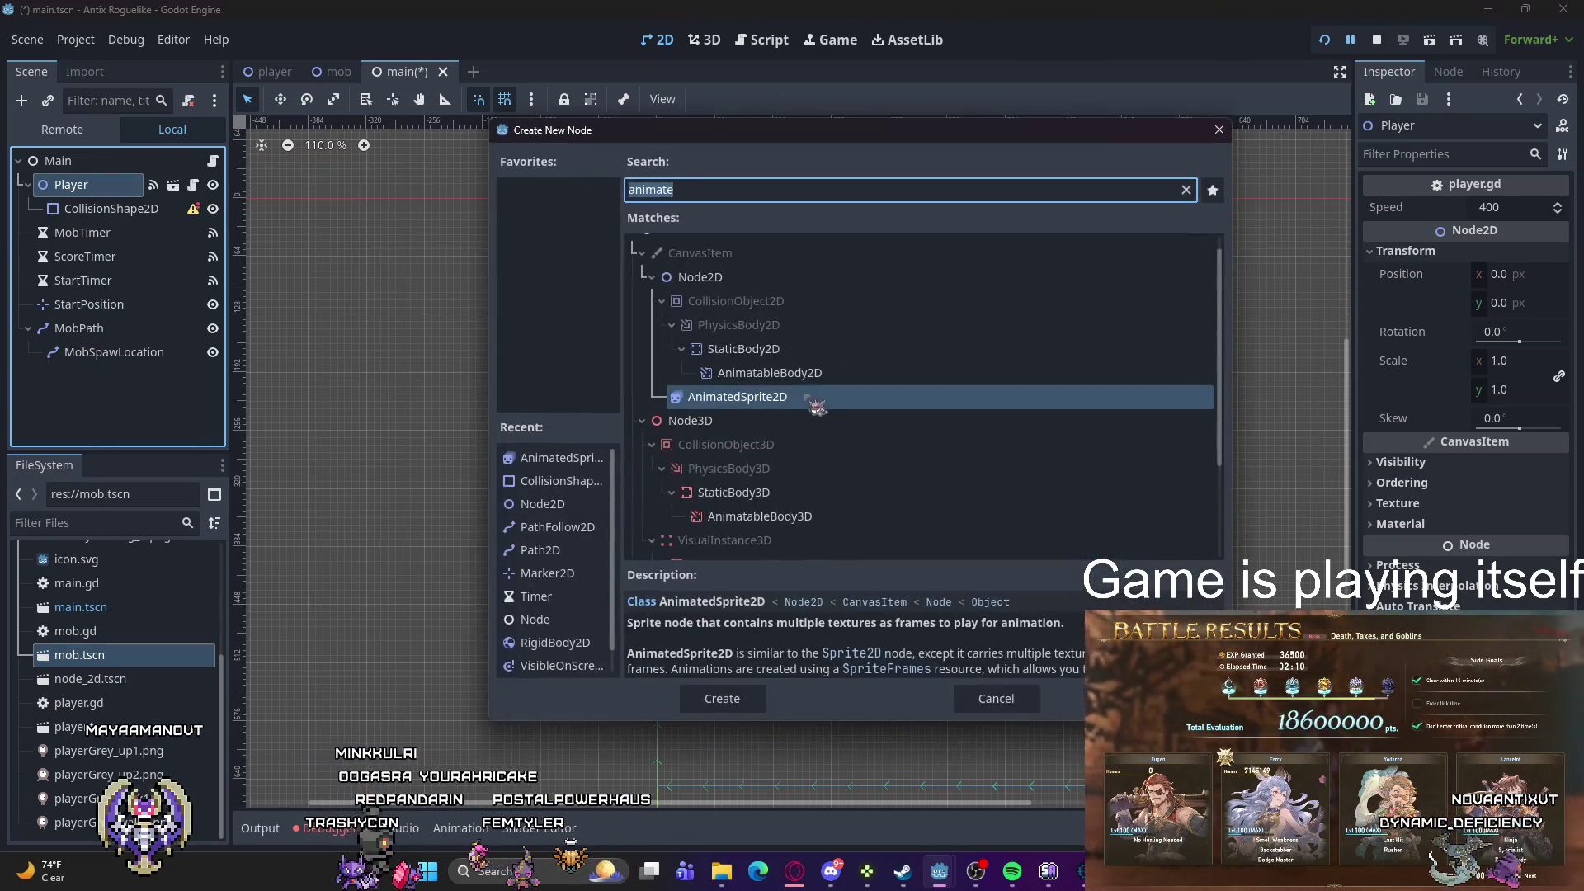
{"action": "double_click", "coordinate": [773, 400]}
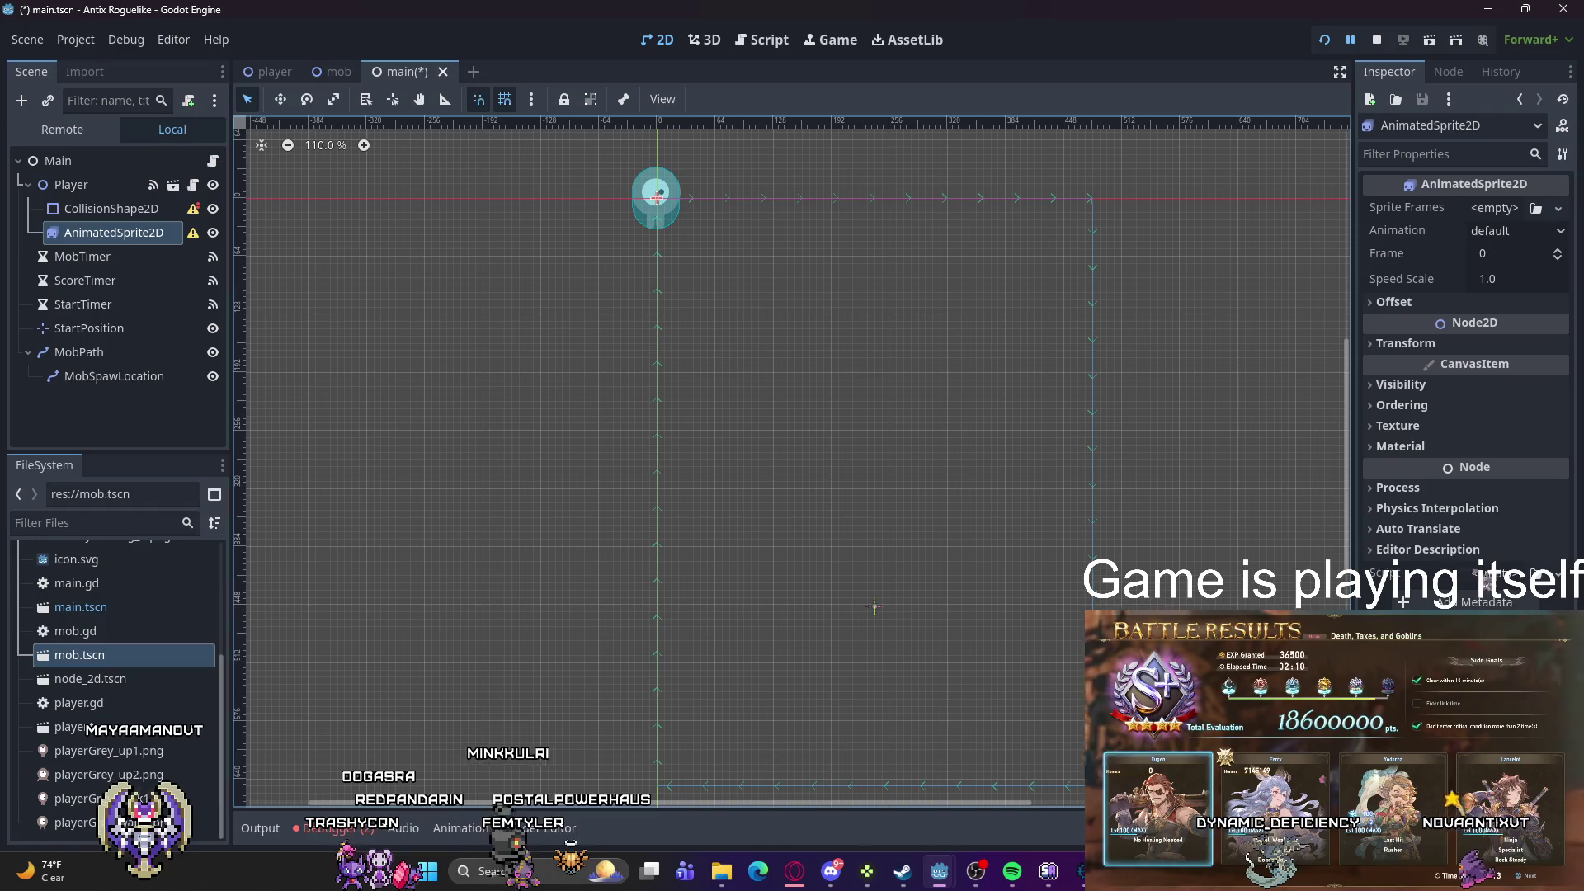
Step: Load player.gd onto the new AnimatedSprite2D and CollisionShape2D, then save the main scene
{"action": "left_click", "coordinate": [1497, 573]}
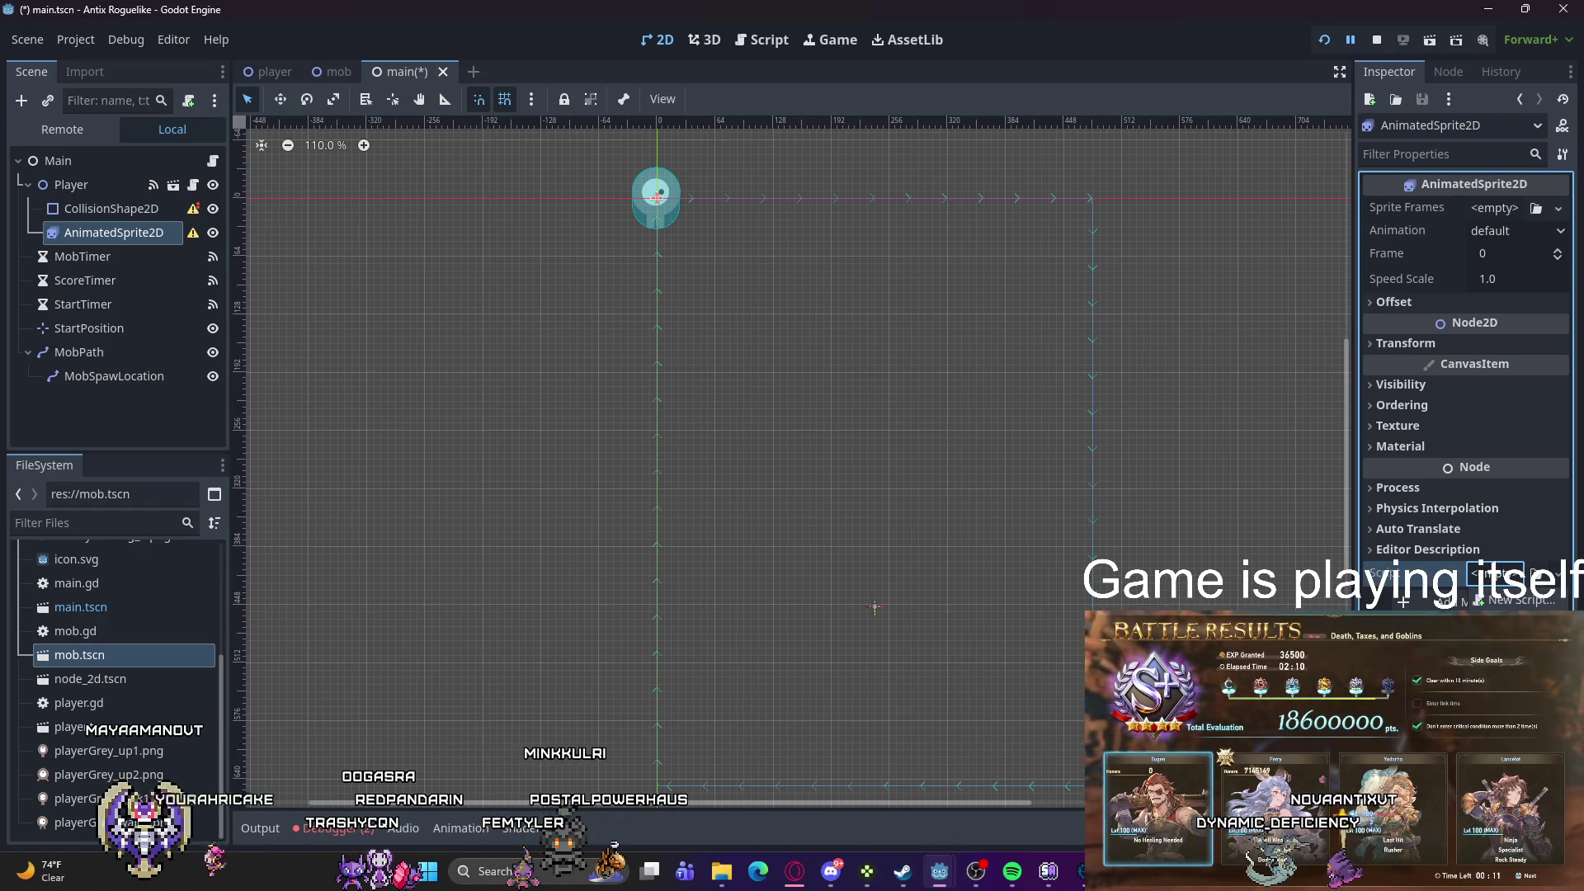
{"action": "left_click", "coordinate": [1484, 642]}
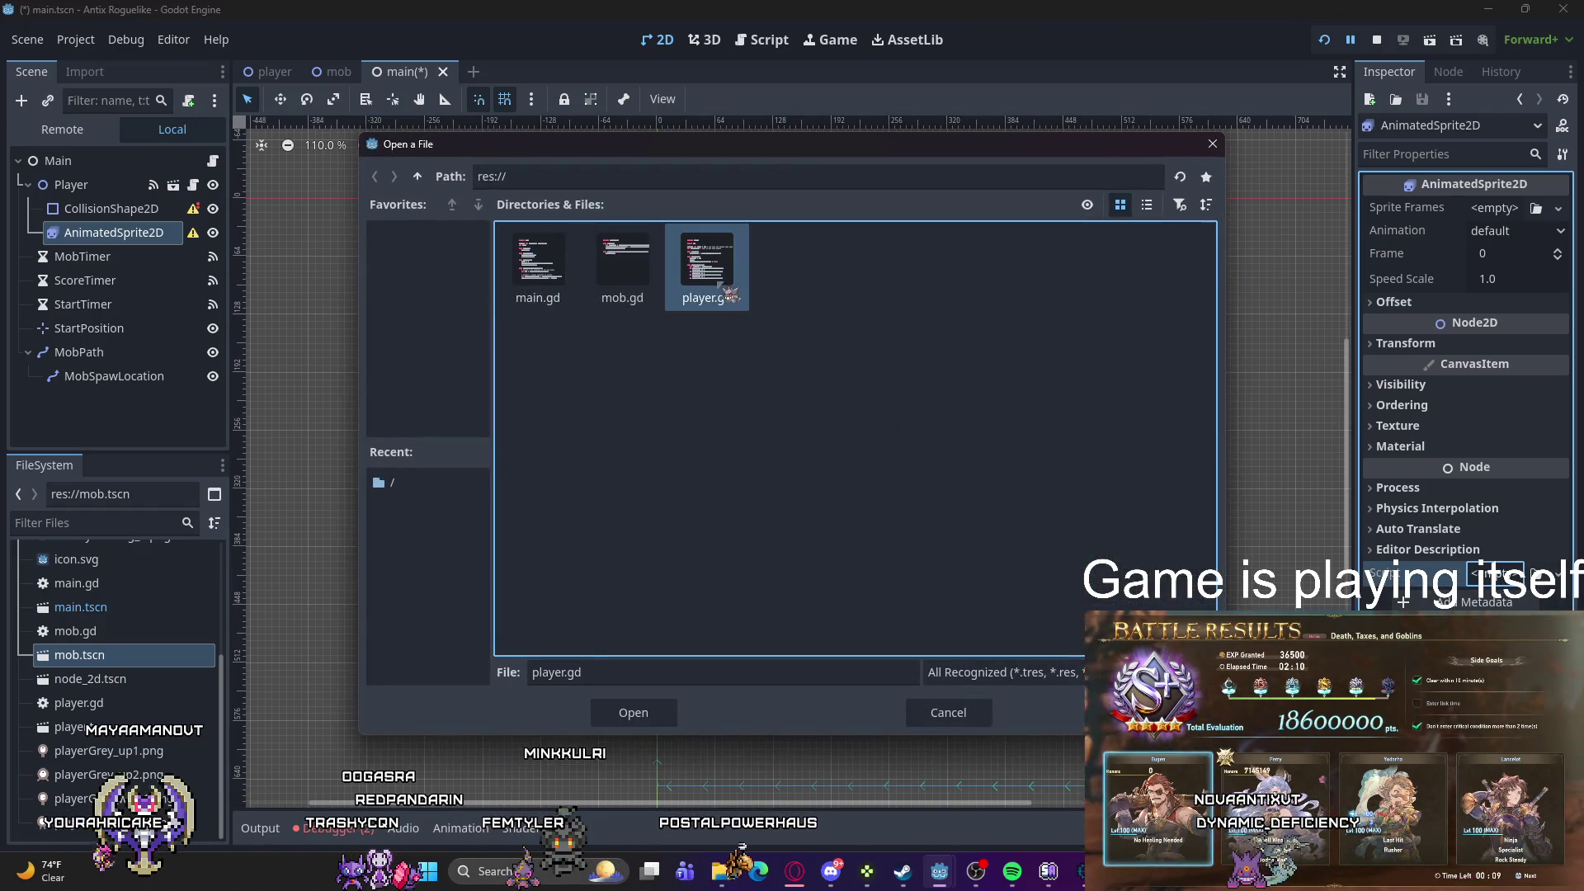
{"action": "left_click", "coordinate": [634, 713]}
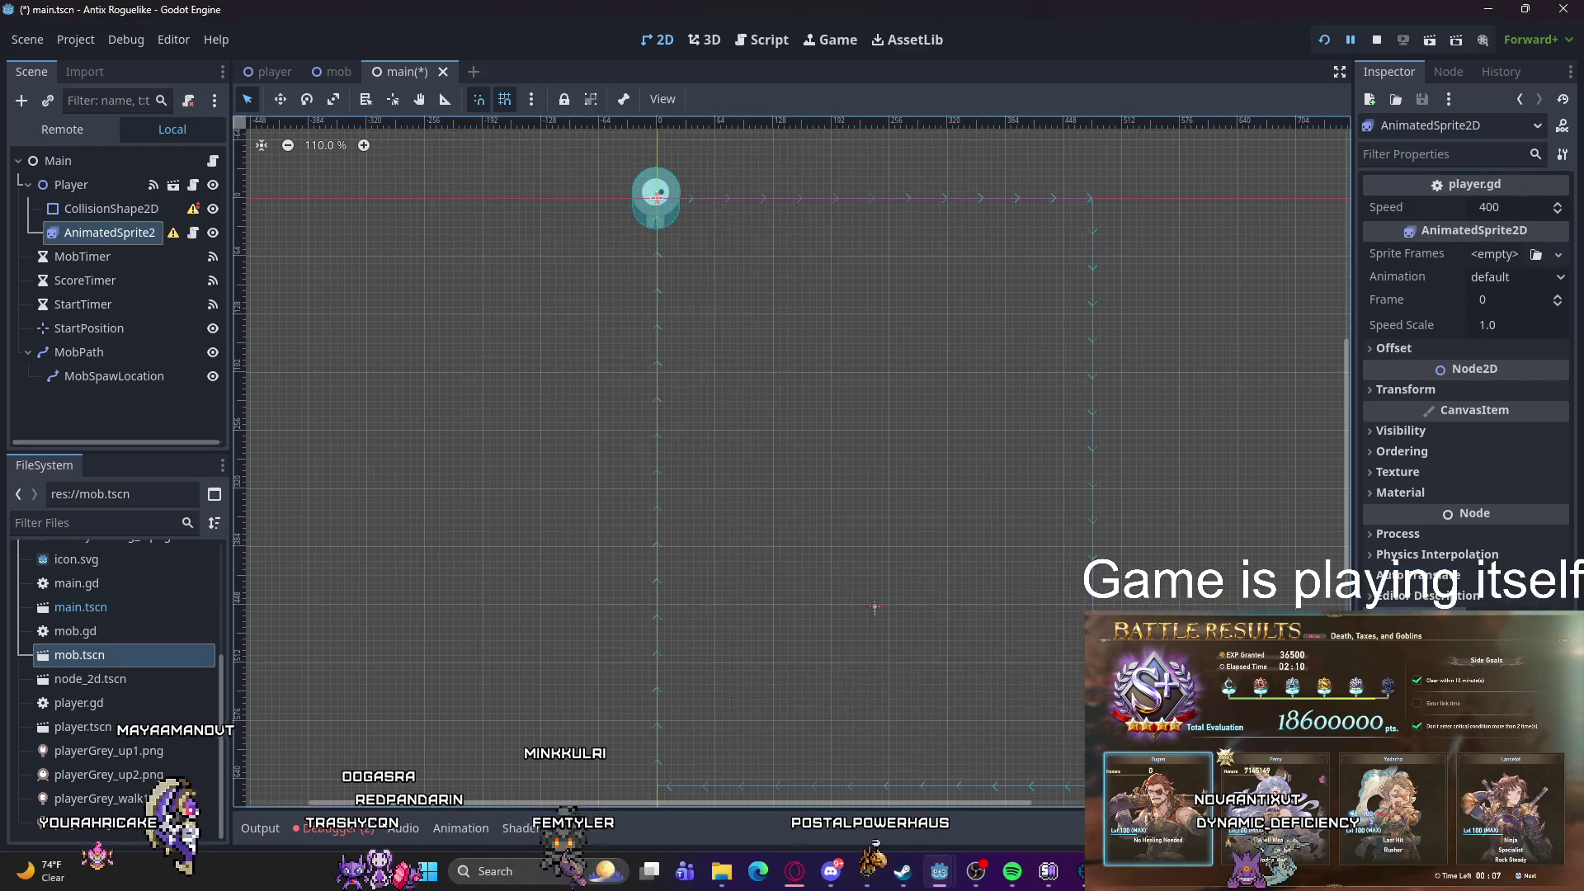
{"action": "left_click", "coordinate": [124, 208]}
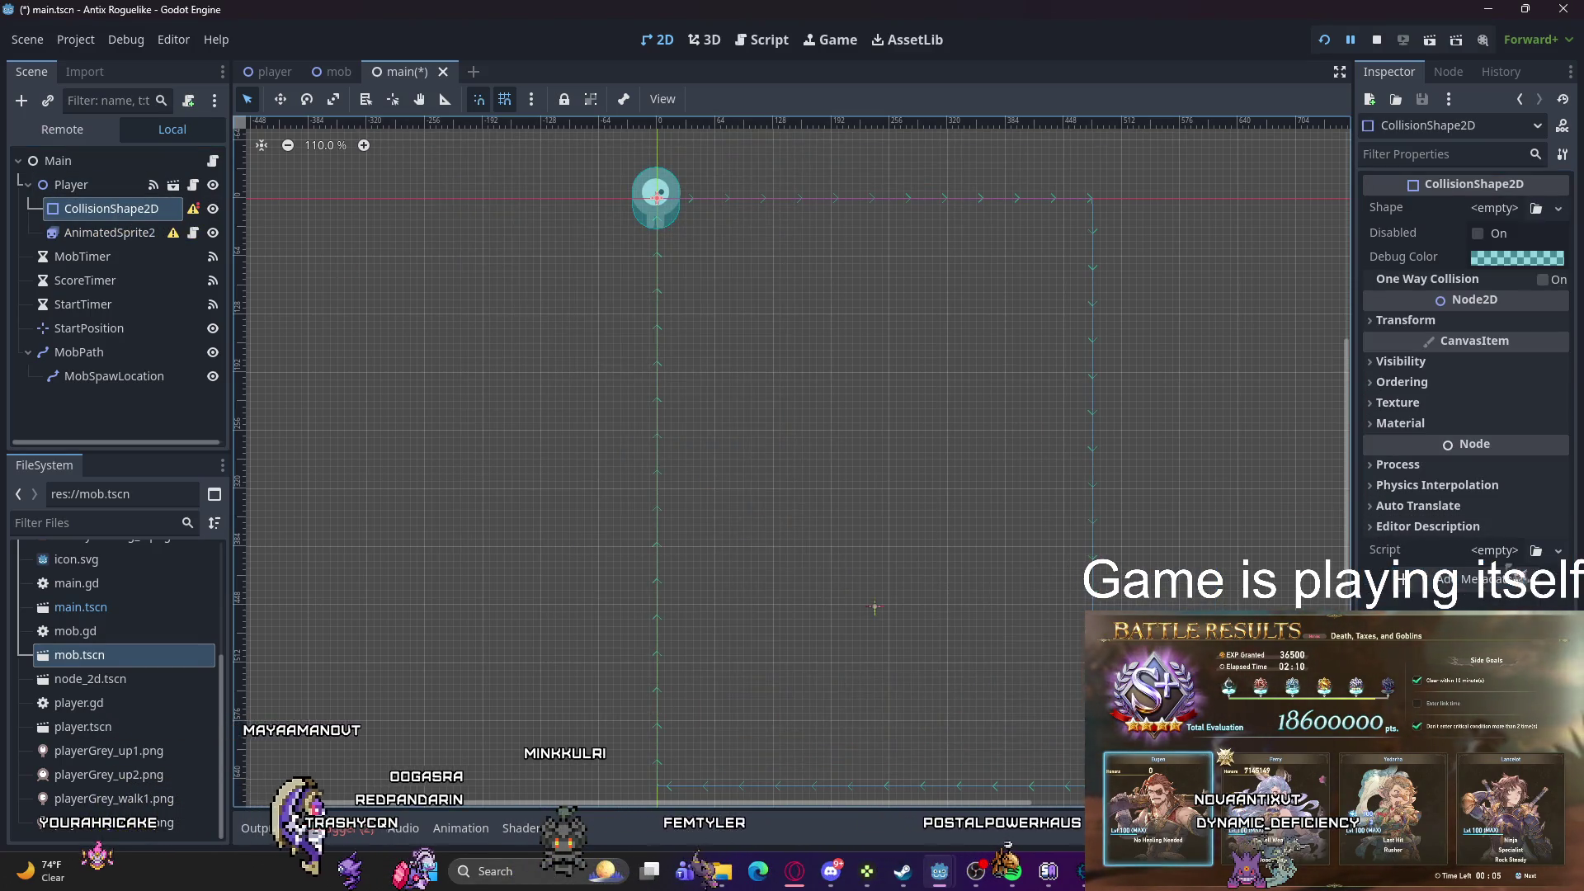
{"action": "left_click", "coordinate": [1495, 550]}
{"action": "left_click", "coordinate": [1485, 641]}
{"action": "left_click", "coordinate": [706, 268]}
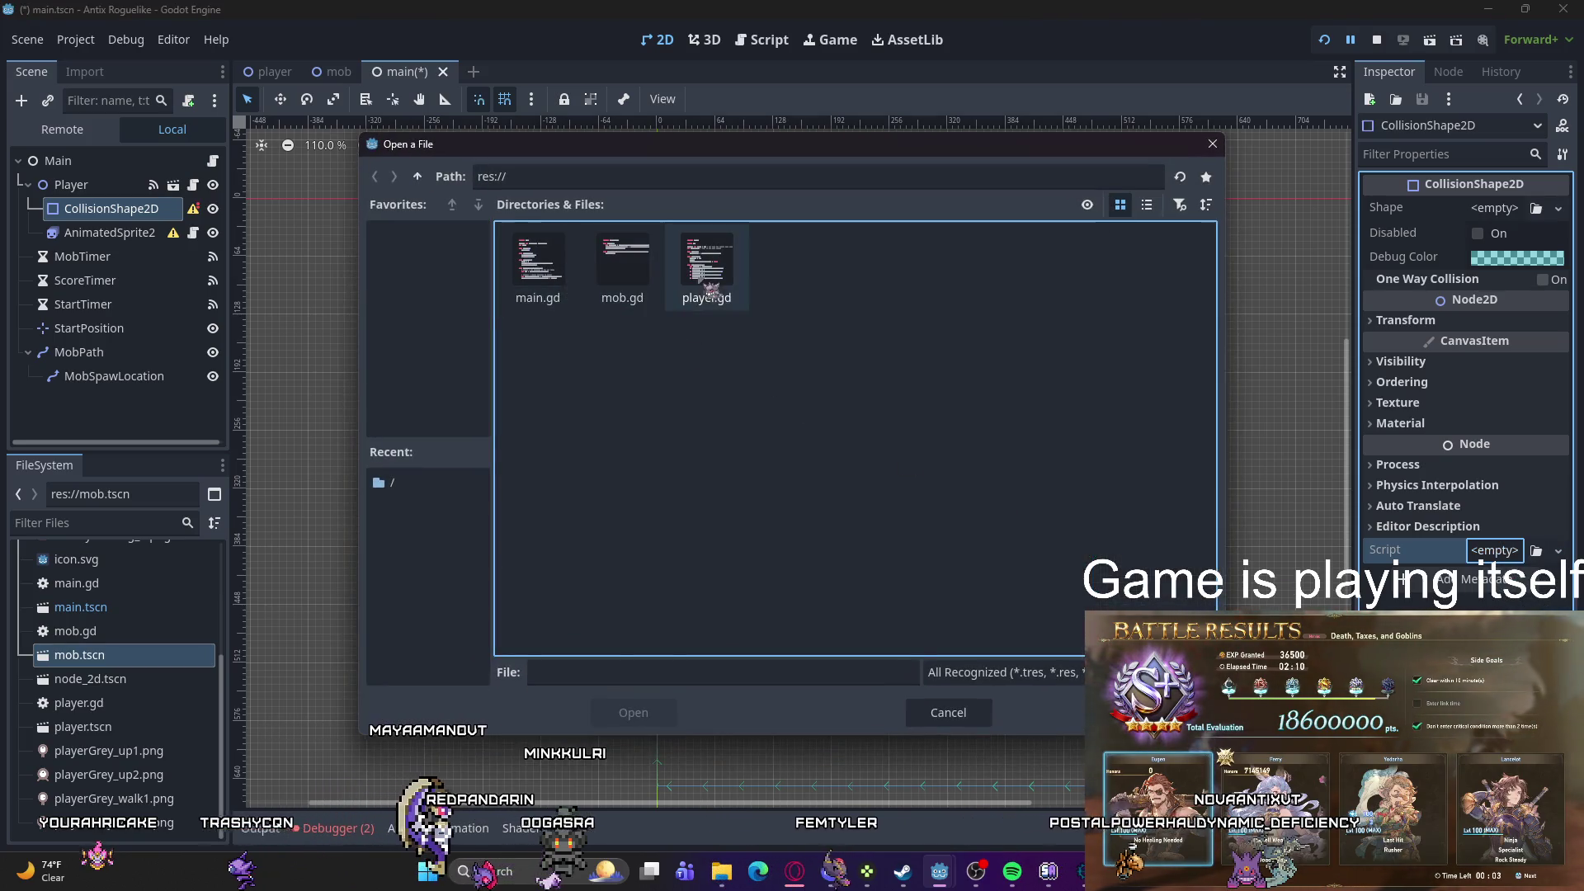
{"action": "double_click", "coordinate": [710, 272]}
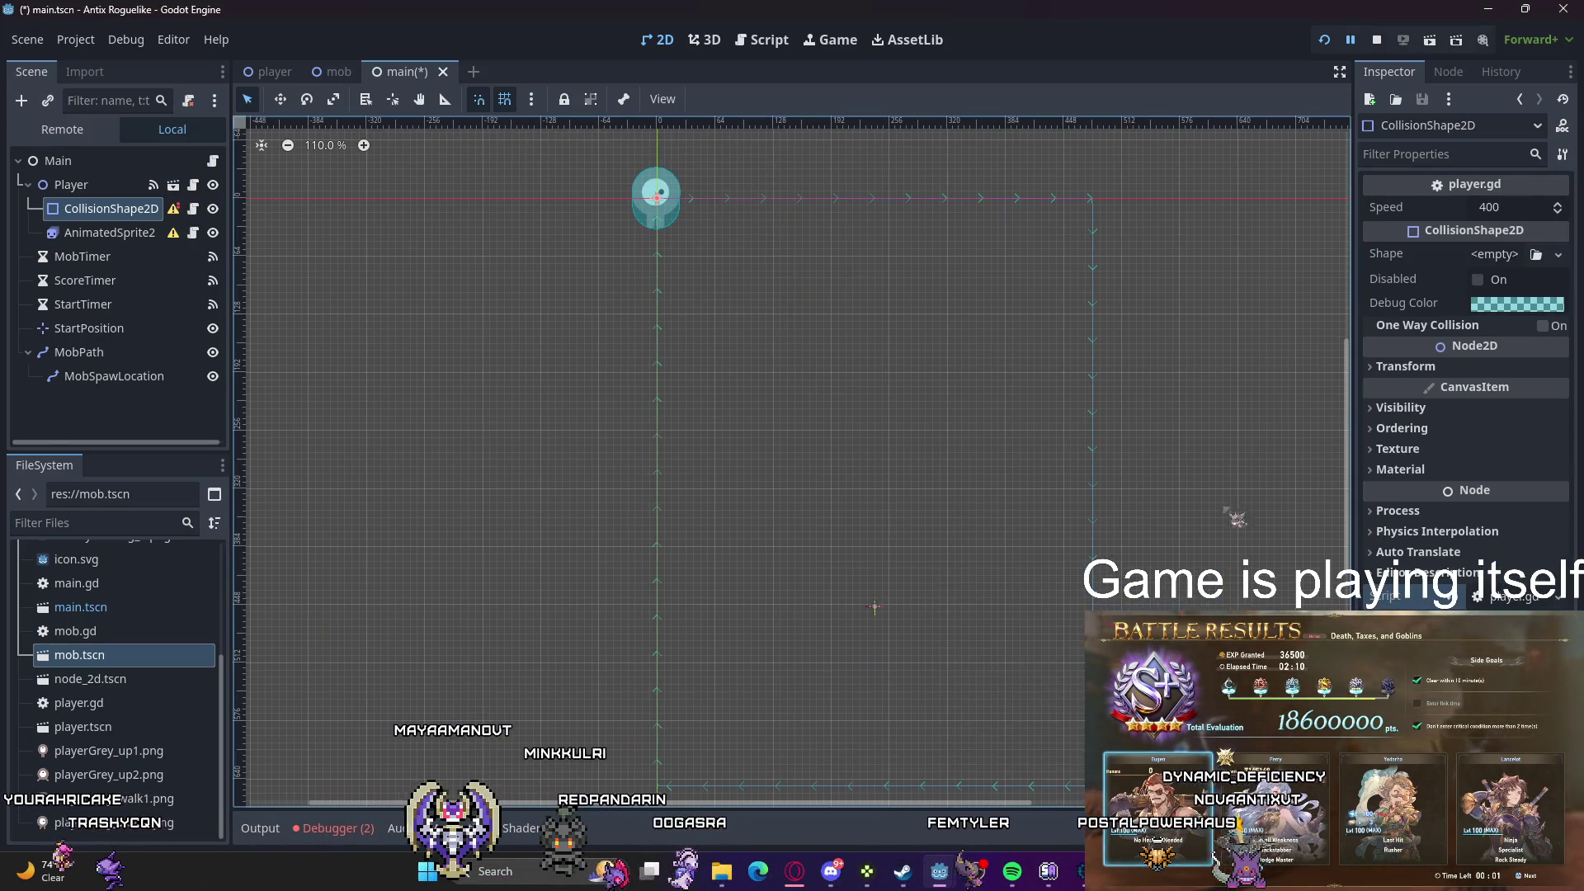
{"action": "left_click", "coordinate": [142, 233]}
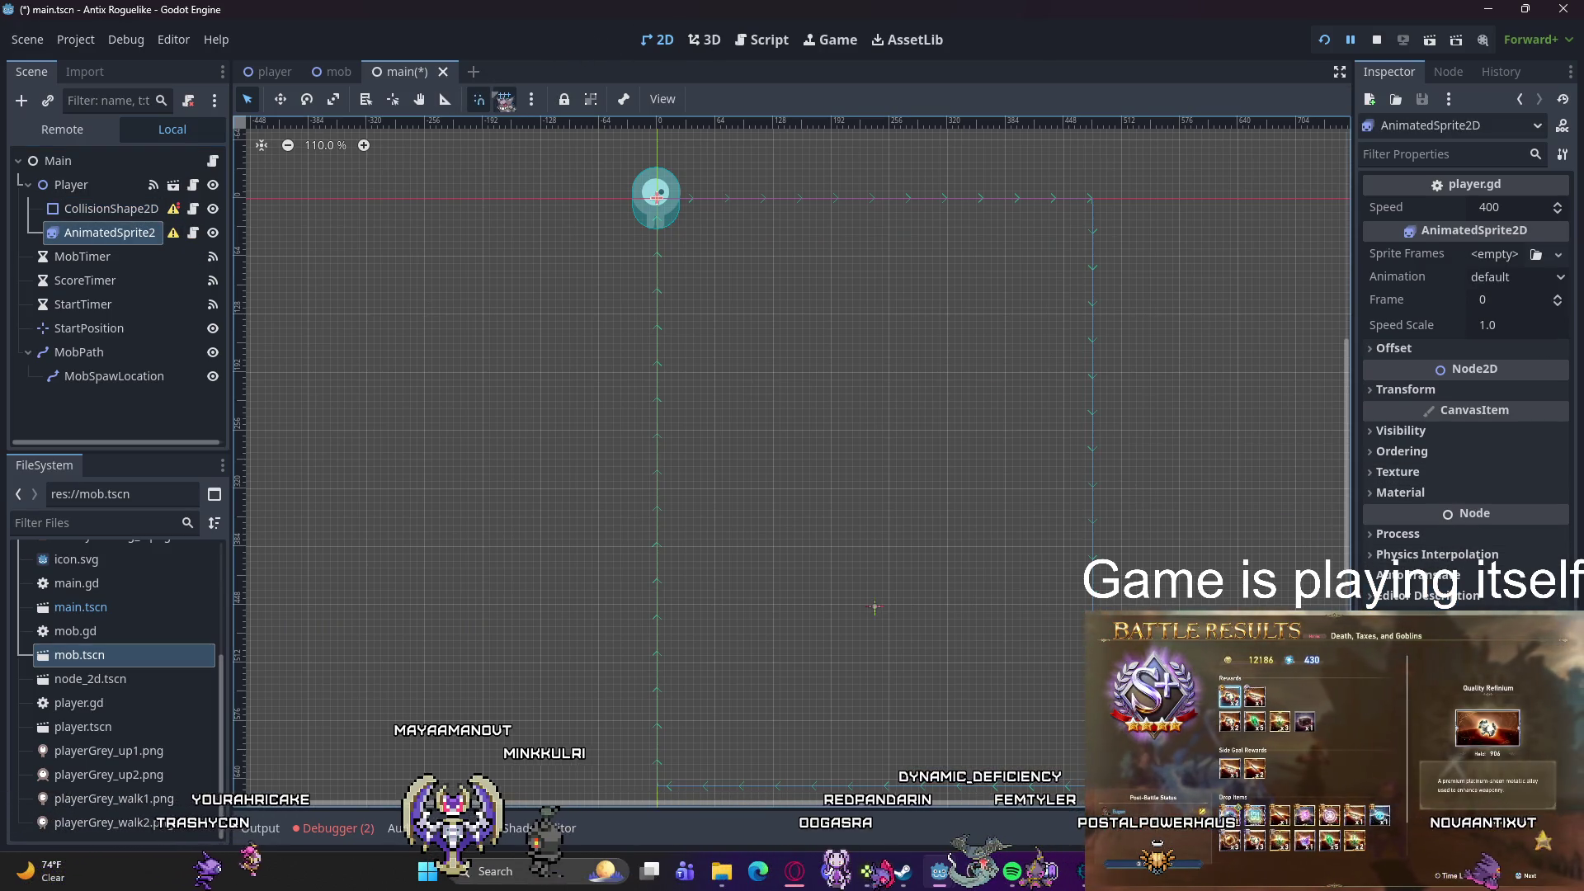
{"action": "key", "text": "ctrl+s"}
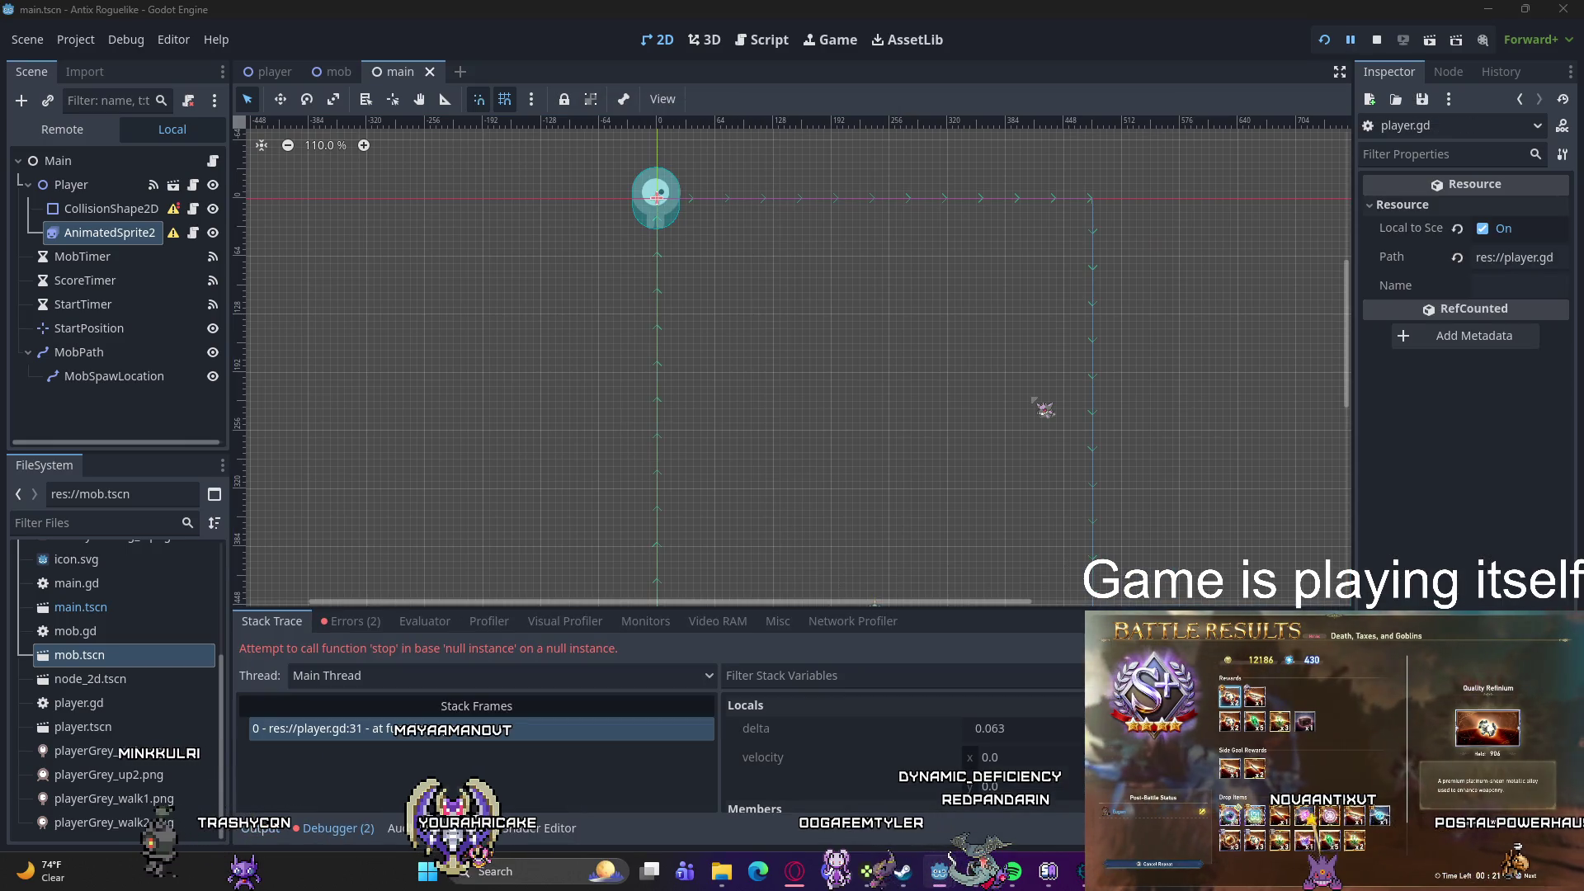
Step: Show the Errors list and select the AnimatedSprite2D not-found error at player.gd:31
{"action": "left_click", "coordinate": [351, 620]}
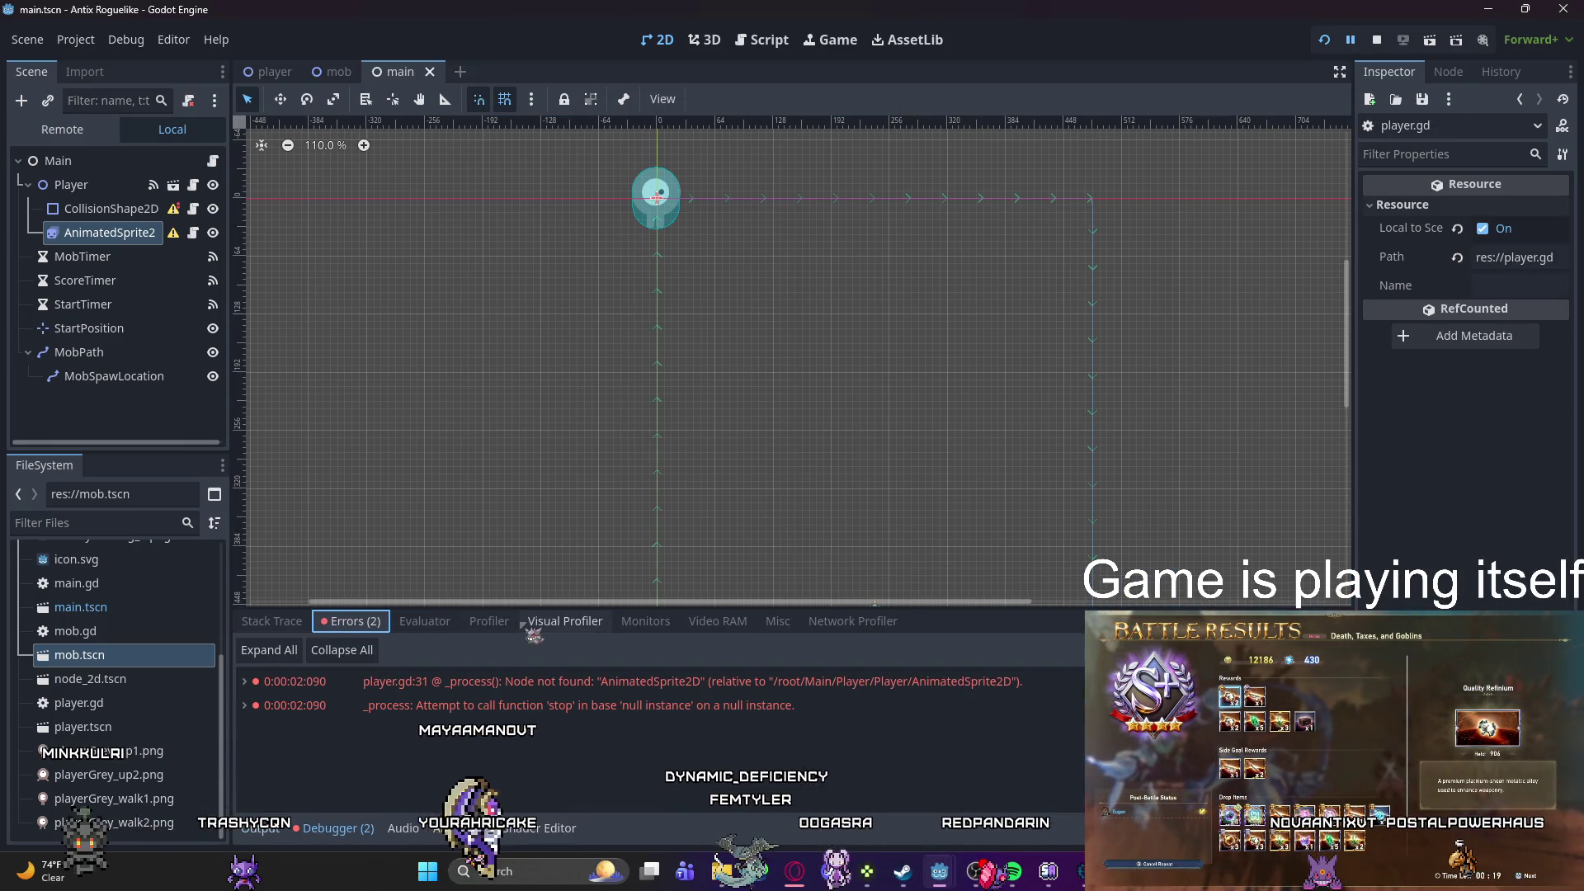
{"action": "left_click", "coordinate": [603, 681]}
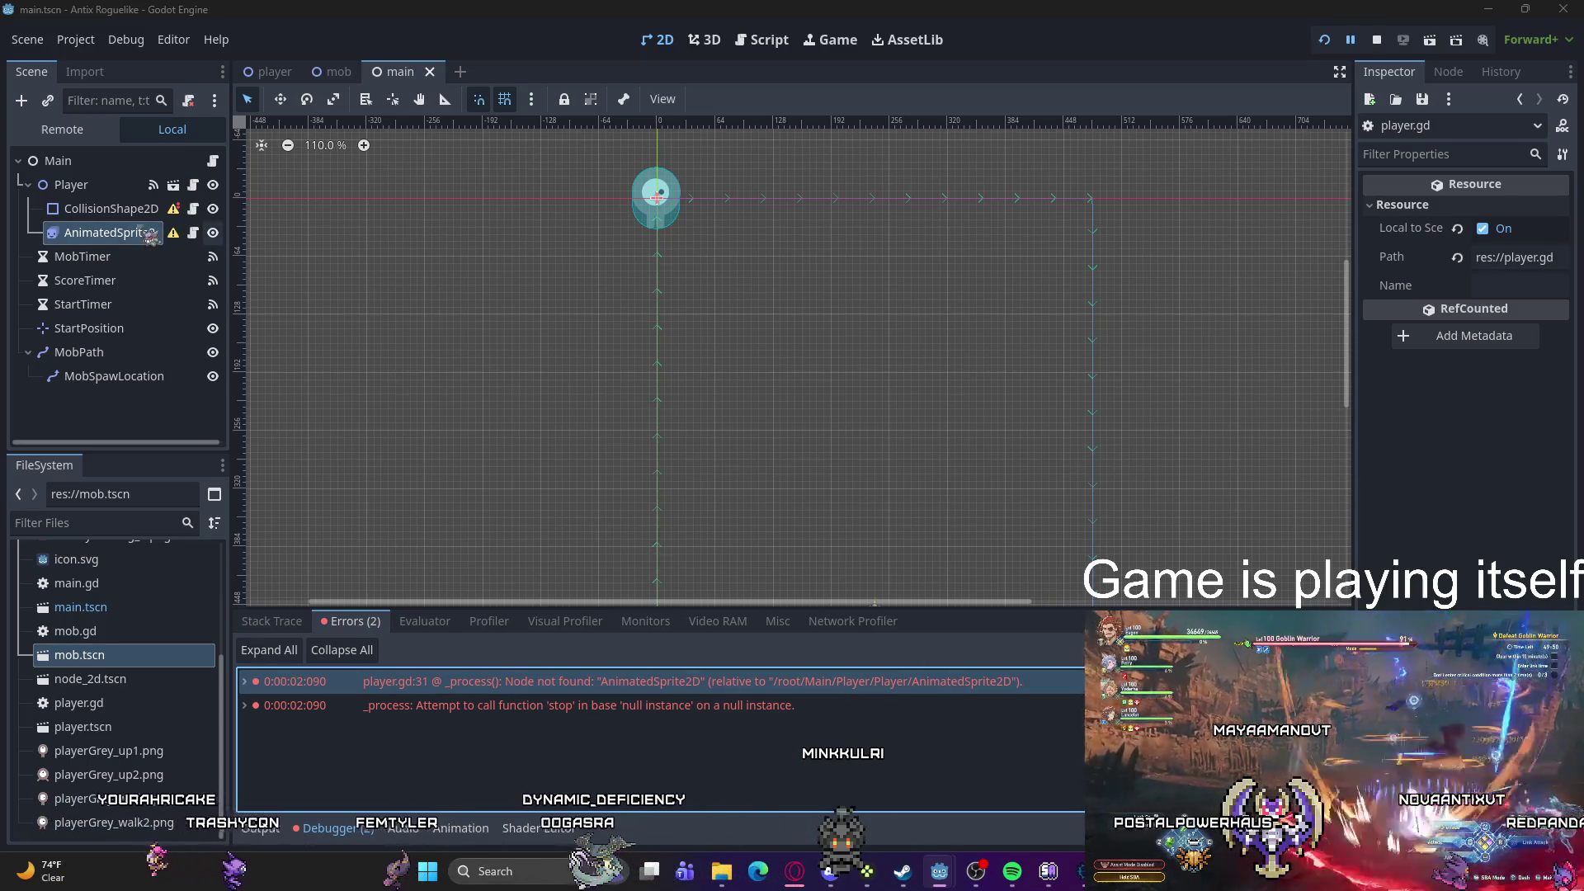
Step: Select AnimatedSprite2D and CollisionShape2D together and delete both nodes
{"action": "left_click", "coordinate": [123, 233]}
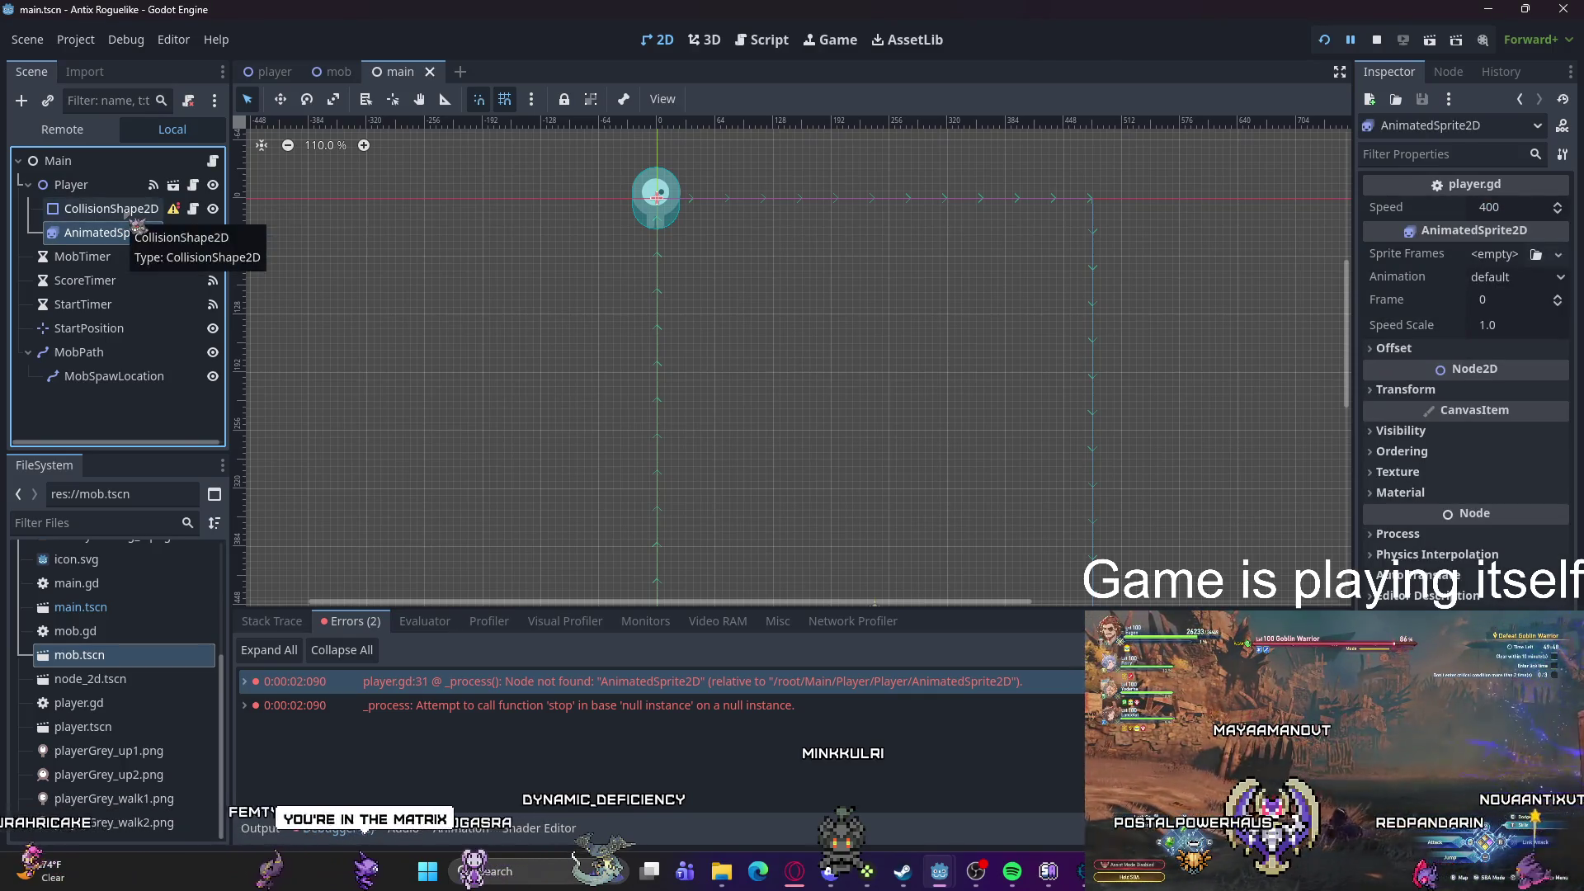
{"action": "left_click", "coordinate": [123, 211], "text": "ctrl"}
{"action": "right_click", "coordinate": [123, 213]}
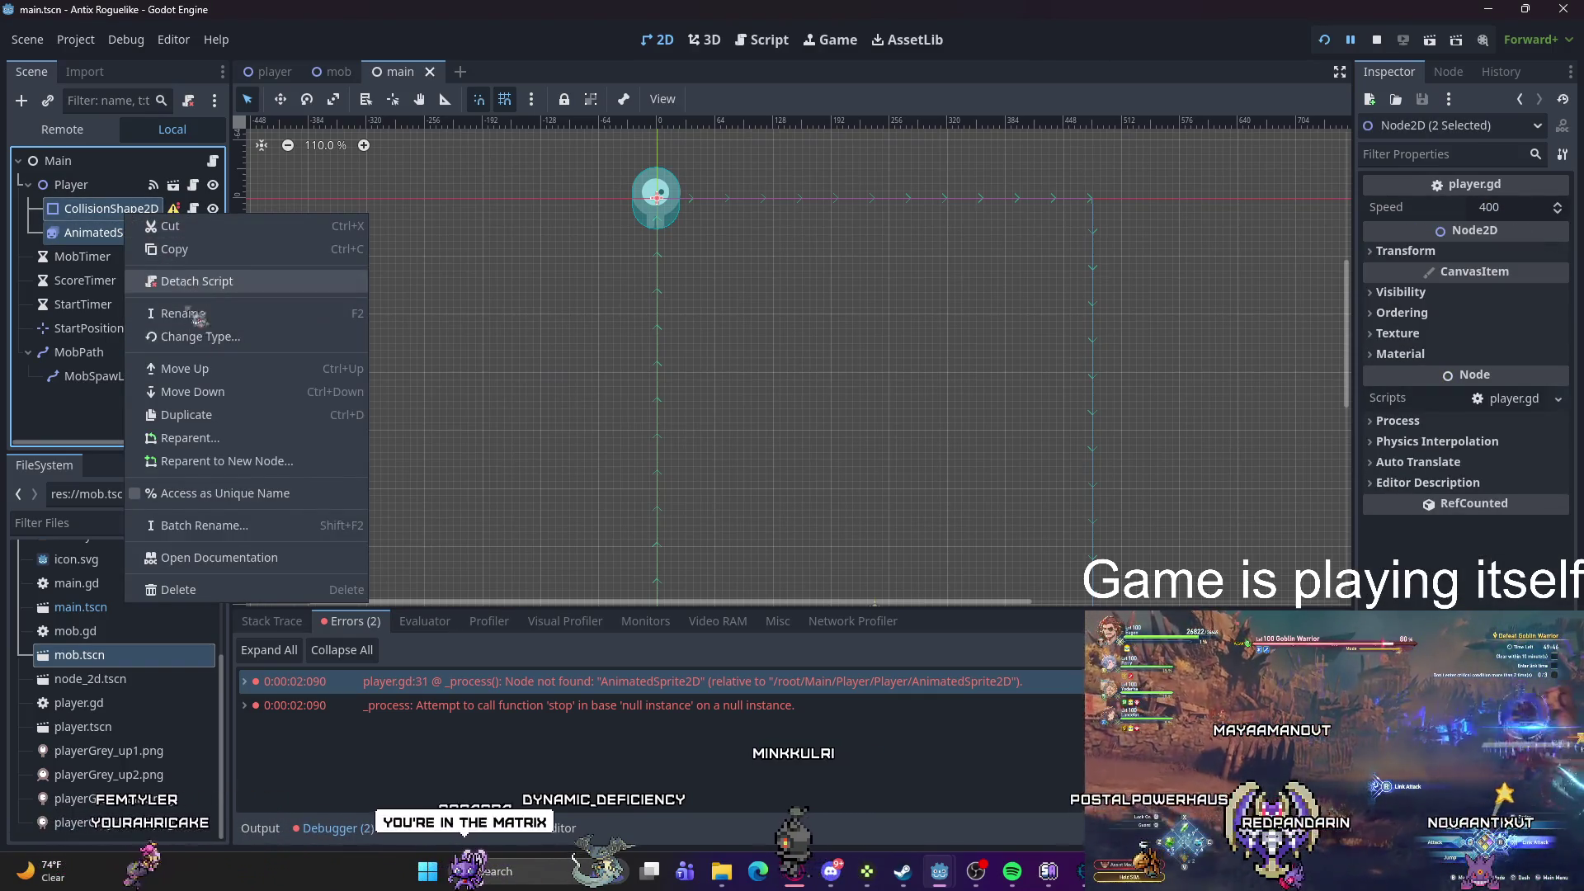
{"action": "left_click", "coordinate": [178, 589]}
{"action": "left_click", "coordinate": [757, 467]}
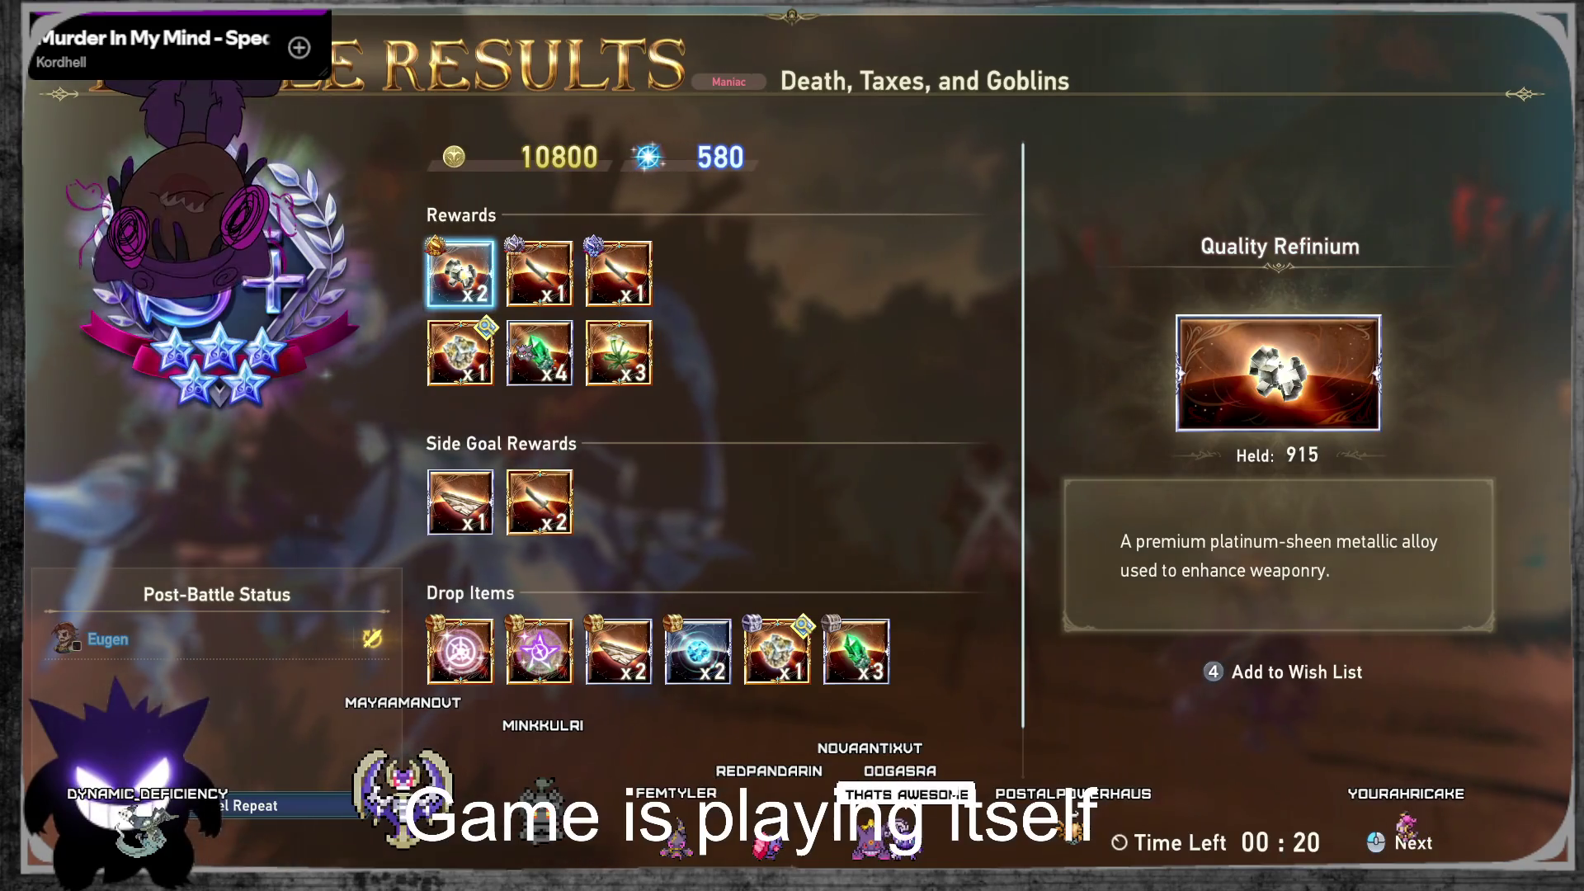
Step: Show the Exceptional Refinium (x1) reward's details in the battle results
{"action": "left_click", "coordinate": [459, 353]}
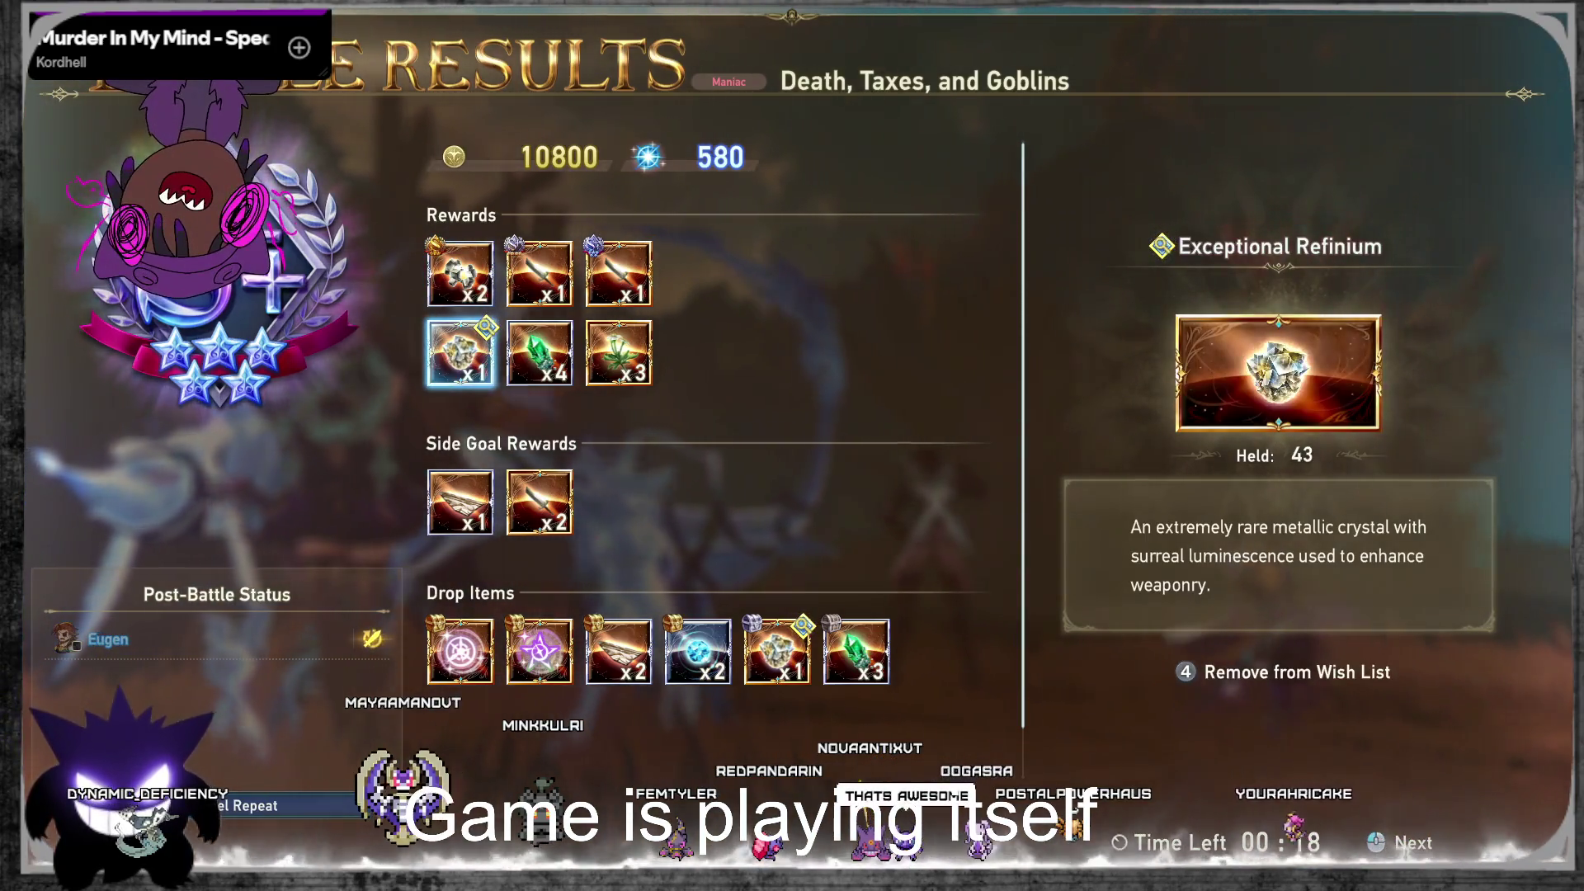